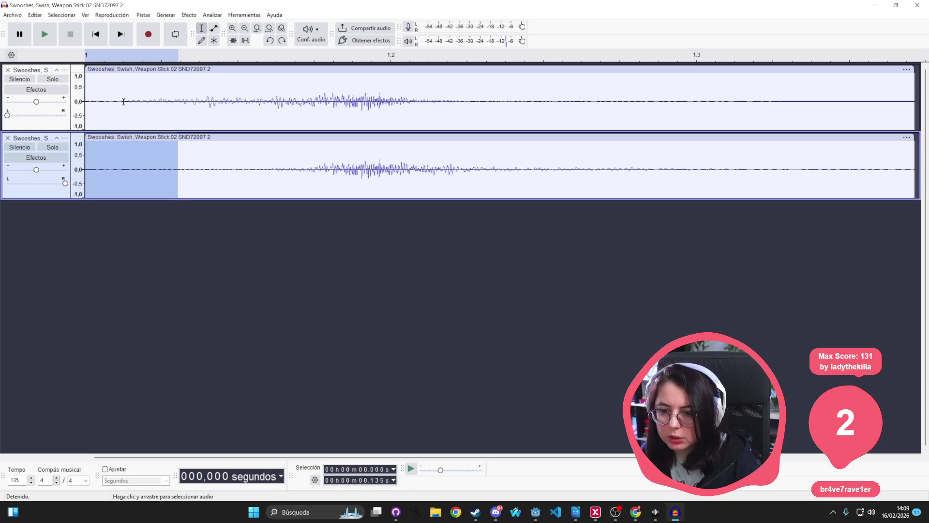
# Delete the silent lead-in at the start of both swoosh tracks
pyautogui.moveTo(119, 102); pyautogui.dragTo(85, 111)
pyautogui.moveTo(119, 155)
pyautogui.mouseDown()
pyautogui.moveTo(113, 160)
pyautogui.moveTo(125, 165)
pyautogui.mouseUp()
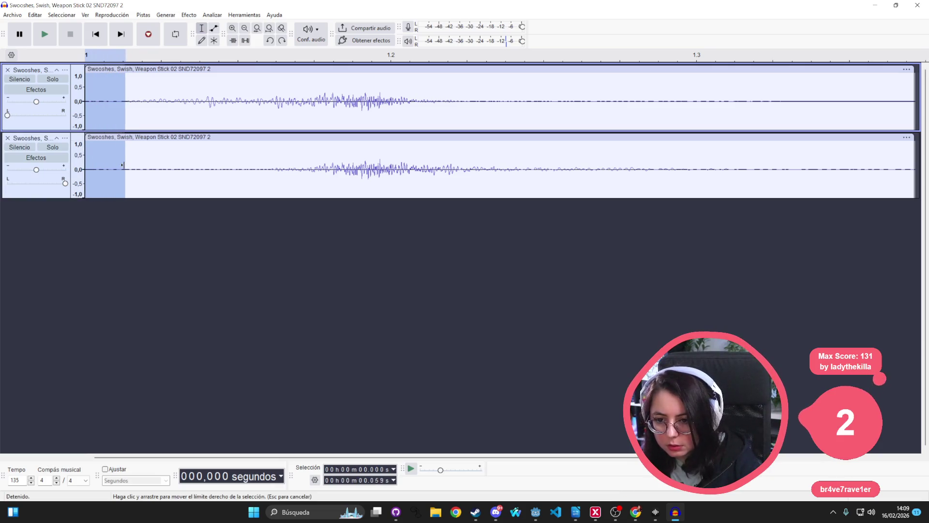
pyautogui.press('Delete')
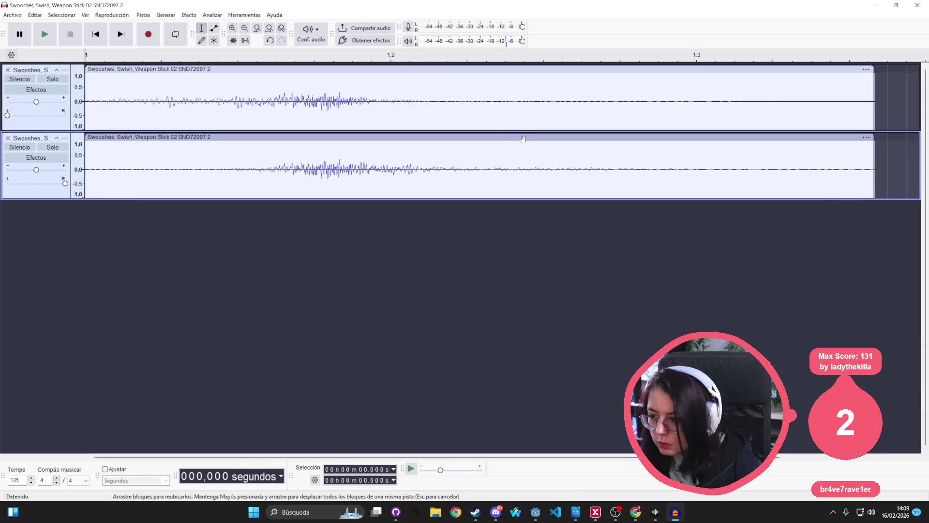
# Delete the tail after about 0.705 s from both tracks and return to the clip start
pyautogui.moveTo(538, 154); pyautogui.dragTo(869, 165)
pyautogui.click(568, 171)
pyautogui.moveTo(545, 177); pyautogui.dragTo(823, 179)
pyautogui.moveTo(563, 81)
pyautogui.mouseDown()
pyautogui.moveTo(581, 92)
pyautogui.moveTo(570, 92)
pyautogui.mouseUp()
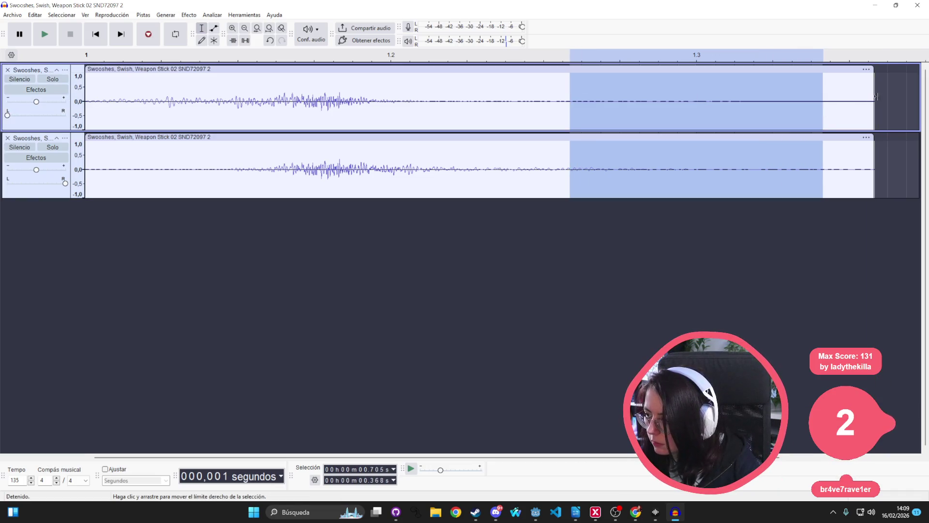
pyautogui.moveTo(876, 96); pyautogui.dragTo(877, 96)
pyautogui.press('Delete')
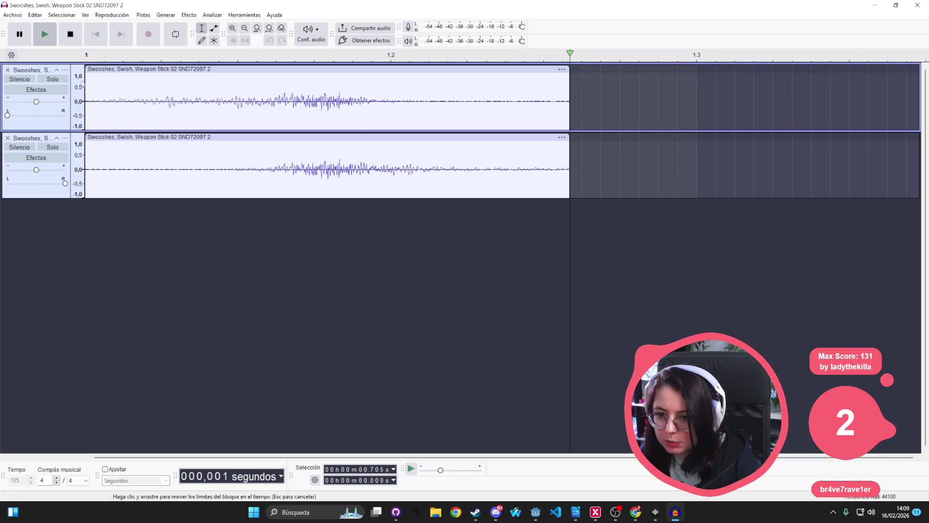
pyautogui.click(89, 83)
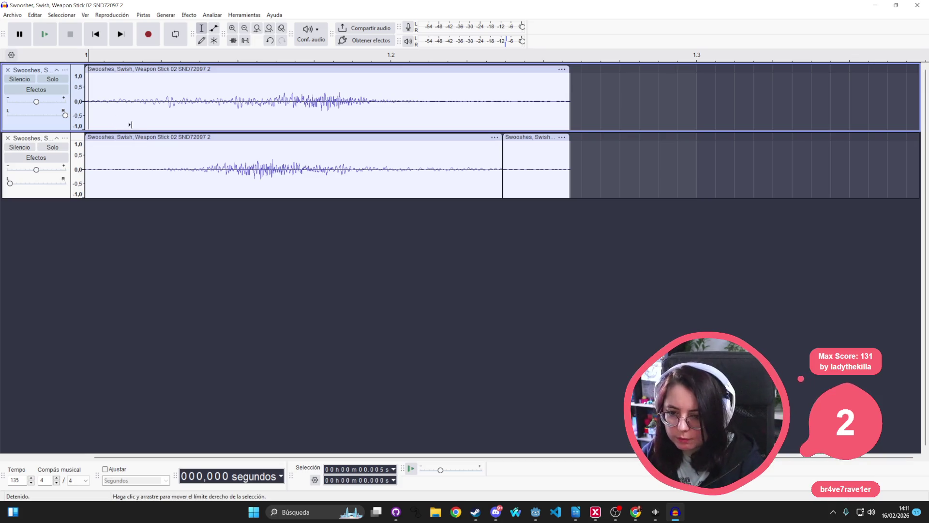
# Undo the trimming edits through Editar, back to one stereo track, then redo the track split
pyautogui.hotkey('ctrl', 'z')
pyautogui.hotkey('ctrl', 'z')
pyautogui.hotkey('ctrl', 'z')
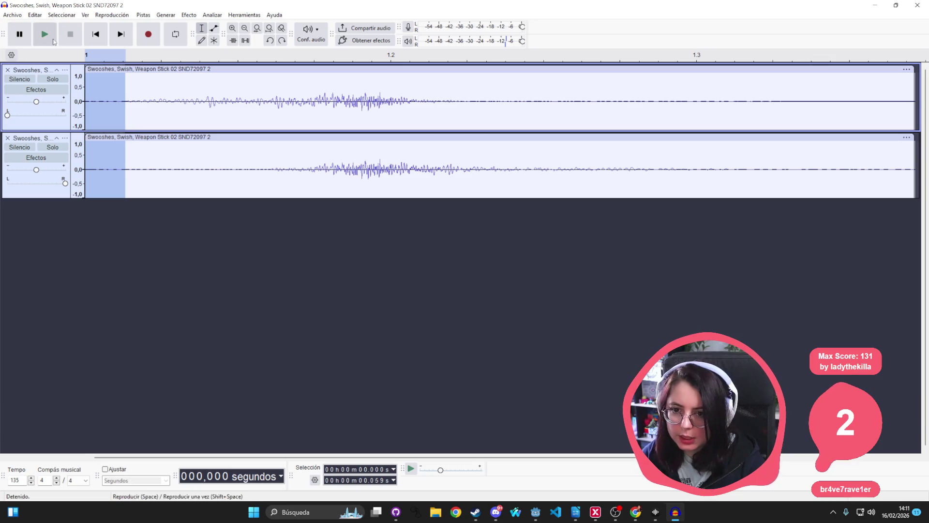
pyautogui.press('super+Down')
pyautogui.click(35, 18)
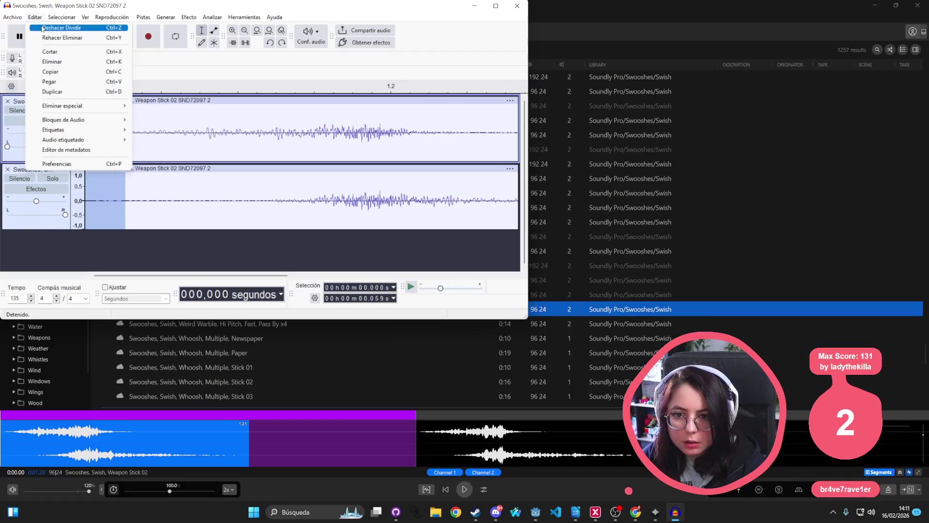
pyautogui.click(39, 28)
pyautogui.click(34, 18)
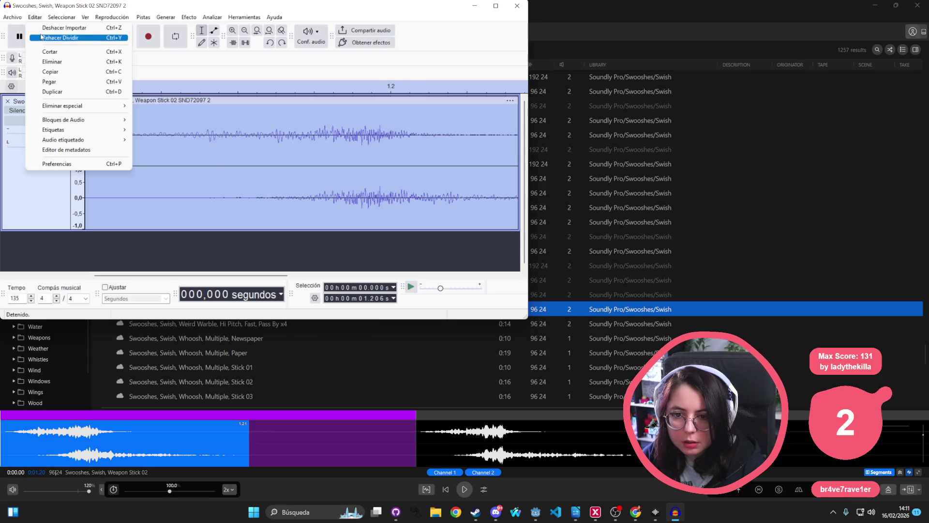
pyautogui.click(41, 37)
pyautogui.click(34, 17)
# Redo the deletion, the pan change and the cut of the lower track's start
pyautogui.click(41, 37)
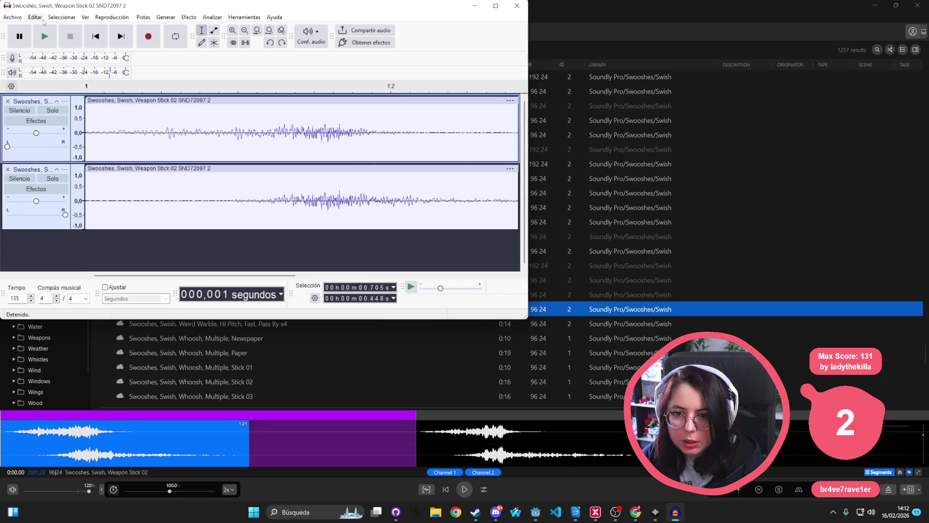
pyautogui.click(41, 18)
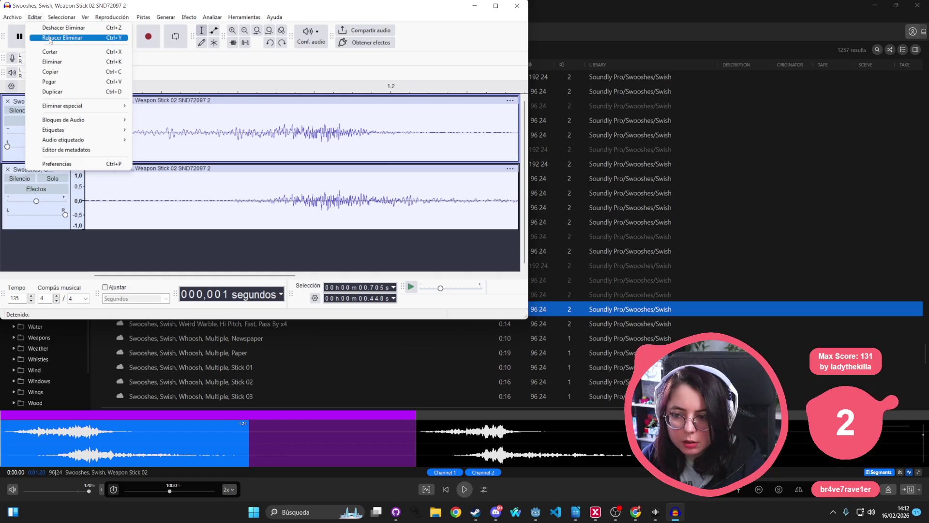
pyautogui.click(50, 39)
pyautogui.click(35, 17)
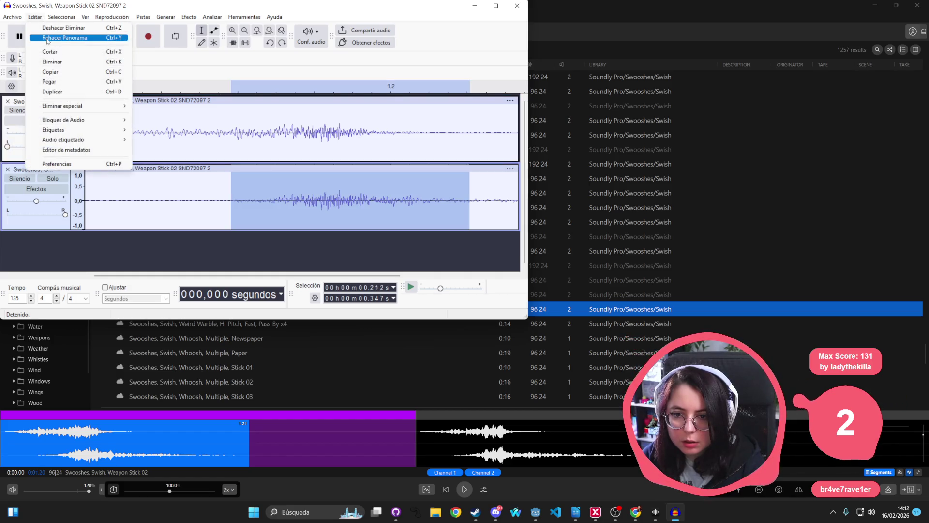
pyautogui.click(46, 39)
pyautogui.click(34, 17)
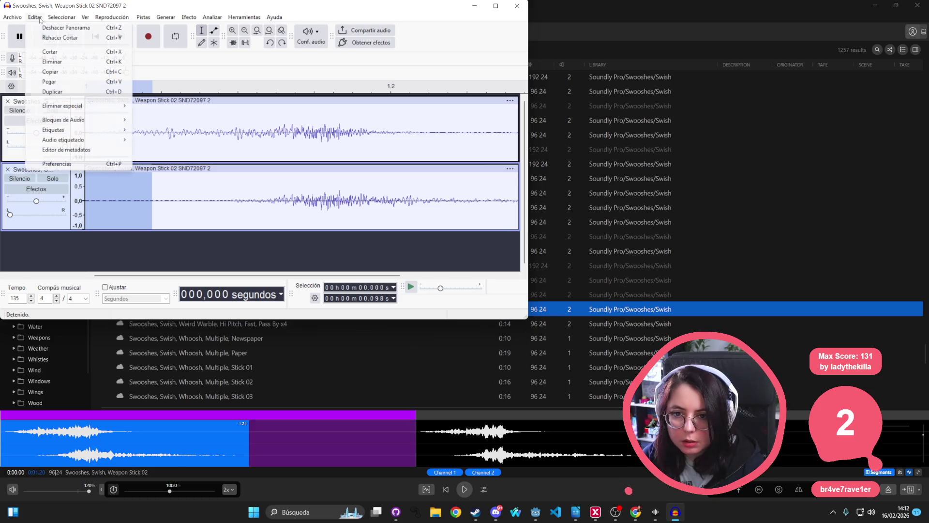
pyautogui.click(57, 39)
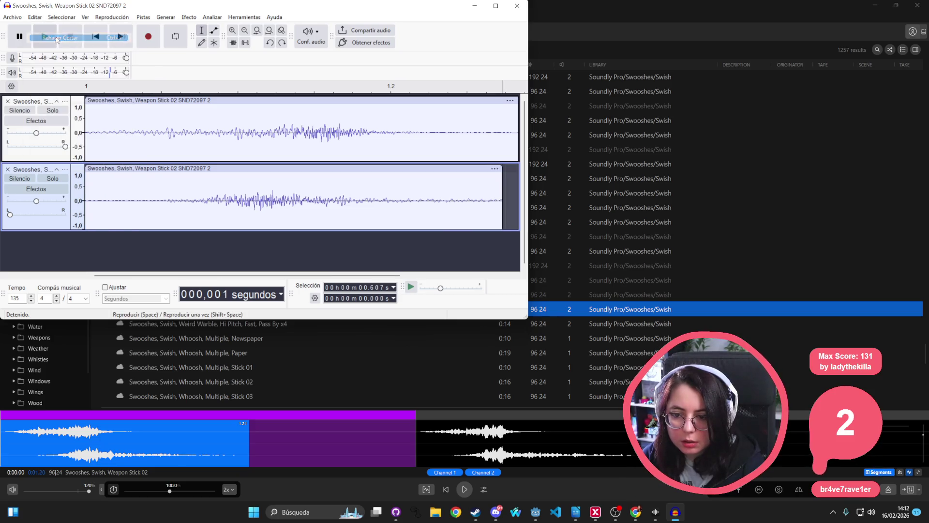
# Redo then undo the paste and last lower-track edit, and maximize the Audacity window
pyautogui.click(36, 20)
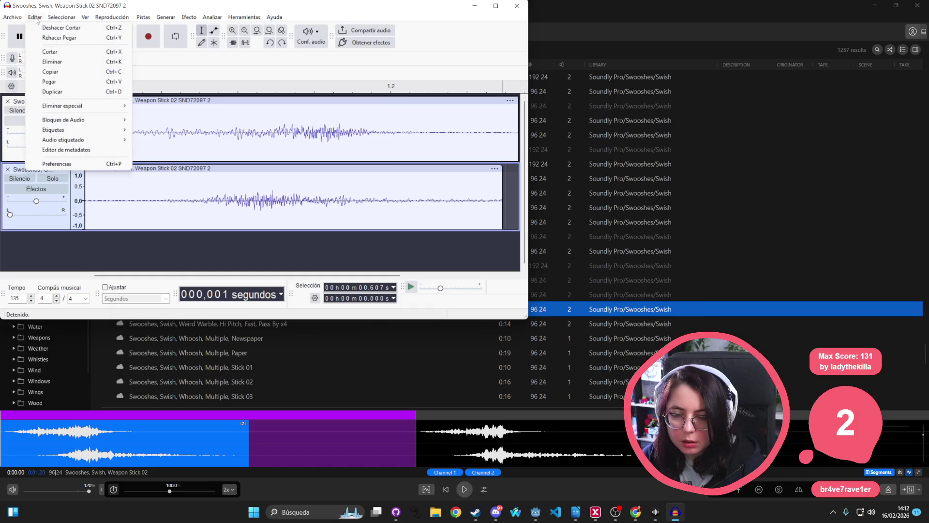
pyautogui.click(45, 37)
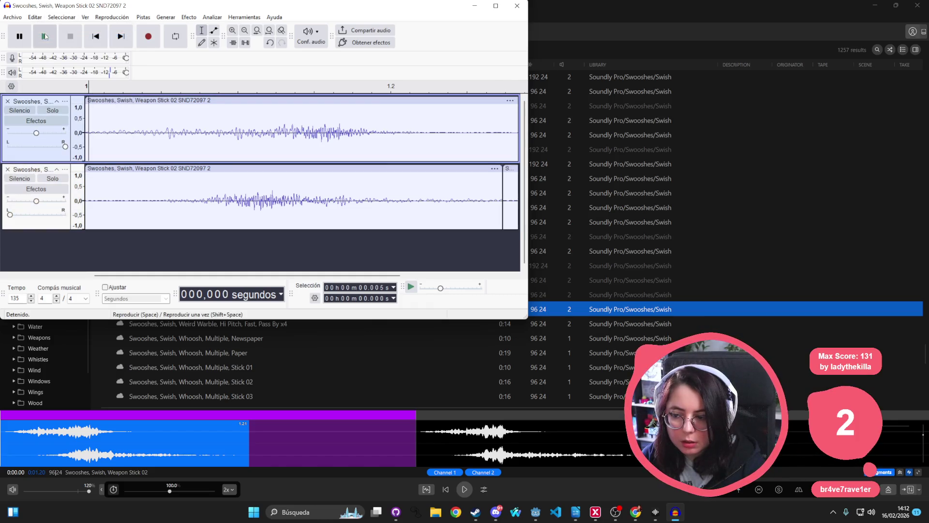
pyautogui.click(35, 17)
pyautogui.click(39, 27)
pyautogui.click(35, 17)
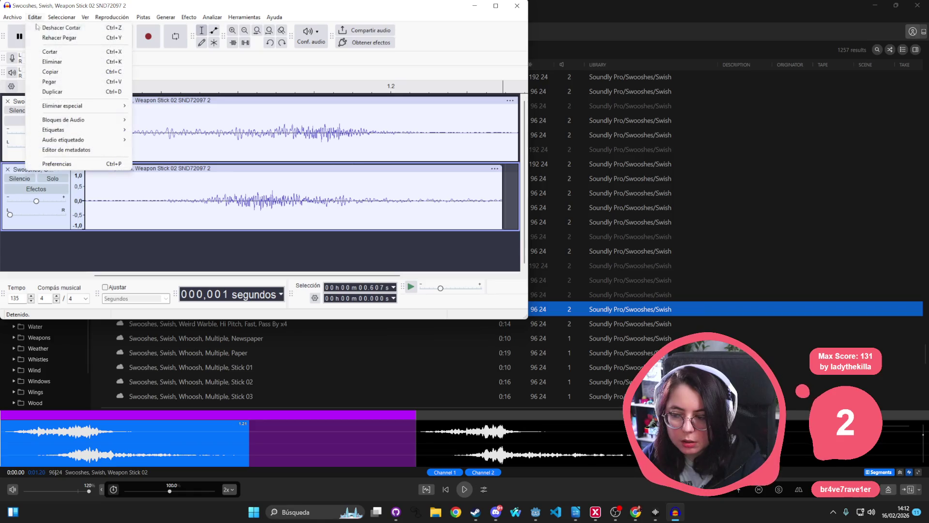
pyautogui.click(46, 27)
pyautogui.click(496, 6)
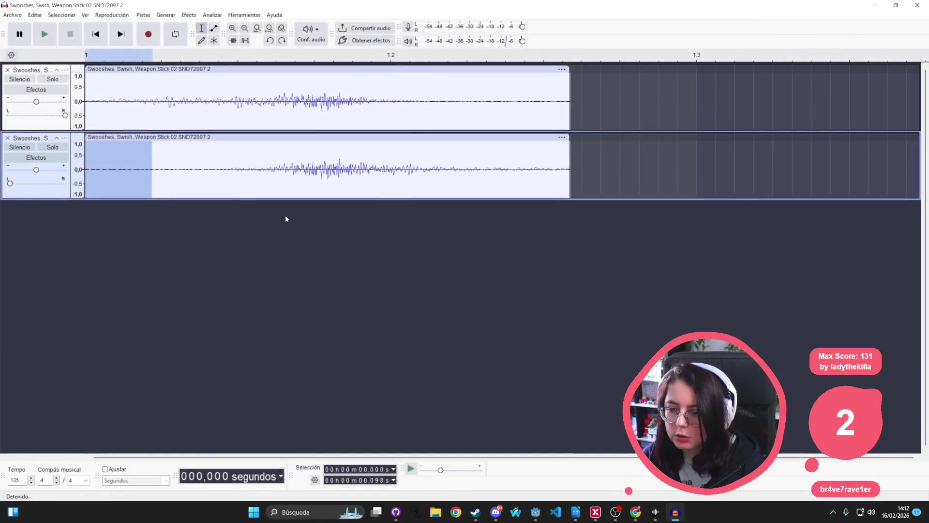
pyautogui.click(104, 92)
# Play back the trimmed swoosh a few times
pyautogui.press('space')
pyautogui.press('space')
pyautogui.press('space')
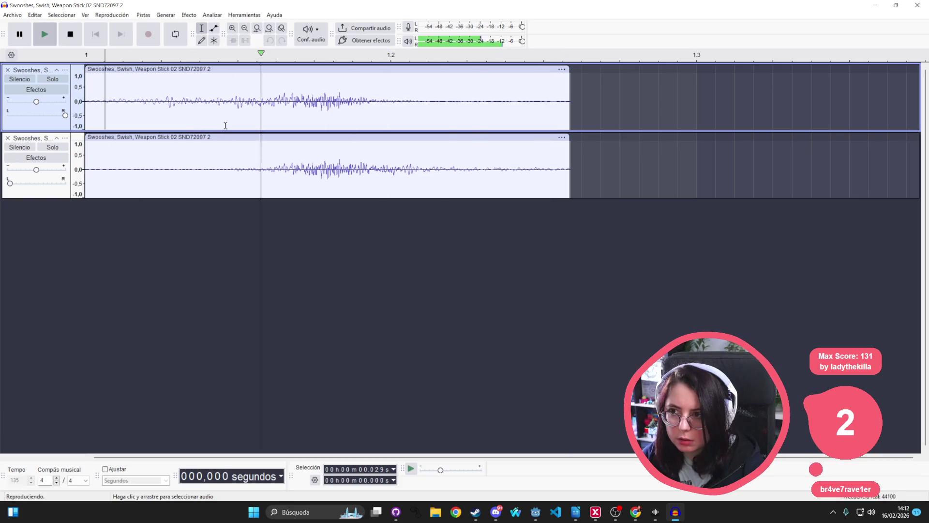
pyautogui.press('space')
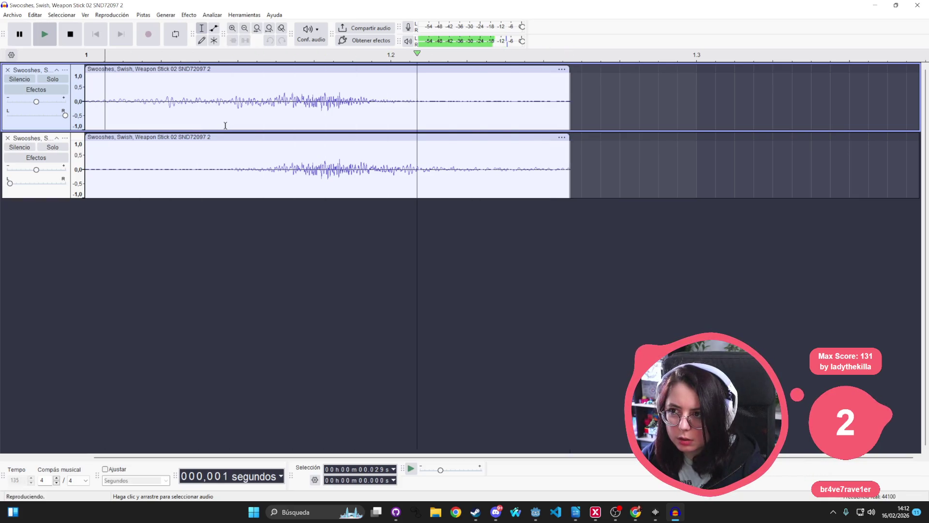
pyautogui.press('space')
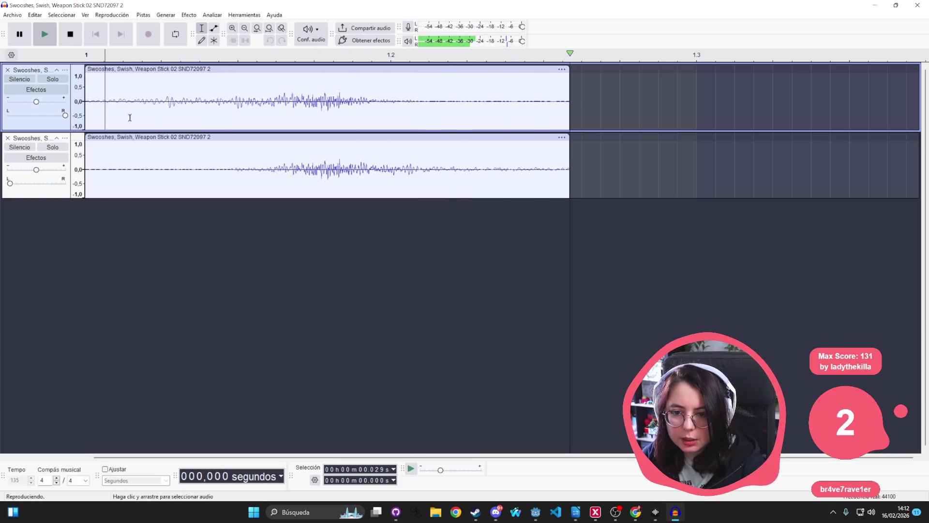
# Export the swoosh as a 16-bit WAV into the project's audio\sfx folder under a new file name
pyautogui.click(15, 14)
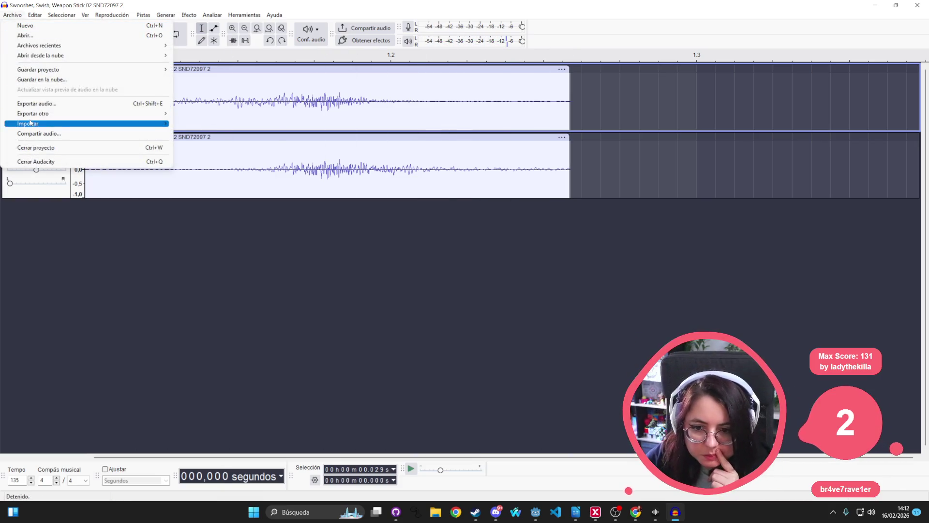
pyautogui.click(36, 104)
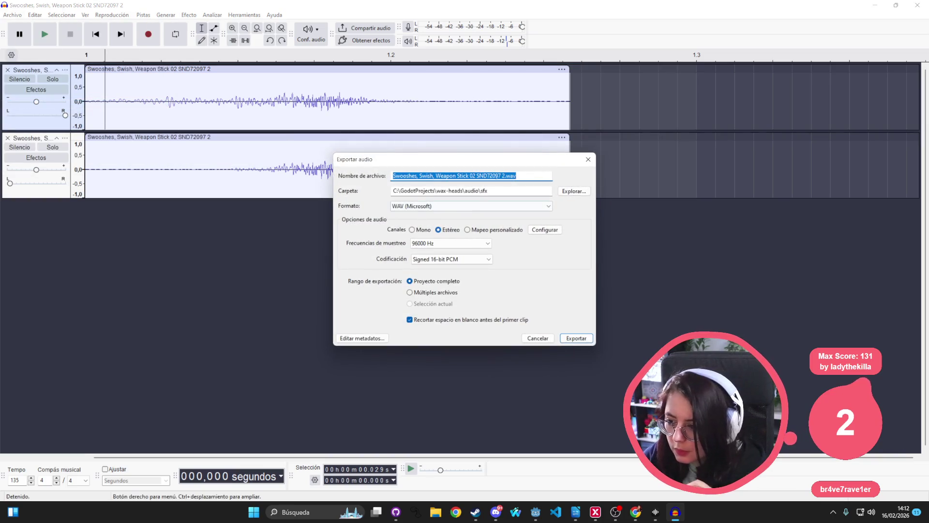
pyautogui.click(504, 192)
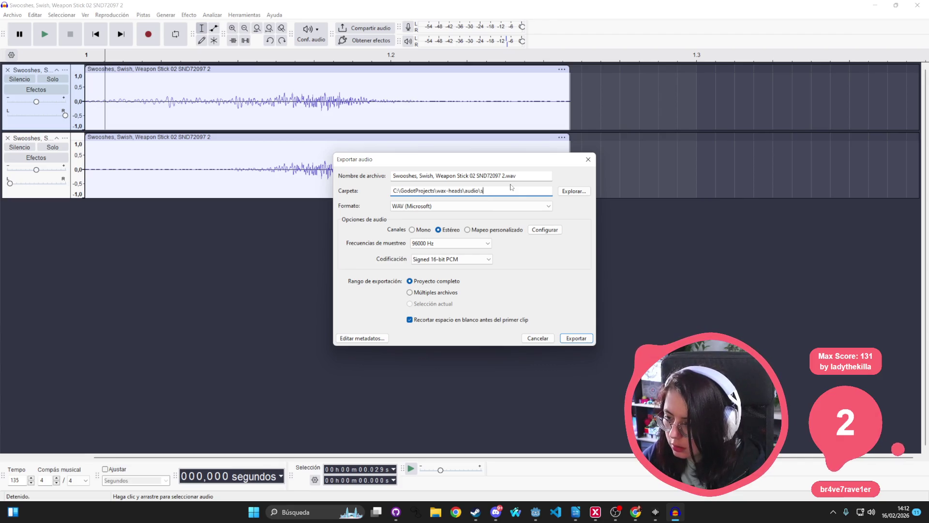
pyautogui.write('fx')
pyautogui.click(505, 177)
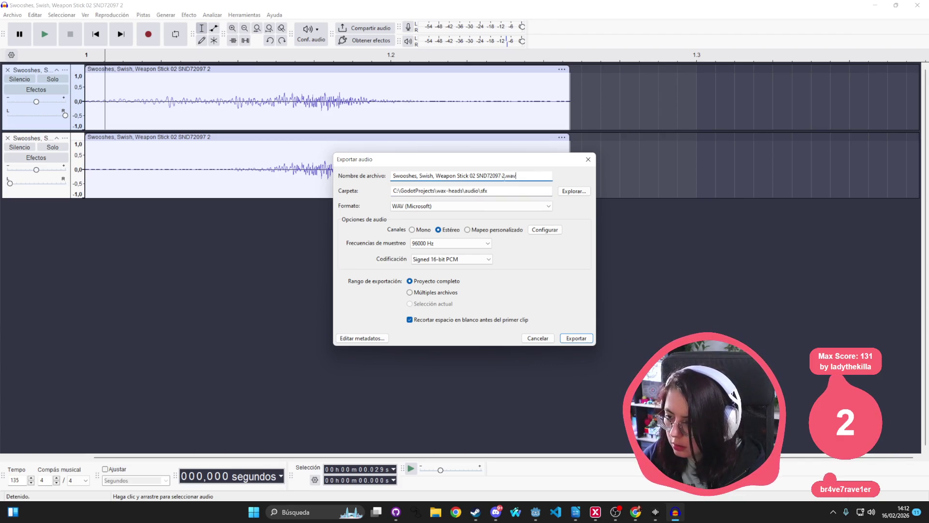
pyautogui.moveTo(505, 177); pyautogui.dragTo(394, 177)
pyautogui.press('BackSpace')
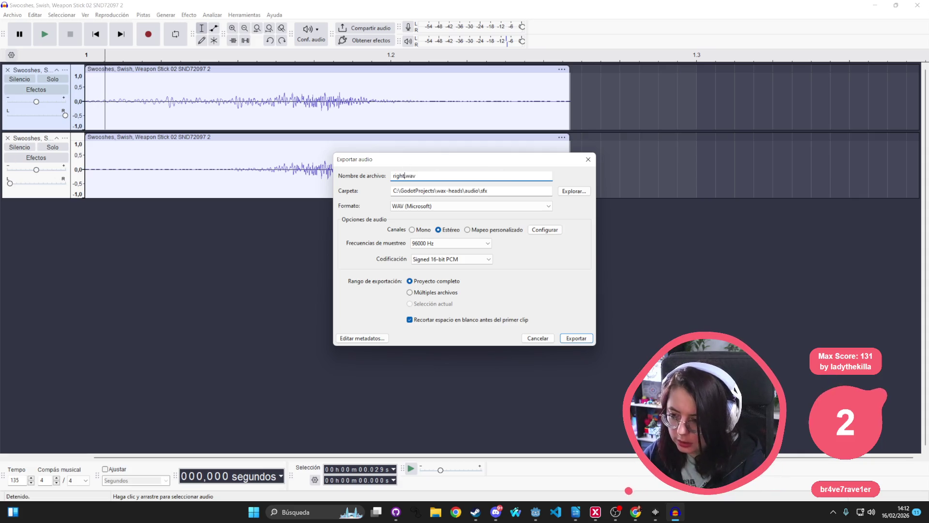
pyautogui.write('_left')
pyautogui.press('Return')
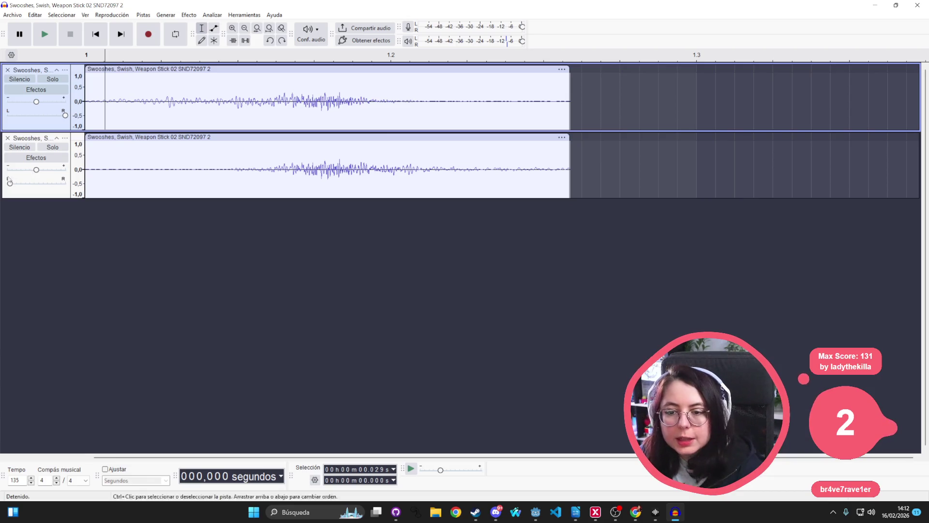
# Centre the pan sliders of both tracks and play the swoosh
pyautogui.moveTo(10, 183); pyautogui.dragTo(36, 183)
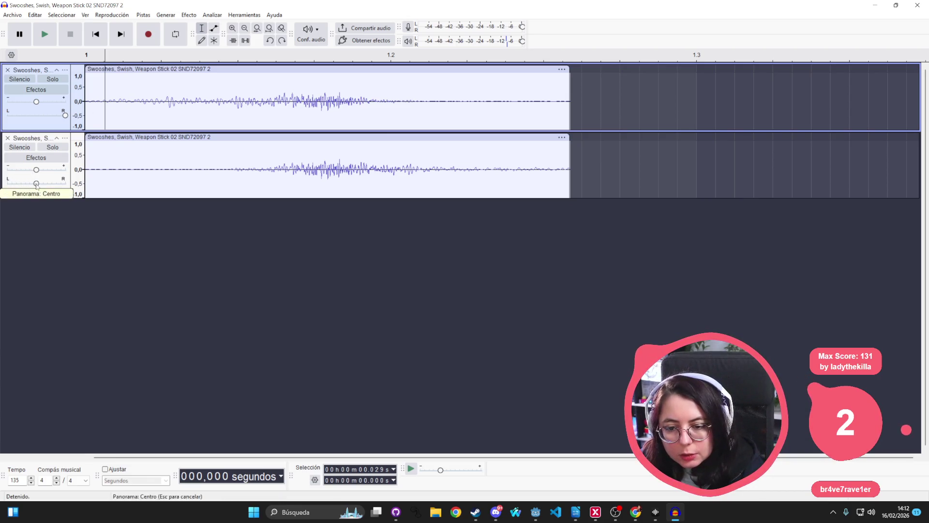
pyautogui.moveTo(65, 116); pyautogui.dragTo(36, 117)
pyautogui.press('space')
pyautogui.press('space')
# Export the centred swoosh as mono vertical.wav into audio\sfx
pyautogui.click(12, 15)
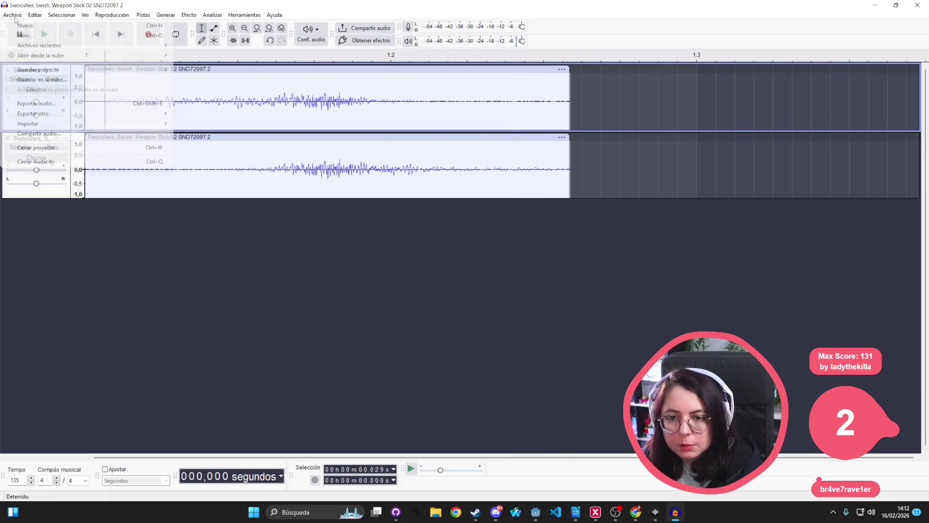
pyautogui.click(46, 104)
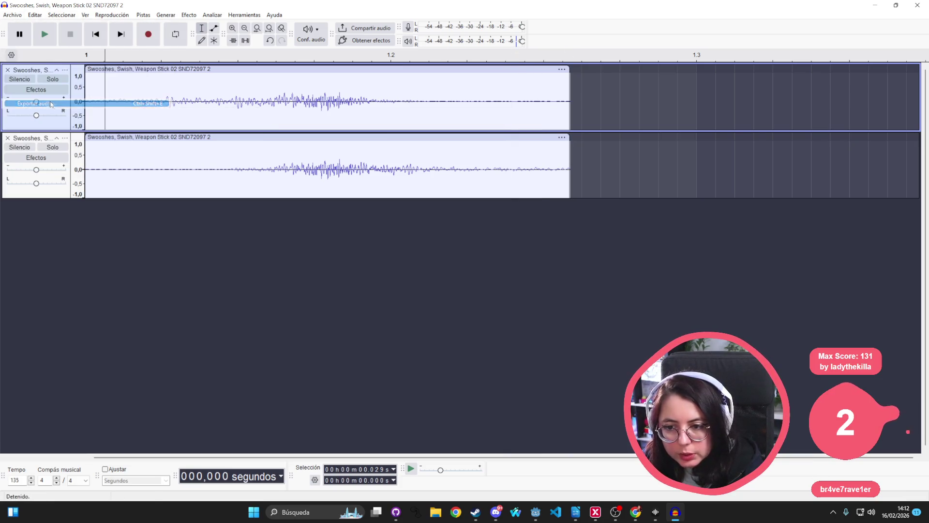
pyautogui.moveTo(505, 175); pyautogui.dragTo(393, 175)
pyautogui.write('vertical.wav')
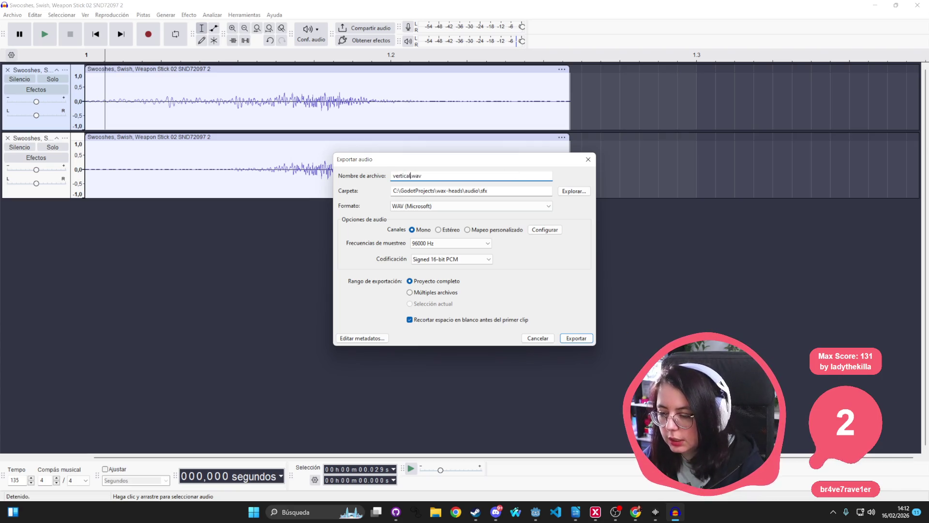
pyautogui.press('Return')
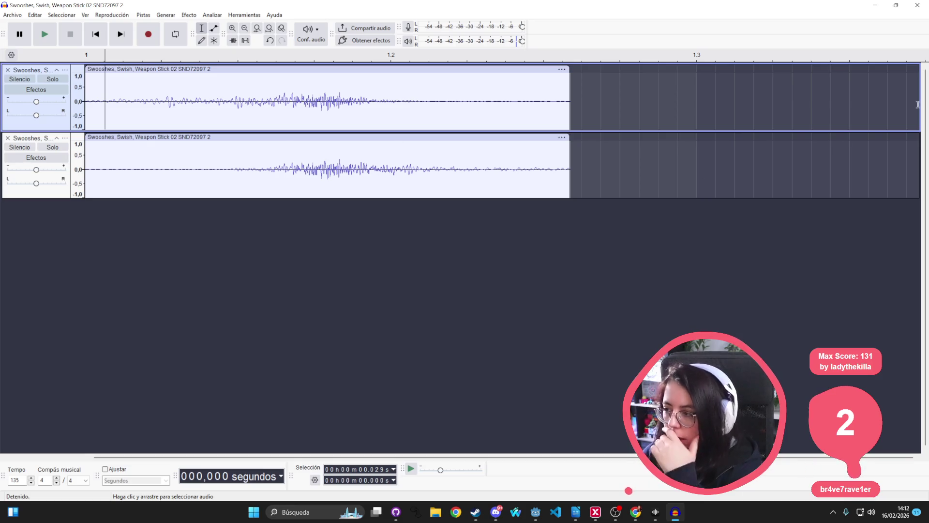
pyautogui.hotkey('alt', 'Tab')
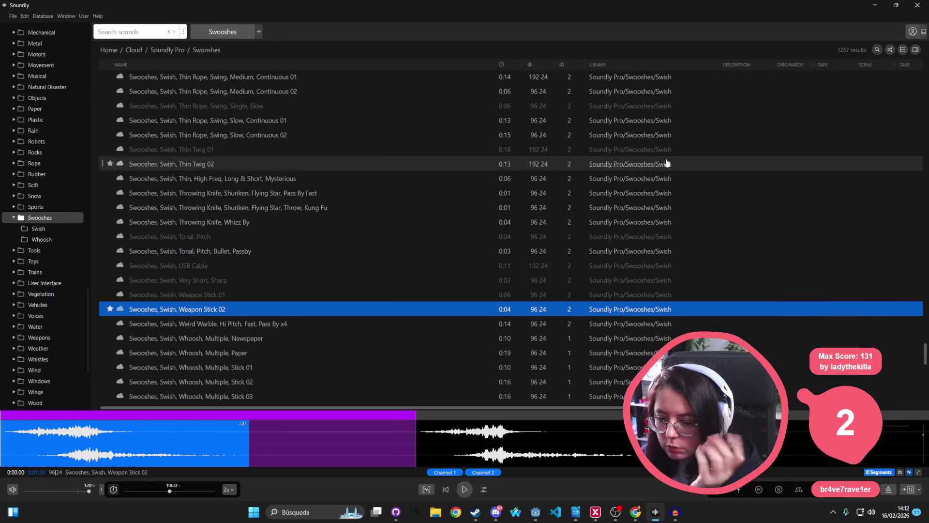
# Hide Soundly, browse the FileSystem dock to res://audio/sfx, and select vertical.wav for the Inspector
pyautogui.click(875, 7)
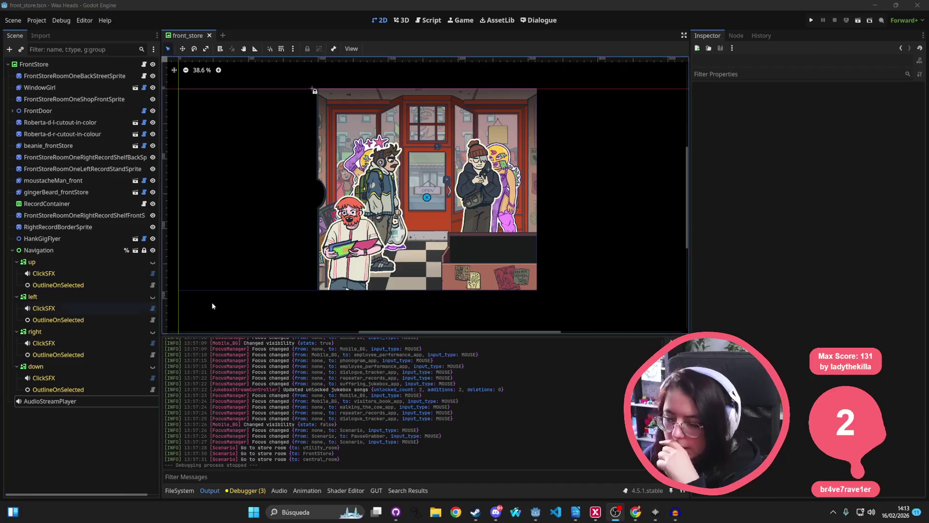
pyautogui.click(184, 491)
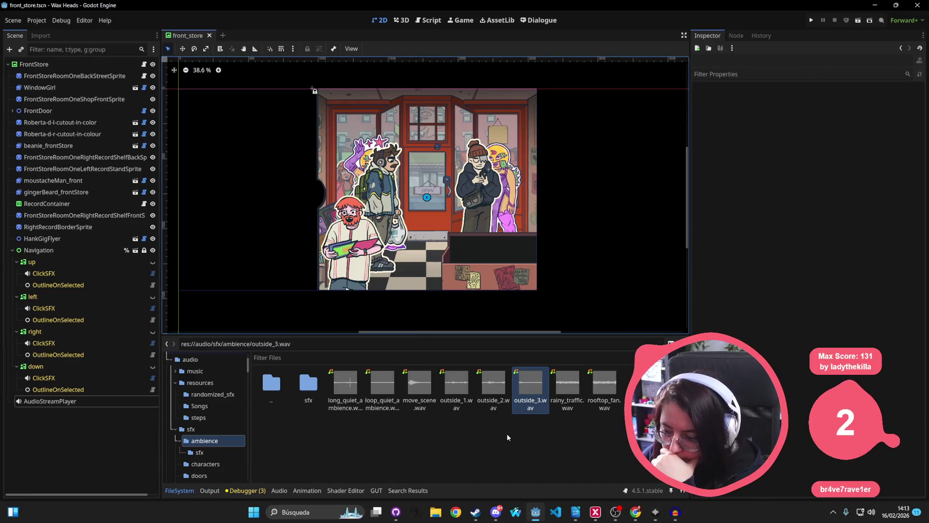
pyautogui.click(562, 442)
pyautogui.doubleClick(311, 392)
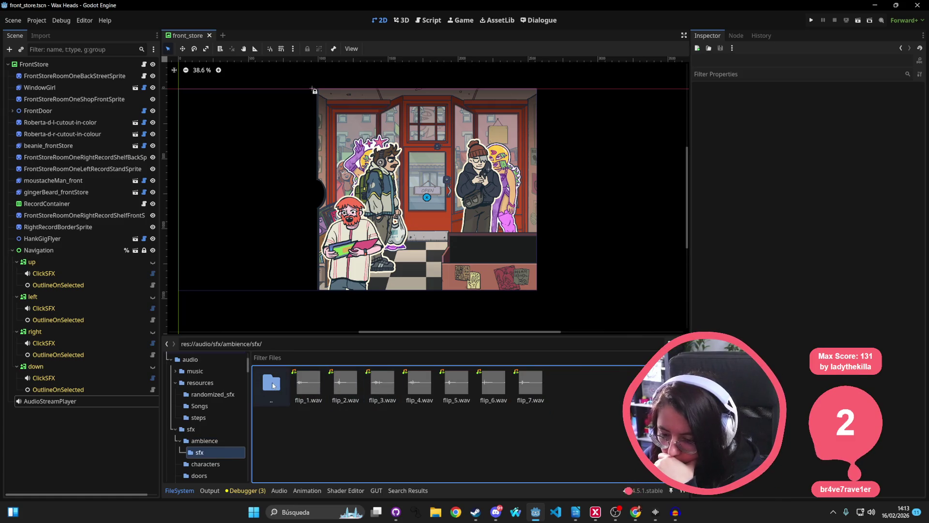
pyautogui.doubleClick(271, 384)
pyautogui.doubleClick(271, 385)
pyautogui.scroll(-5, 397, 417)
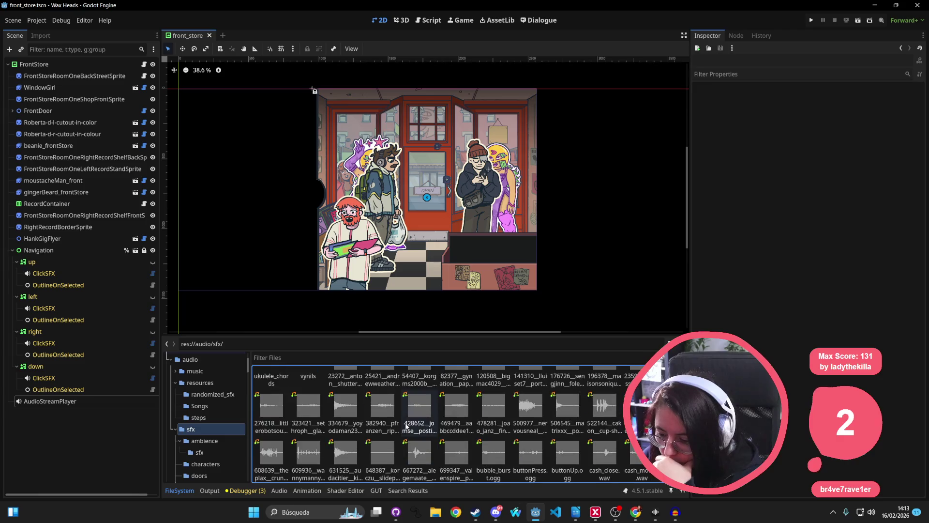
pyautogui.click(633, 455)
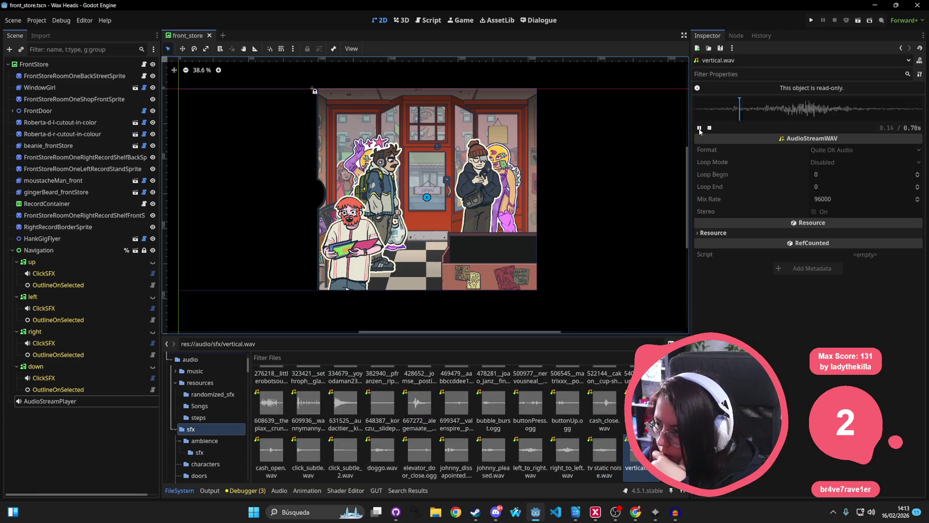
# Preview left_to_right.wav and right_to_left.wav in the Inspector
pyautogui.press('Left')
pyautogui.press('Left')
pyautogui.press('Left')
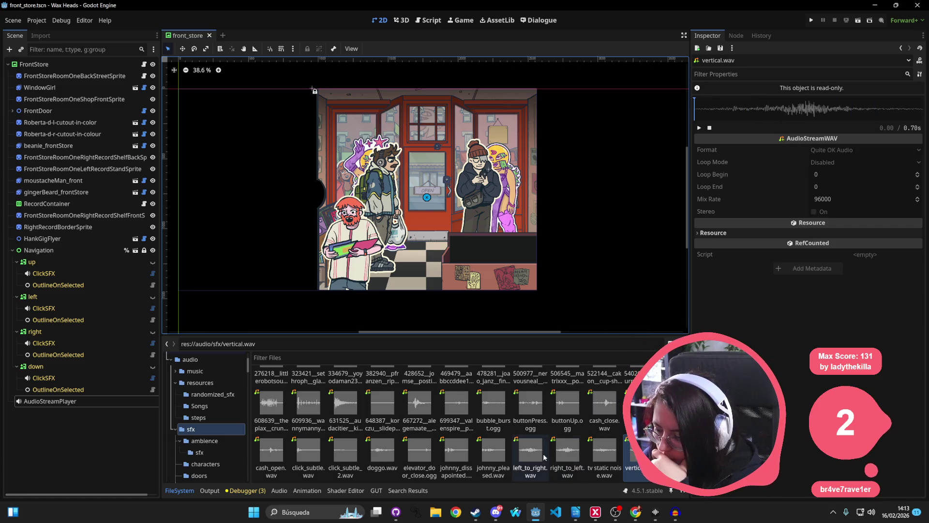
pyautogui.click(699, 129)
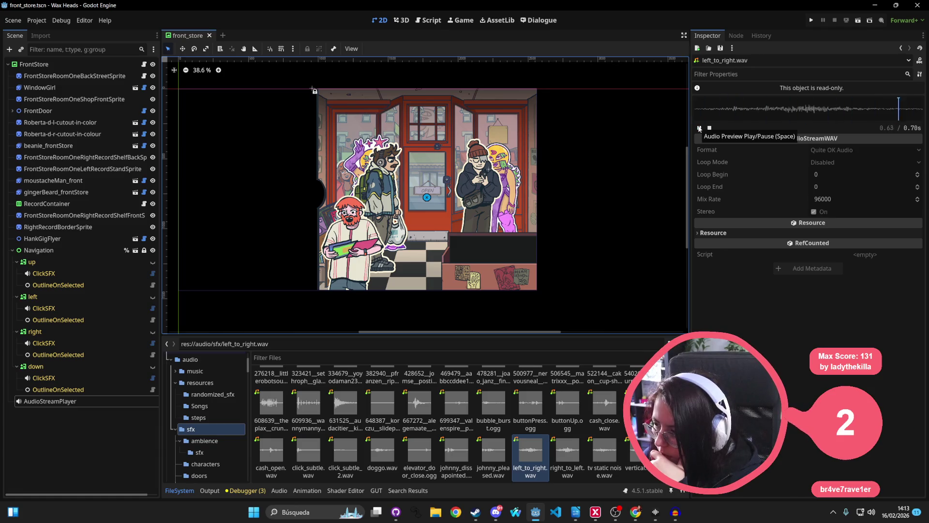
pyautogui.click(562, 455)
pyautogui.click(698, 128)
pyautogui.click(699, 128)
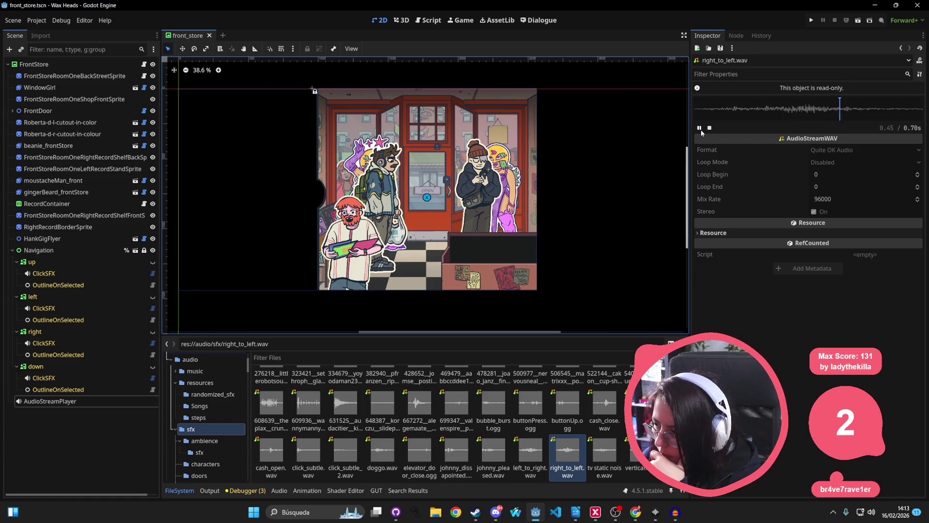
pyautogui.click(531, 450)
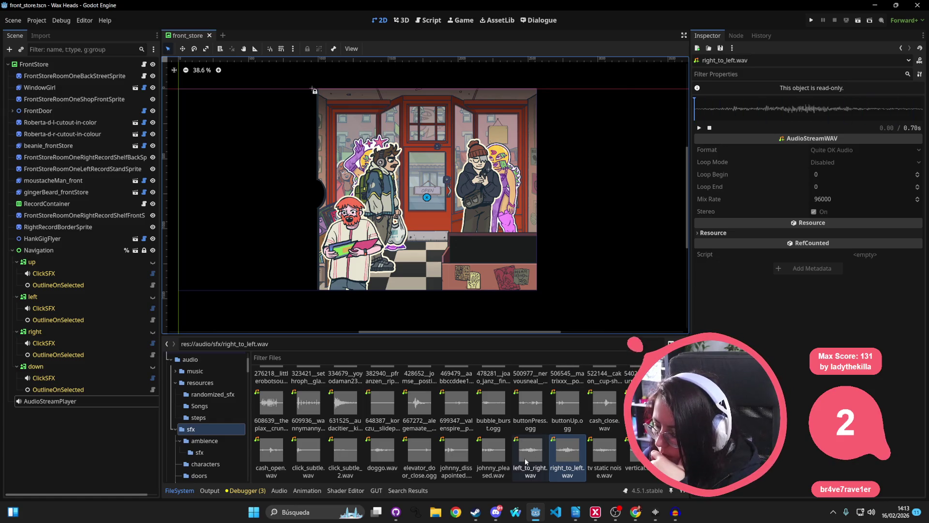
pyautogui.press('Right')
pyautogui.click(700, 129)
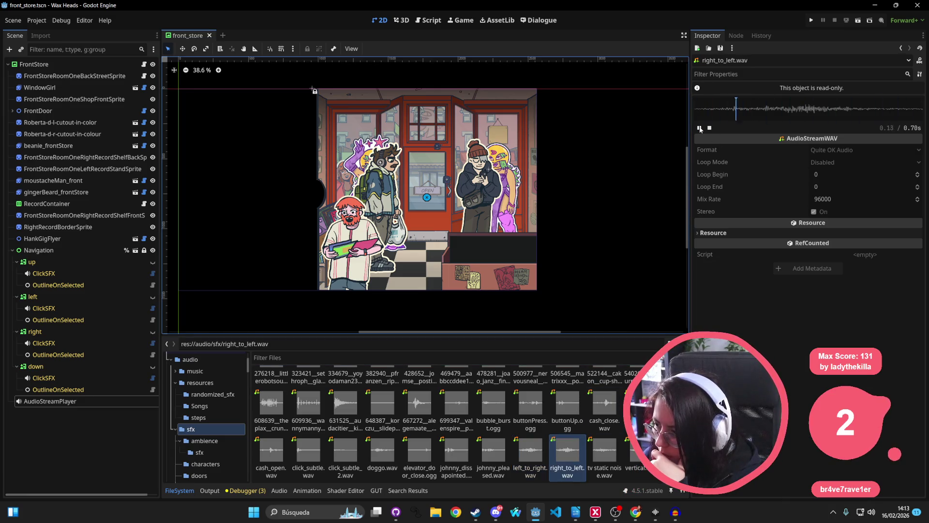
# Preview tv static noise.wav and vertical.wav in the Inspector
pyautogui.click(596, 462)
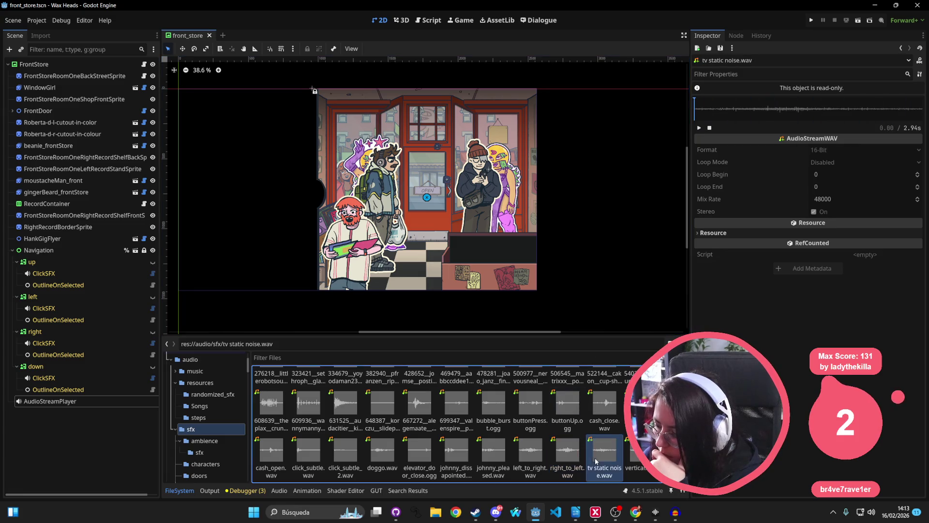
pyautogui.click(700, 129)
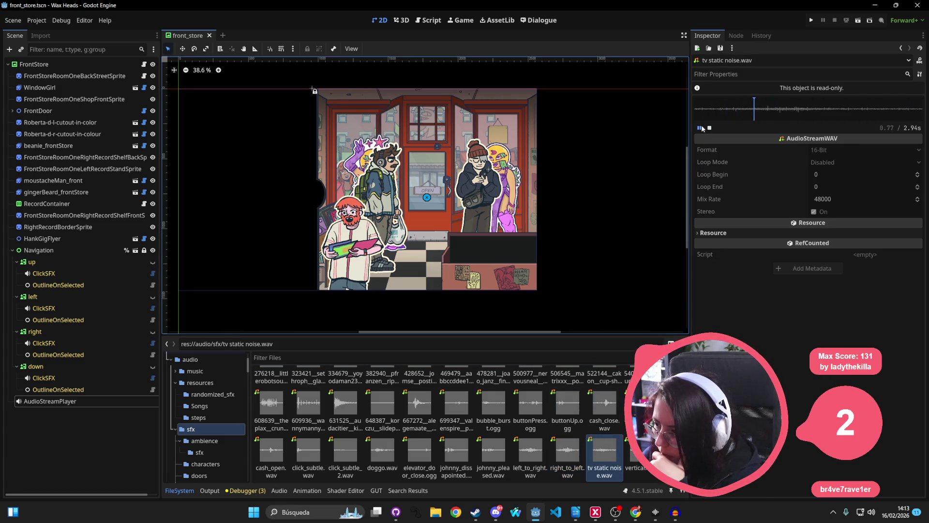
pyautogui.click(640, 462)
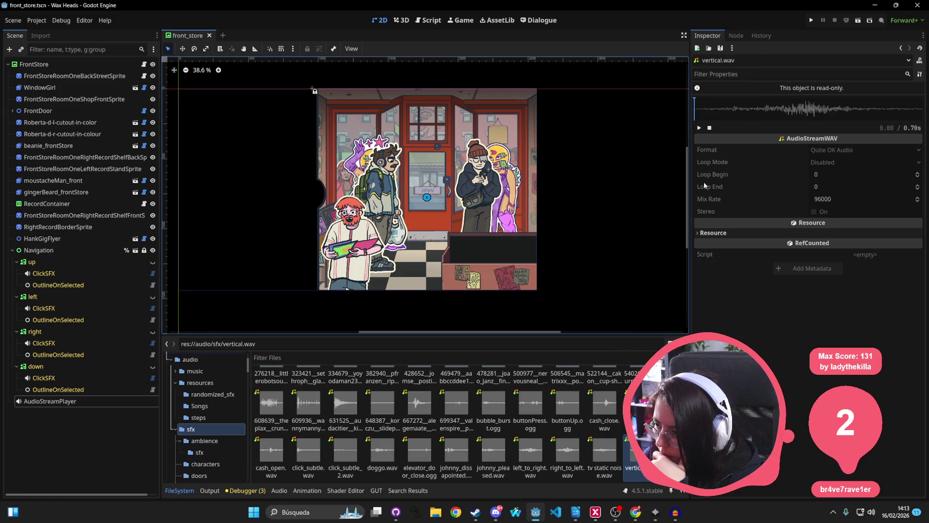
pyautogui.click(700, 128)
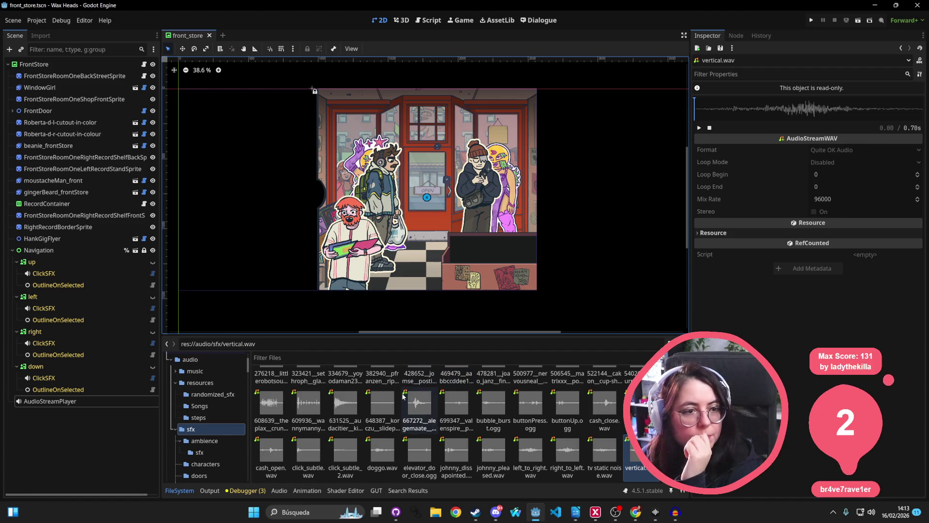
# Open the work scene through Quick Open by searching 'work'
pyautogui.moveTo(403, 396)
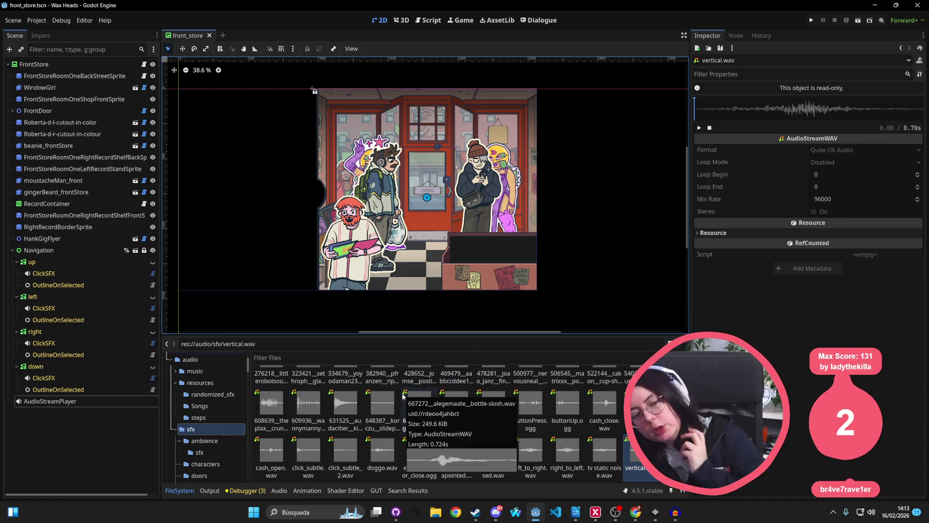
pyautogui.hscroll(2, 477, 260)
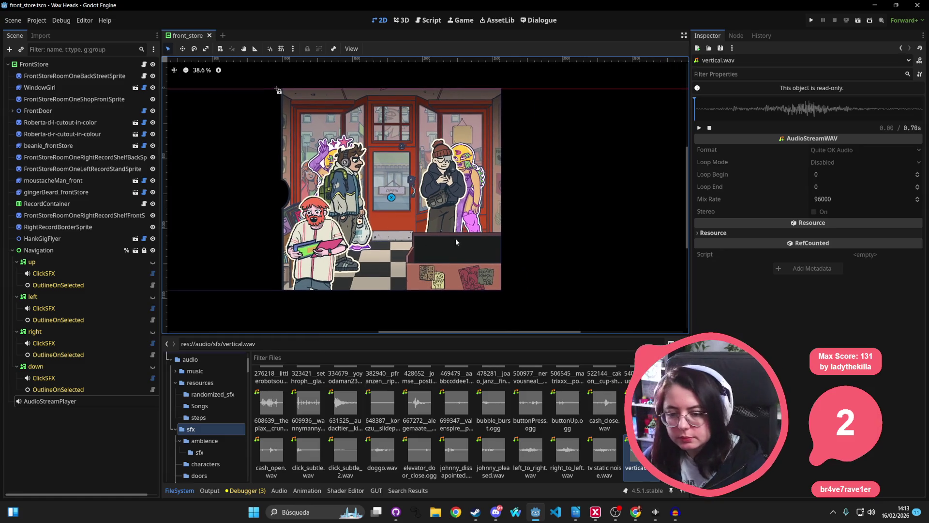
pyautogui.hscroll(2, 230, 146)
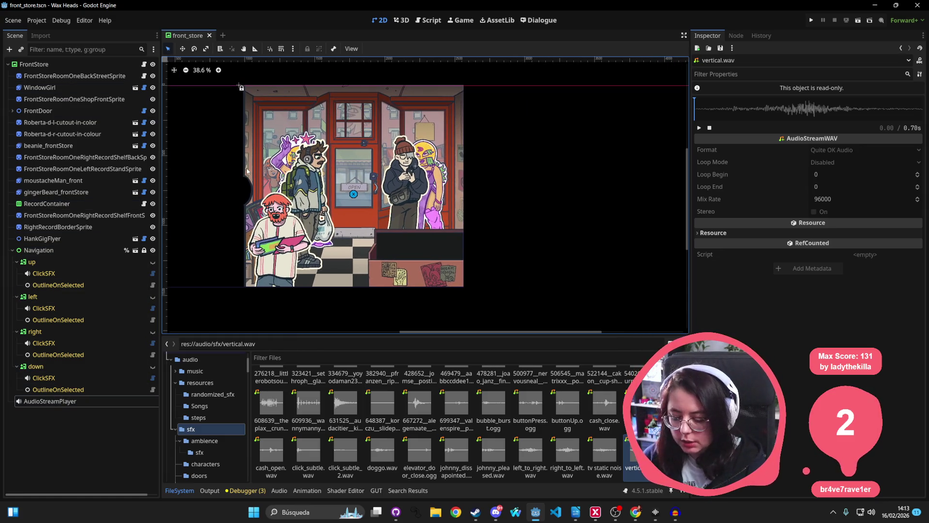
pyautogui.hotkey('shift', 'alt', 'o')
pyautogui.write('work')
pyautogui.press('Return')
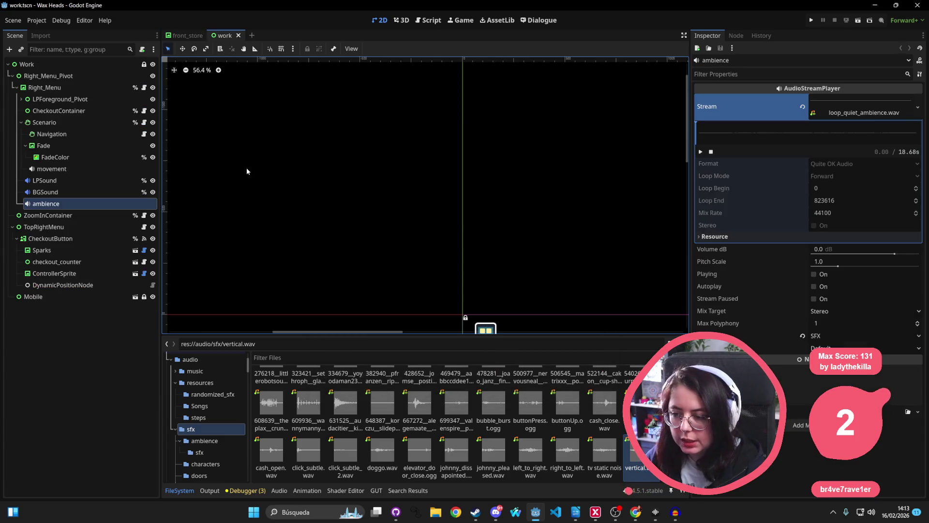
# Select the movement sound player and clear its Randomizer stream
pyautogui.scroll(-3, 525, 208)
pyautogui.moveTo(510, 144)
pyautogui.mouseDown()
pyautogui.moveTo(415, 147)
pyautogui.moveTo(447, 145)
pyautogui.mouseUp()
pyautogui.scroll(2, 401, 151)
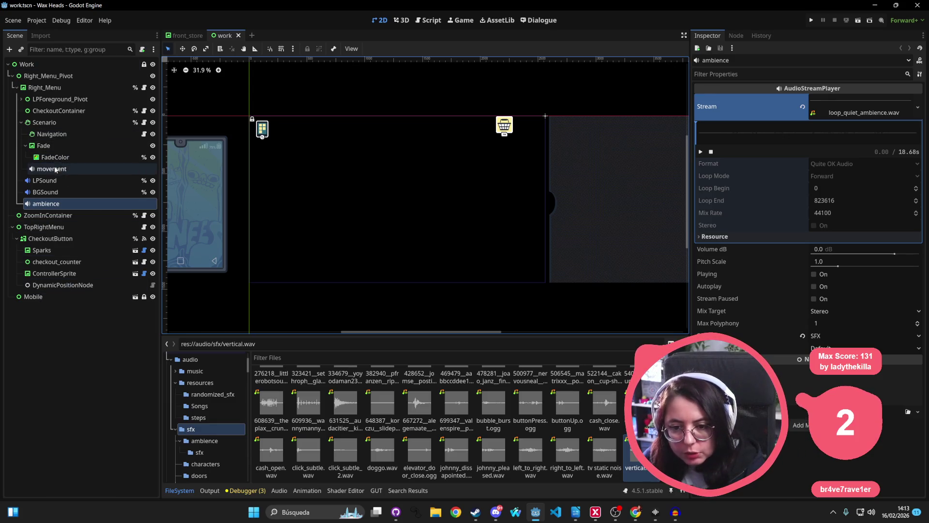
pyautogui.click(115, 169)
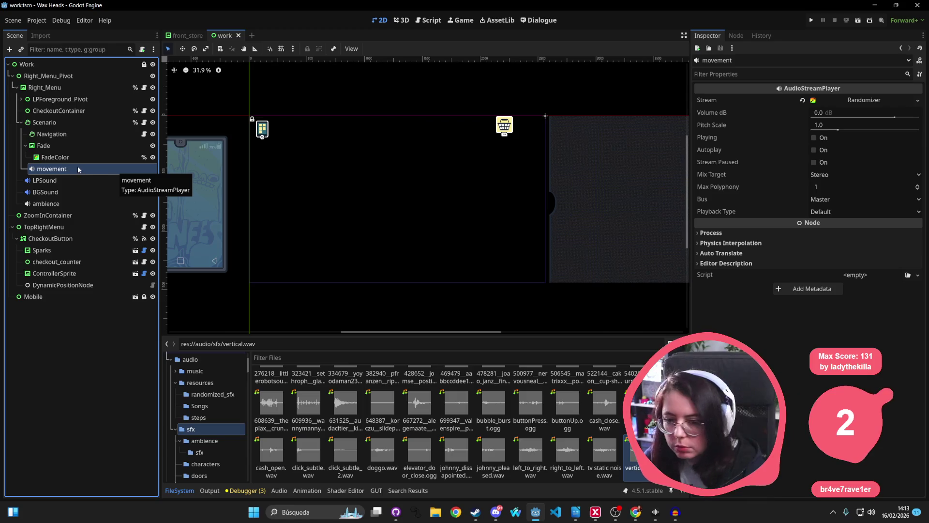
pyautogui.click(802, 100)
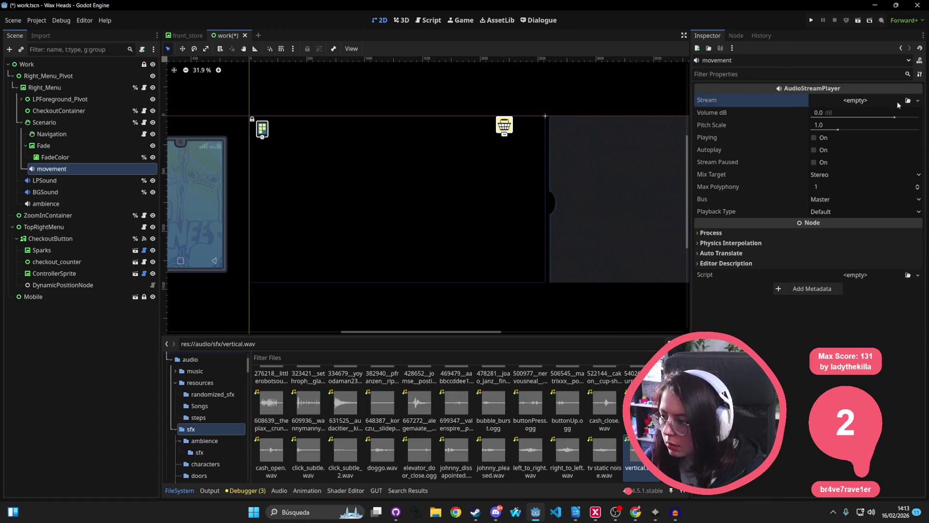
# Try Polyphonic, Generator and WAV stream types, then leave the stream empty and begin renaming the node
pyautogui.click(918, 101)
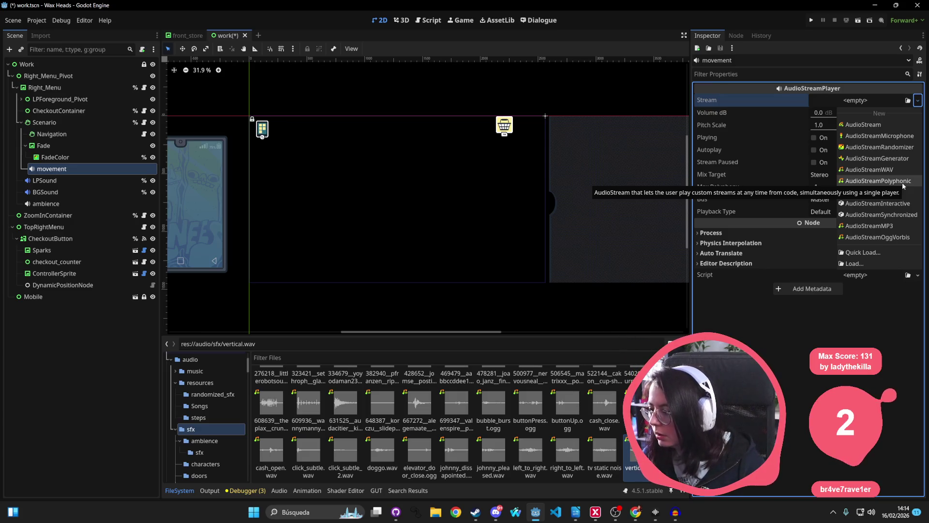
pyautogui.click(903, 183)
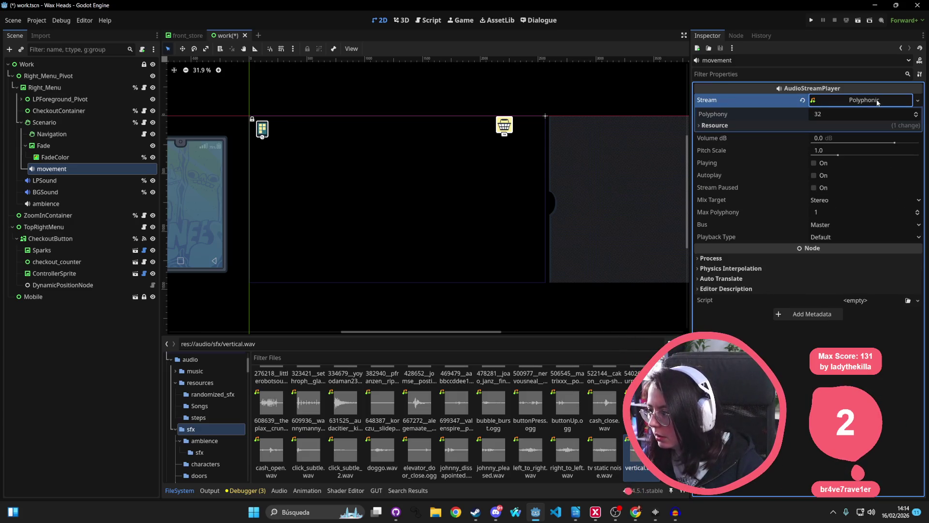
pyautogui.click(768, 123)
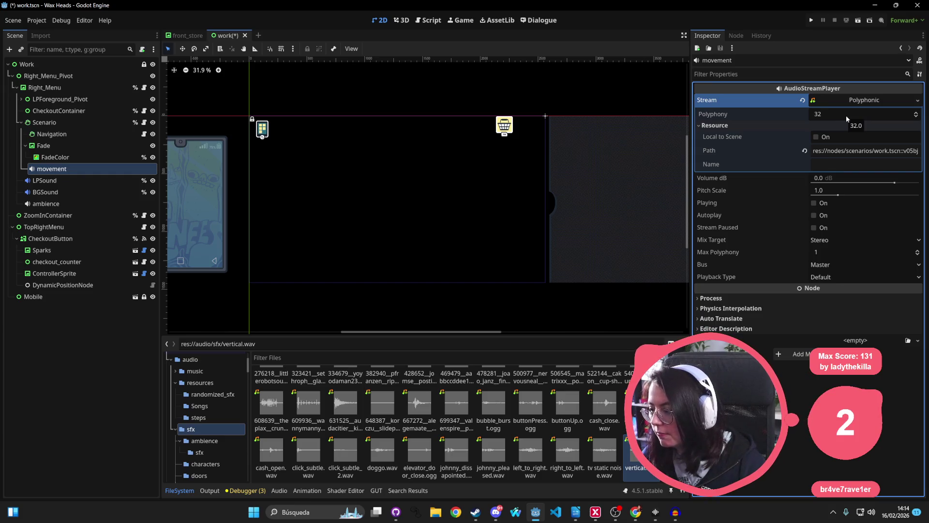
pyautogui.click(917, 100)
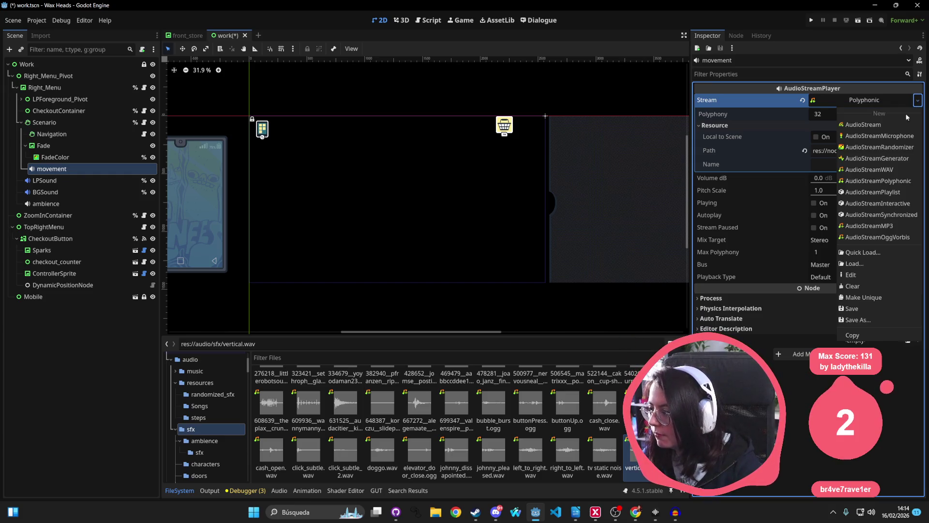
pyautogui.click(908, 163)
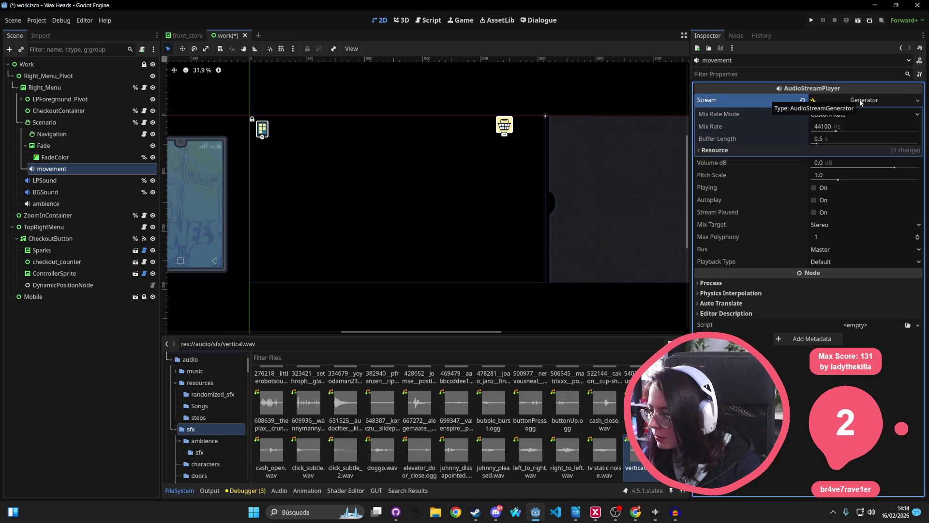
pyautogui.click(917, 99)
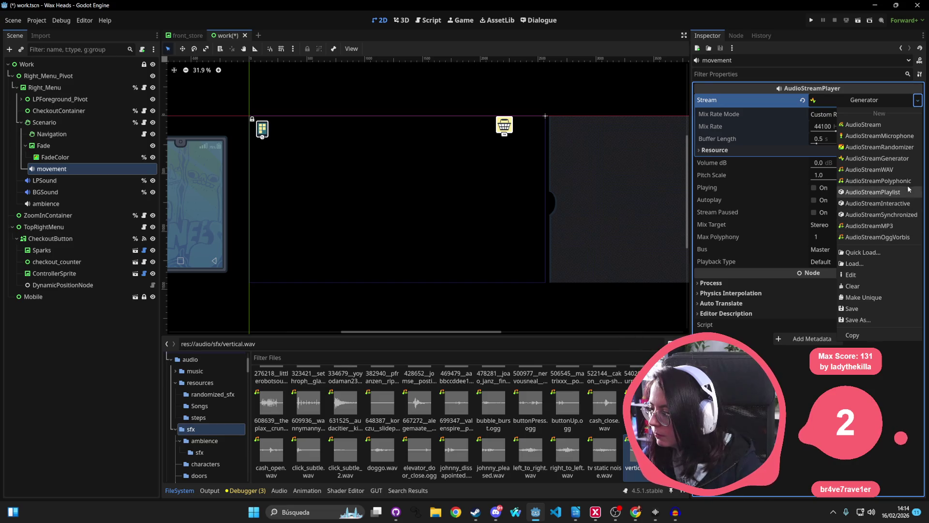
pyautogui.click(905, 169)
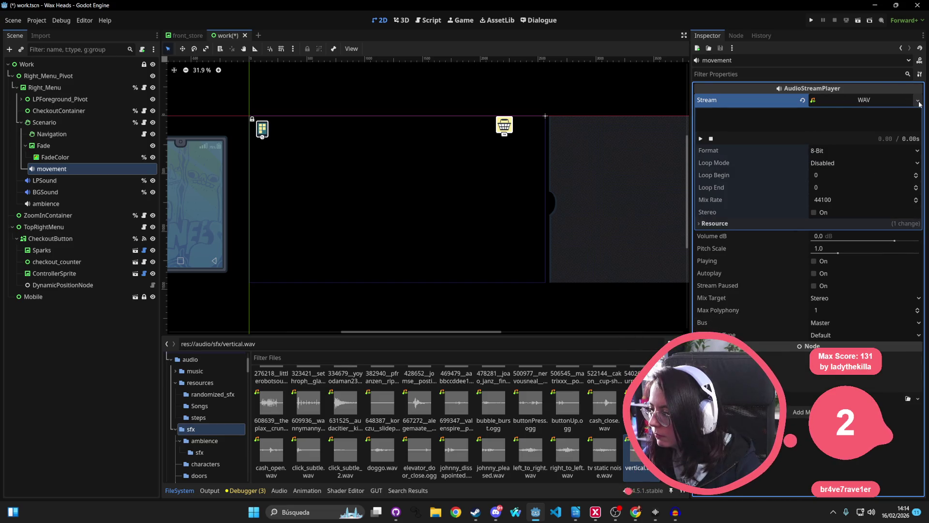
pyautogui.click(804, 100)
pyautogui.click(63, 169)
pyautogui.click(91, 169)
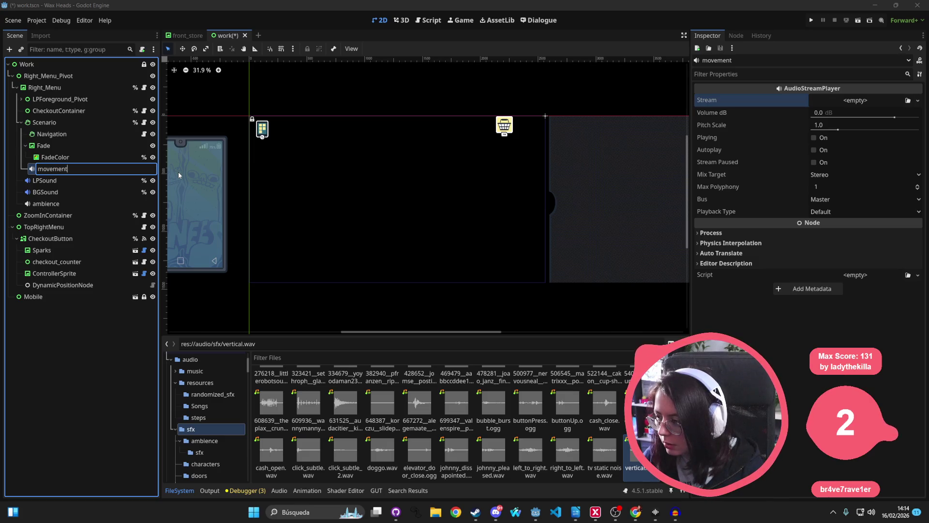
# Rename the player movement_vertical and route it to the SFX bus
pyautogui.write('_vertical')
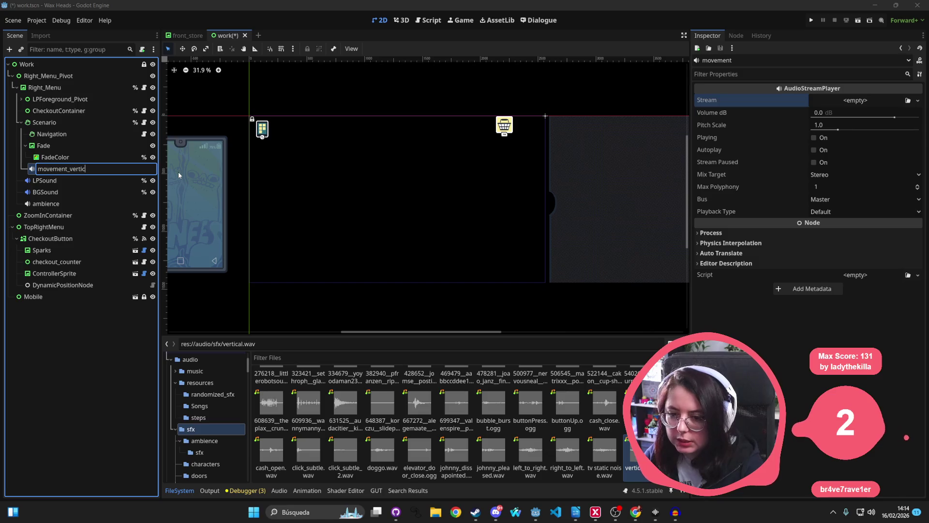
pyautogui.press('Return')
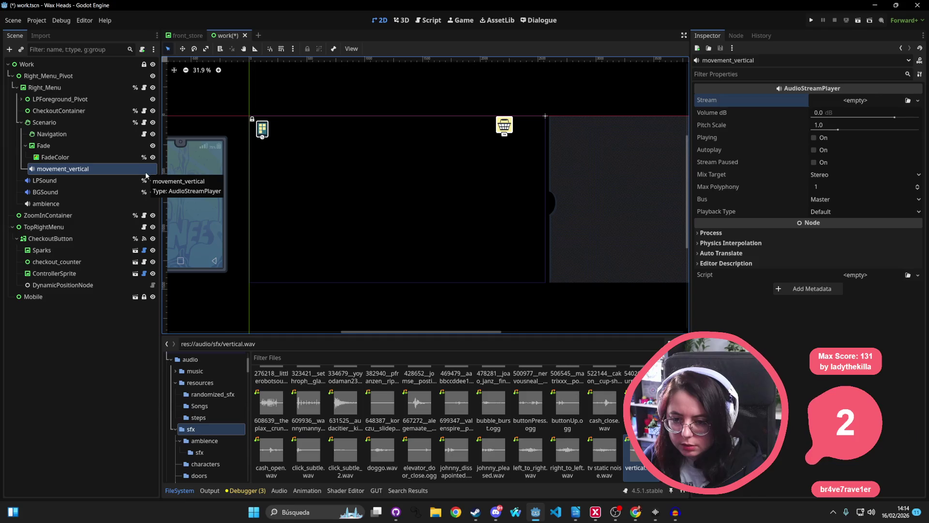
pyautogui.click(83, 170)
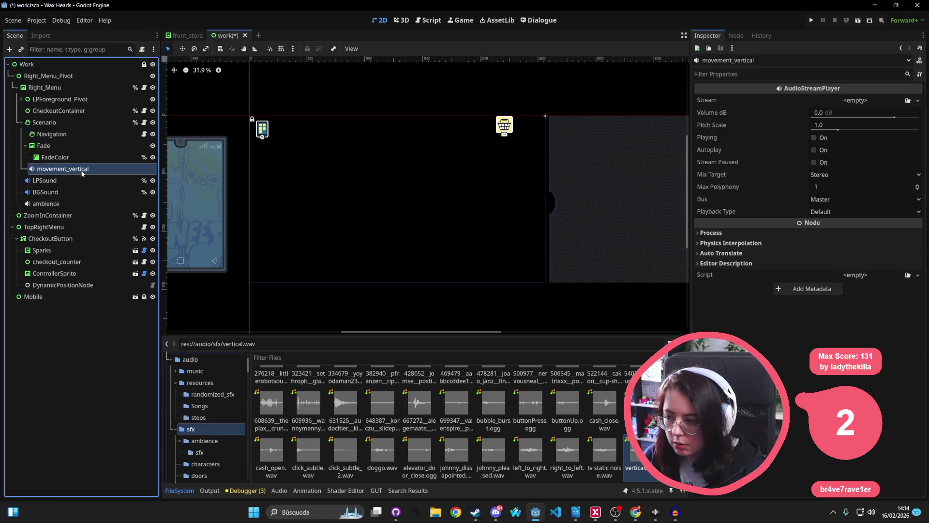
pyautogui.click(853, 199)
pyautogui.click(840, 245)
# Duplicate it twice, naming the copies movement_left_right and movement_right_left under Scenario
pyautogui.moveTo(67, 173); pyautogui.dragTo(95, 181)
pyautogui.doubleClick(95, 181)
pyautogui.click(95, 181)
pyautogui.write('le')
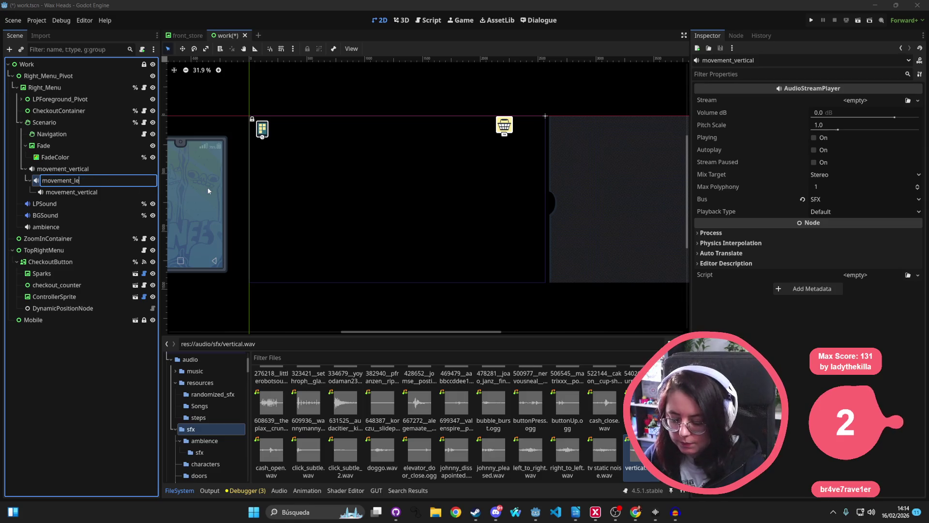
pyautogui.write('ft_right')
pyautogui.press('Return')
pyautogui.click(99, 193)
pyautogui.moveTo(61, 196)
pyautogui.mouseDown()
pyautogui.moveTo(54, 167)
pyautogui.moveTo(60, 77)
pyautogui.moveTo(68, 179)
pyautogui.moveTo(75, 126)
pyautogui.moveTo(72, 193)
pyautogui.mouseUp()
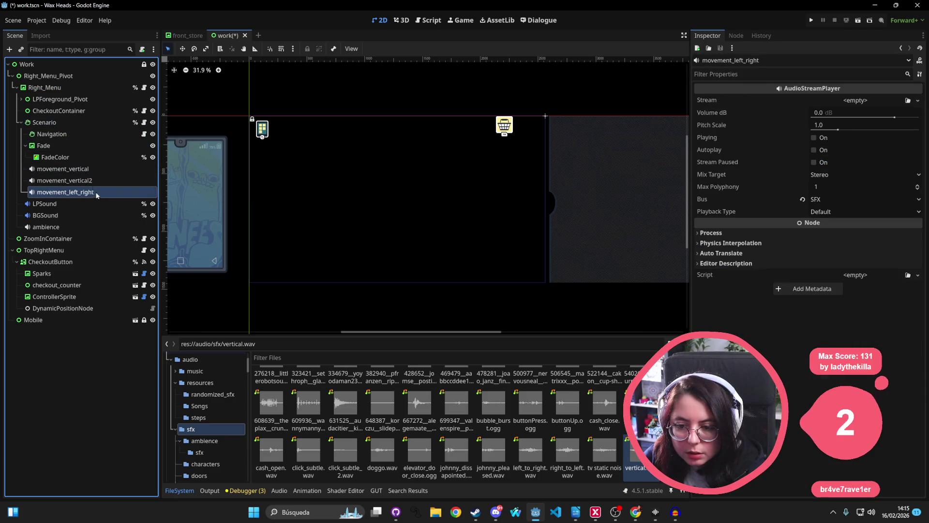
pyautogui.doubleClick(97, 180)
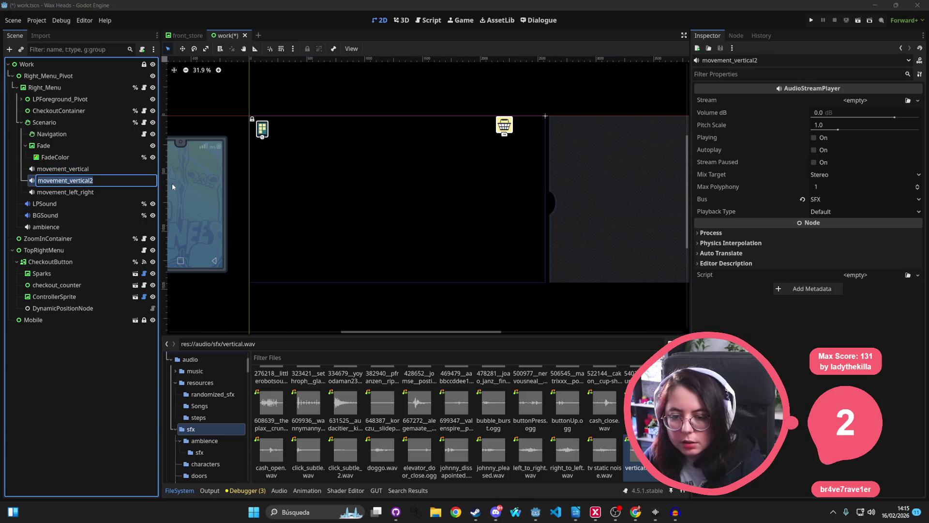
pyautogui.write('movement_right_left')
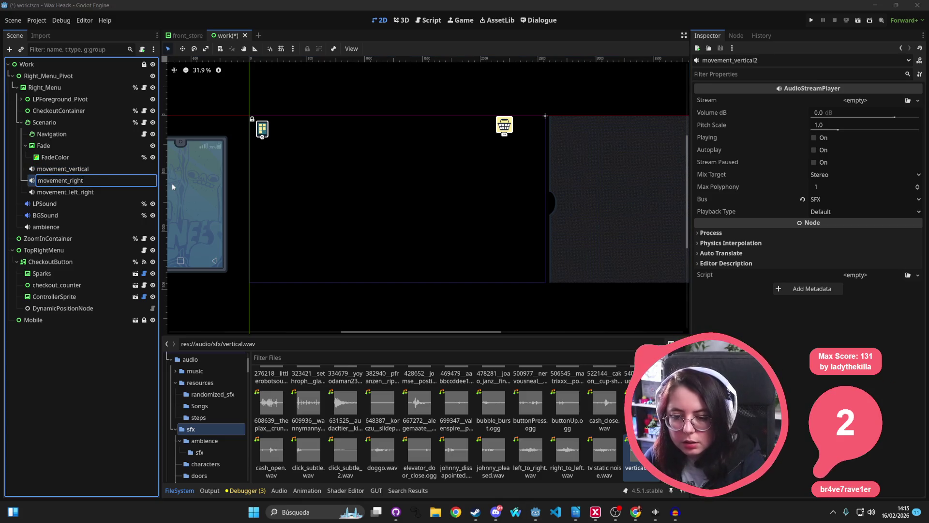
pyautogui.press('Return')
# Drop vertical.wav onto movement_vertical's Stream property
pyautogui.click(124, 192)
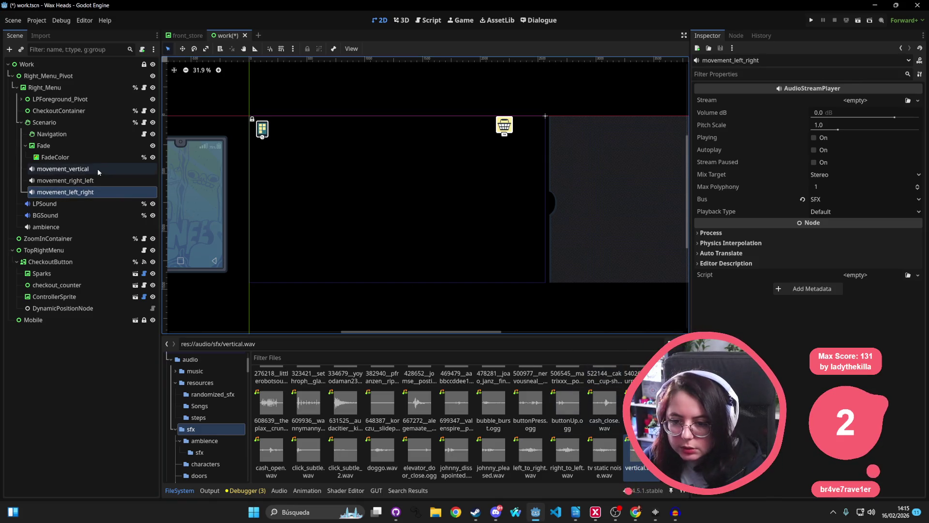
pyautogui.click(63, 169)
pyautogui.moveTo(635, 458); pyautogui.dragTo(866, 104)
pyautogui.press('Down')
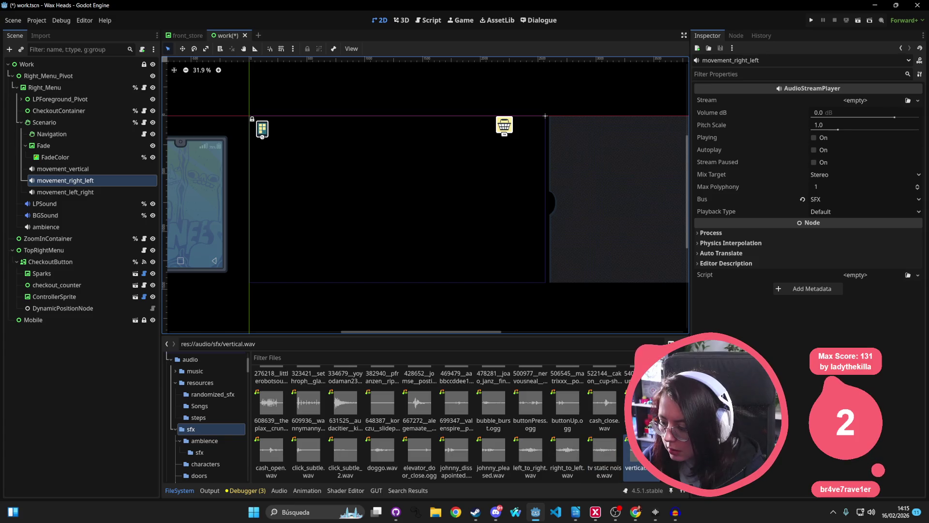
# Assign right_to_left.wav to movement_right_left's Stream
pyautogui.click(408, 455)
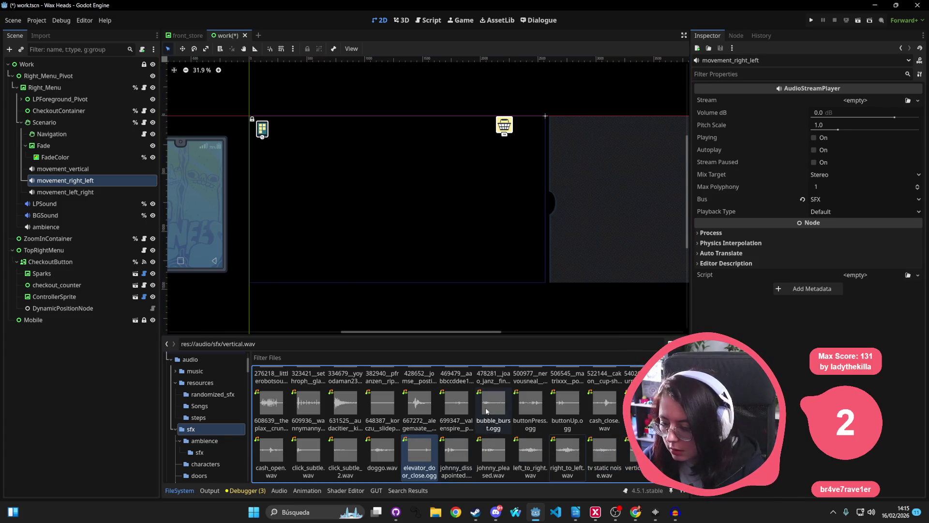
pyautogui.click(456, 407)
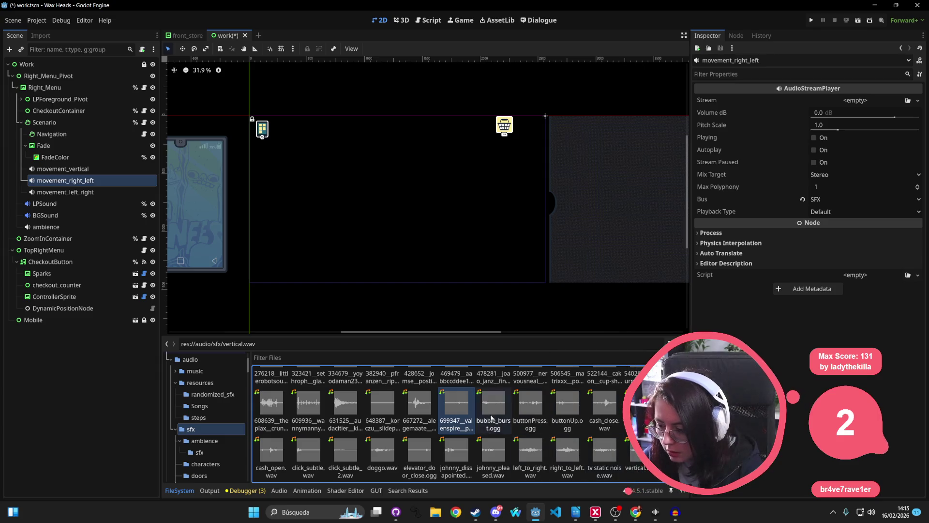
pyautogui.scroll(3, 482, 436)
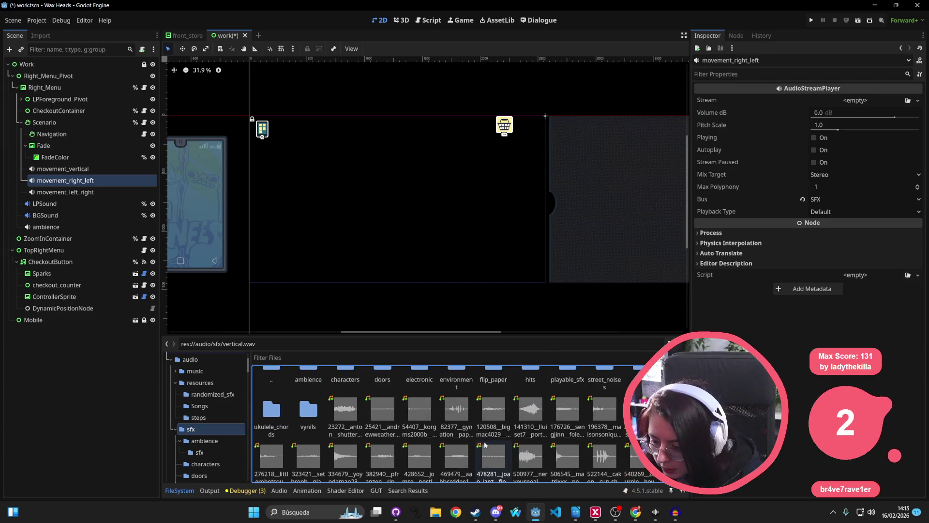
pyautogui.scroll(-3, 485, 444)
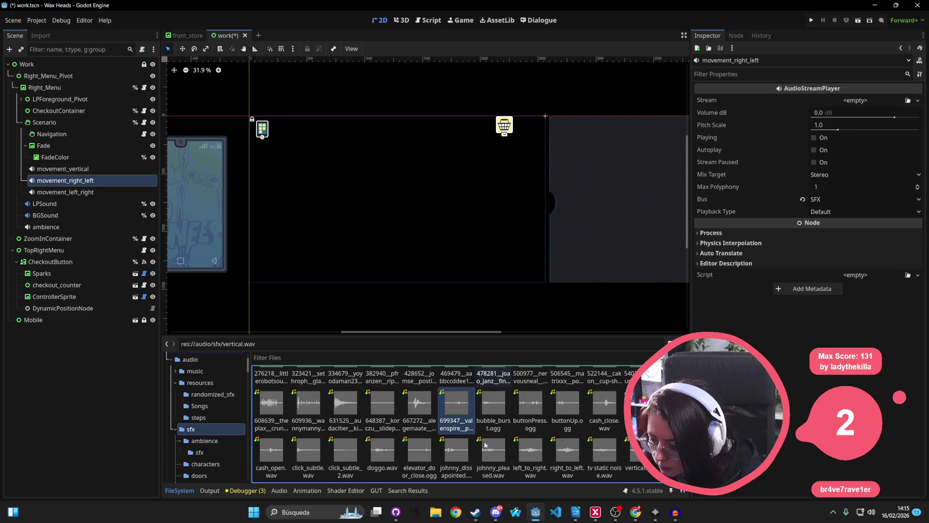
pyautogui.click(580, 458)
pyautogui.moveTo(572, 451)
pyautogui.mouseDown()
pyautogui.moveTo(726, 290)
pyautogui.moveTo(926, 124)
pyautogui.moveTo(899, 102)
pyautogui.mouseUp()
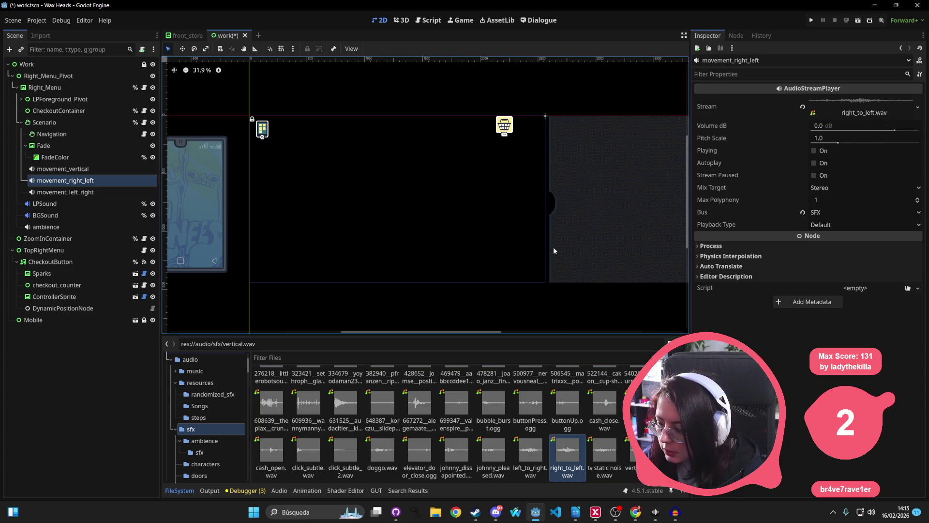
# Assign left_to_right.wav to movement_left_right's Stream and save the work scene
pyautogui.click(73, 192)
pyautogui.click(531, 452)
pyautogui.moveTo(575, 427); pyautogui.dragTo(861, 102)
pyautogui.hotkey('ctrl', 's')
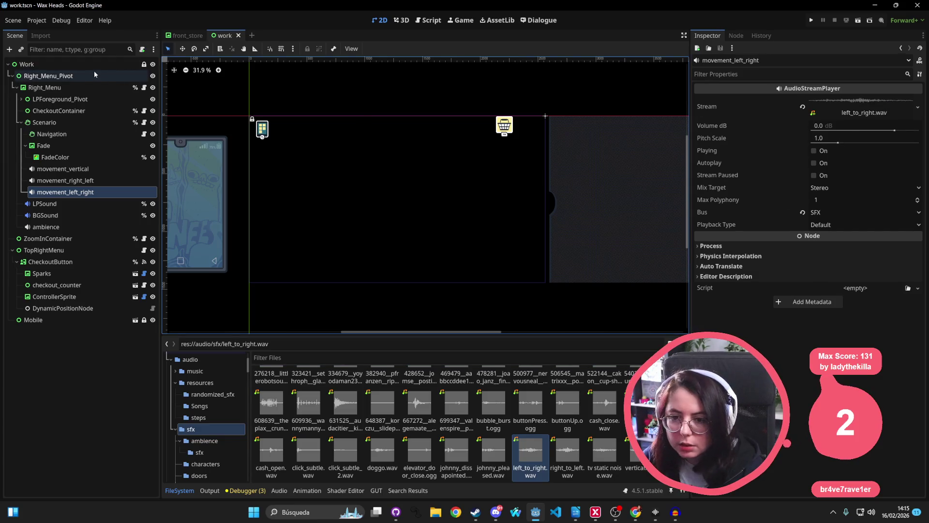
pyautogui.click(98, 66)
pyautogui.click(44, 122)
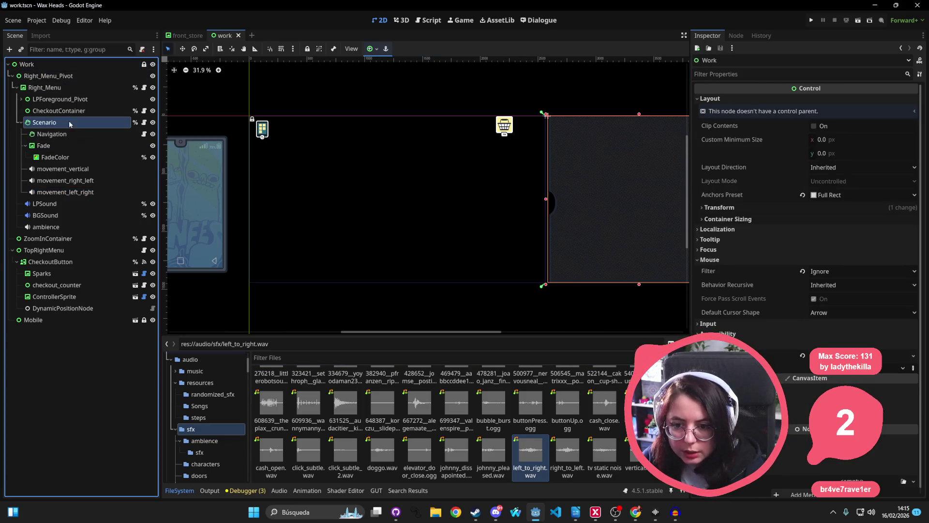
# Open the Scenario script and change play_transition_sound to take a 'dir: ' parameter
pyautogui.click(143, 122)
pyautogui.click(459, 195)
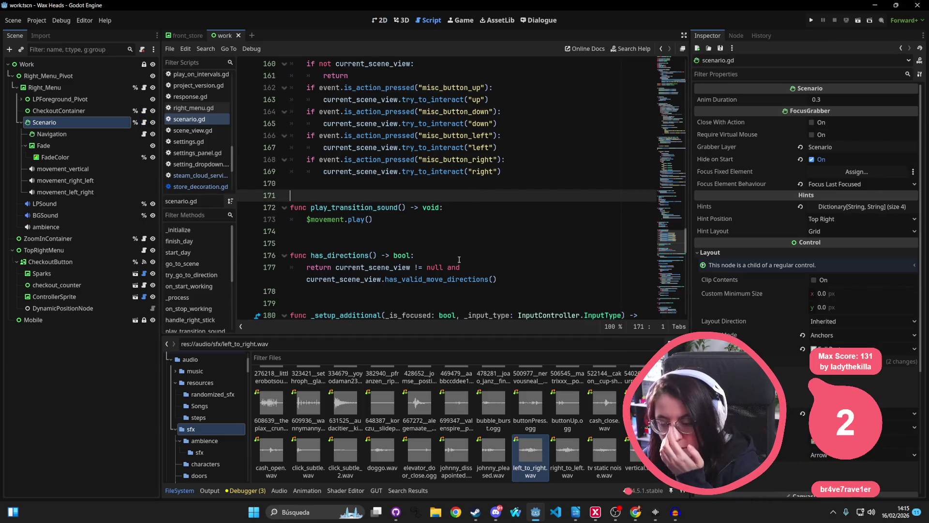
pyautogui.click(377, 223)
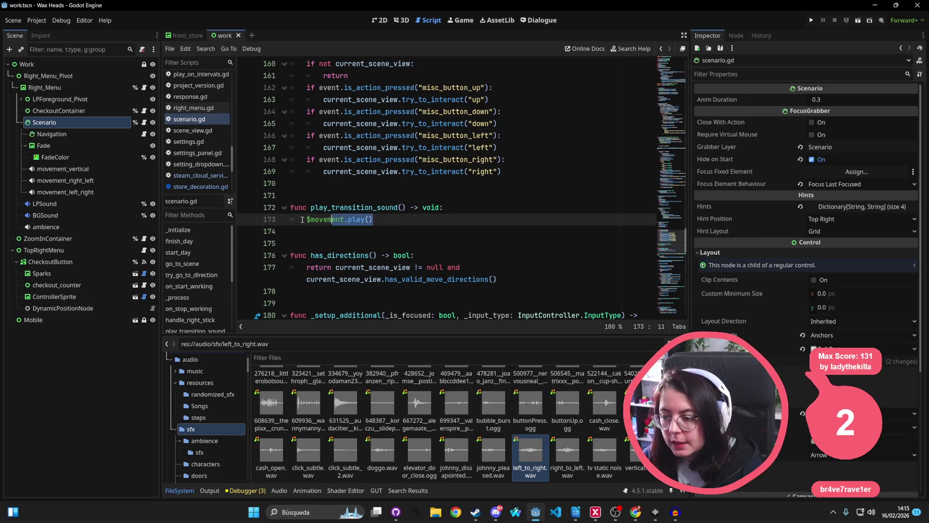
pyautogui.doubleClick(397, 207)
pyautogui.click(403, 207)
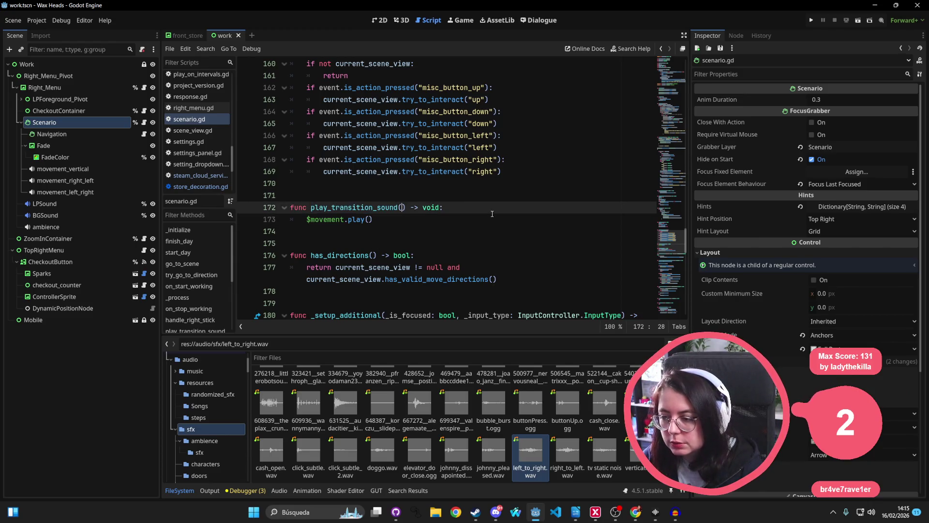
pyautogui.write('direct')
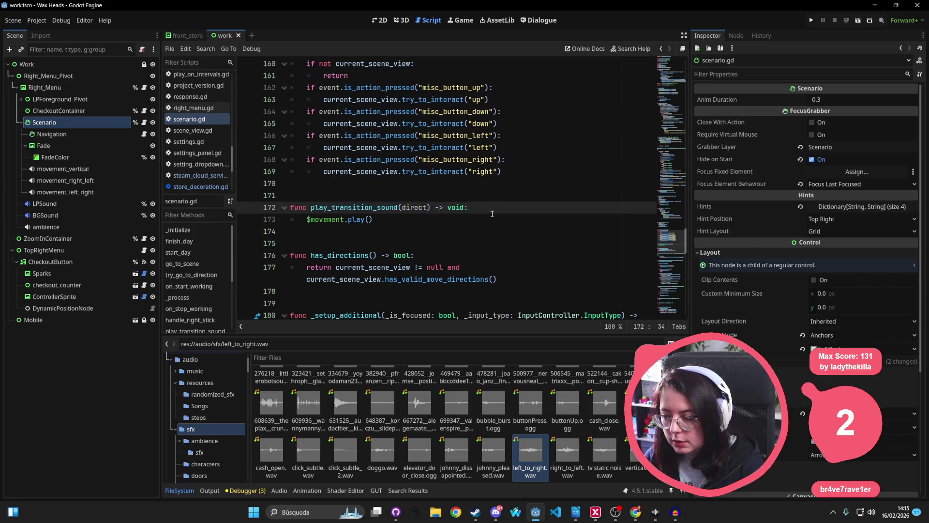
pyautogui.hotkey('ctrl', 'BackSpace')
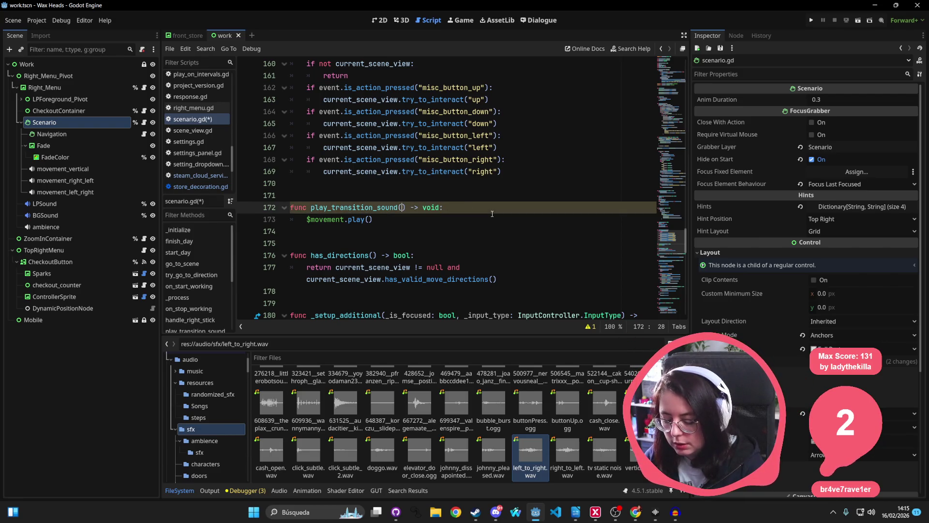
pyautogui.write('dir: V')
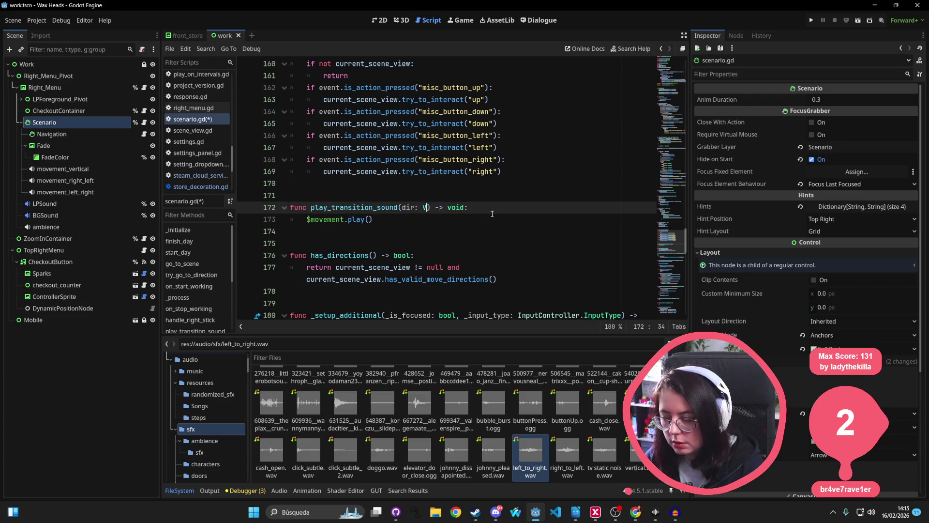
pyautogui.press('BackSpace')
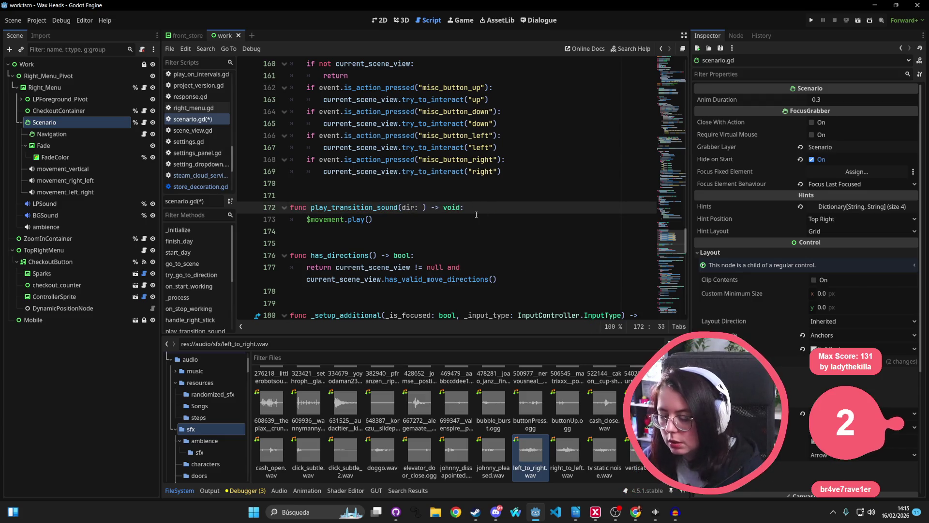
# Scroll up through scenario.gd and switch to Visual Studio Code
pyautogui.scroll(18, 481, 214)
pyautogui.scroll(20, 481, 221)
pyautogui.scroll(15, 482, 225)
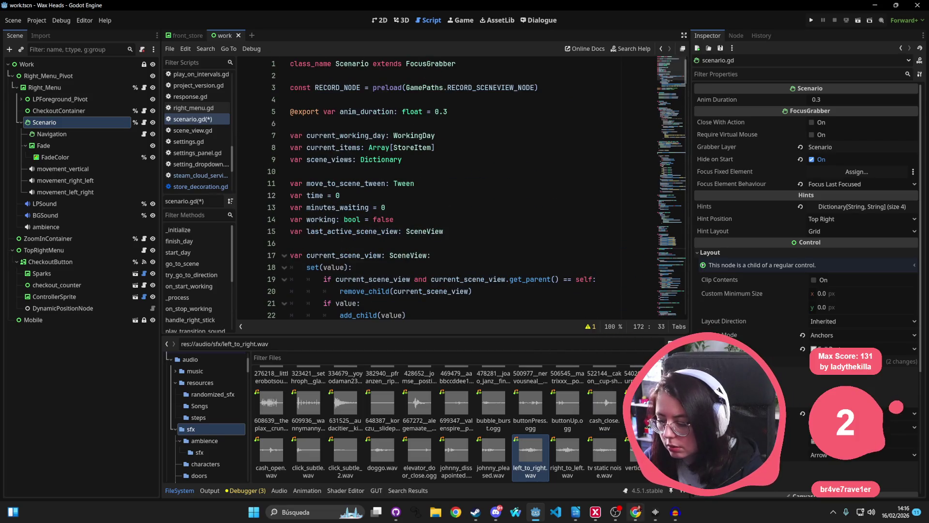
pyautogui.hotkey('alt', 'Tab')
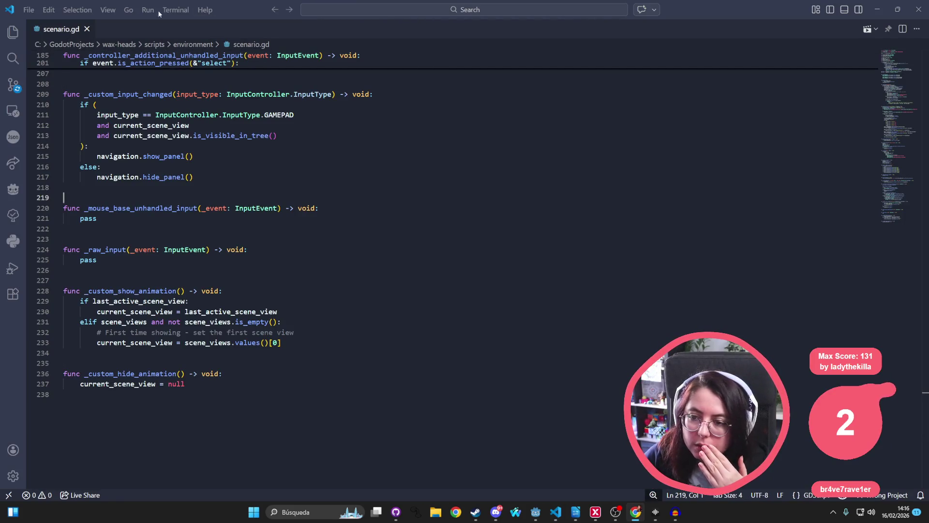
# Browse scenario.gd up to the back action check on line 193
pyautogui.click(511, 207)
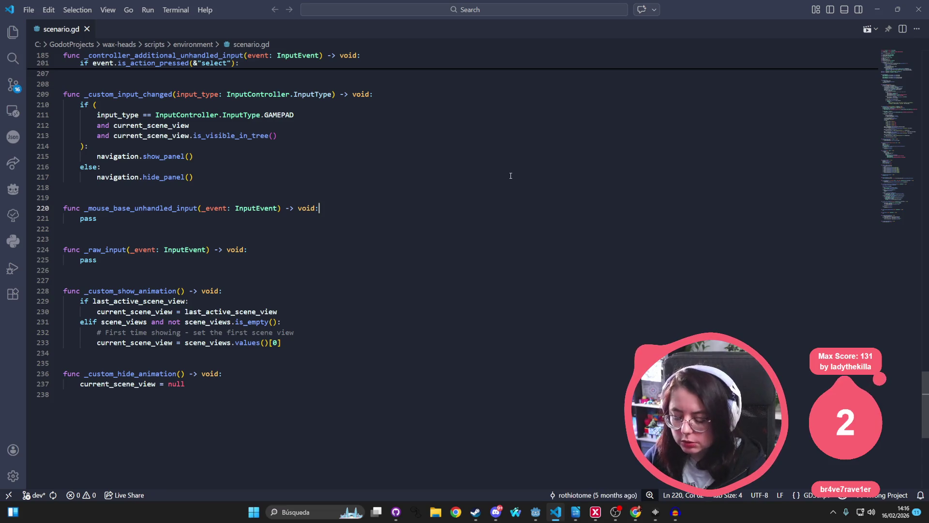
pyautogui.click(407, 301)
pyautogui.scroll(8, 236, 241)
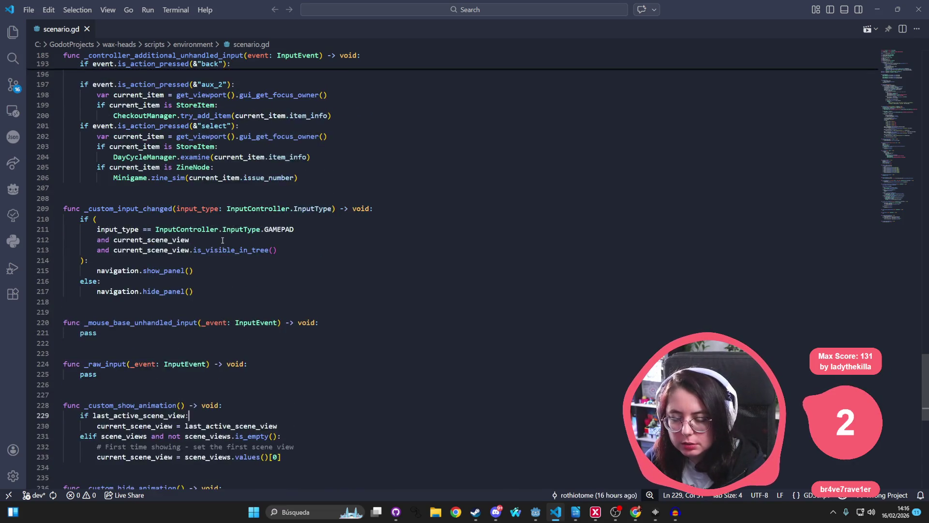
pyautogui.scroll(2, 236, 242)
pyautogui.click(209, 227)
# Search scenario.gd for try_go and review the try_go_to_direction call and go_to_scene
pyautogui.hotkey('ctrl', 'f')
pyautogui.write('try_go')
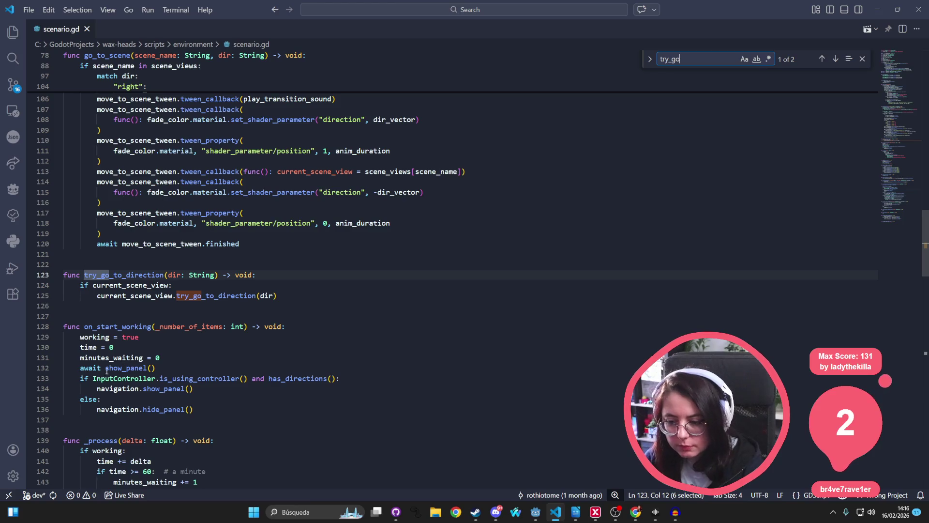
pyautogui.doubleClick(232, 296)
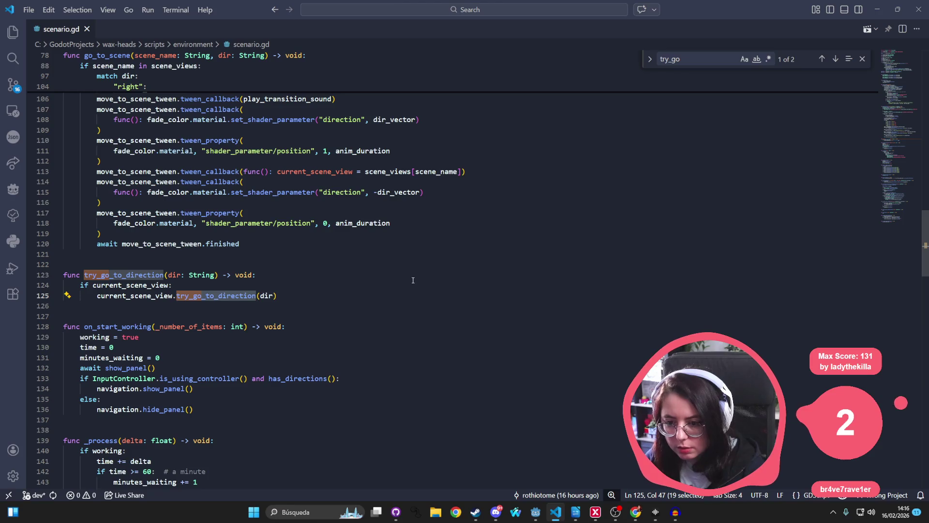
pyautogui.scroll(3, 413, 280)
pyautogui.scroll(3, 410, 274)
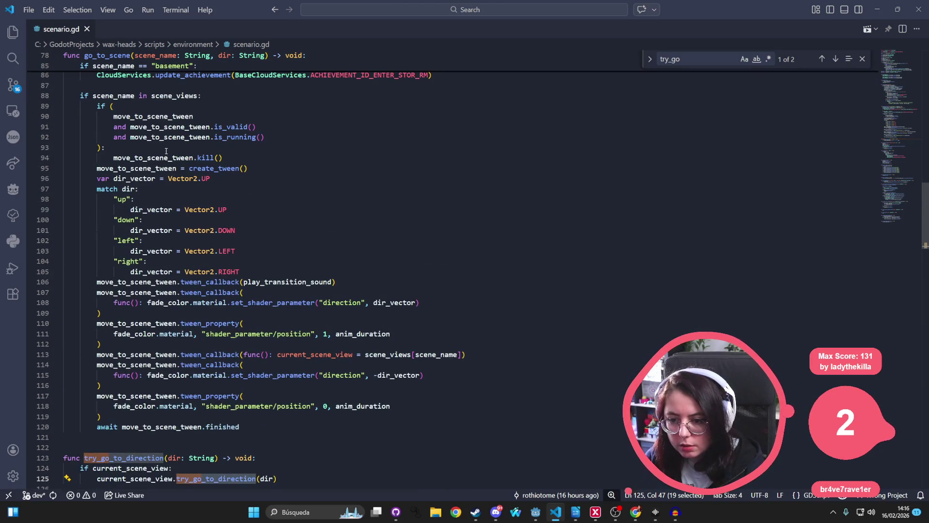
pyautogui.scroll(3, 164, 151)
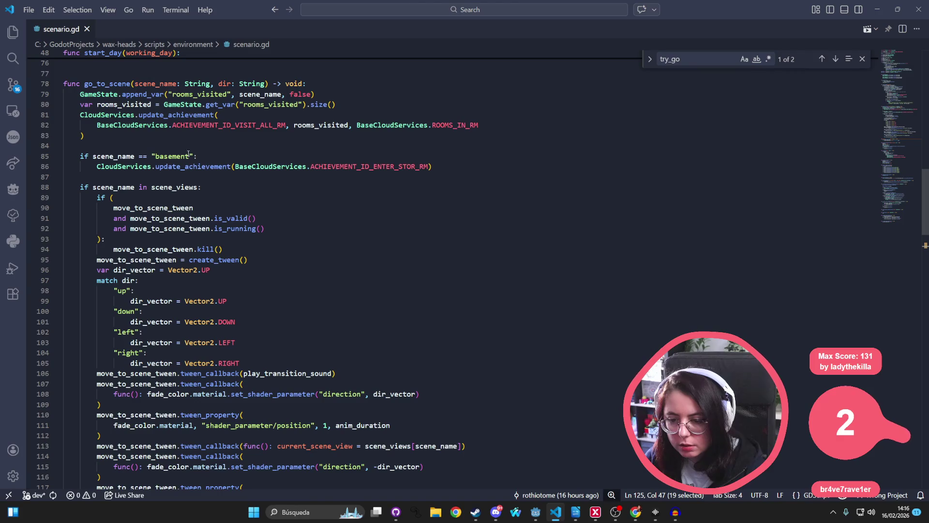
pyautogui.scroll(-2, 212, 292)
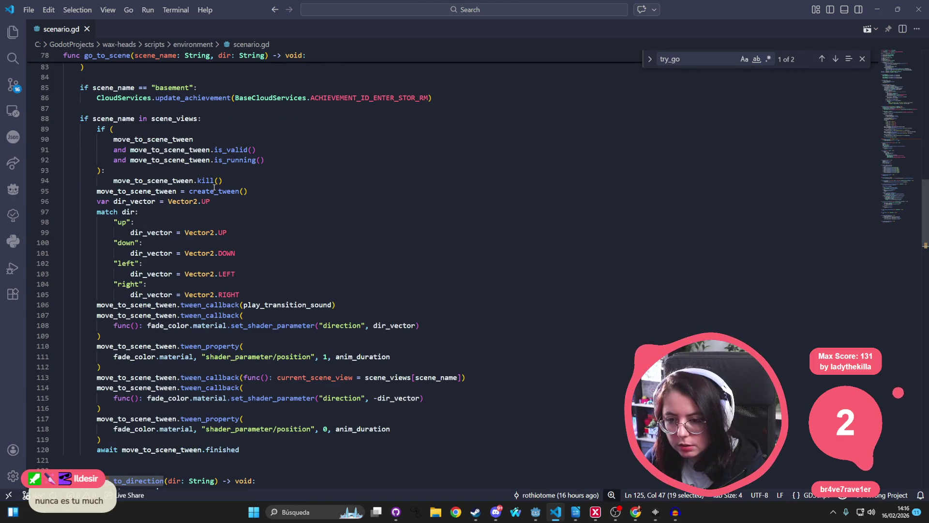
pyautogui.scroll(2, 185, 186)
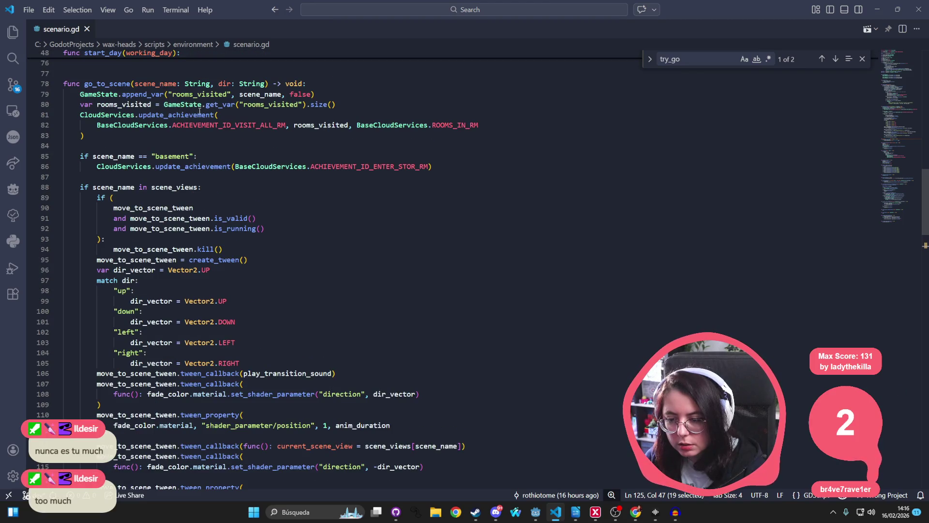
pyautogui.scroll(-4, 229, 321)
pyautogui.scroll(-6, 229, 321)
pyautogui.scroll(-5, 229, 321)
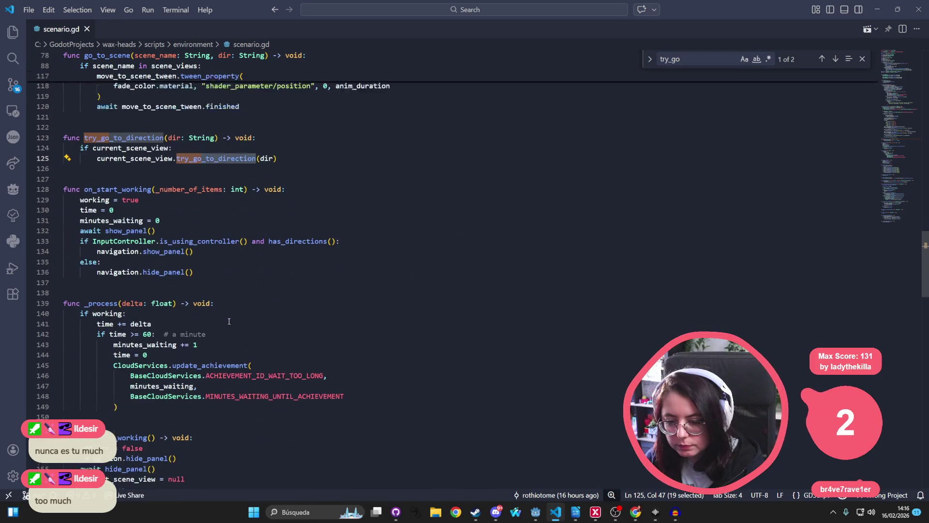
pyautogui.click(231, 317)
pyautogui.hotkey('ctrl', 'f')
# Search for 'move' and step through the play_transition_sound matches to its definition
pyautogui.write('move')
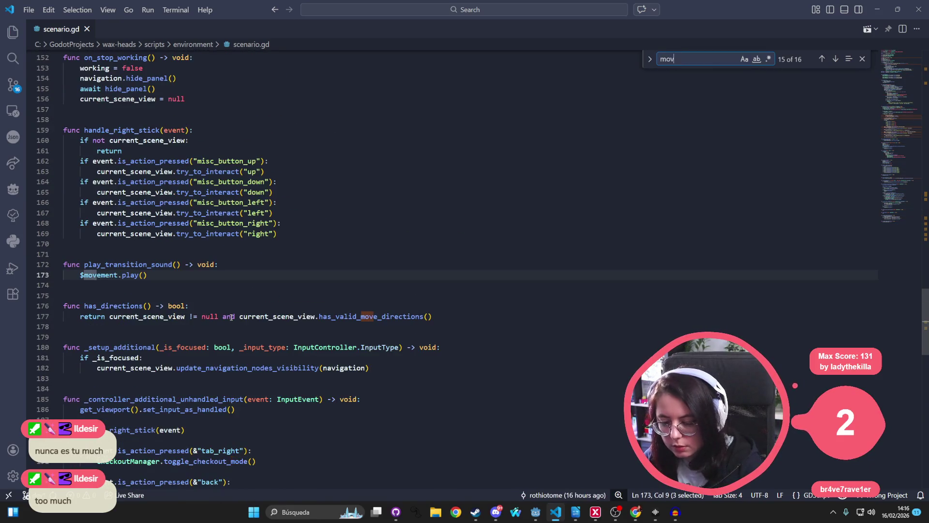
pyautogui.doubleClick(123, 264)
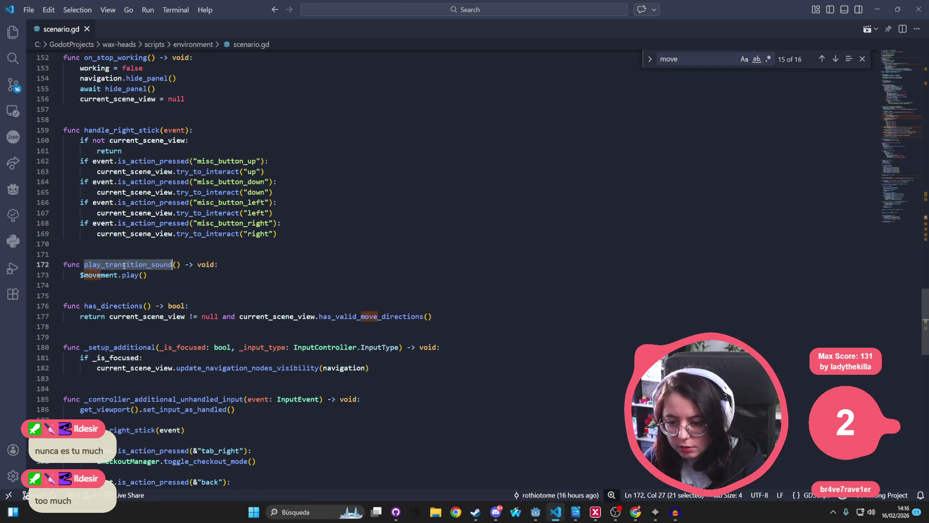
pyautogui.hotkey('ctrl', 'f')
pyautogui.press('Return')
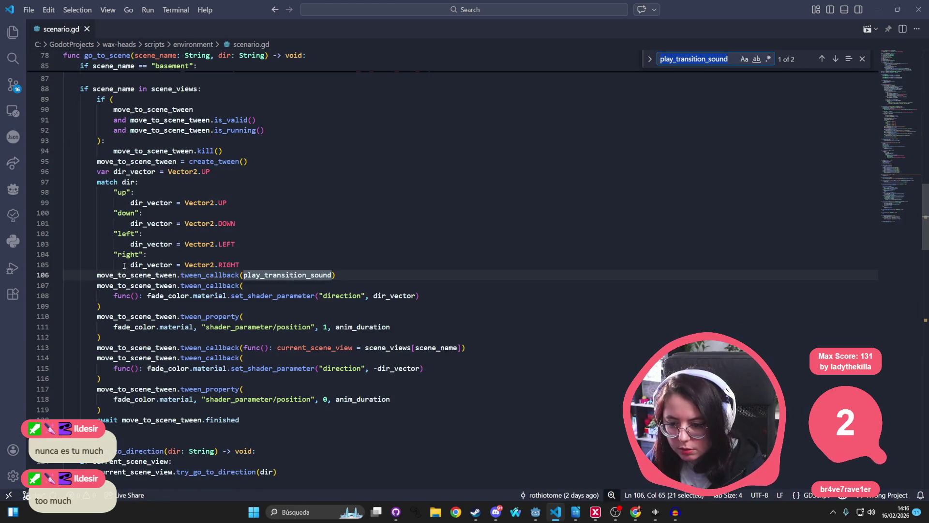
pyautogui.press('Return')
pyautogui.moveTo(161, 287); pyautogui.dragTo(63, 275)
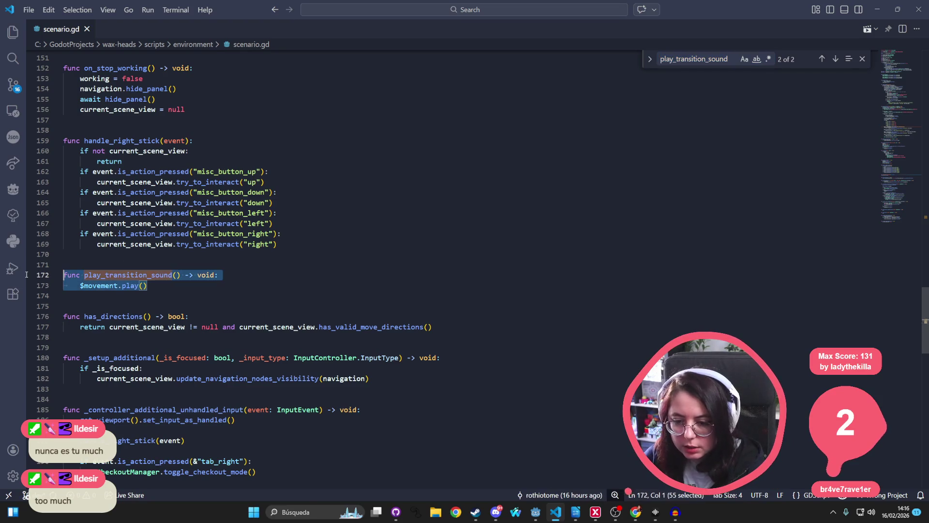
pyautogui.click(177, 275)
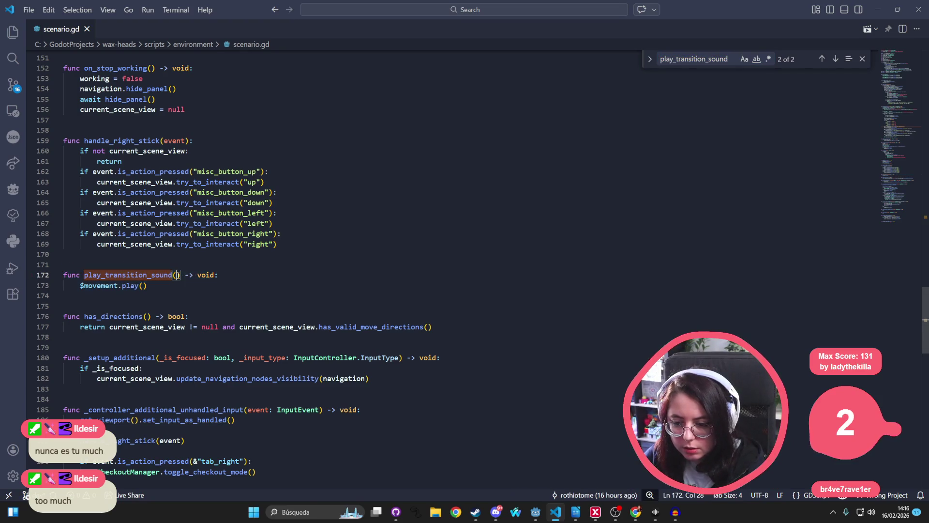
# Scroll up to go_to_scene's tween code and its up-direction dir_vector line
pyautogui.scroll(20, 239, 262)
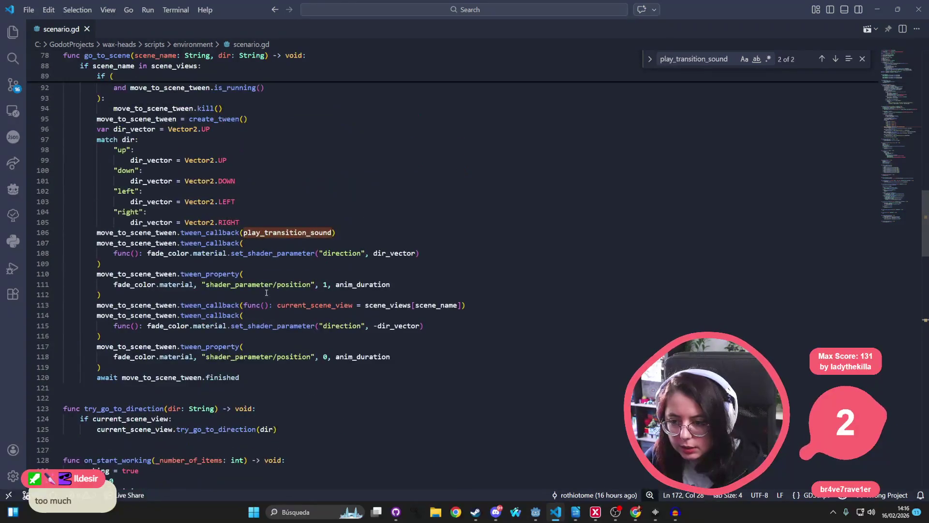
pyautogui.scroll(2, 245, 216)
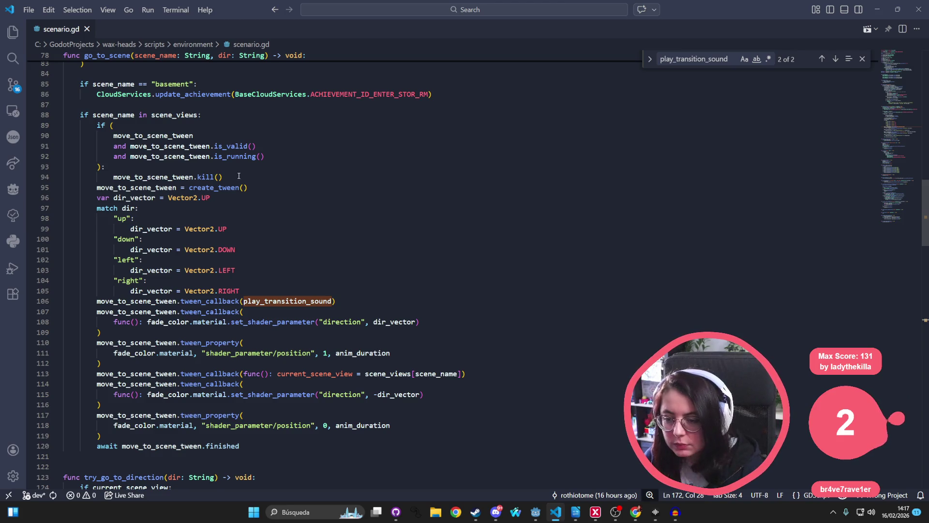
pyautogui.click(246, 216)
pyautogui.click(210, 198)
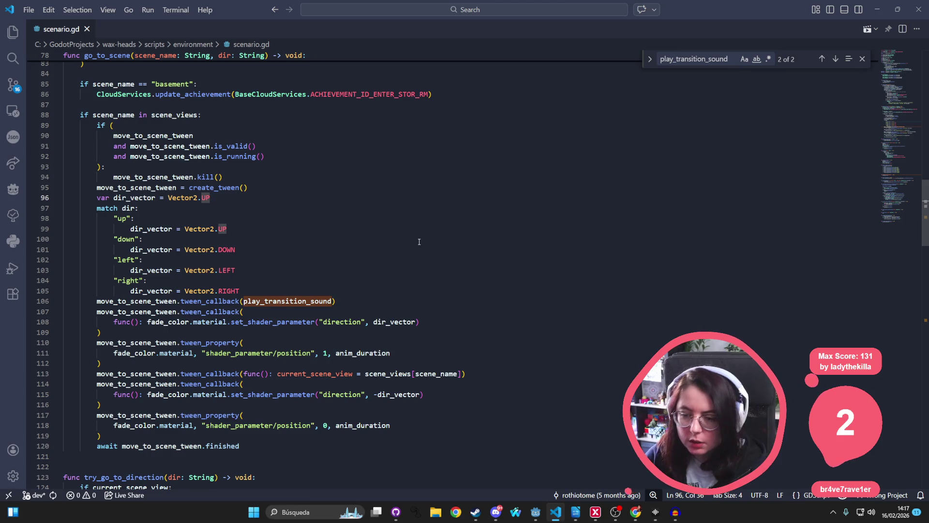
# Add 'var audio_stream = $vertical' below dir_vector and save scenario.gd
pyautogui.press('Return')
pyautogui.write('var ')
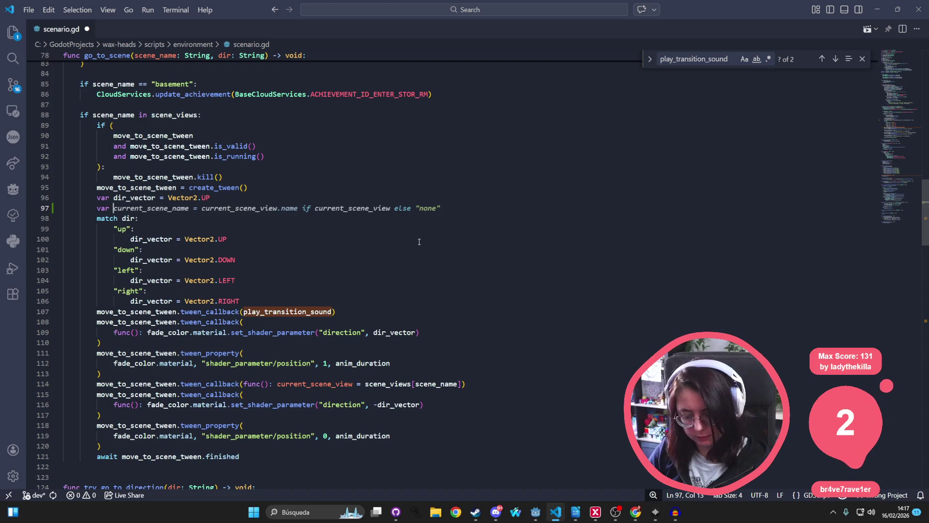
pyautogui.write('aduio')
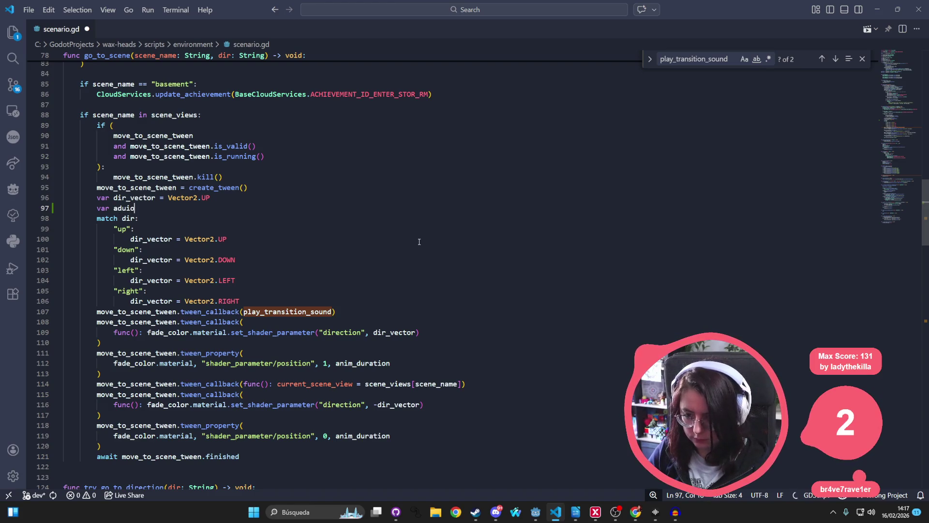
pyautogui.write('u')
pyautogui.write('_')
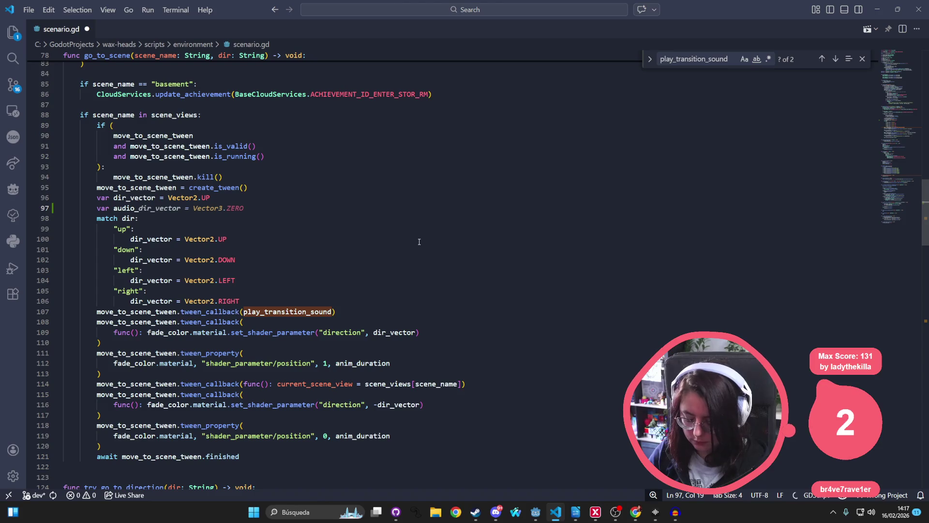
pyautogui.write('bst_m')
pyautogui.press('BackSpace')
pyautogui.write('= ')
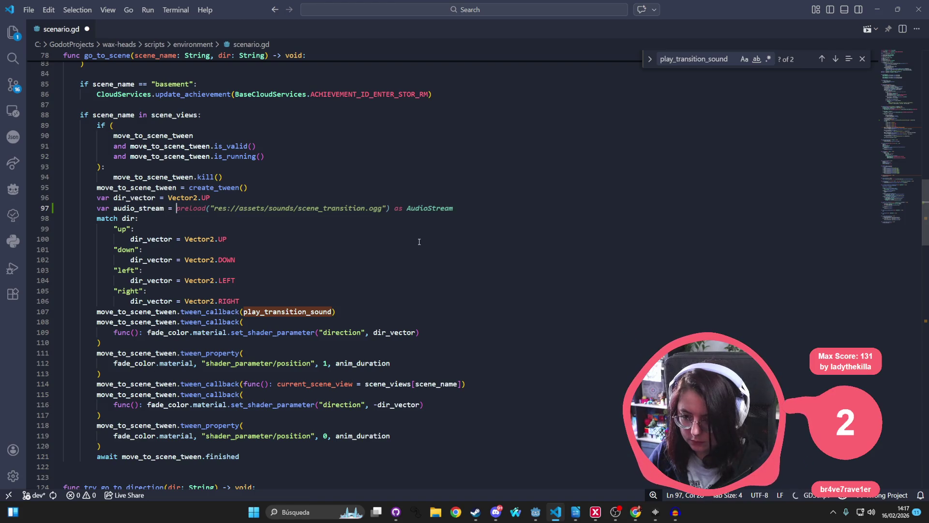
pyautogui.write('$')
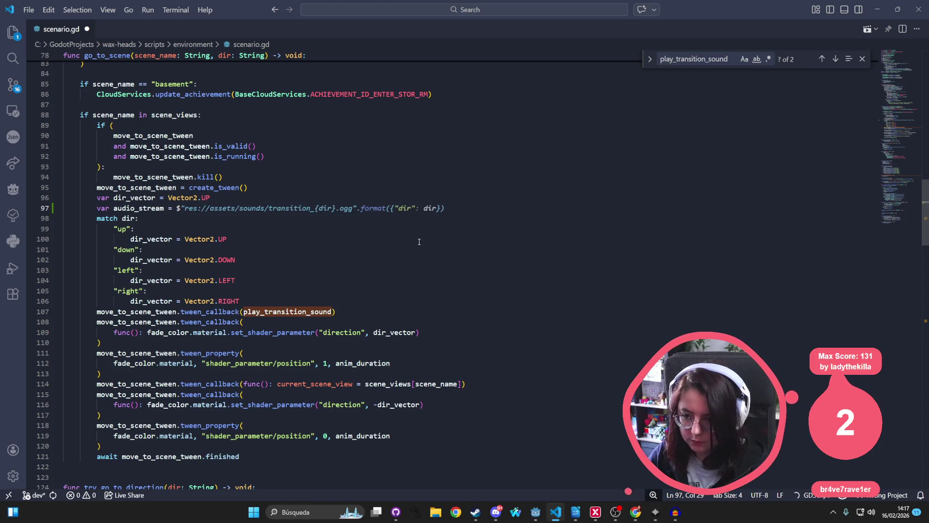
pyautogui.scroll(-20, 419, 242)
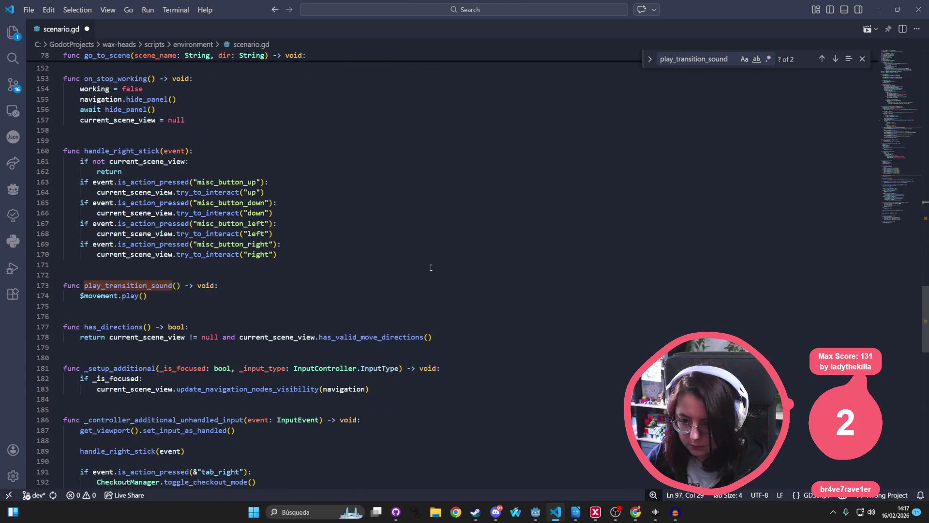
pyautogui.scroll(20, 431, 268)
pyautogui.write('var audio_stream = $vertical')
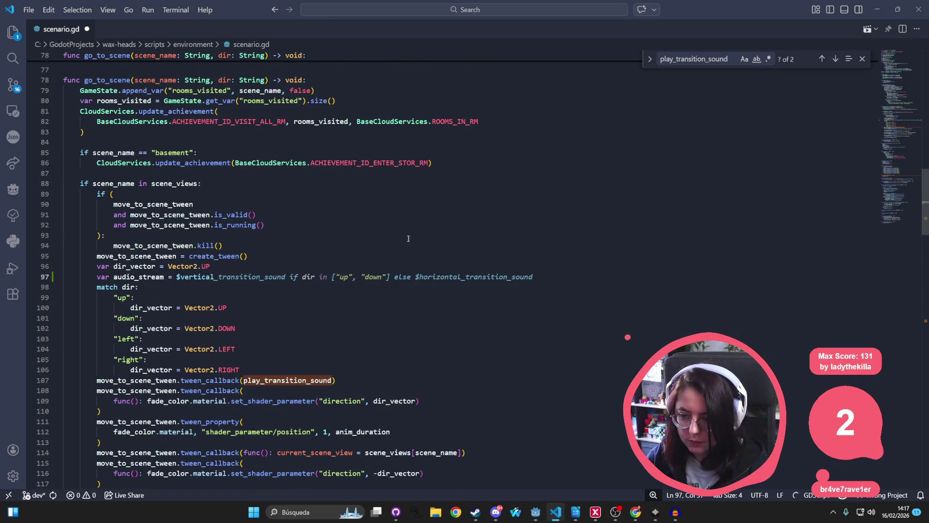
pyautogui.click(270, 310)
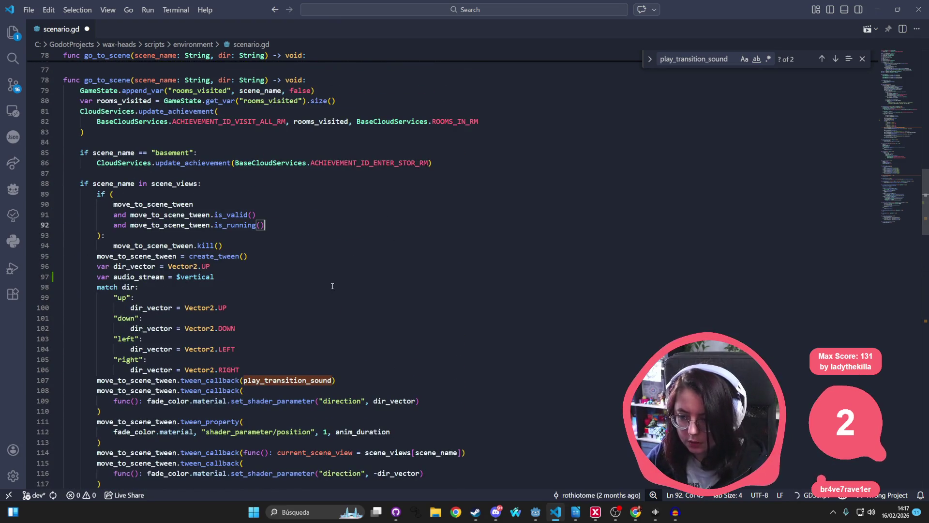
pyautogui.hotkey('ctrl', 's')
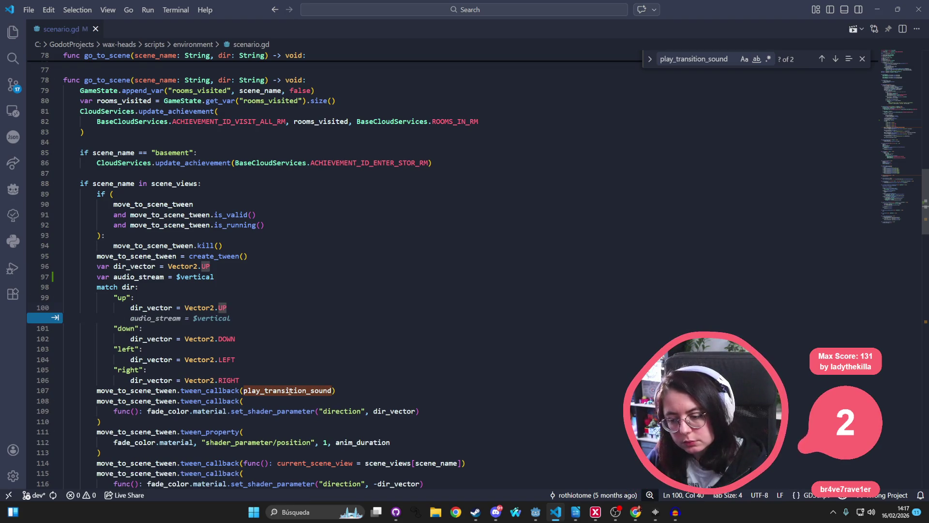
# Delete the play_transition_sound tween callback line in go_to_scene
pyautogui.moveTo(64, 400); pyautogui.dragTo(97, 411)
pyautogui.click(297, 371)
pyautogui.tripleClick(297, 369)
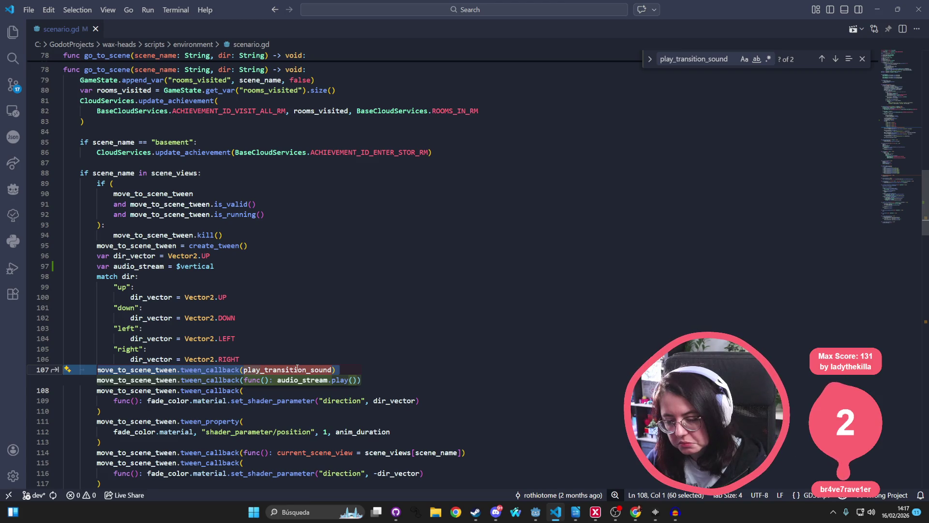
pyautogui.press('BackSpace')
# Remove the audio_stream line and add $vertical.play() under the up and down cases
pyautogui.click(300, 303)
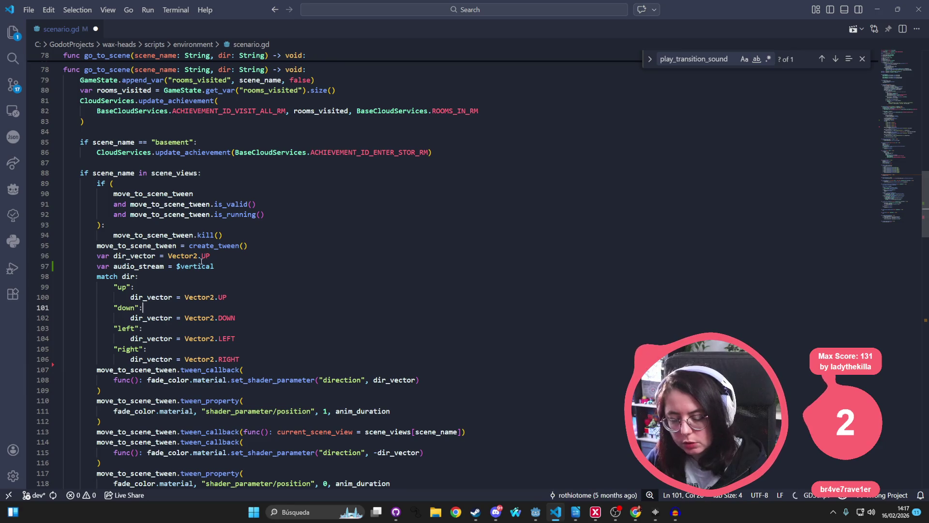
pyautogui.tripleClick(182, 267)
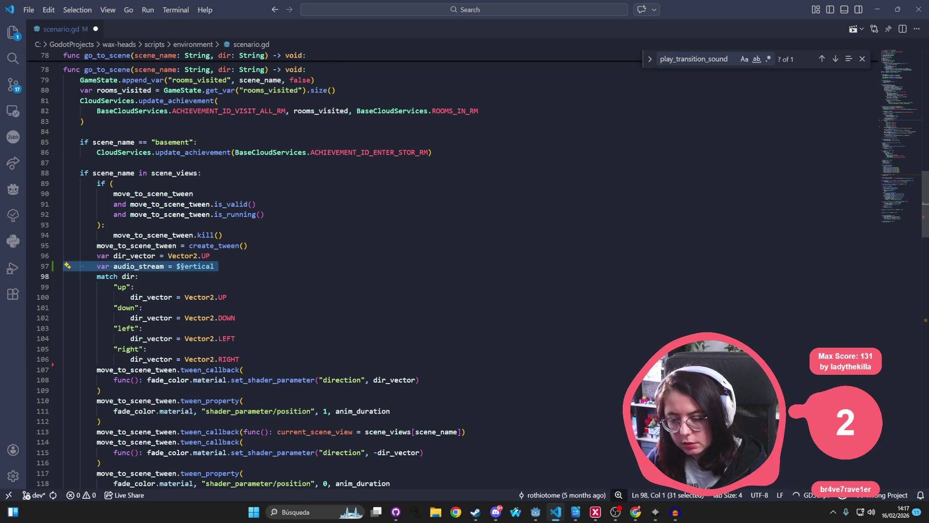
pyautogui.press('BackSpace')
pyautogui.click(268, 283)
pyautogui.press('Return')
pyautogui.write('$vertical.p`l')
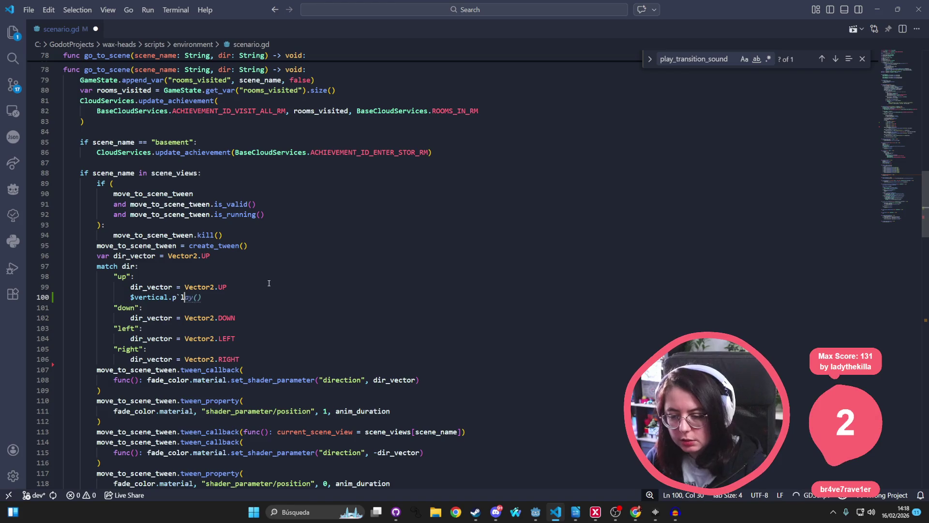
pyautogui.press('Tab')
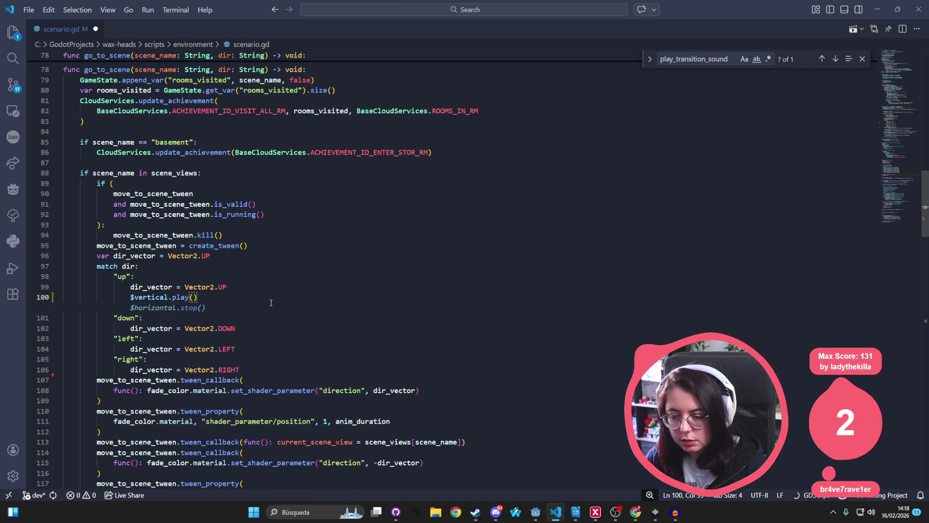
pyautogui.press('Escape')
pyautogui.click(257, 318)
pyautogui.press('Return')
pyautogui.write('$vertical.play()')
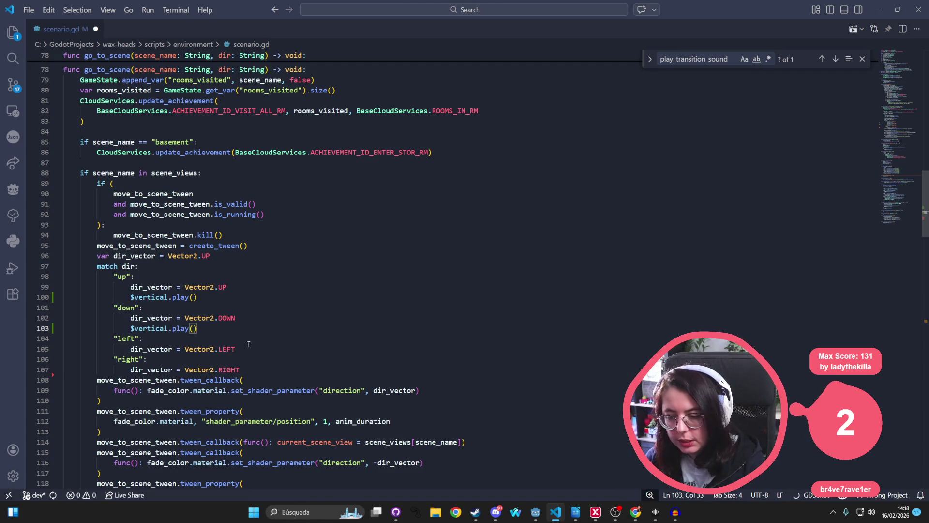
# Add $right_to_left.play() under the left case and save scenario.gd
pyautogui.click(247, 348)
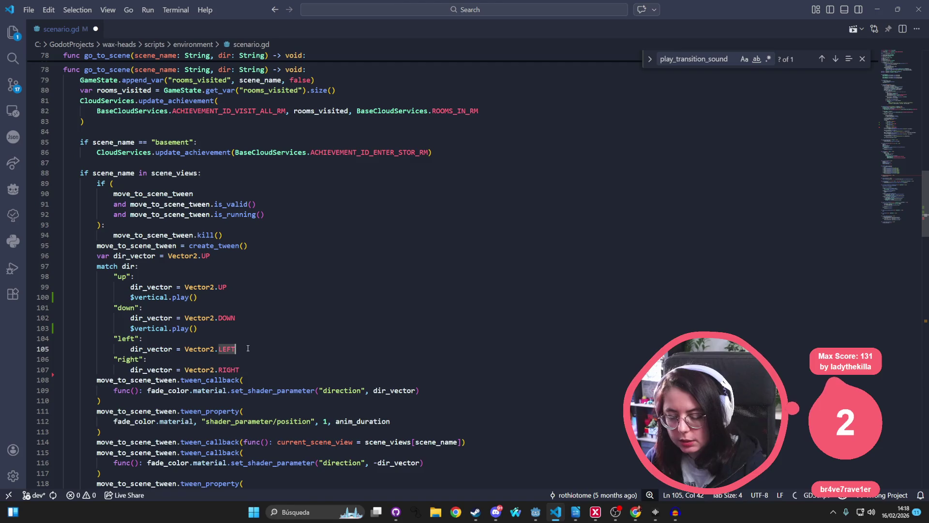
pyautogui.press('Return')
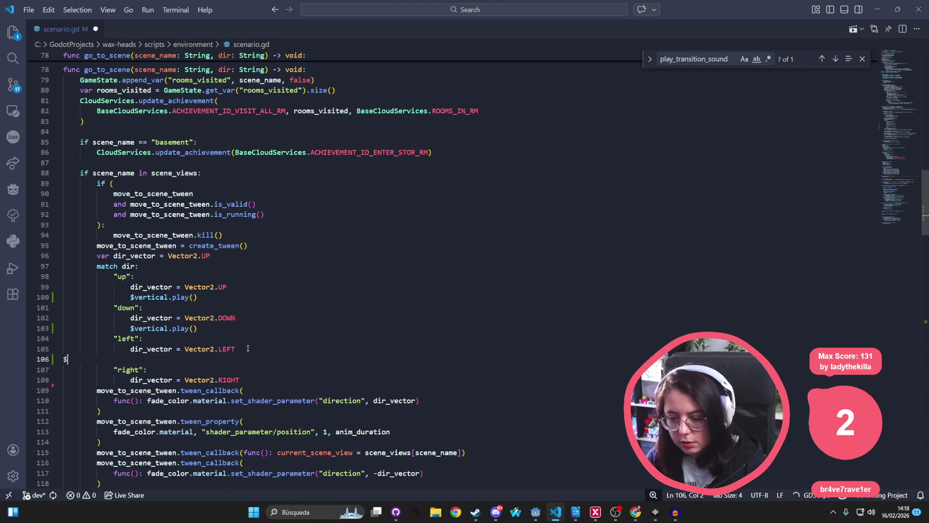
pyautogui.hotkey('ctrl', 'z')
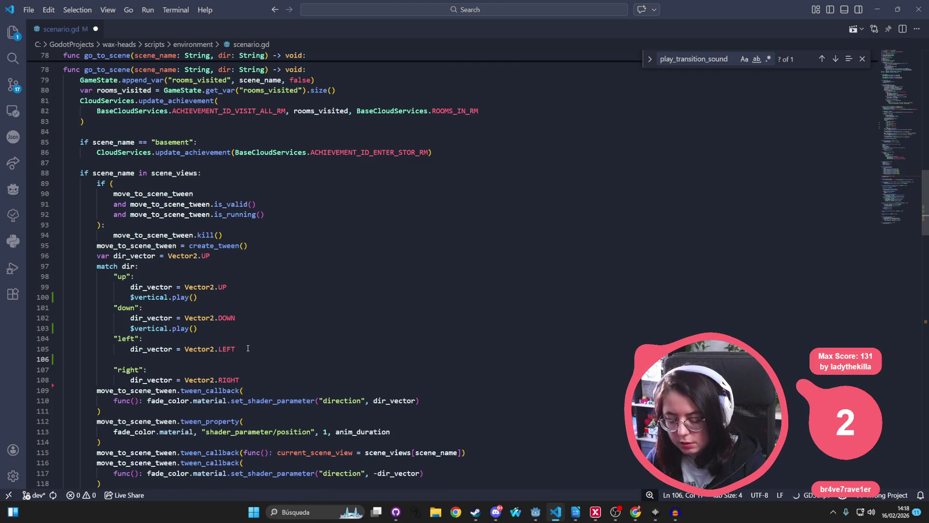
pyautogui.write('ri')
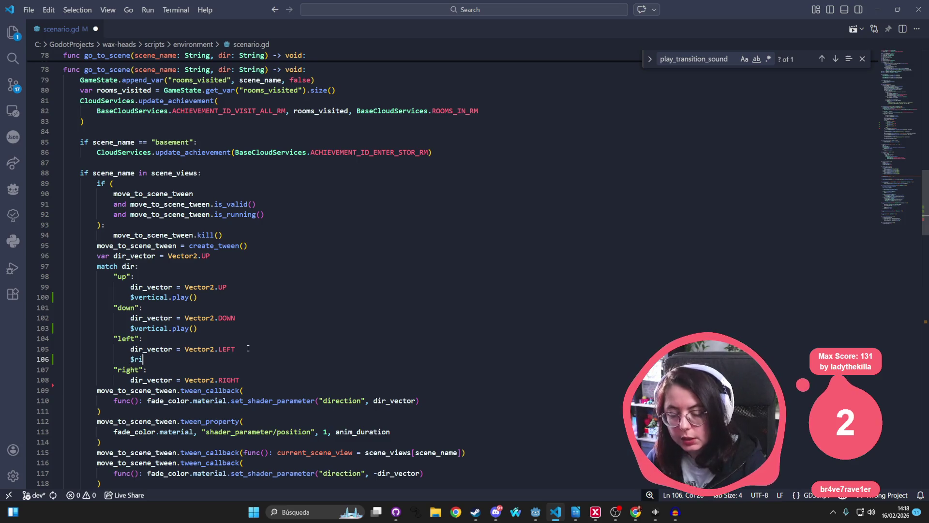
pyautogui.press('Tab')
pyautogui.hotkey('ctrl', 's')
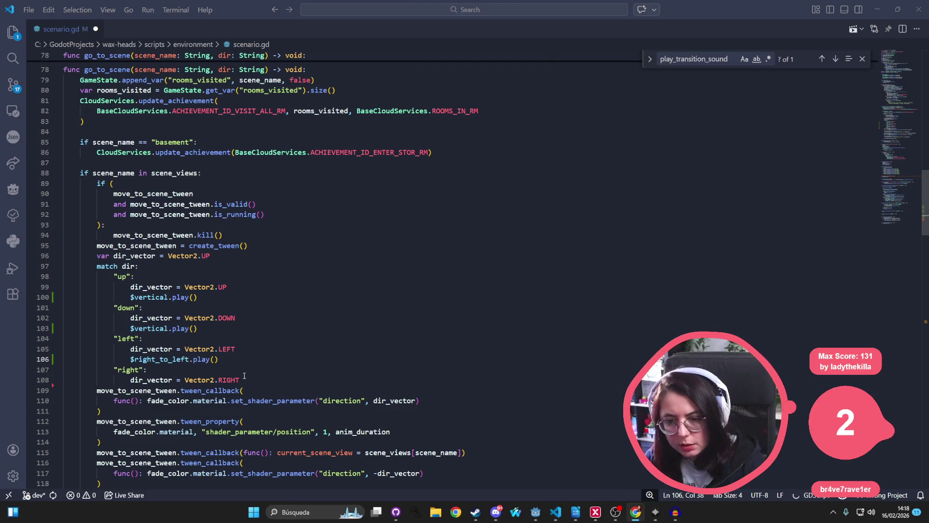
# Dismiss Godot's files-modified notice, then delete the right_to_left node name in the left case
pyautogui.hotkey('alt', 'Tab')
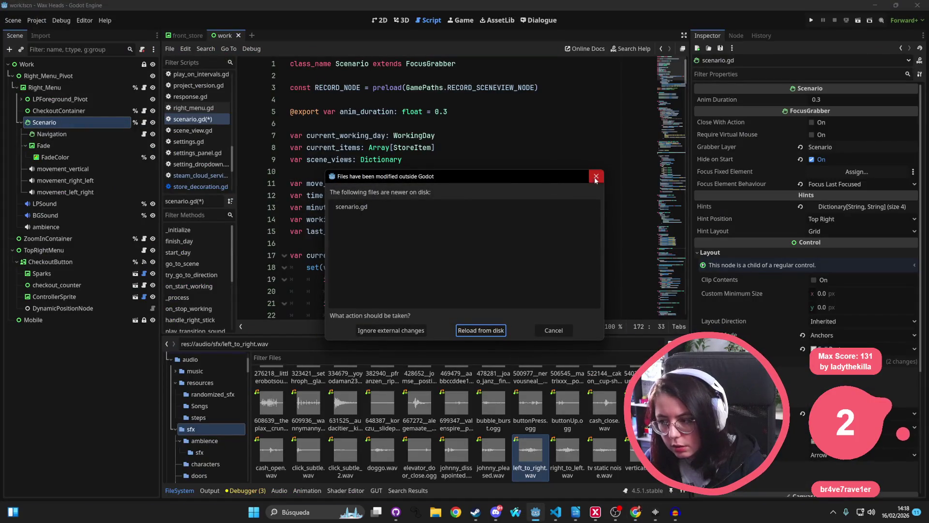
pyautogui.click(597, 176)
pyautogui.click(80, 181)
pyautogui.hotkey('alt', 'Tab')
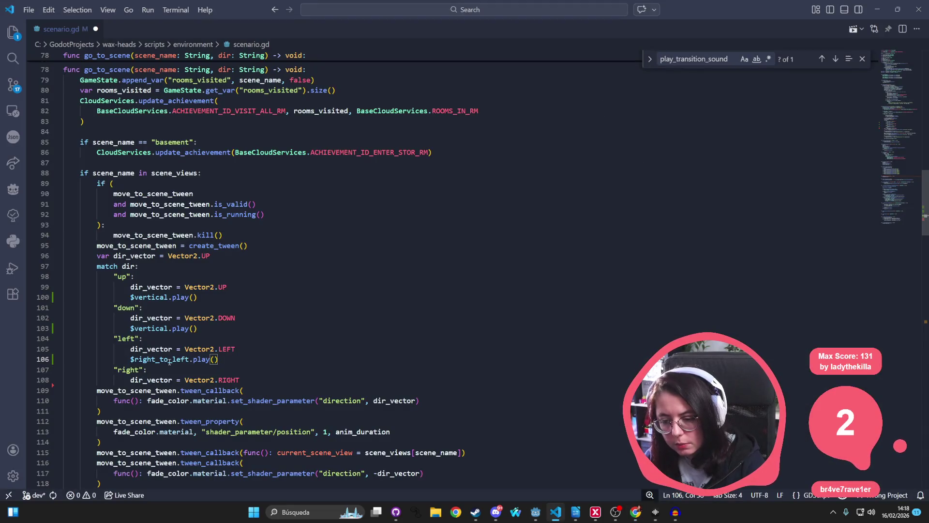
pyautogui.doubleClick(170, 361)
pyautogui.press('BackSpace')
# Play $movement_right_left for left and $movement_left_right for right, then save scenario.gd
pyautogui.write('movement_right_')
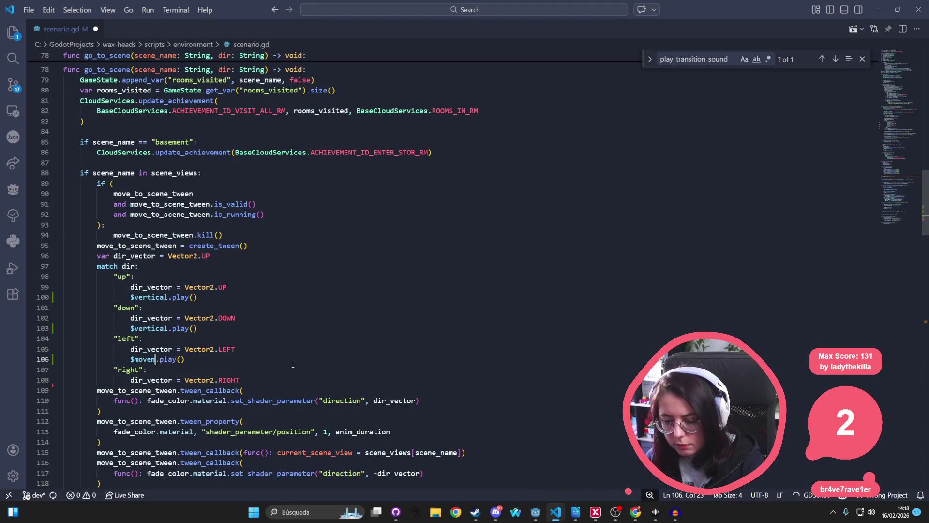
pyautogui.write('left')
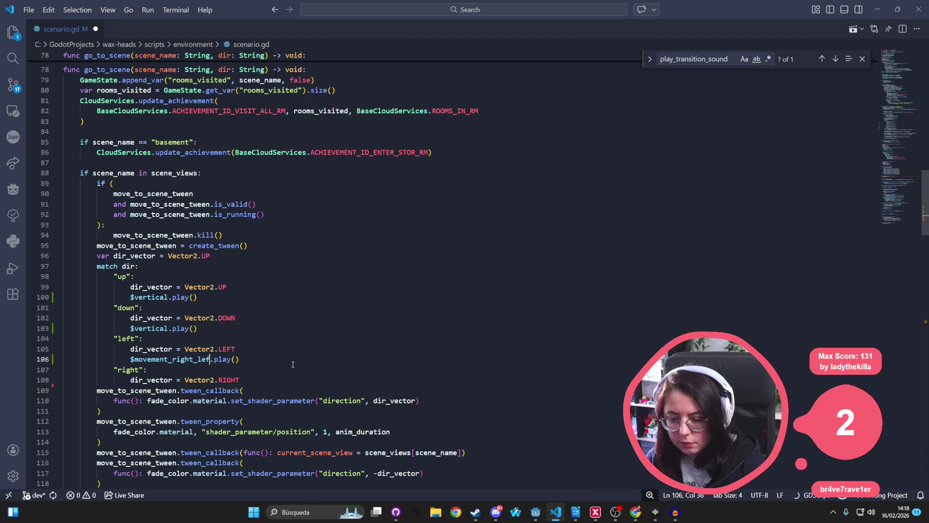
pyautogui.click(295, 377)
pyautogui.press('Return')
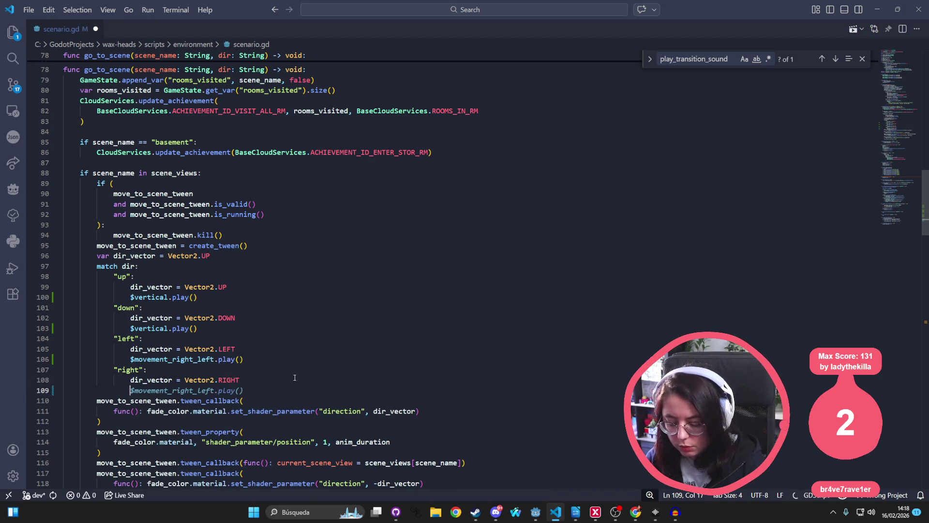
pyautogui.write('$movement_left_ri')
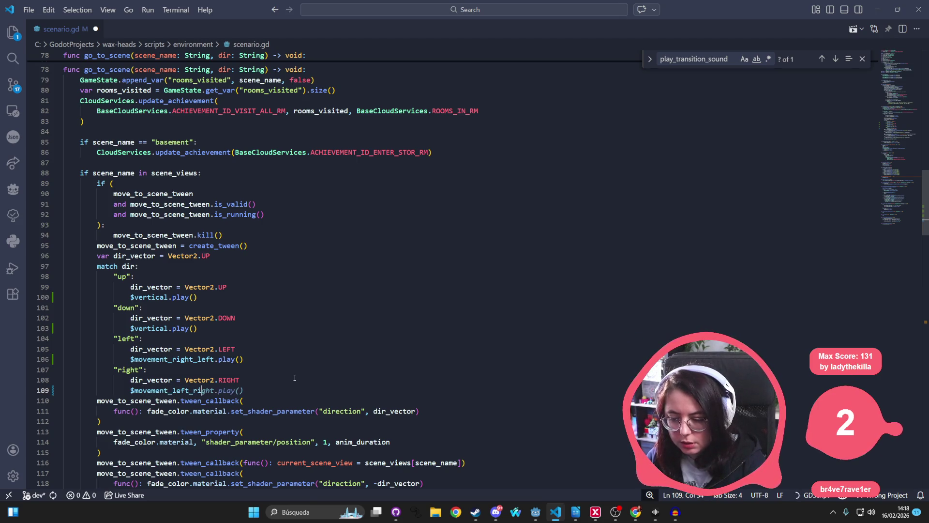
pyautogui.press('Tab')
pyautogui.click(270, 340)
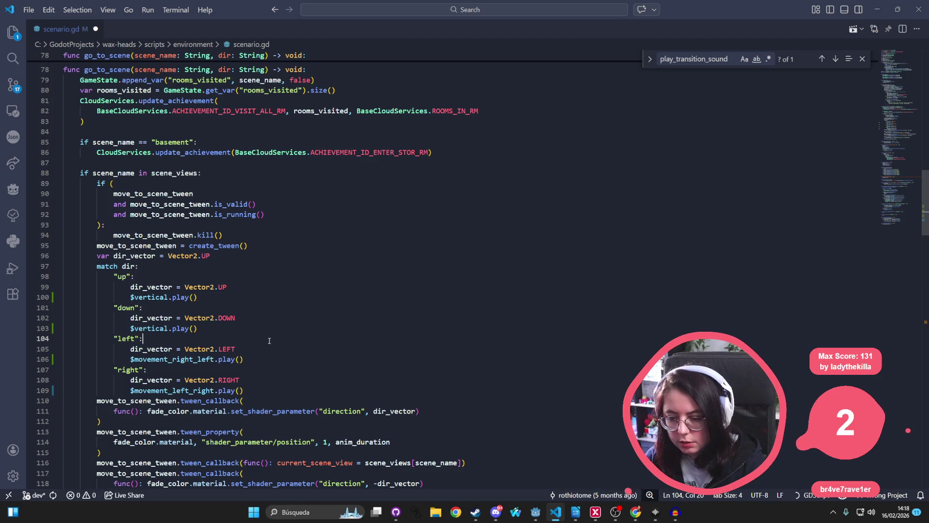
pyautogui.hotkey('ctrl', 's')
pyautogui.click(877, 9)
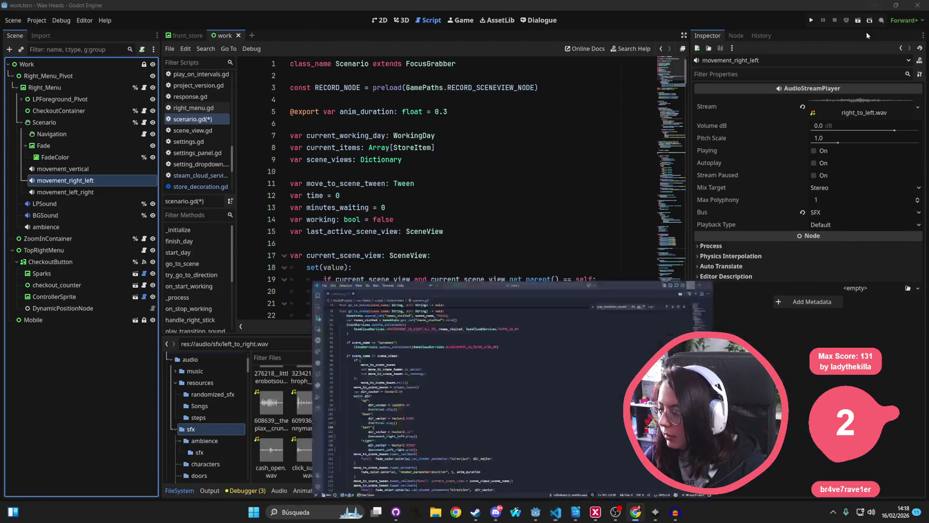
# Reload the changed script, check movement_right_left's right_to_left.wav stream, and test-run the game
pyautogui.press('Return')
pyautogui.hotkey('alt', 'Tab')
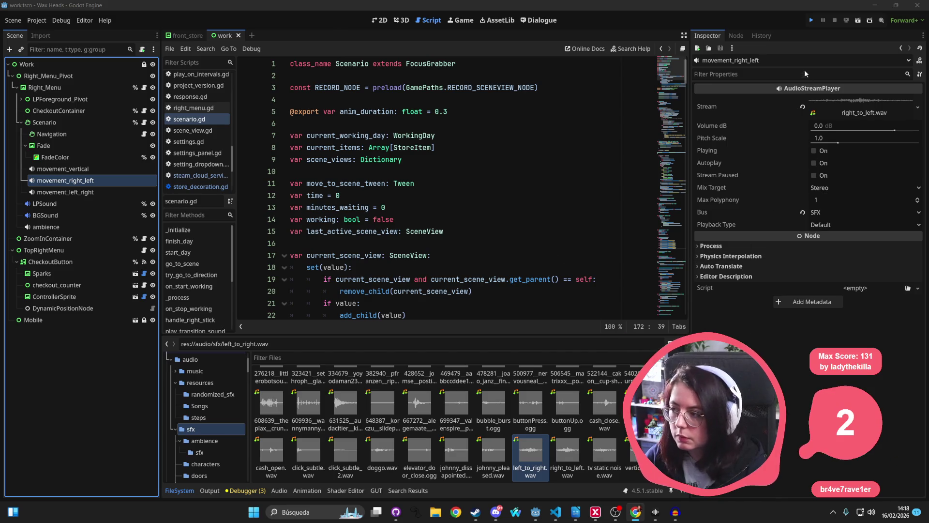
pyautogui.click(861, 111)
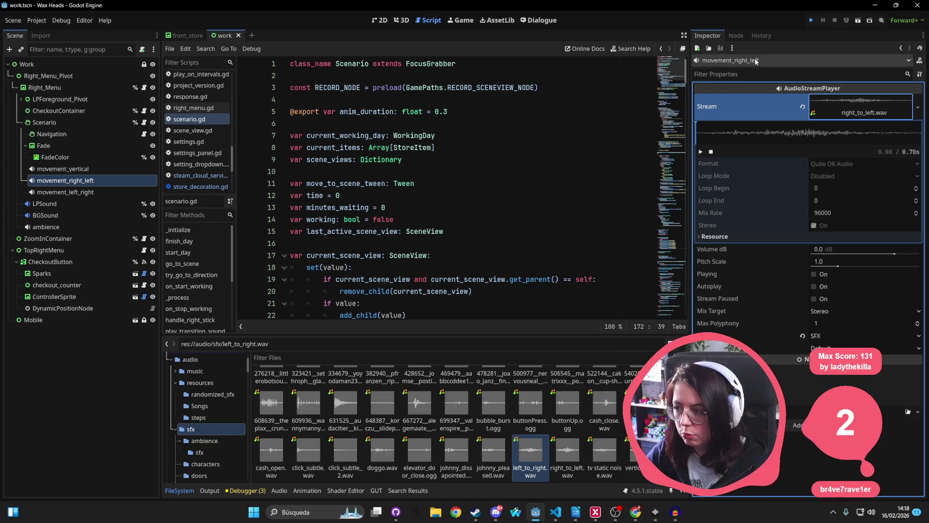
pyautogui.click(593, 165)
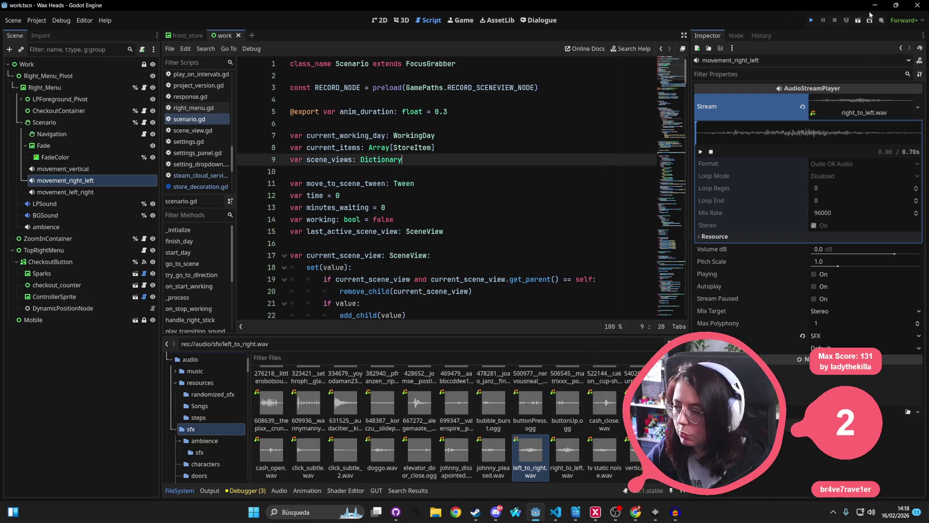
pyautogui.click(812, 21)
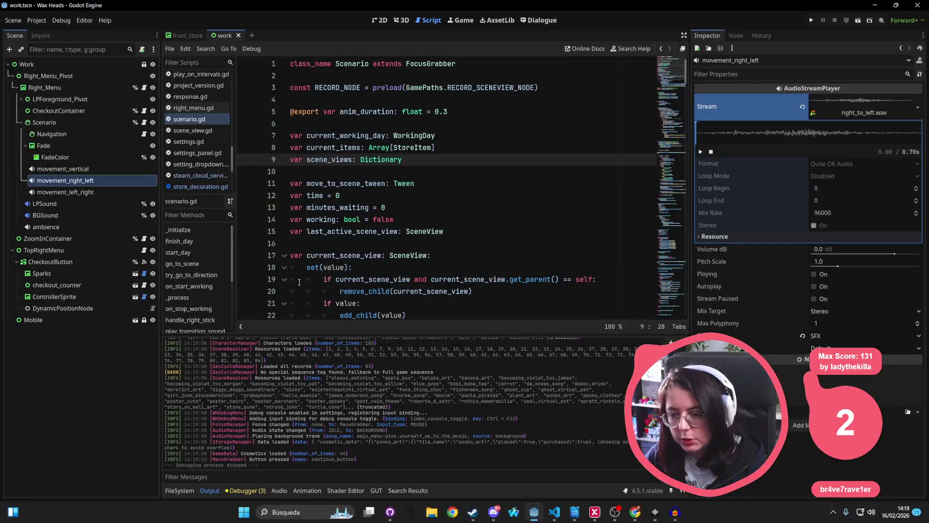
pyautogui.click(63, 168)
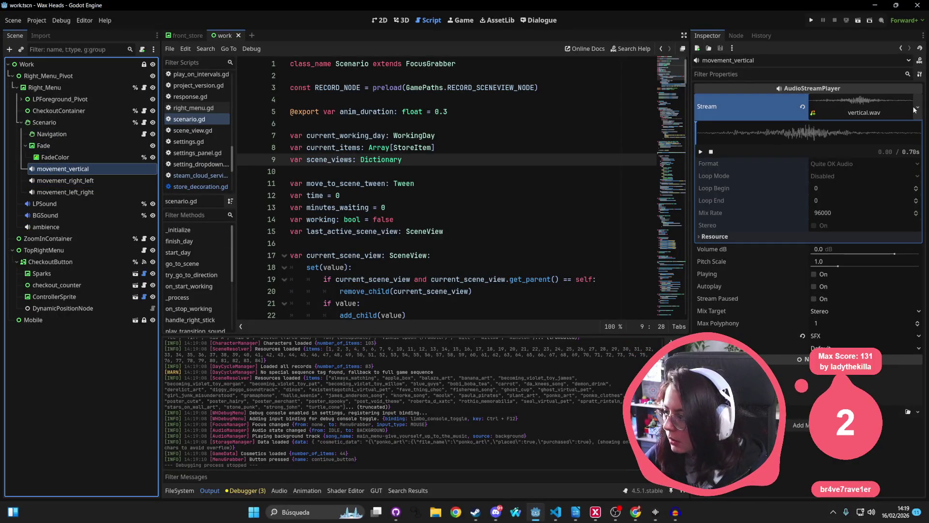
# Replace movement_vertical's stream with a new AudioStreamRandomizer with random pitch 1.1
pyautogui.click(918, 109)
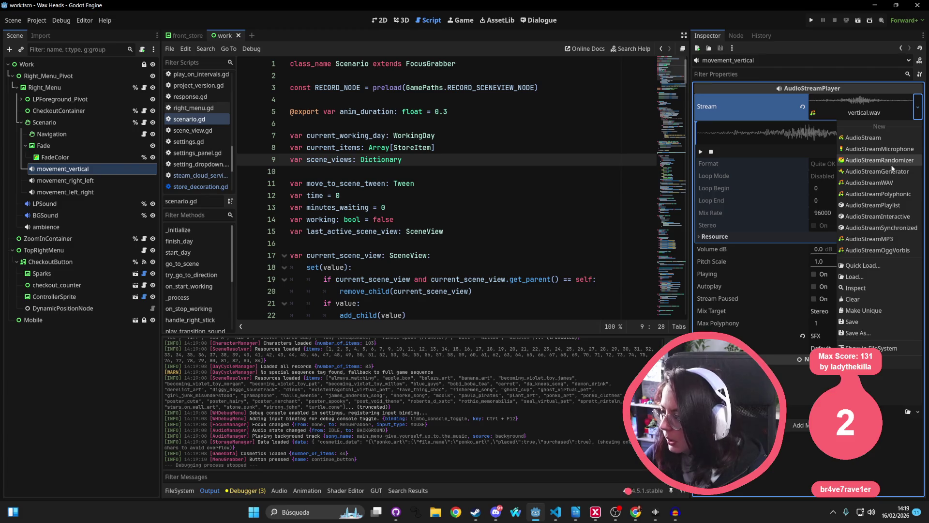
pyautogui.click(878, 159)
pyautogui.click(821, 127)
pyautogui.write('1.2')
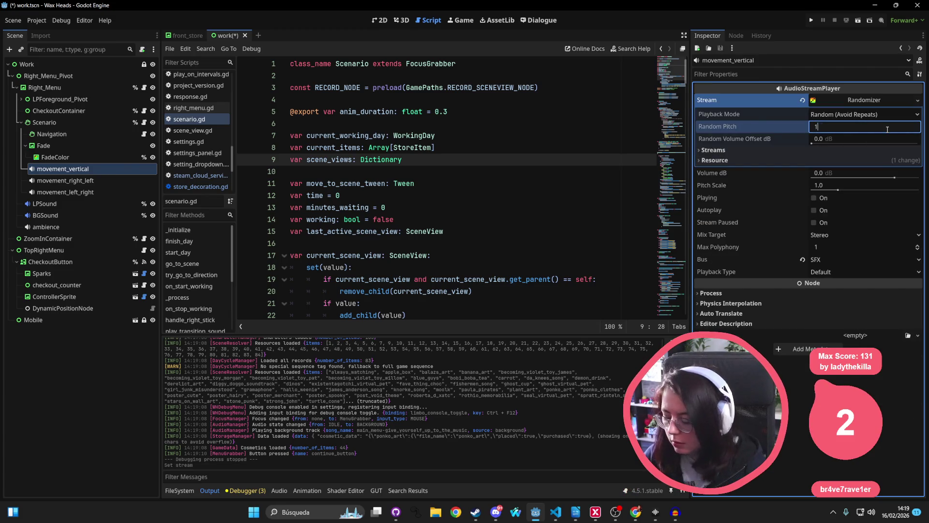
pyautogui.press('Return')
pyautogui.press('BackSpace')
pyautogui.write('1')
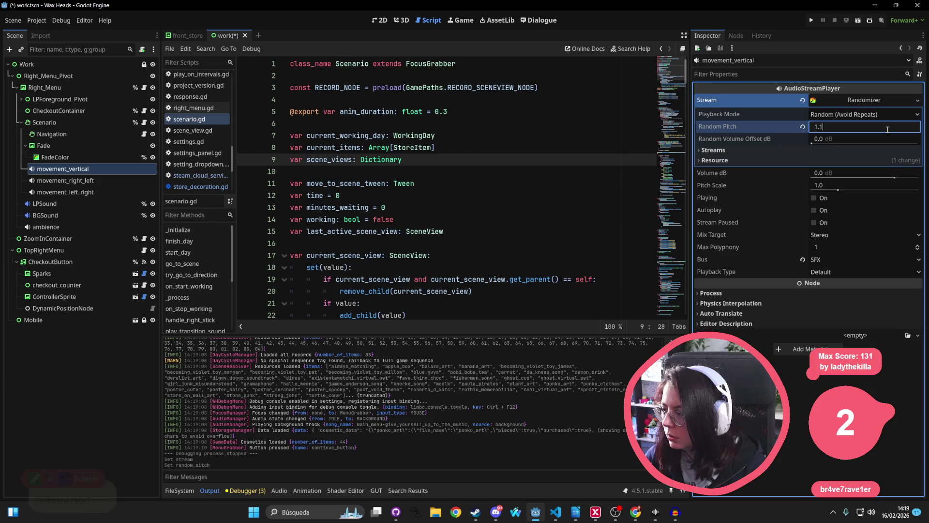
pyautogui.press('Return')
# Add vertical.wav as the randomizer's stream element and set its playback mode
pyautogui.click(846, 150)
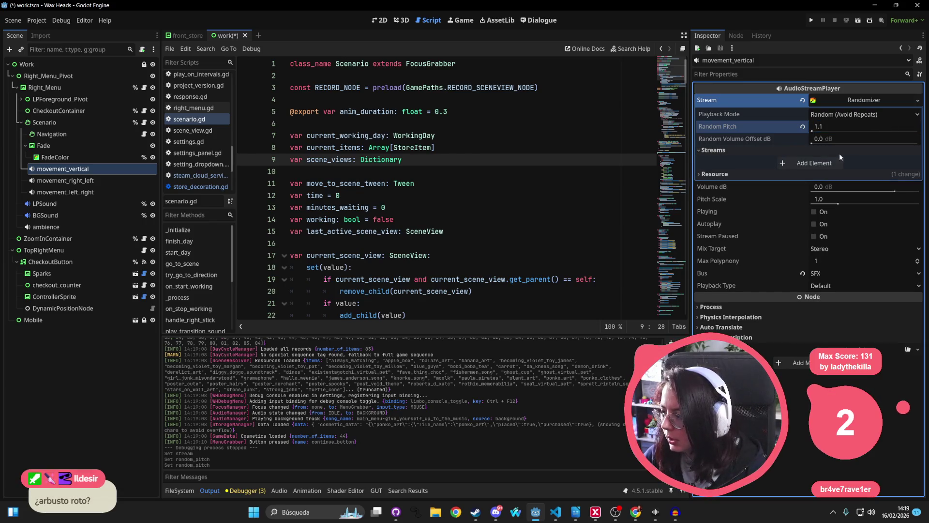
pyautogui.click(843, 161)
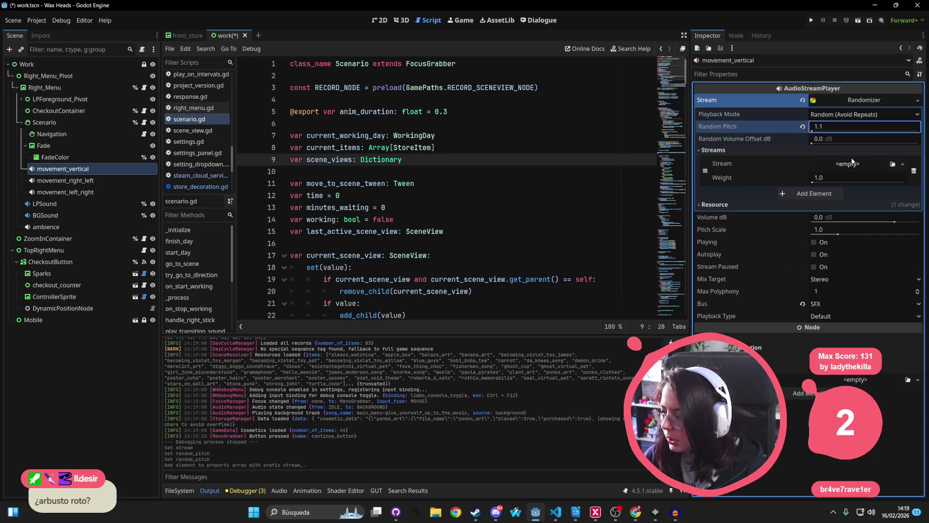
pyautogui.click(903, 164)
pyautogui.click(847, 316)
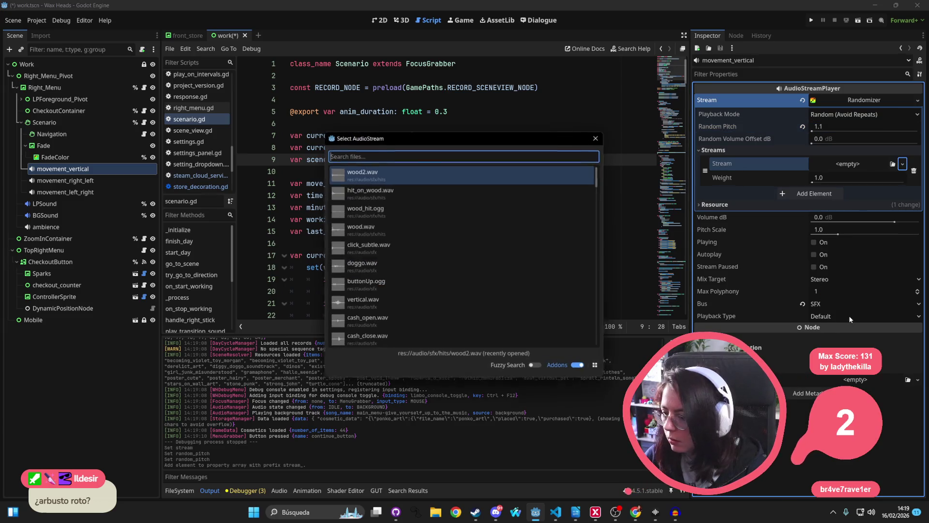
pyautogui.write('verti')
pyautogui.press('Return')
pyautogui.hotkey('ctrl', 's')
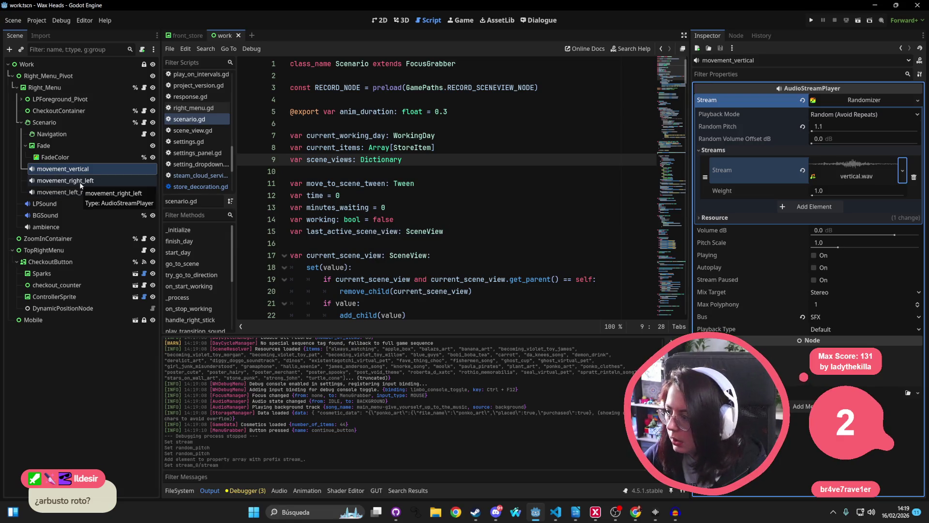
pyautogui.click(864, 114)
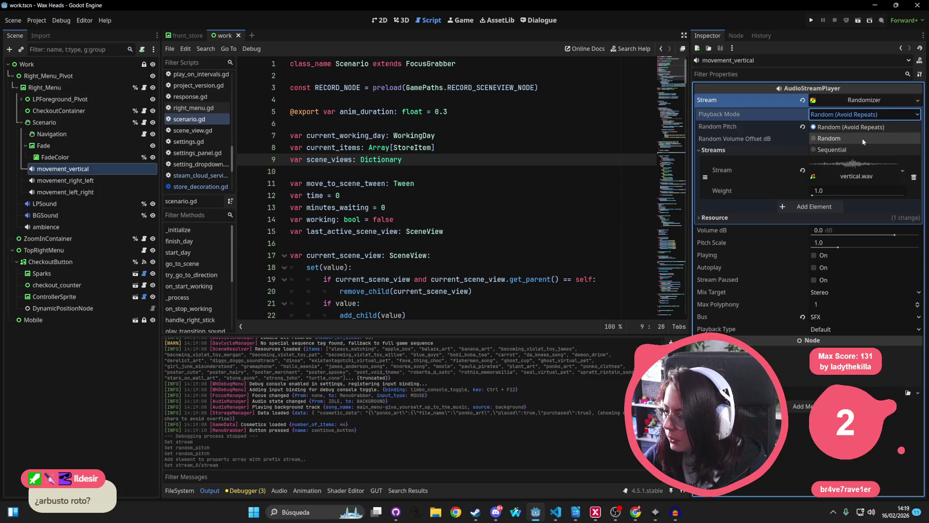
pyautogui.click(860, 147)
pyautogui.click(112, 182)
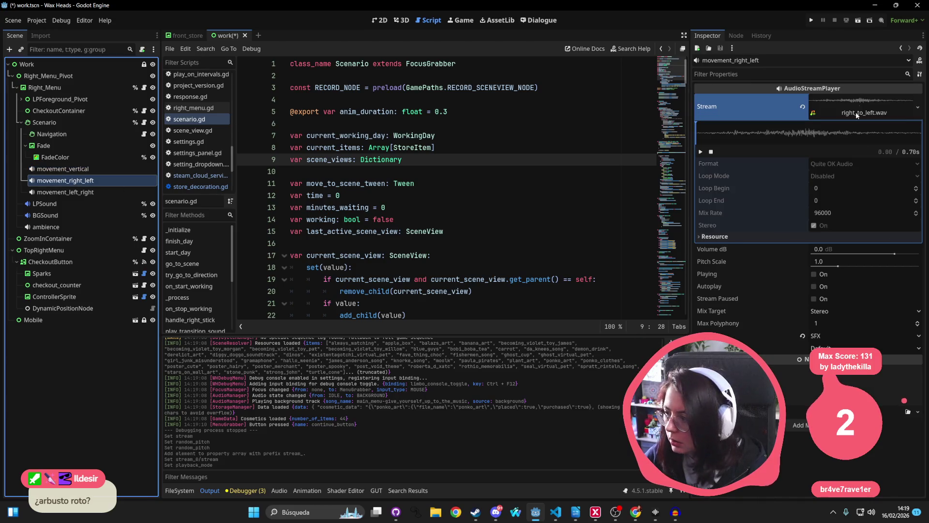
# Give movement_right_left a new randomizer stream with random pitch 1.2 and Random playback mode
pyautogui.click(882, 111)
pyautogui.click(884, 110)
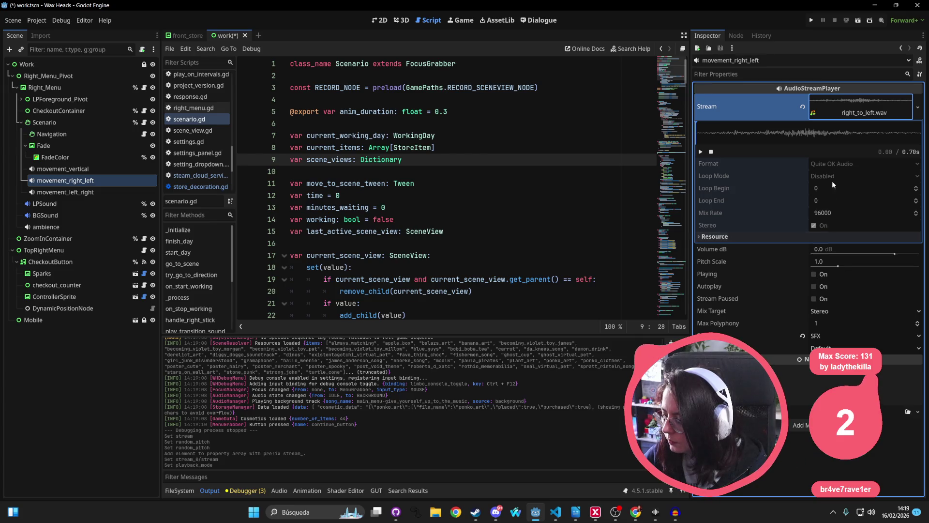
pyautogui.click(917, 107)
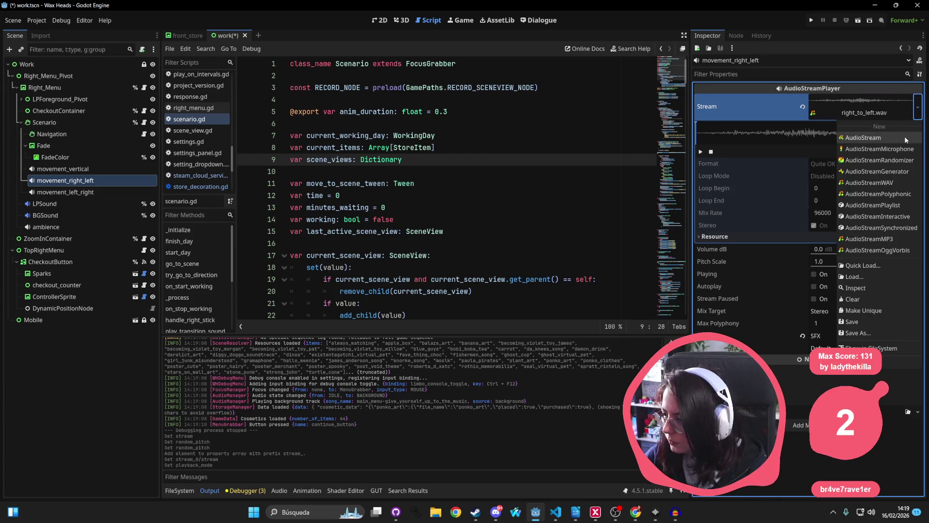
pyautogui.click(898, 160)
pyautogui.click(844, 127)
pyautogui.write('.2')
pyautogui.press('Return')
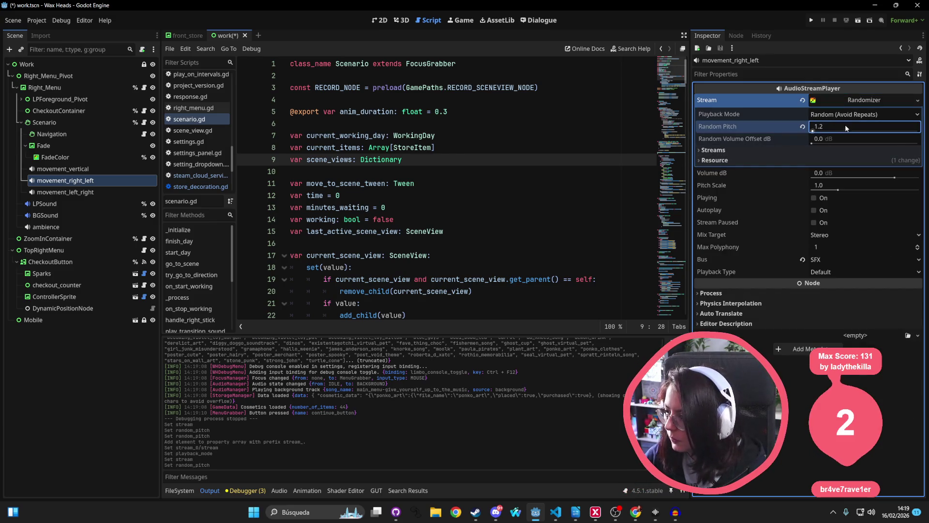
pyautogui.click(851, 114)
pyautogui.click(854, 136)
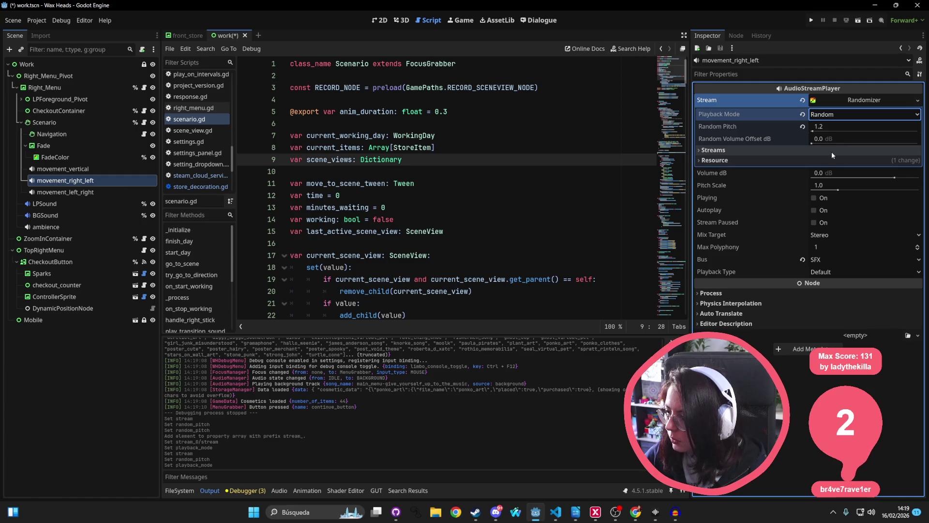
# Add right_to_left.wav as the randomizer's stream element
pyautogui.click(832, 153)
pyautogui.click(833, 163)
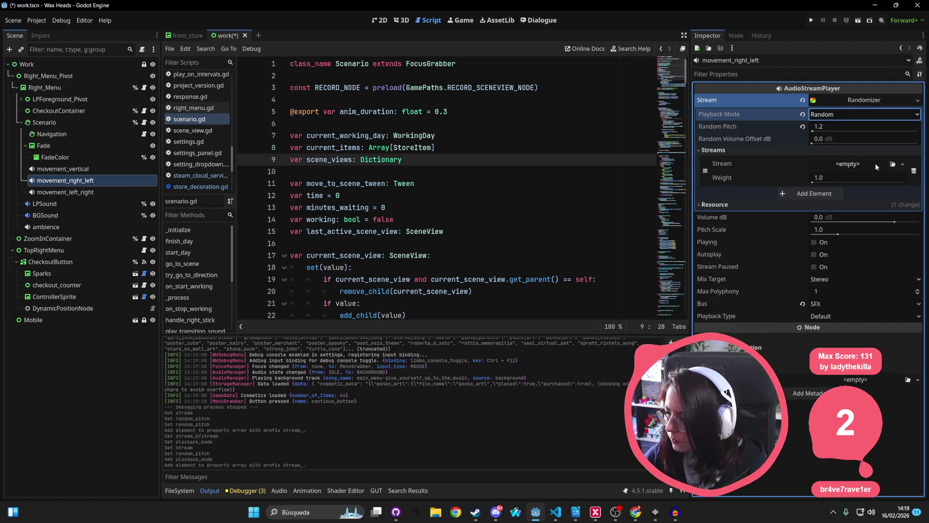
pyautogui.click(904, 167)
pyautogui.click(843, 316)
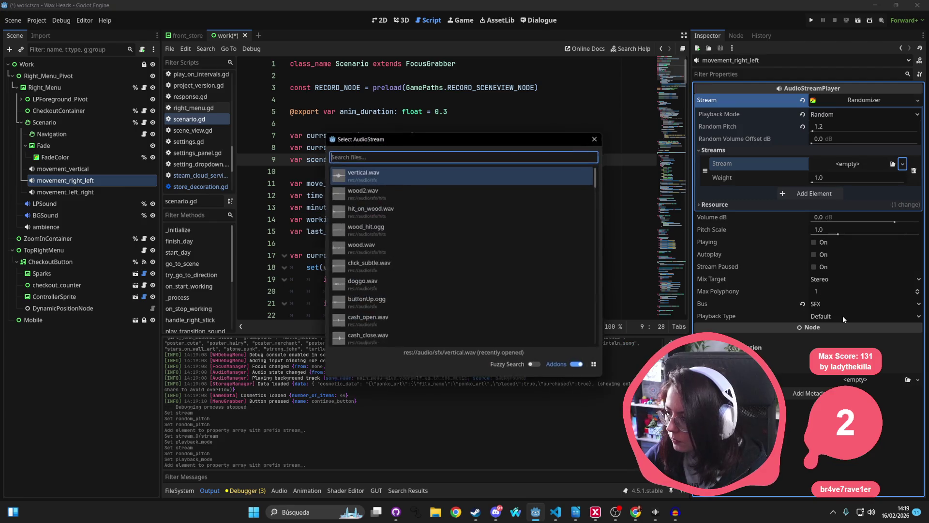
pyautogui.write('right')
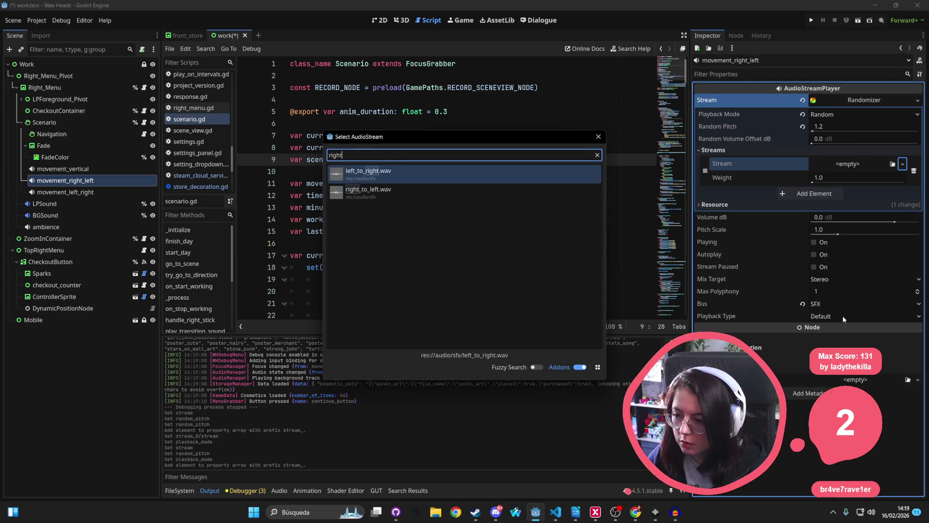
pyautogui.press('Down')
pyautogui.press('Return')
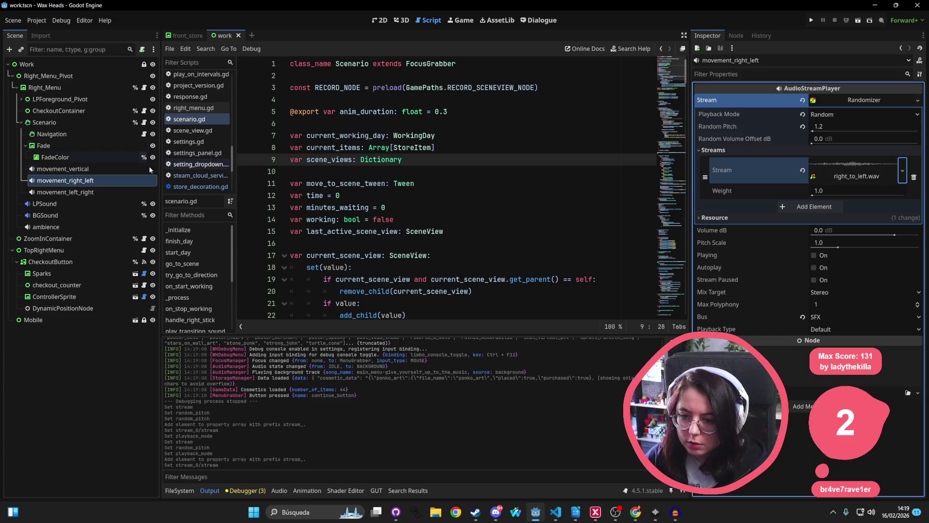
pyautogui.click(98, 193)
pyautogui.click(917, 106)
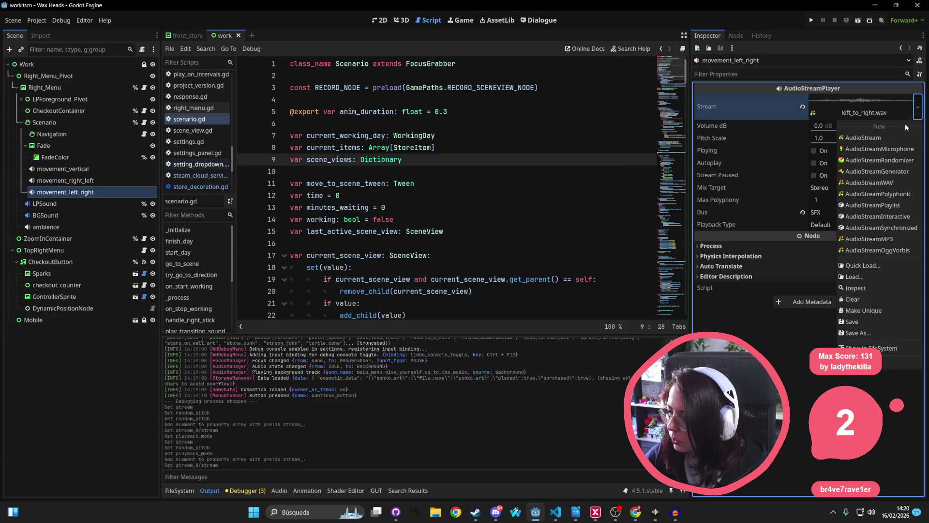
# Give movement_left_right a new randomizer stream and edit its pitch value (.2)
pyautogui.click(883, 160)
pyautogui.click(825, 125)
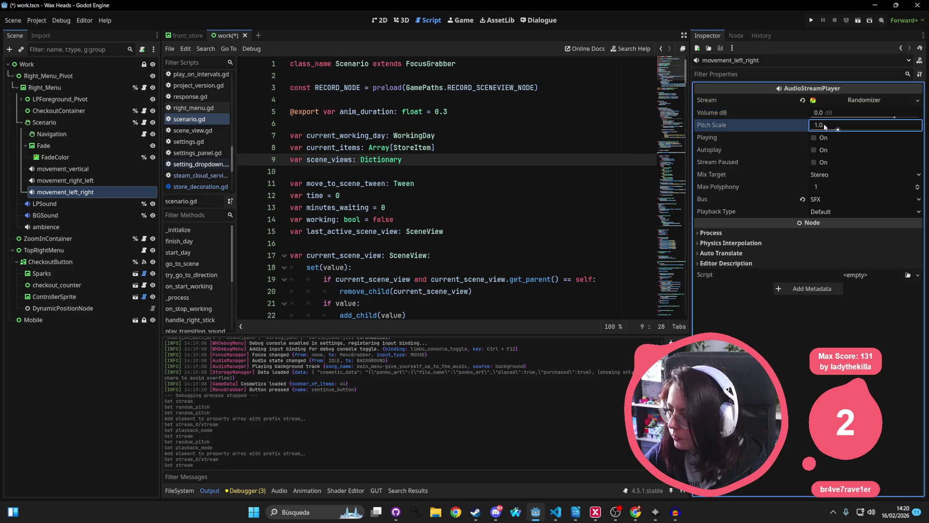
pyautogui.write('.2')
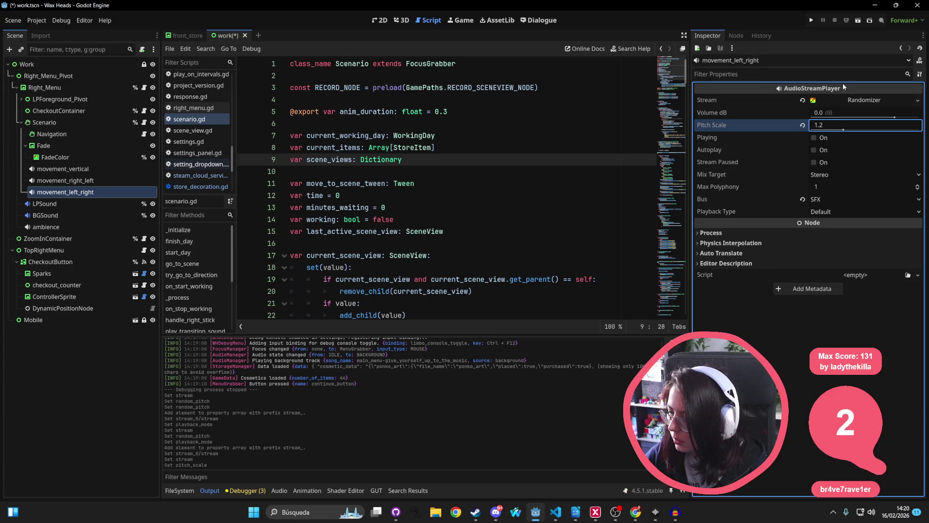
pyautogui.click(836, 211)
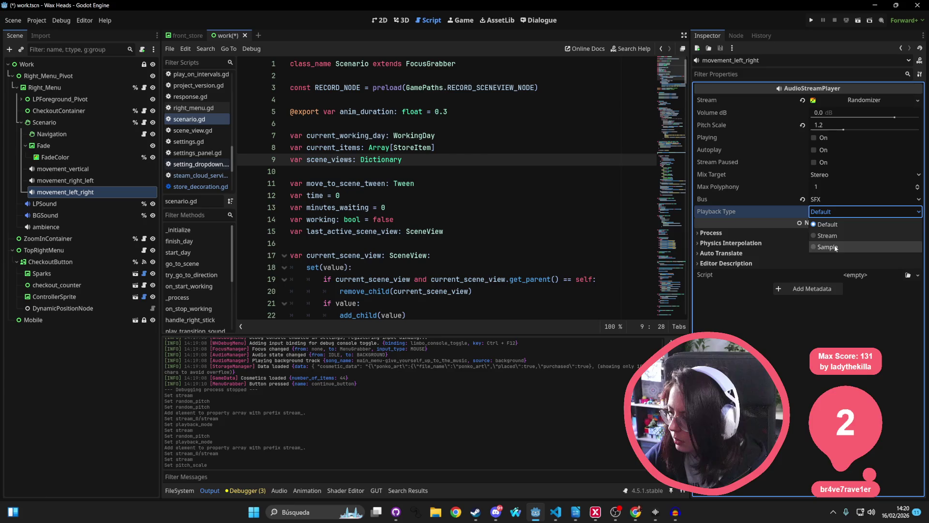
pyautogui.click(733, 213)
pyautogui.moveTo(759, 213)
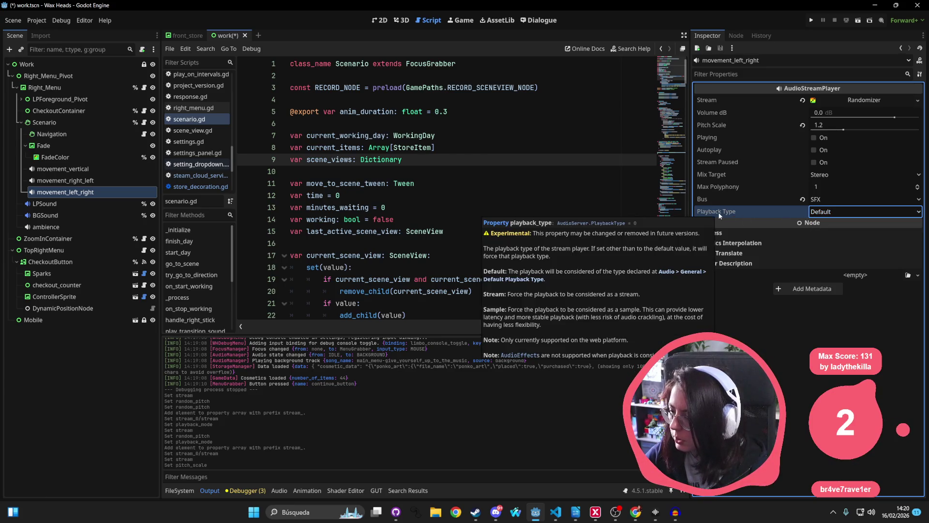
# Add left_to_right.wav as the randomizer's stream element and save the work scene
pyautogui.click(890, 98)
pyautogui.click(799, 149)
pyautogui.click(807, 163)
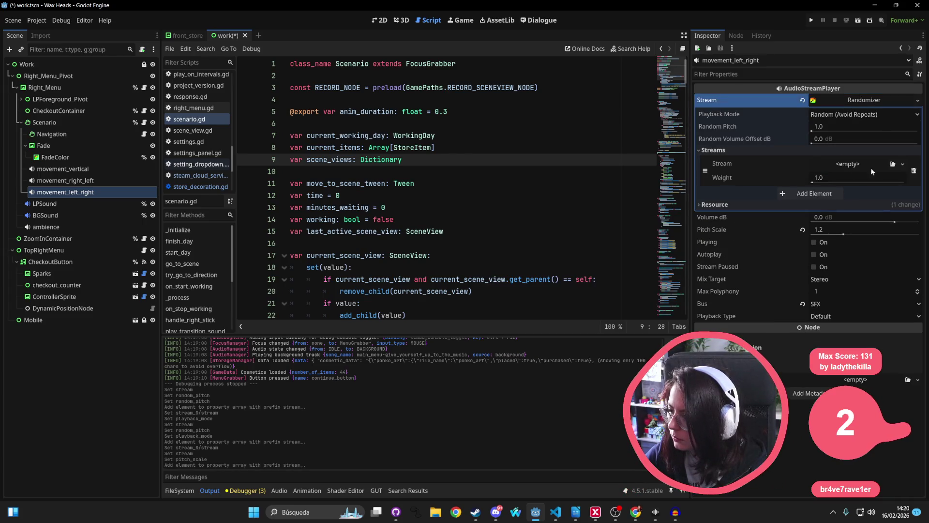
pyautogui.click(901, 164)
pyautogui.click(826, 338)
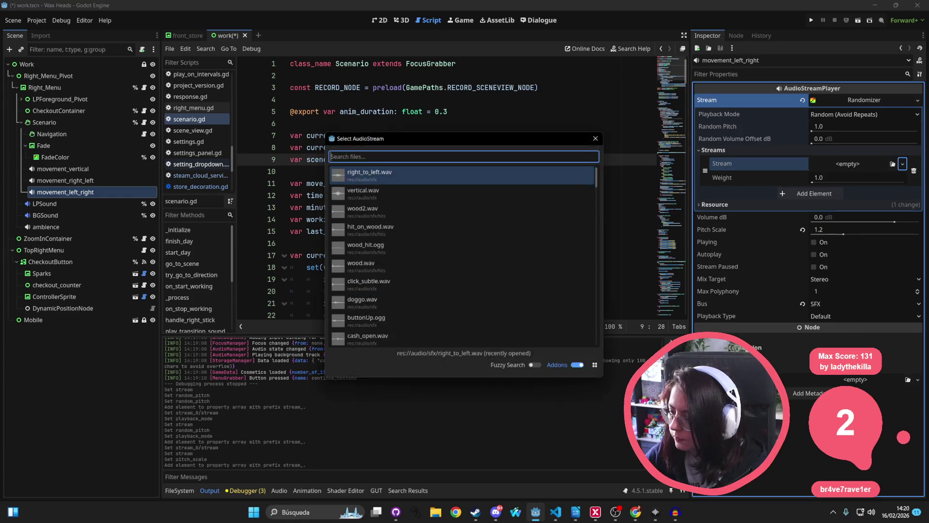
pyautogui.write('left_to')
pyautogui.press('Return')
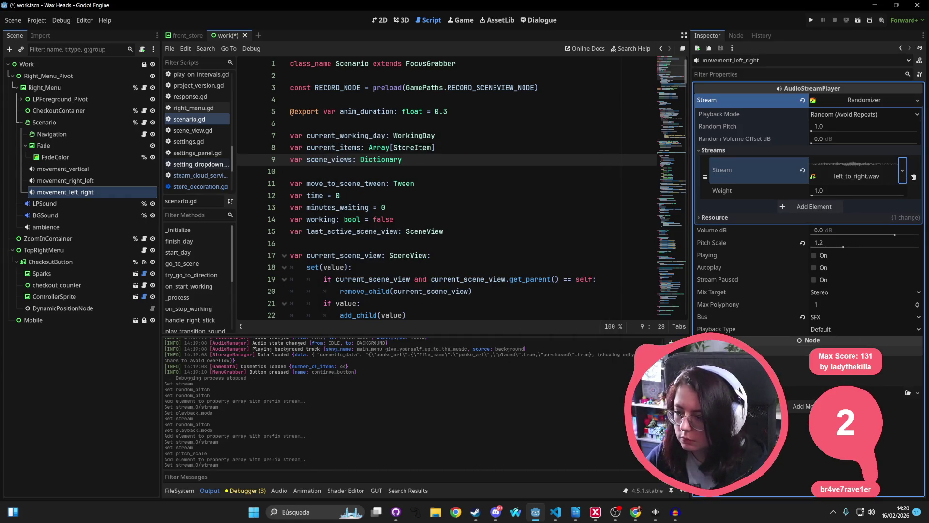
pyautogui.press('Down')
pyautogui.press('Down')
pyautogui.press('Down')
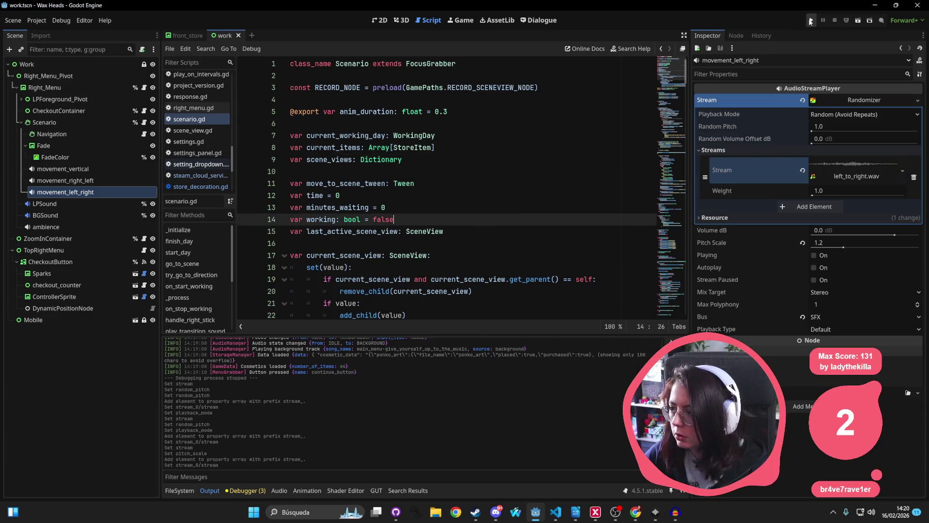
# Run Wax Heads, continue the saved game, and agree to help the Mimi superfan
pyautogui.click(811, 22)
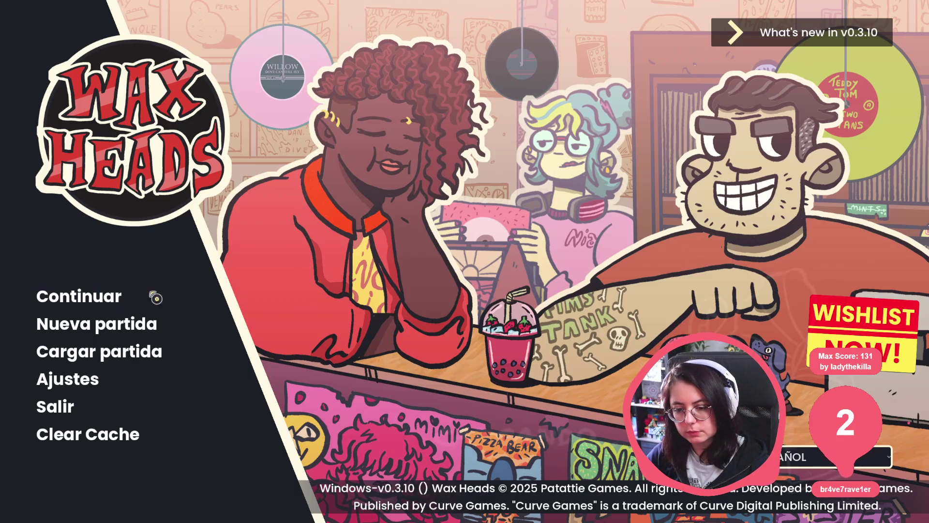
pyautogui.click(155, 298)
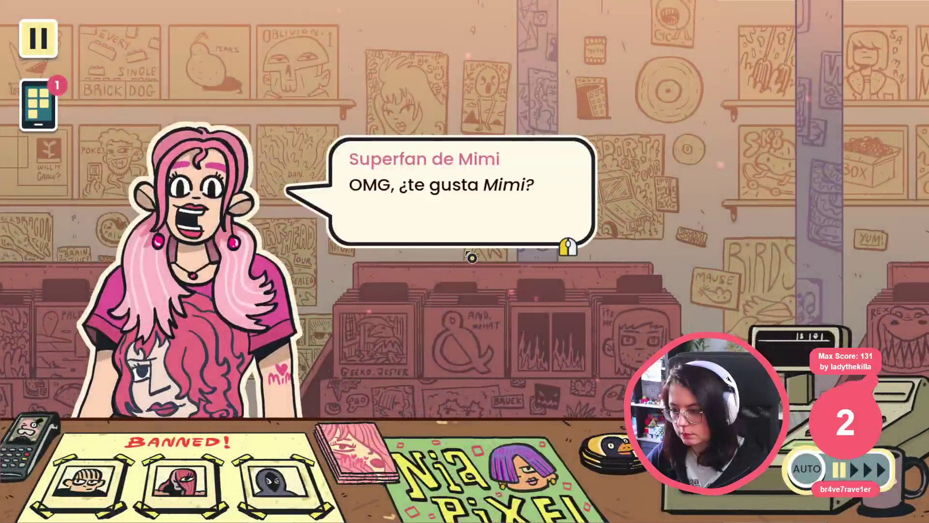
pyautogui.click(489, 202)
pyautogui.click(404, 273)
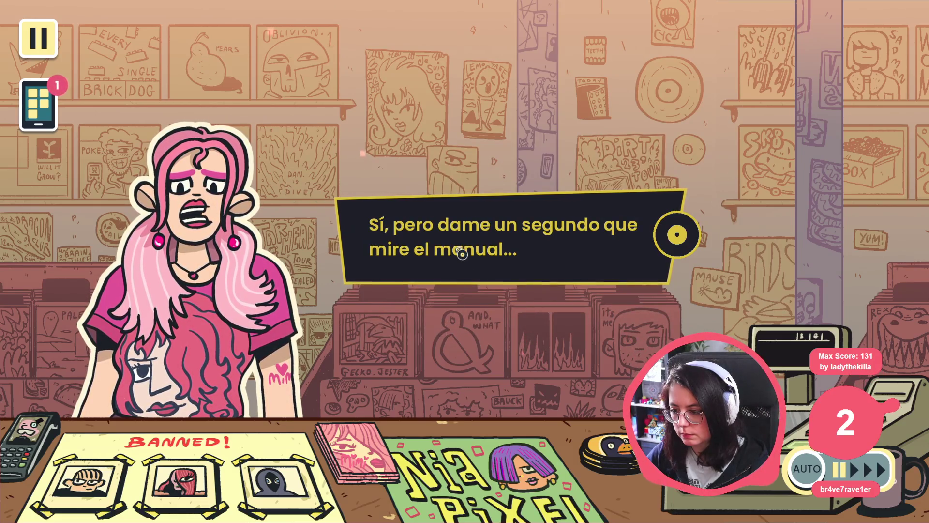
pyautogui.click(412, 256)
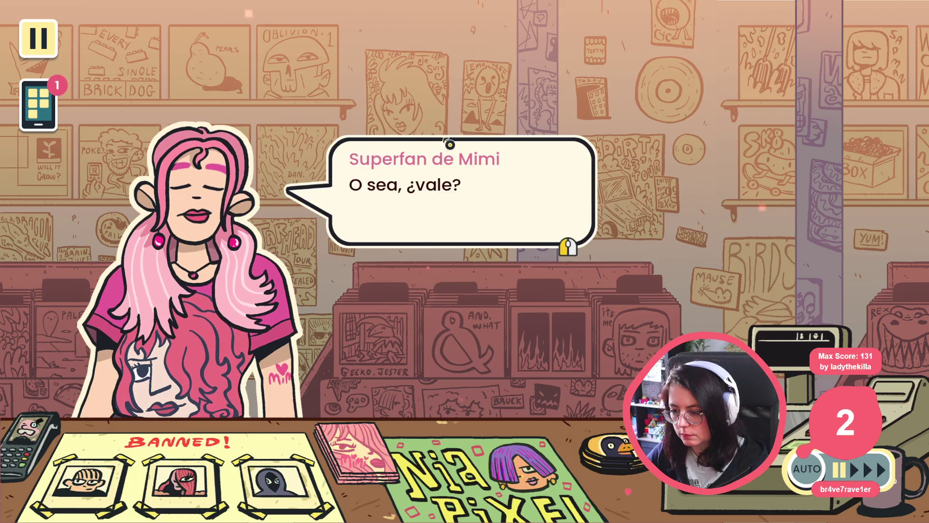
# Page through the handbook, choose Buscar álbum, and move up to trigger the null-instance error
pyautogui.click(475, 149)
pyautogui.click(864, 241)
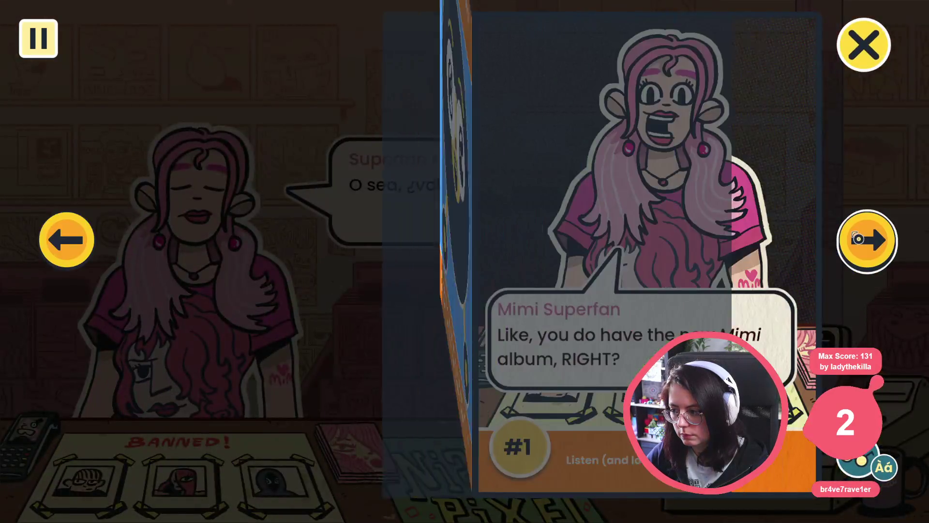
pyautogui.click(861, 232)
pyautogui.click(842, 212)
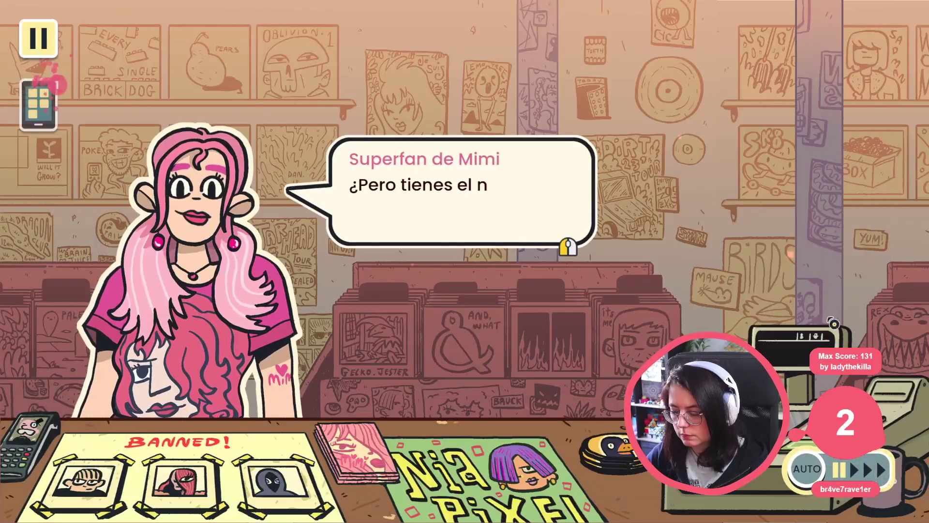
pyautogui.click(535, 201)
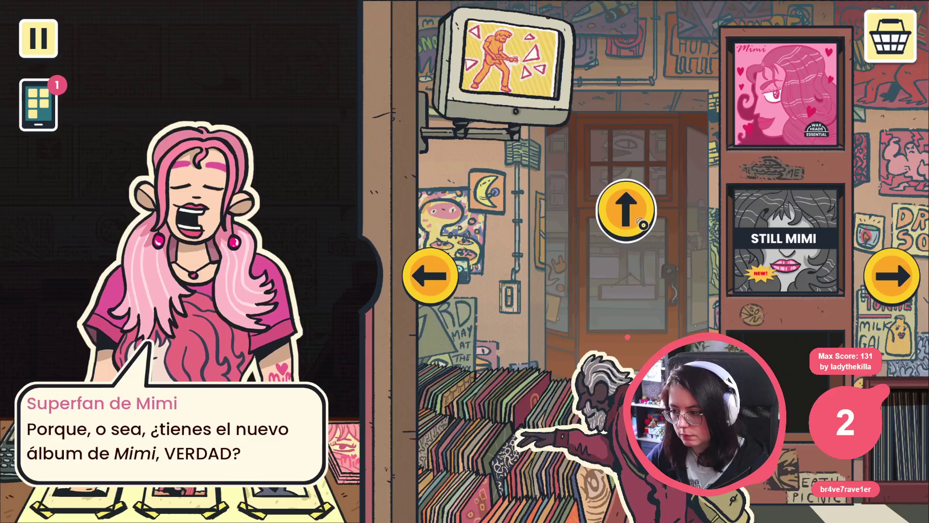
pyautogui.click(638, 218)
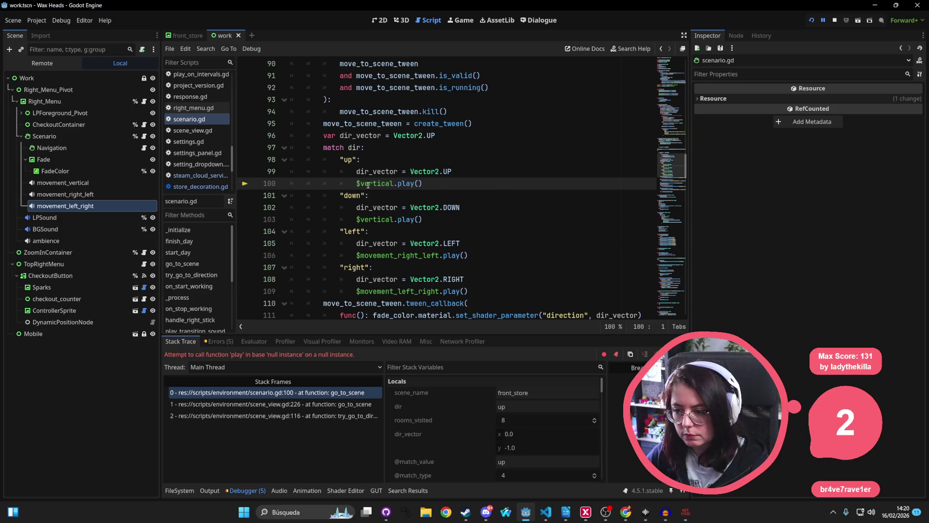
# Replace $vertical with $movement_vertical in both the up and down cases of scenario.gd
pyautogui.write('movem')
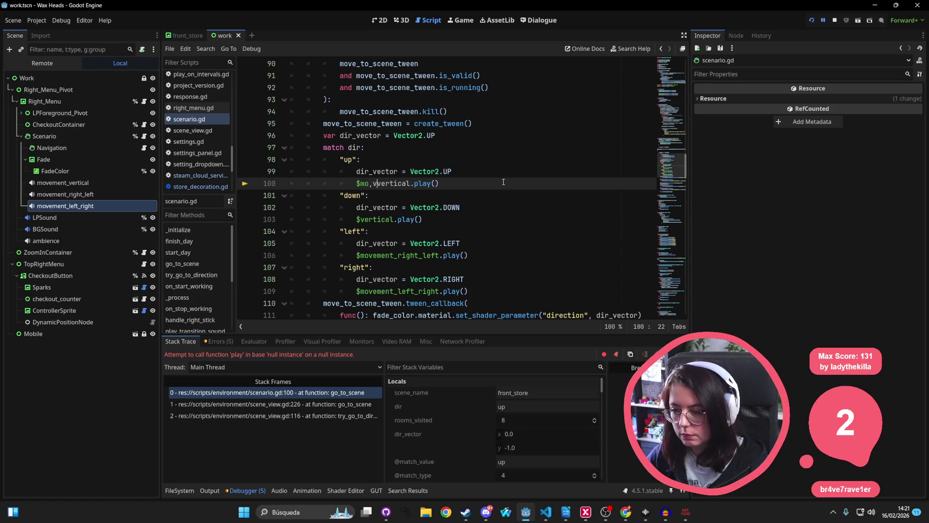
pyautogui.write('ent_')
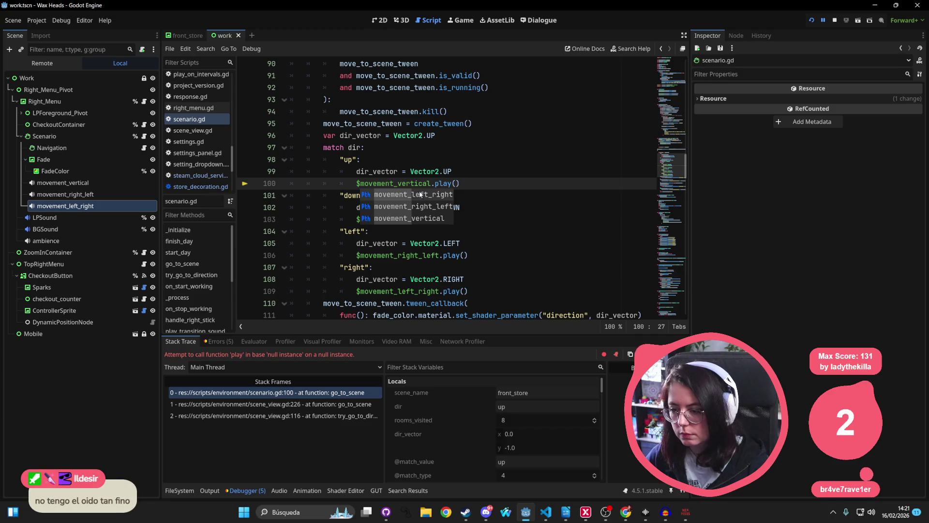
pyautogui.press('Escape')
pyautogui.press('Down')
pyautogui.click(359, 217)
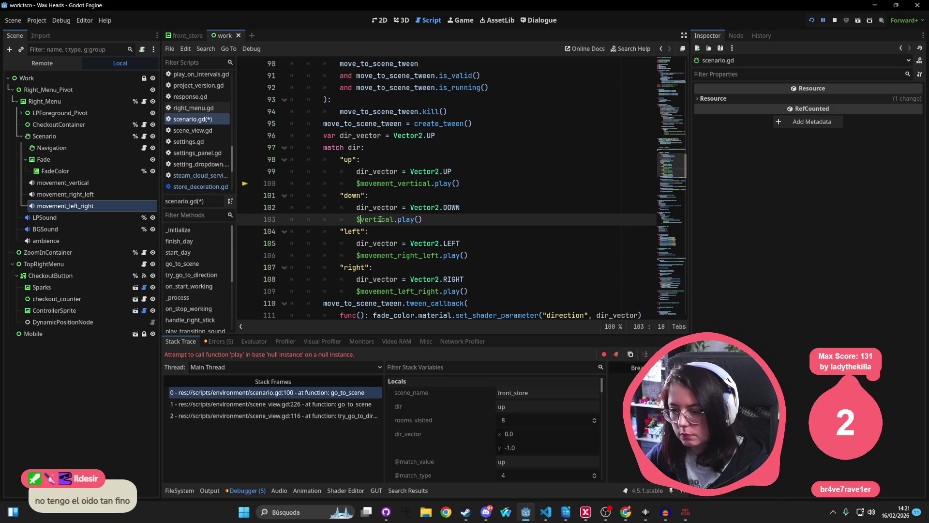
pyautogui.write('mo')
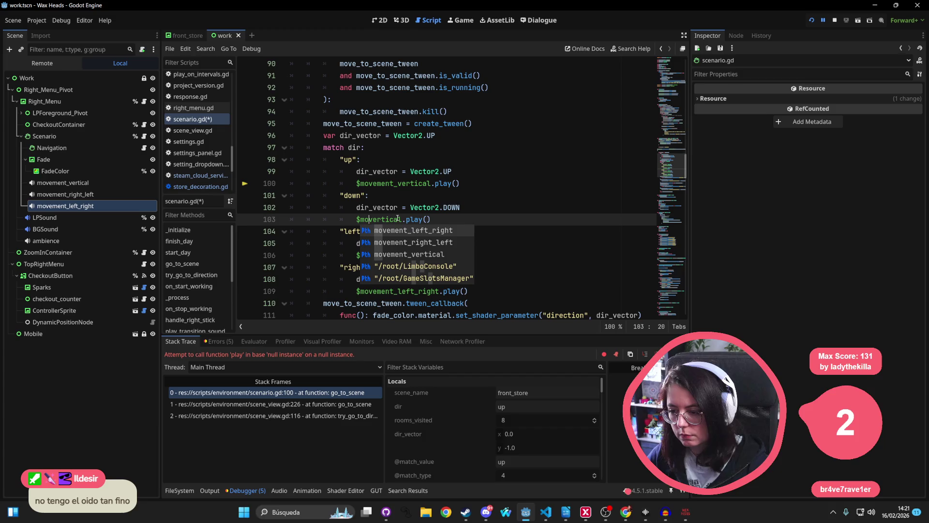
pyautogui.press('Down')
pyautogui.press('Down')
pyautogui.press('Return')
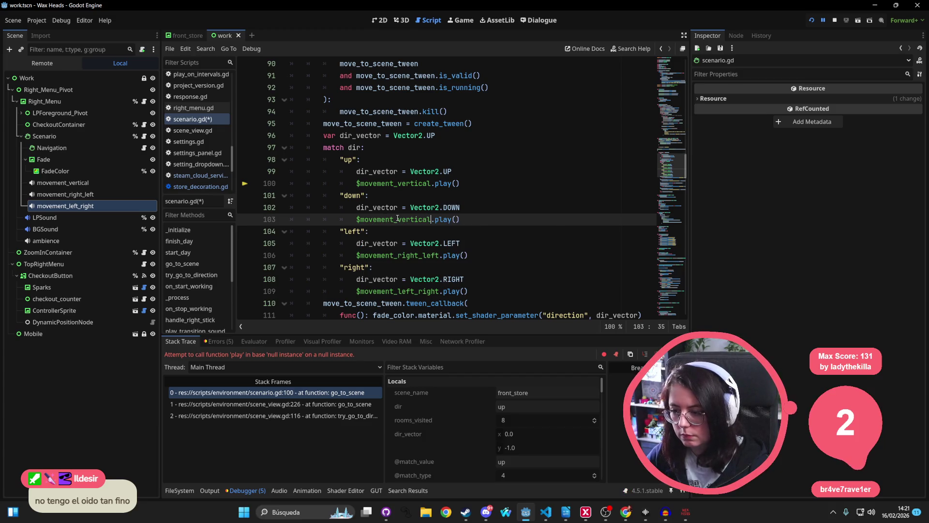
# Save scenario.gd and resume the running game
pyautogui.click(452, 171)
pyautogui.hotkey('ctrl', 's')
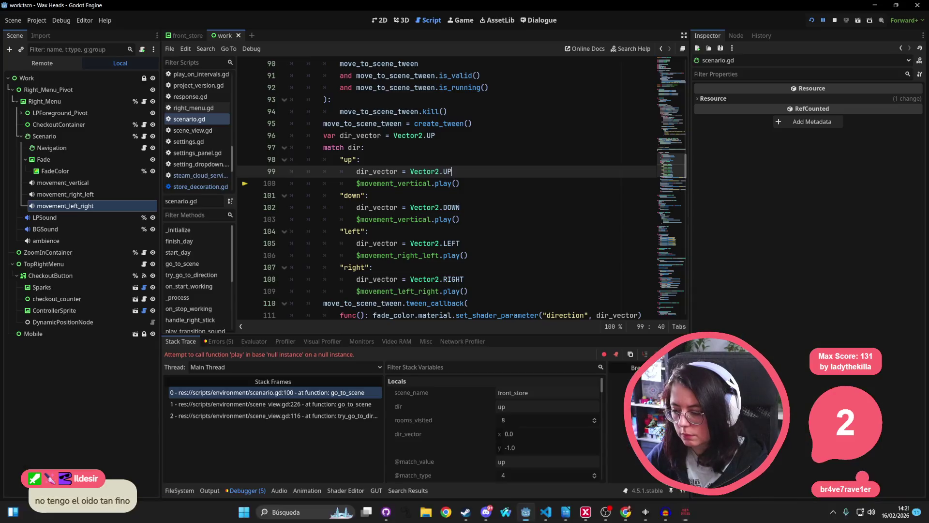
pyautogui.press('F12')
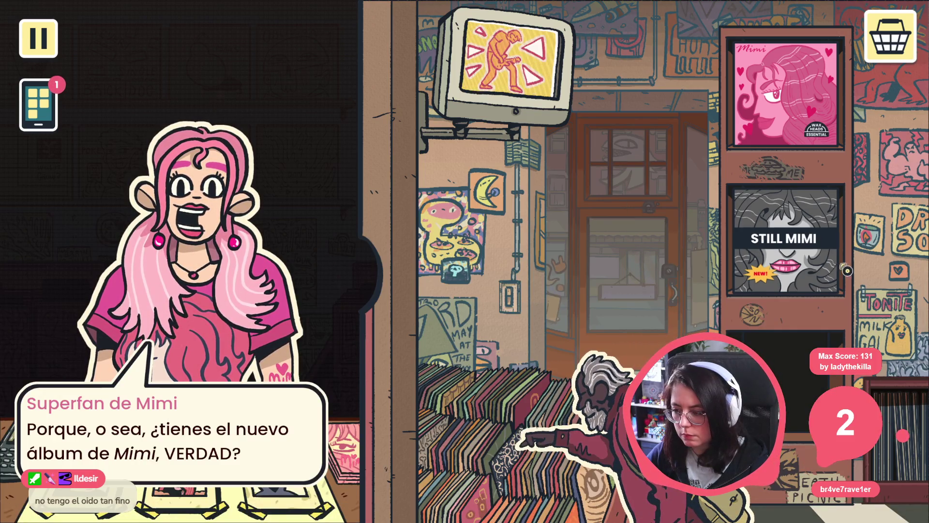
# Pick STILL MIMI, quit to the main menu, continue the save, and agree with Mimi's superfan
pyautogui.click(784, 239)
pyautogui.press('Escape')
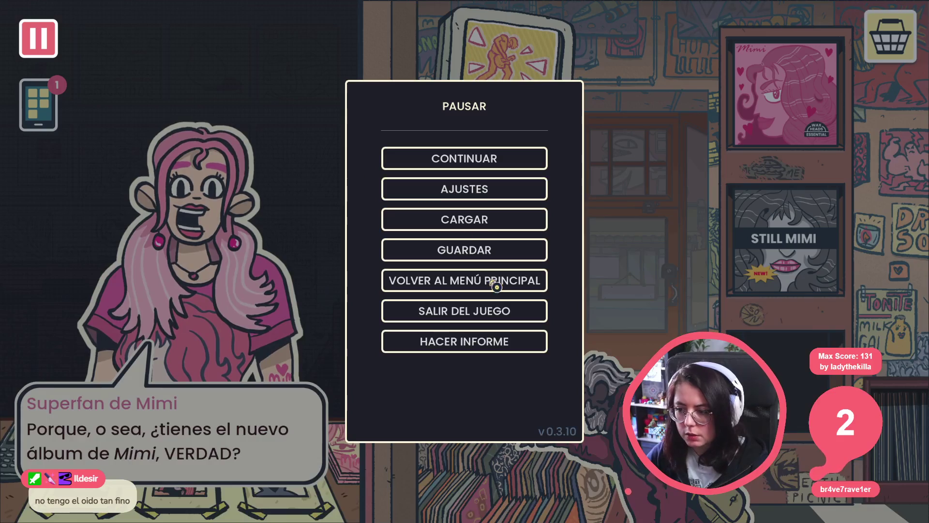
pyautogui.click(494, 306)
pyautogui.click(412, 290)
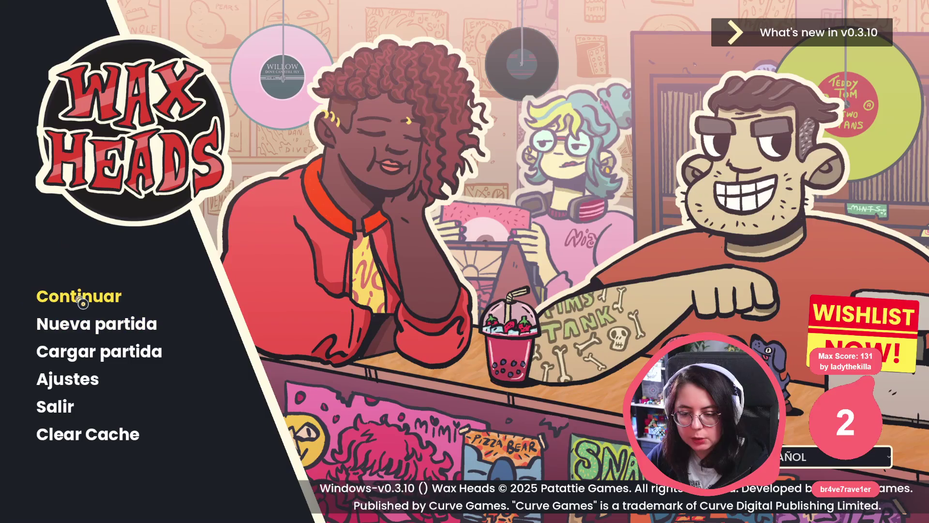
pyautogui.click(130, 304)
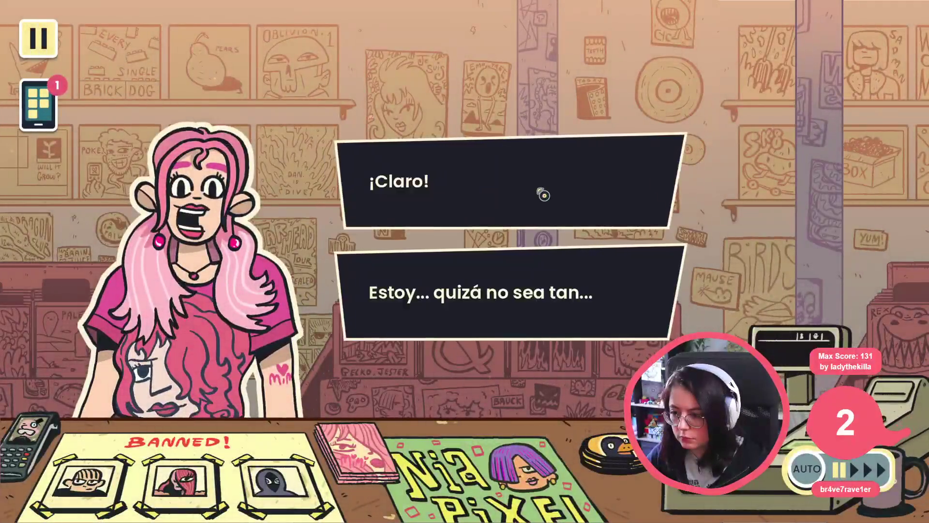
pyautogui.click(544, 193)
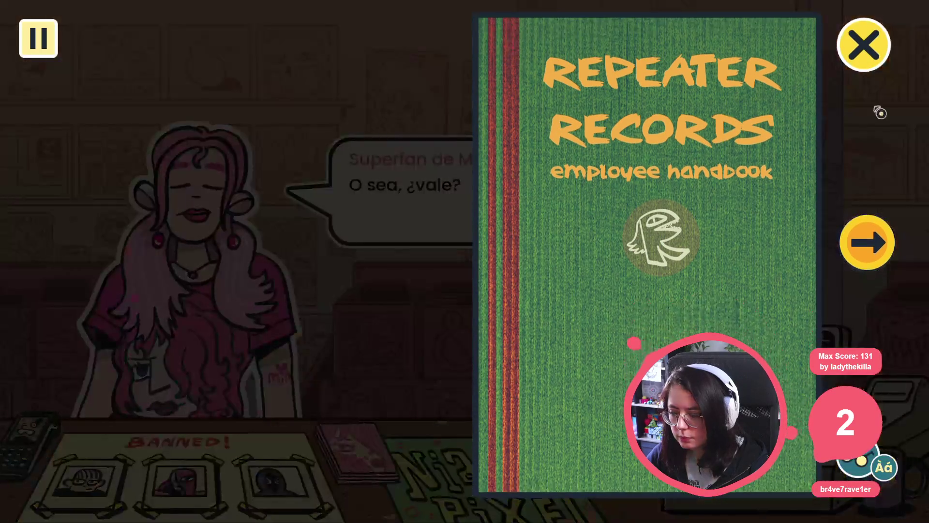
# Choose to search for the album, then move up, right, back and down between rooms
pyautogui.click(883, 52)
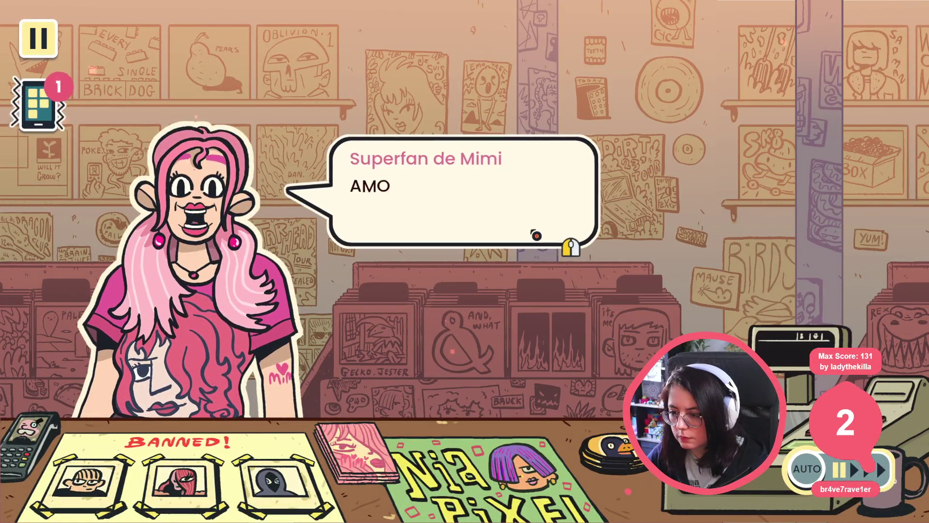
pyautogui.click(532, 180)
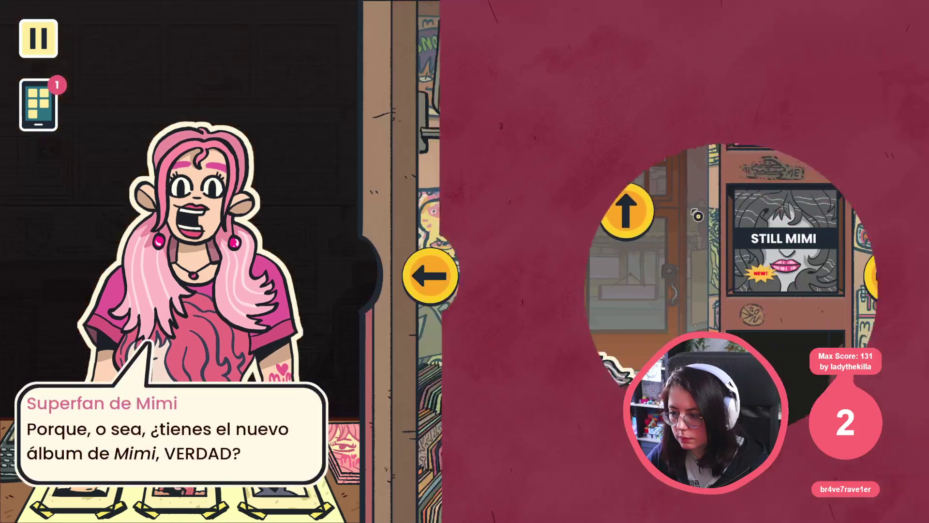
pyautogui.click(623, 213)
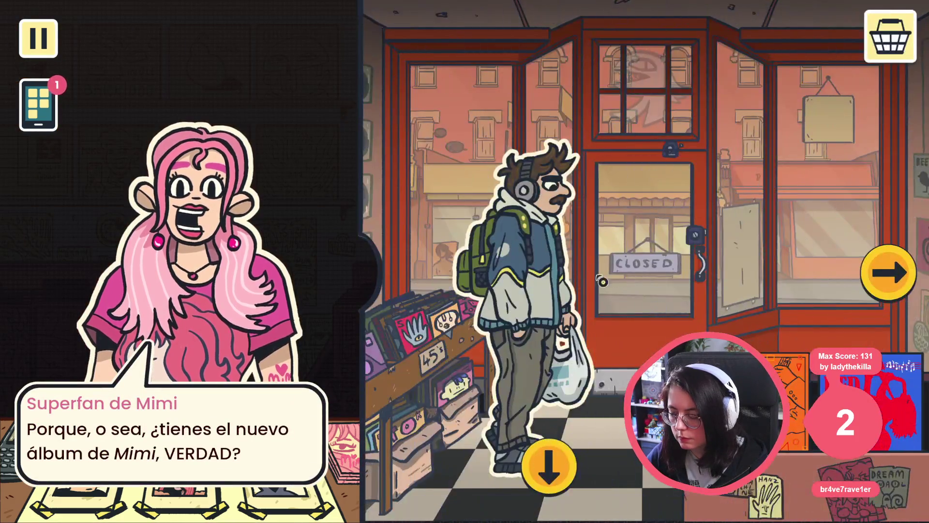
pyautogui.click(884, 274)
pyautogui.click(419, 269)
pyautogui.click(558, 457)
# Move left and right through the shelf and poster rooms, then pause the game
pyautogui.click(439, 289)
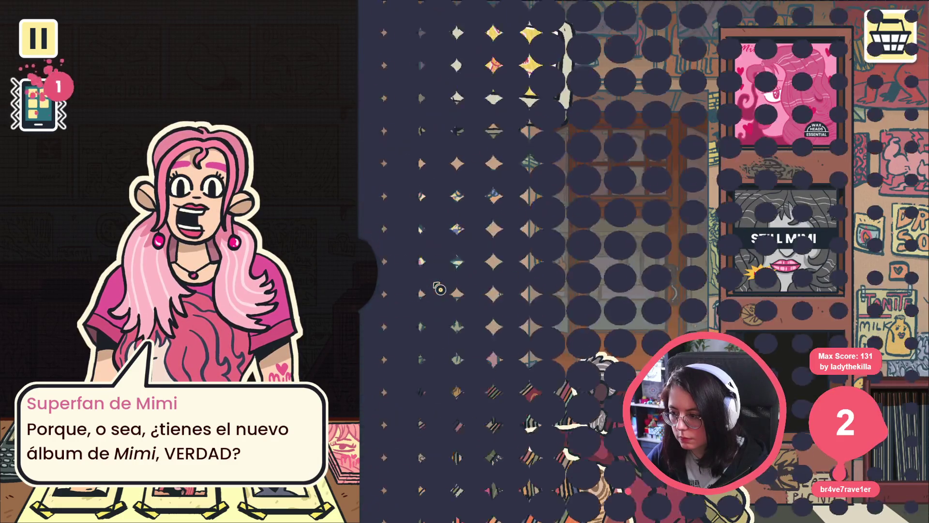
pyautogui.click(847, 262)
pyautogui.click(866, 263)
pyautogui.click(895, 272)
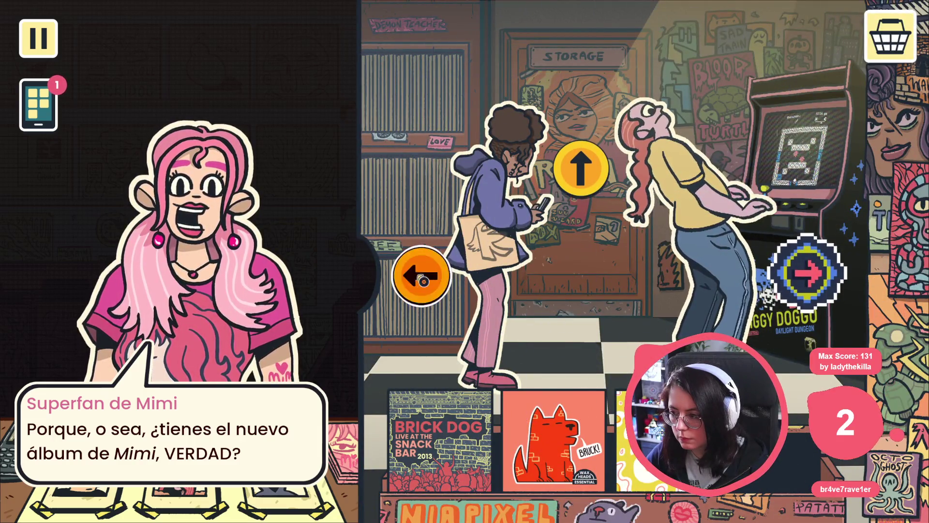
pyautogui.click(421, 280)
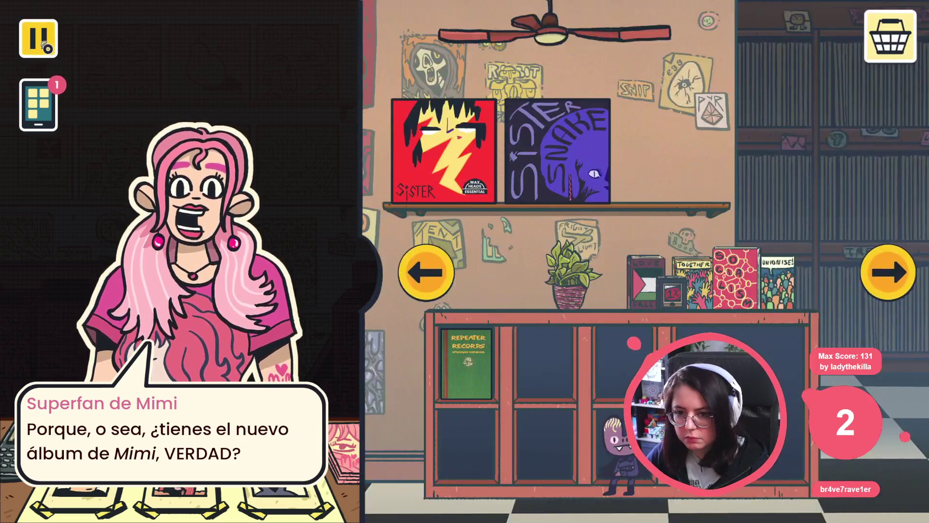
pyautogui.press('Escape')
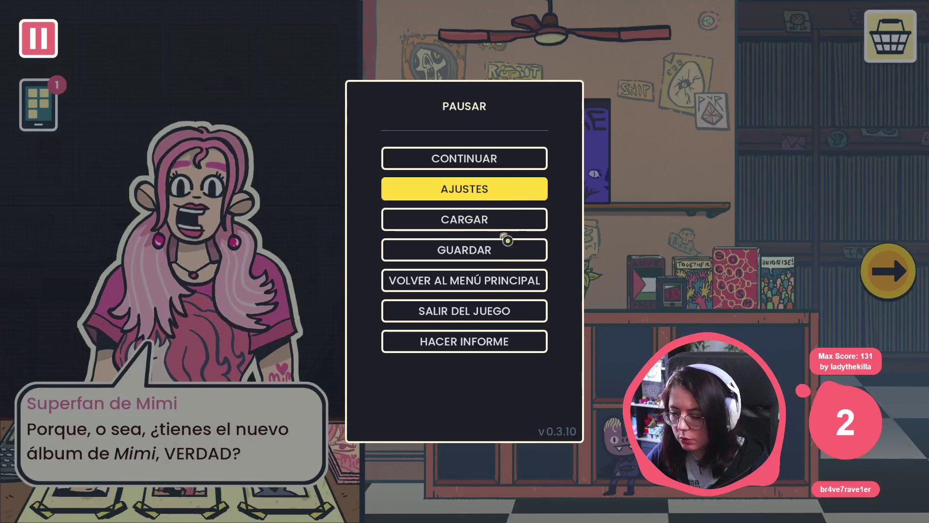
# Open the Audio settings from the pause menu, keep the changes and apply them
pyautogui.click(453, 189)
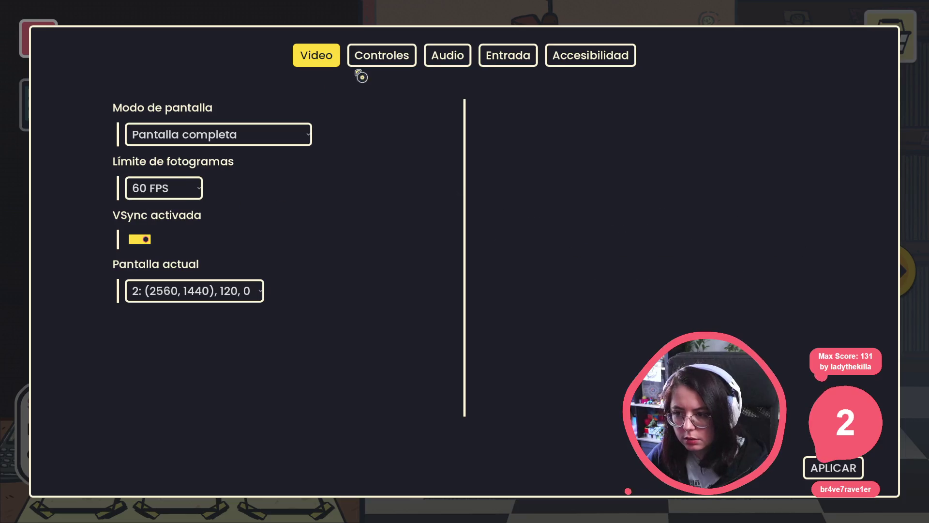
pyautogui.click(436, 57)
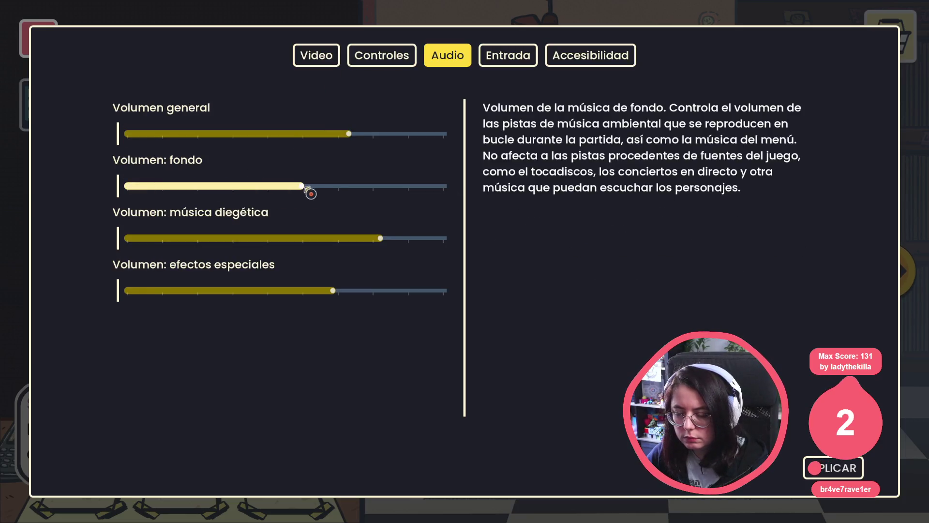
pyautogui.press('Escape')
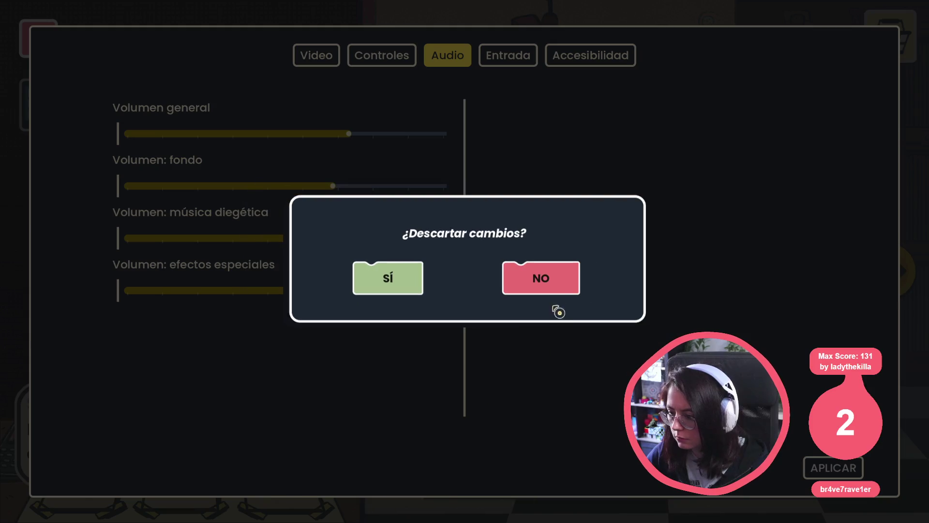
pyautogui.click(542, 278)
pyautogui.click(829, 477)
# Resume play and walk left twice to the leftmost shop room
pyautogui.press('Escape')
pyautogui.press('Escape')
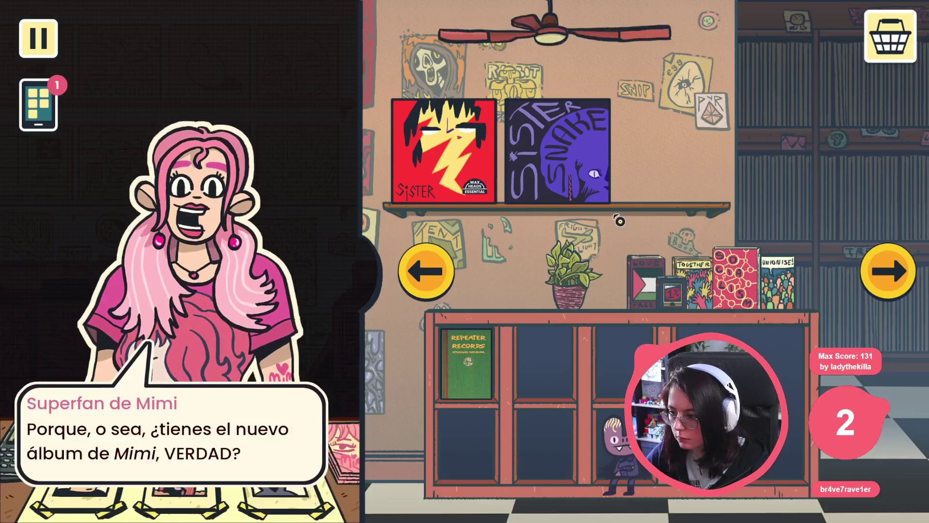
pyautogui.click(419, 278)
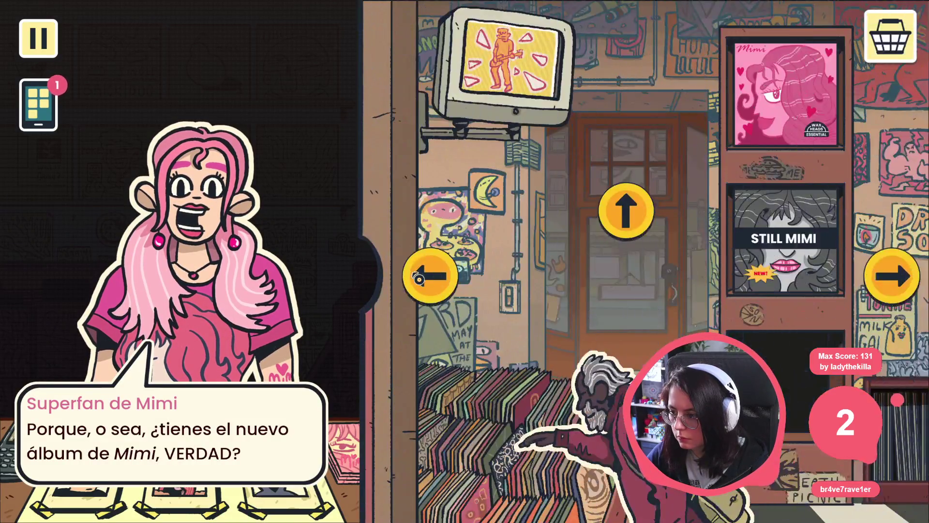
pyautogui.click(419, 278)
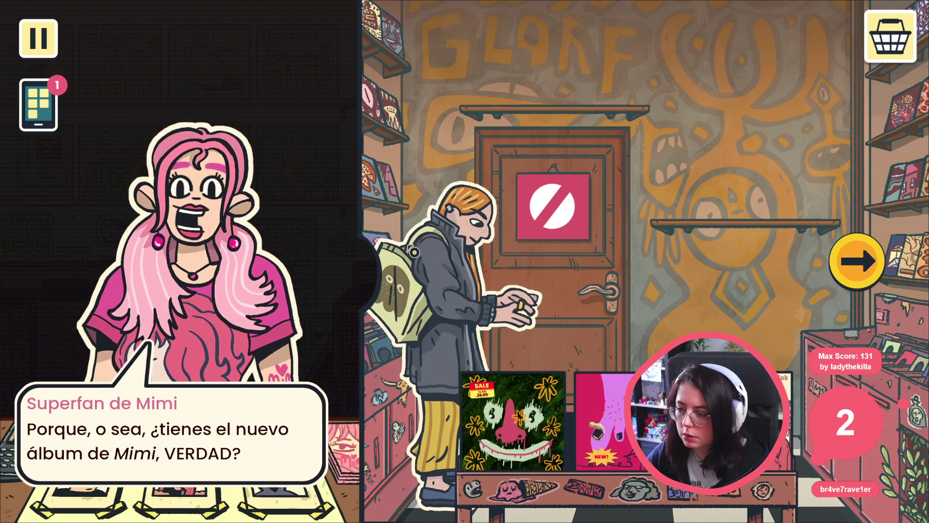
# Snip the area around the customer at the storage door and copy the capture
pyautogui.click(242, 73)
pyautogui.moveTo(579, 123)
pyautogui.mouseDown()
pyautogui.moveTo(291, 462)
pyautogui.moveTo(286, 522)
pyautogui.mouseUp()
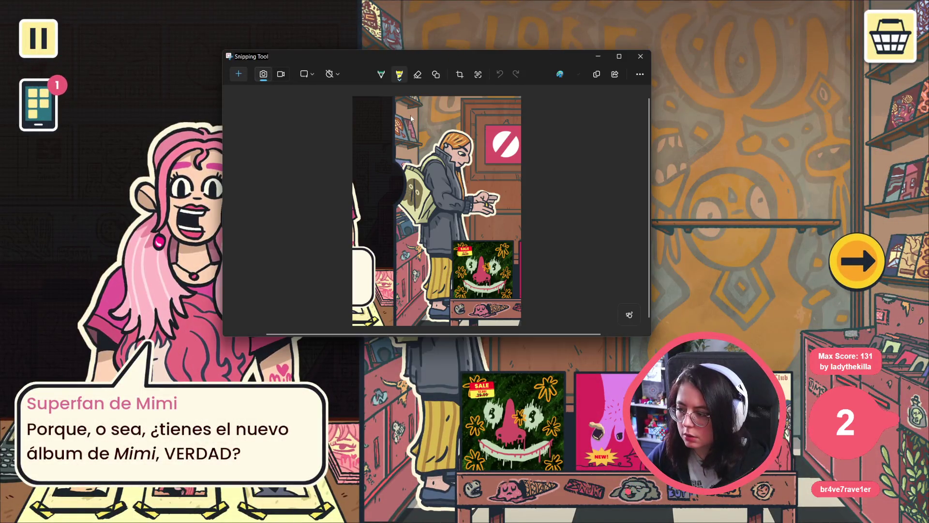
pyautogui.click(603, 74)
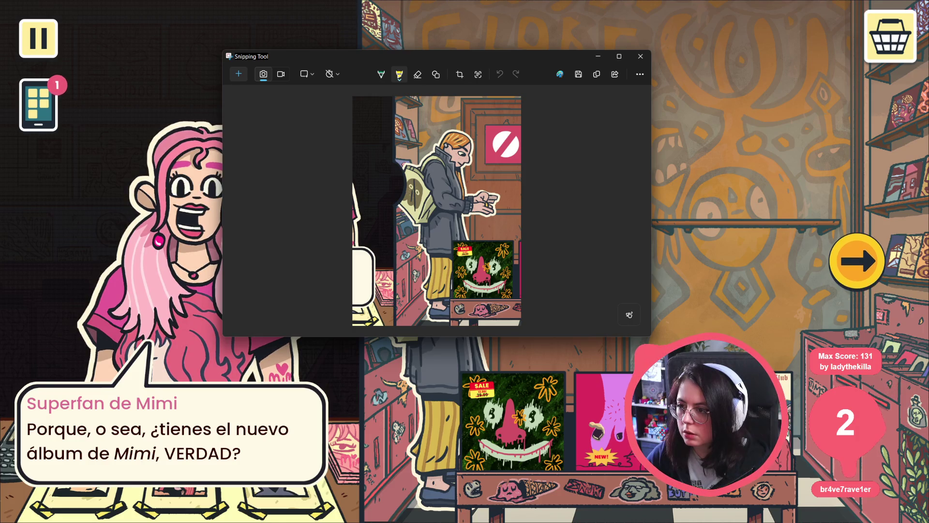
pyautogui.press('super')
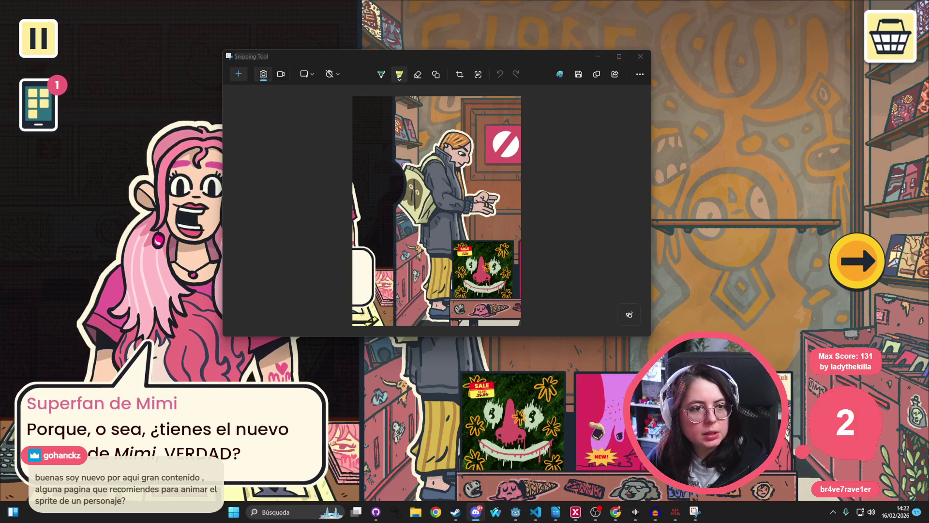
# Close Snipping Tool and walk between rooms back to the customer's room
pyautogui.click(640, 56)
pyautogui.click(877, 265)
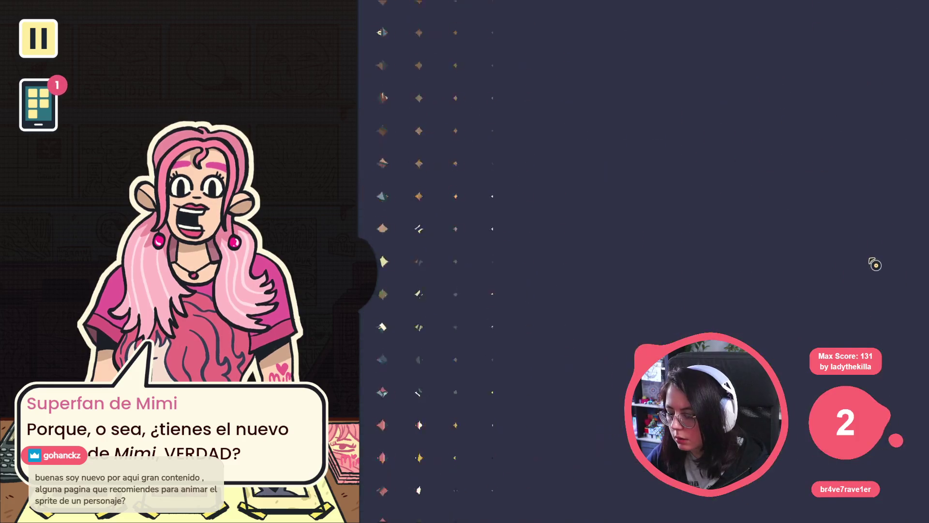
pyautogui.click(904, 270)
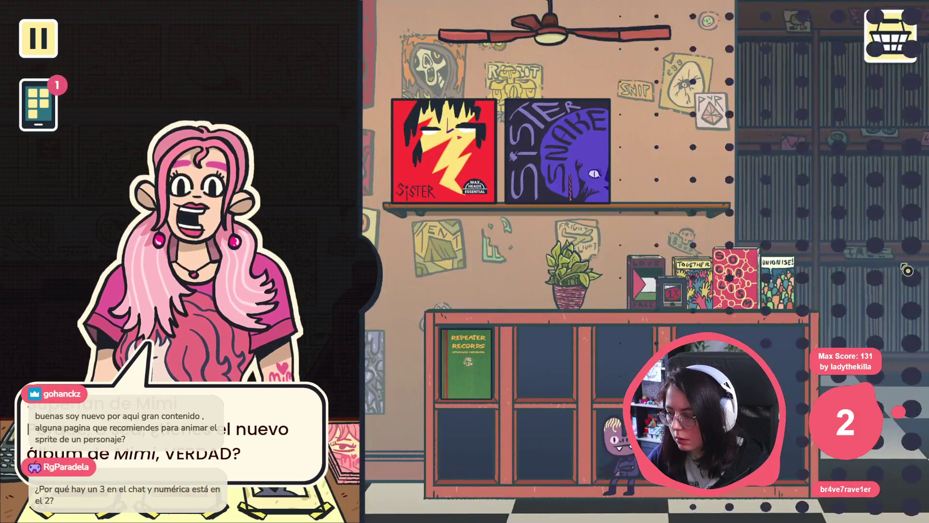
pyautogui.click(448, 286)
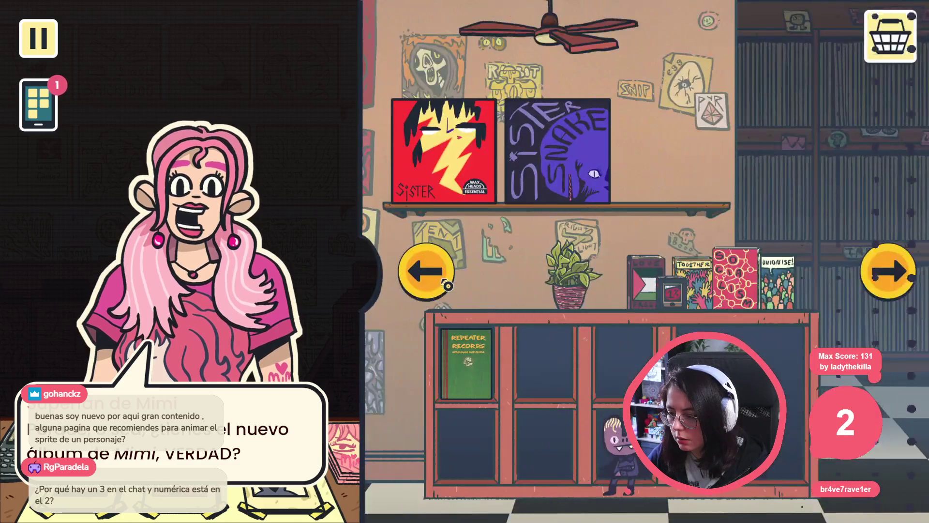
pyautogui.click(447, 286)
pyautogui.click(447, 285)
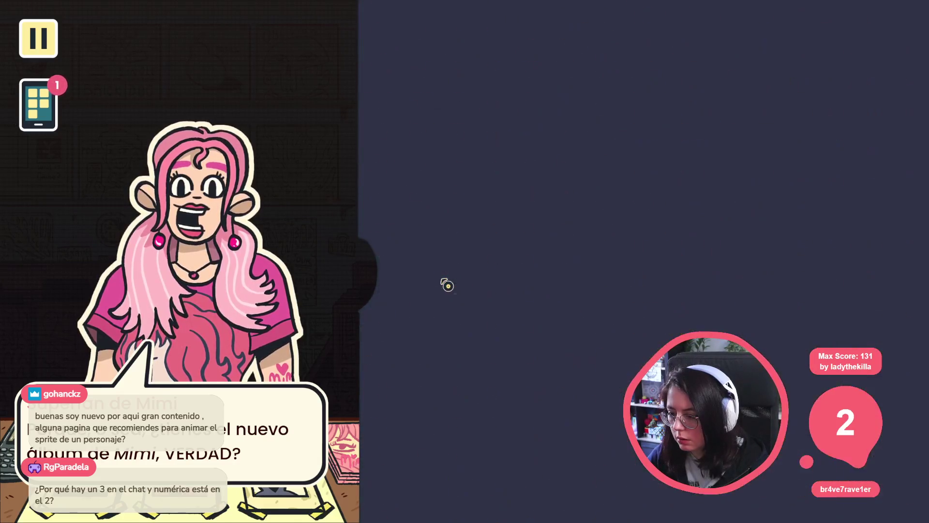
# Drag the background volume to 0 in settings, then resume walking between rooms
pyautogui.click(38, 38)
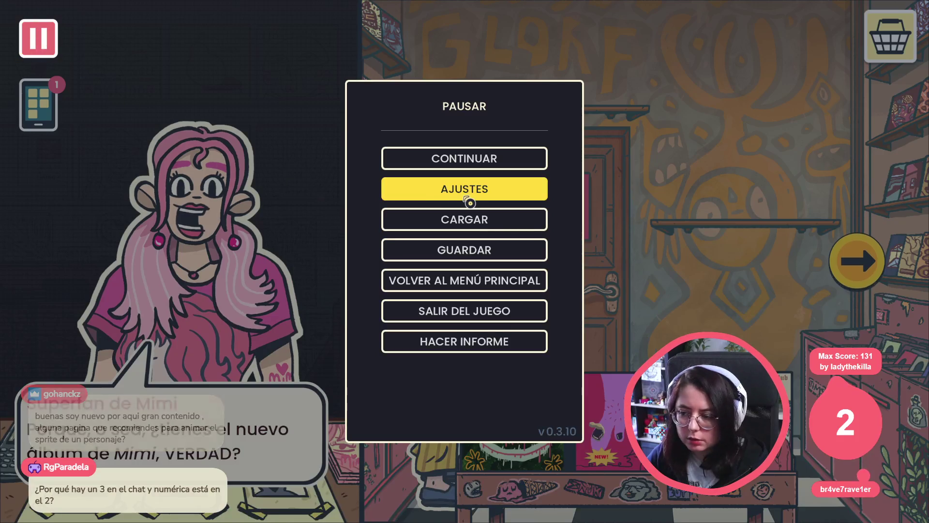
pyautogui.click(416, 199)
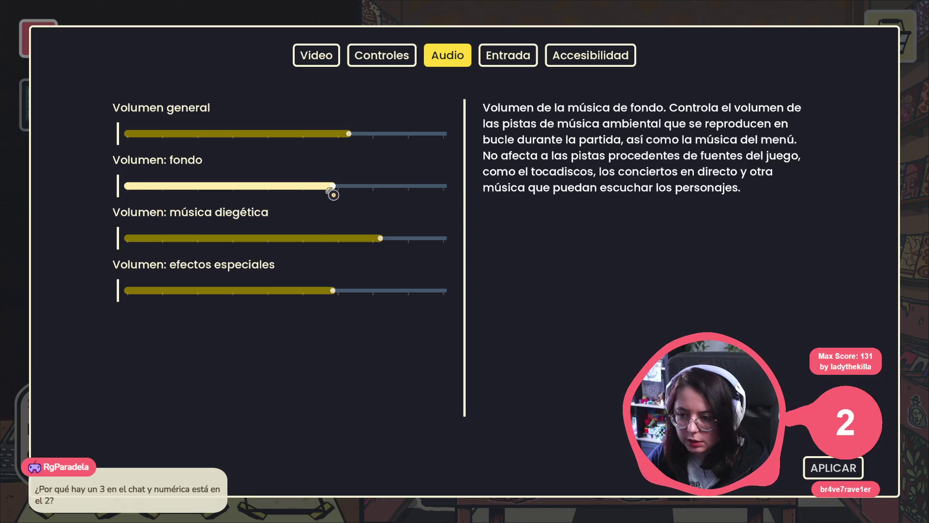
pyautogui.moveTo(331, 191); pyautogui.dragTo(71, 184)
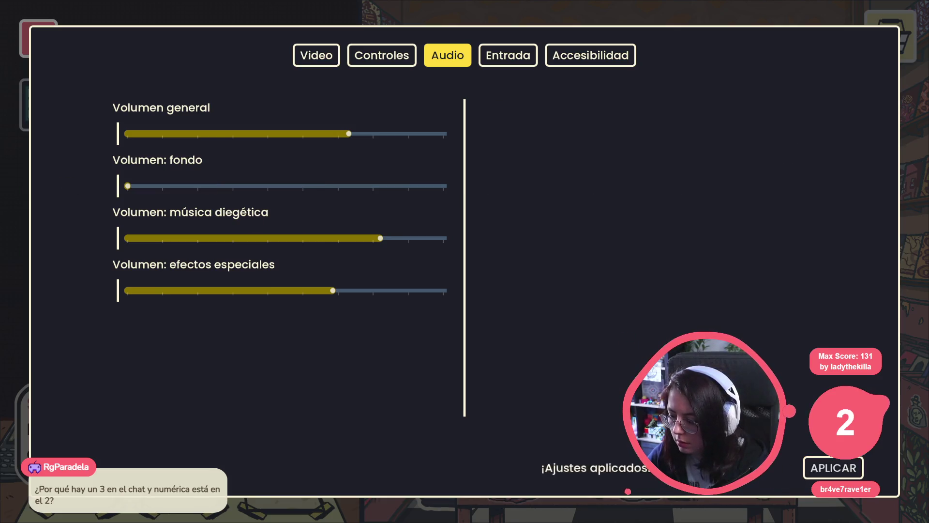
pyautogui.press('Escape')
pyautogui.press('Escape')
pyautogui.click(869, 261)
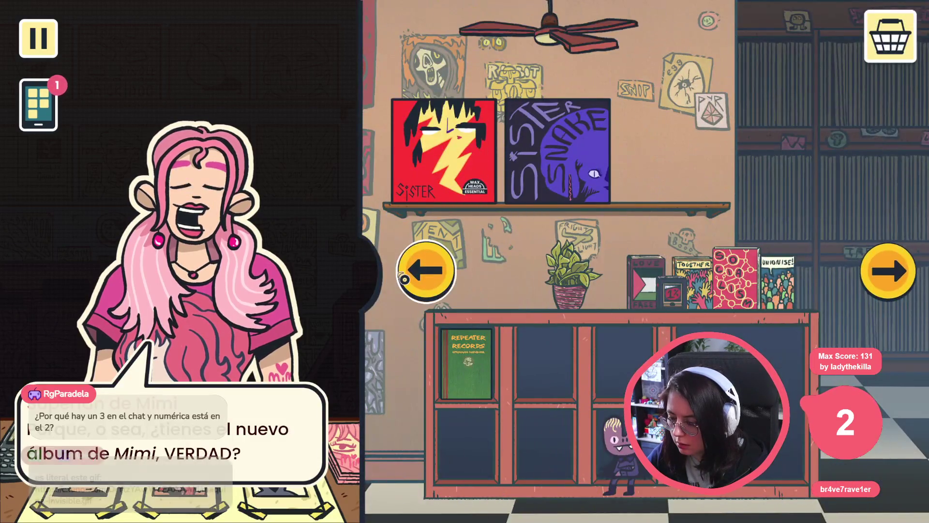
pyautogui.click(404, 279)
pyautogui.click(404, 278)
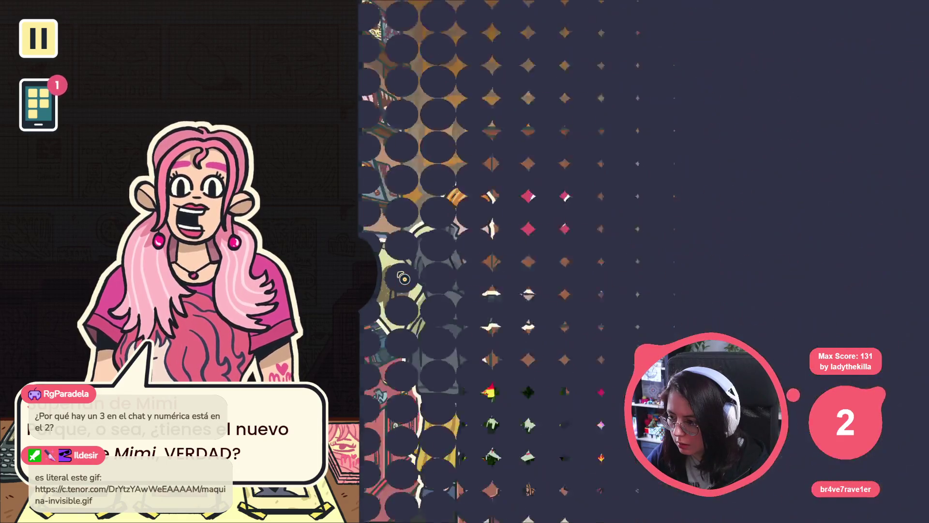
# Walk right and left between rooms, then up to the shop entrance and back down
pyautogui.click(854, 280)
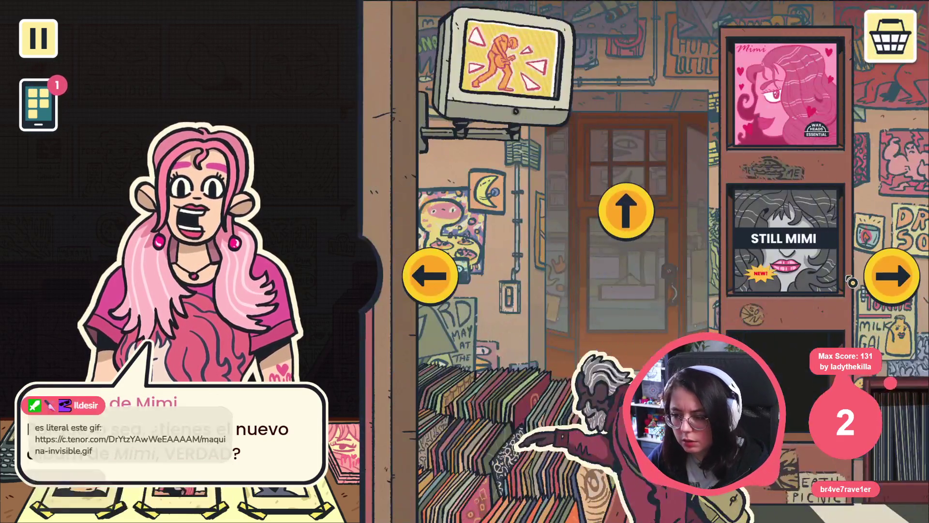
pyautogui.click(896, 274)
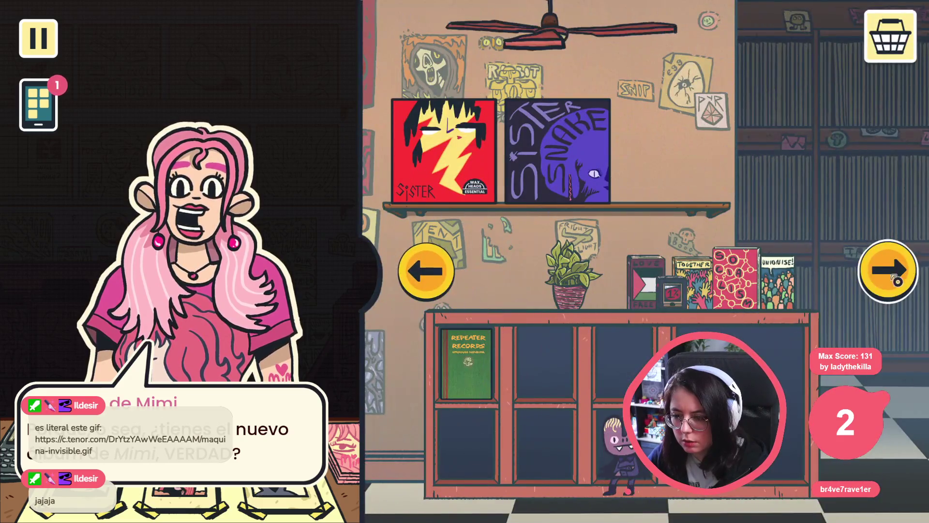
pyautogui.click(429, 289)
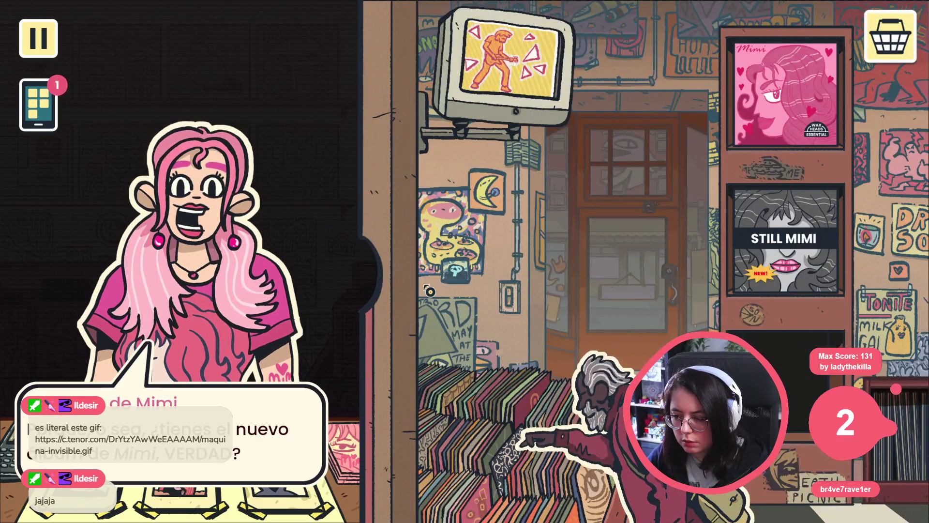
pyautogui.click(430, 291)
pyautogui.click(854, 274)
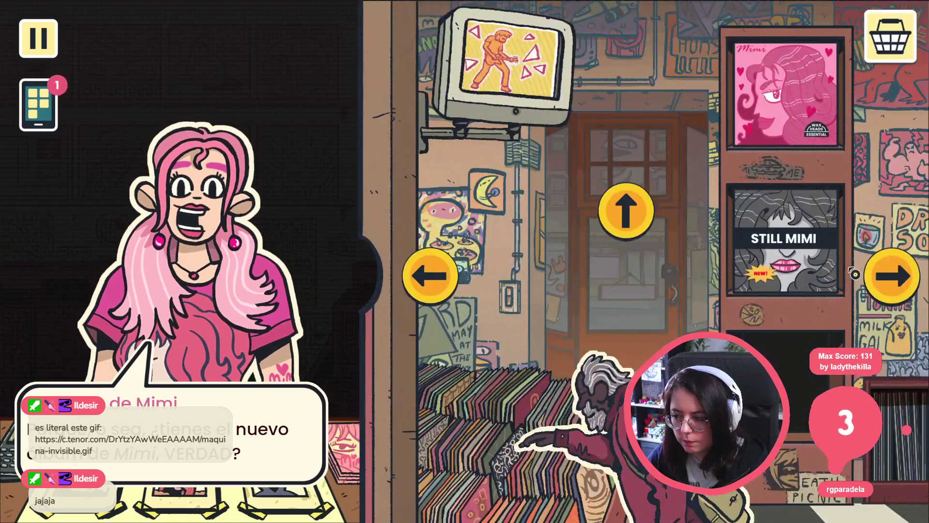
pyautogui.click(650, 229)
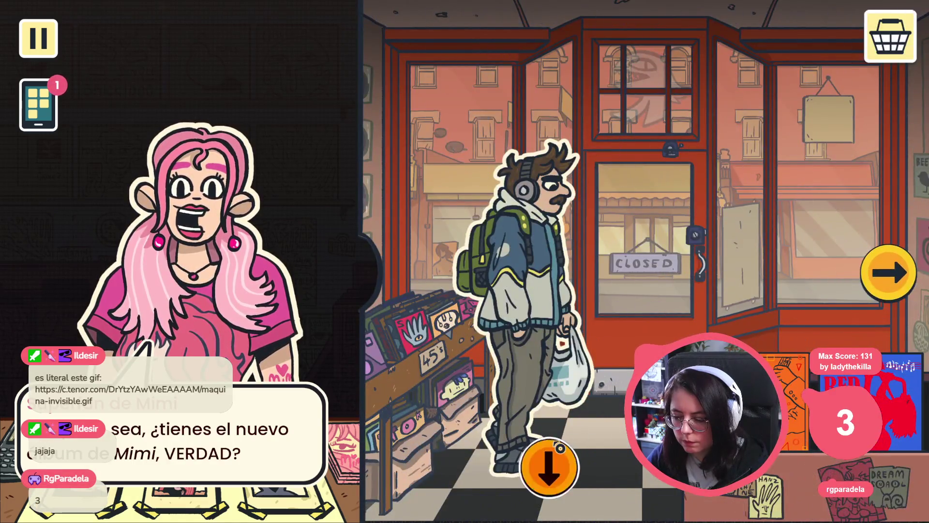
pyautogui.click(560, 448)
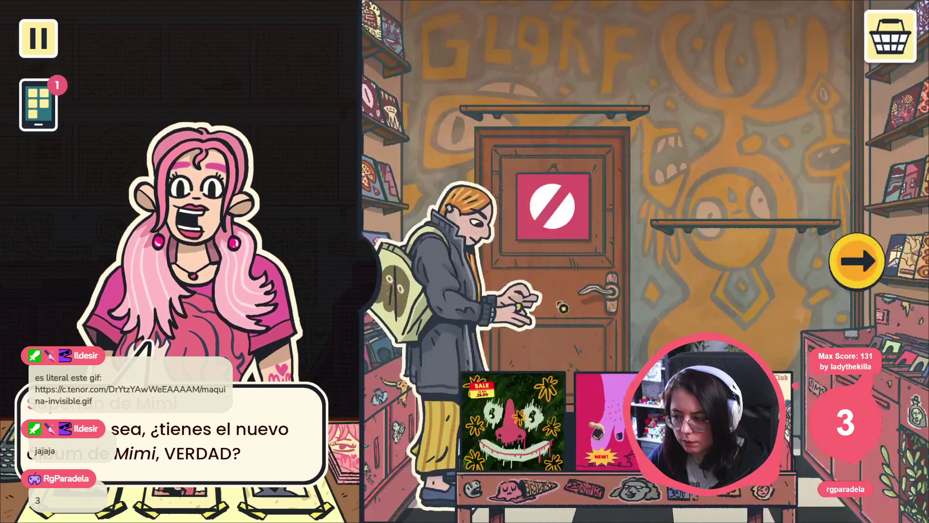
# Continue through the shelf rooms to the graffiti wall, then close the game with Alt+F4
pyautogui.click(848, 259)
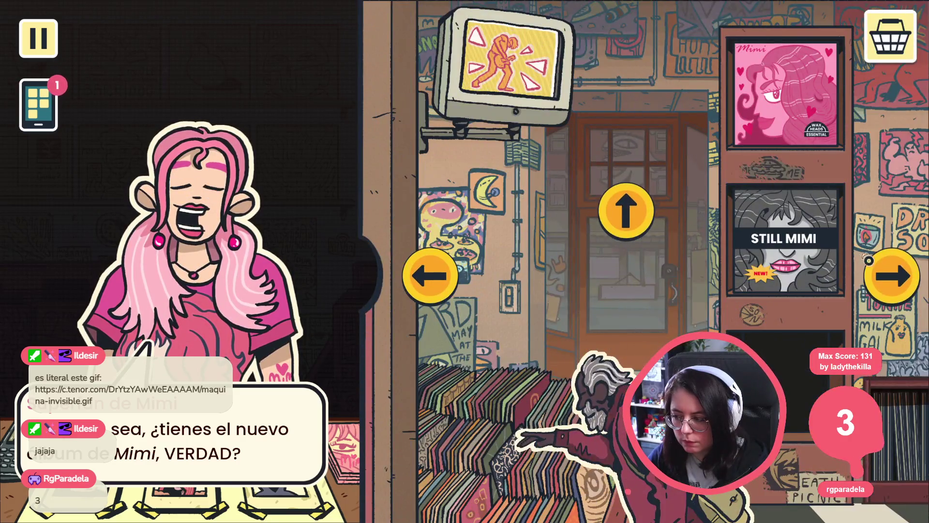
pyautogui.click(866, 264)
pyautogui.click(429, 275)
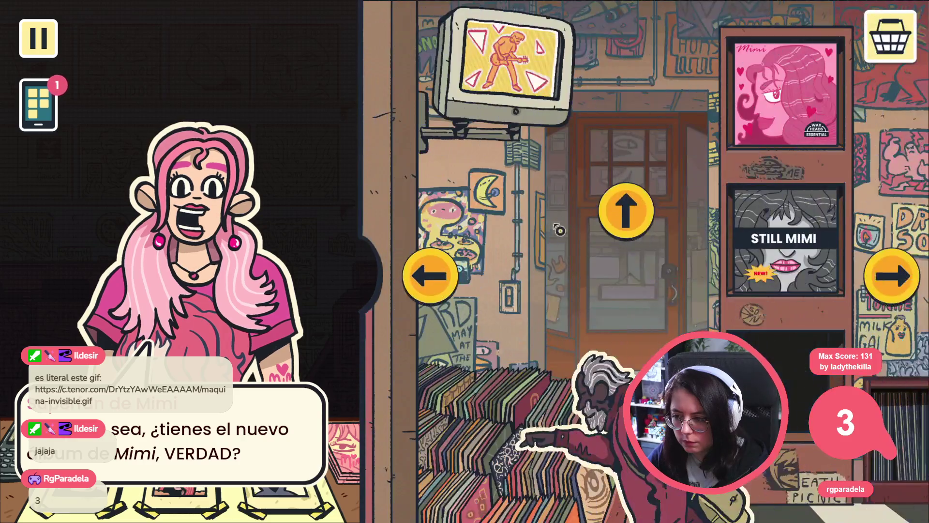
pyautogui.click(627, 212)
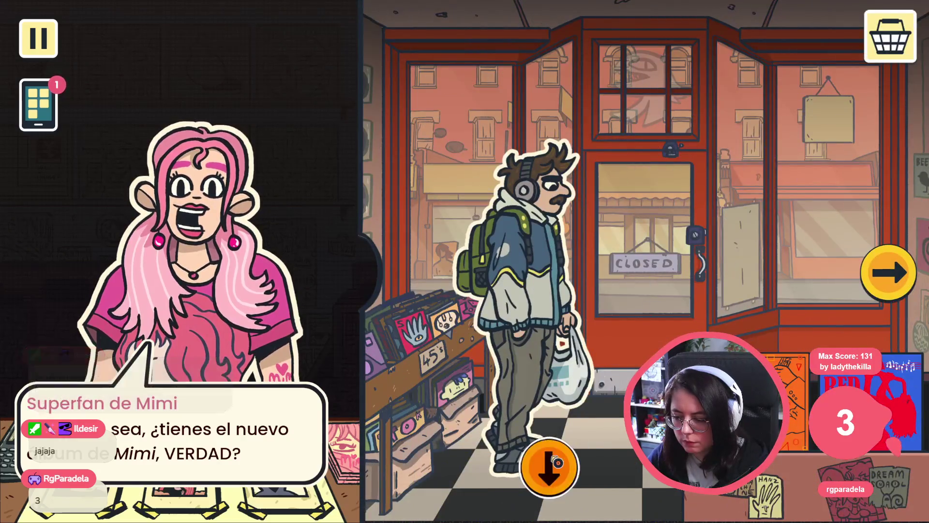
pyautogui.click(557, 464)
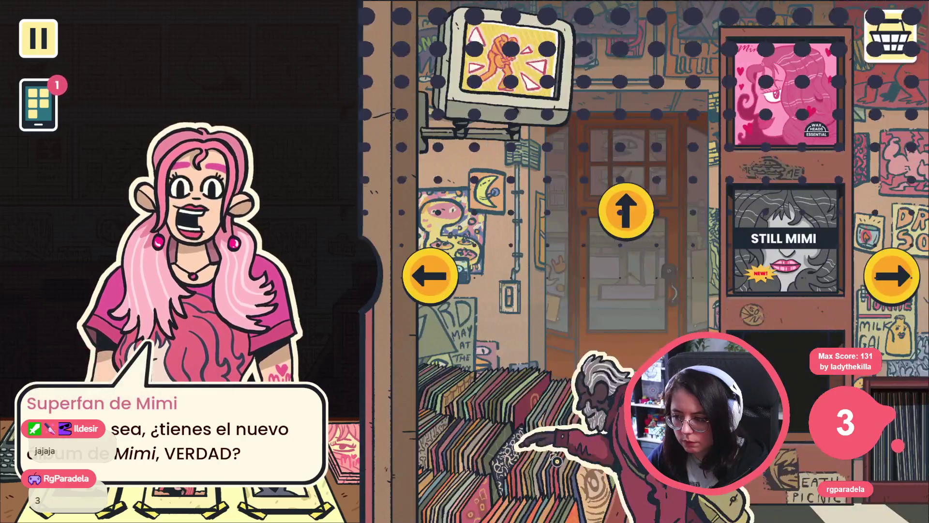
pyautogui.click(442, 294)
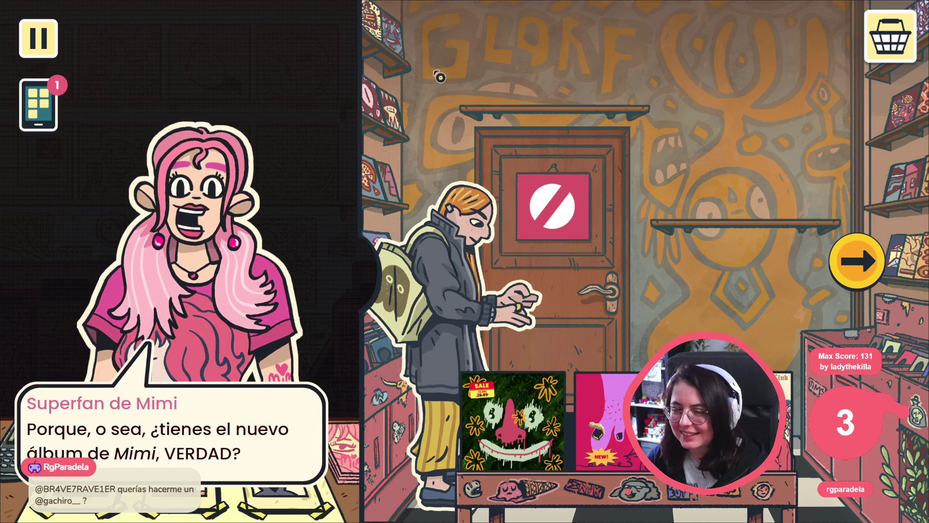
pyautogui.hotkey('alt', 'F4')
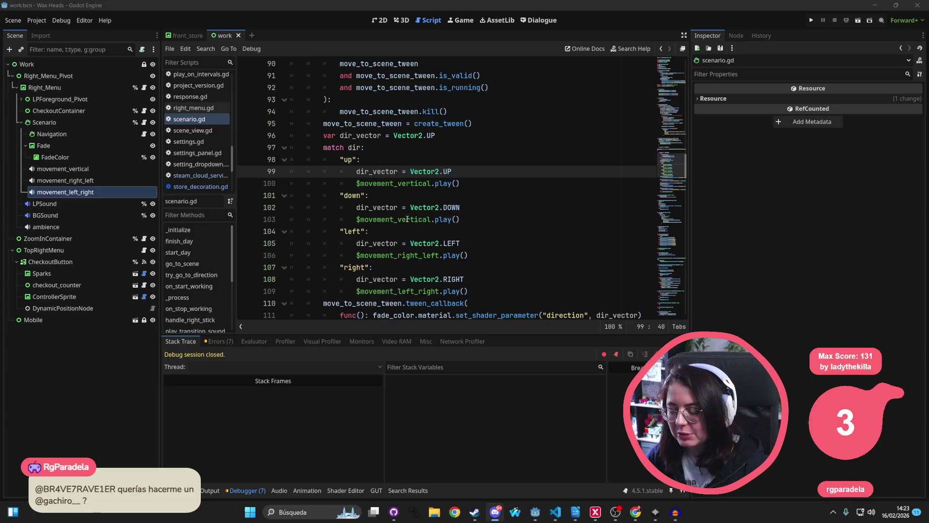
# Inspect the step Tween and go_to_scene errors in the debugger's Errors list
pyautogui.scroll(-3, 456, 182)
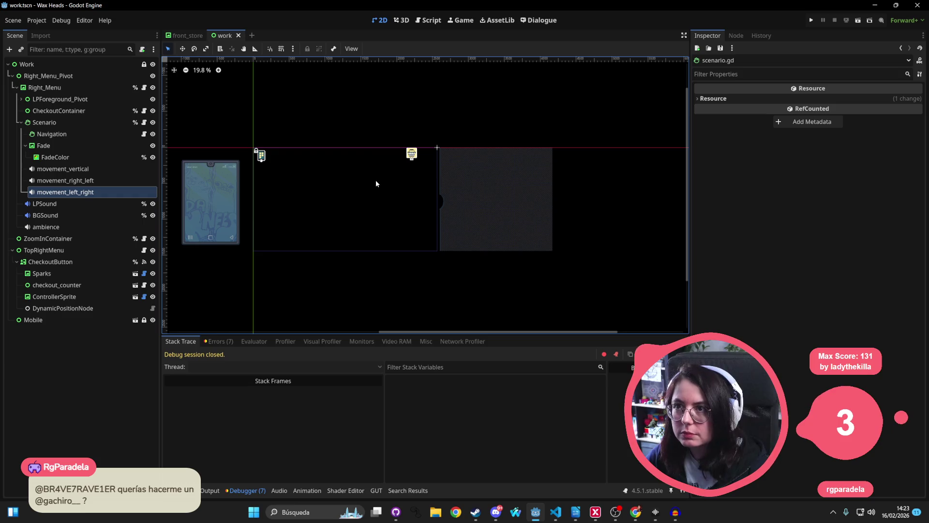
pyautogui.hotkey('alt', 'shift', 'o')
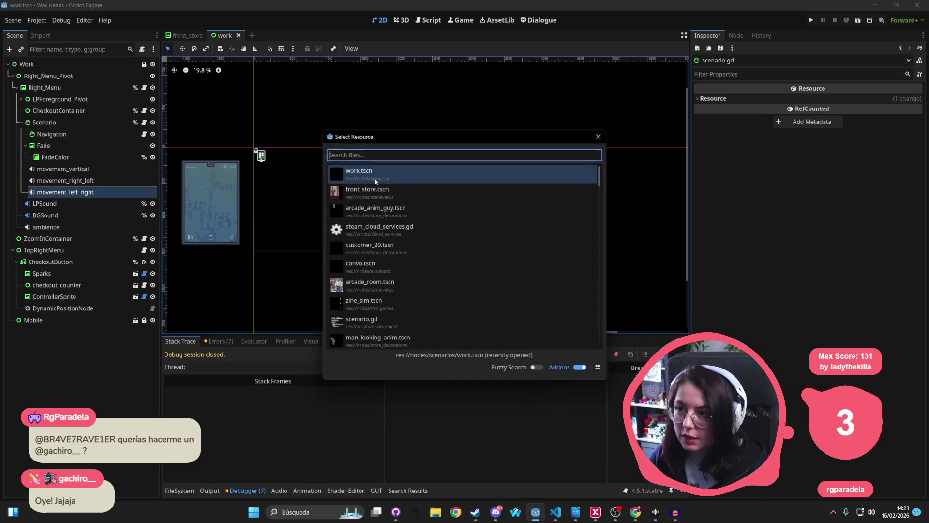
pyautogui.press('Escape')
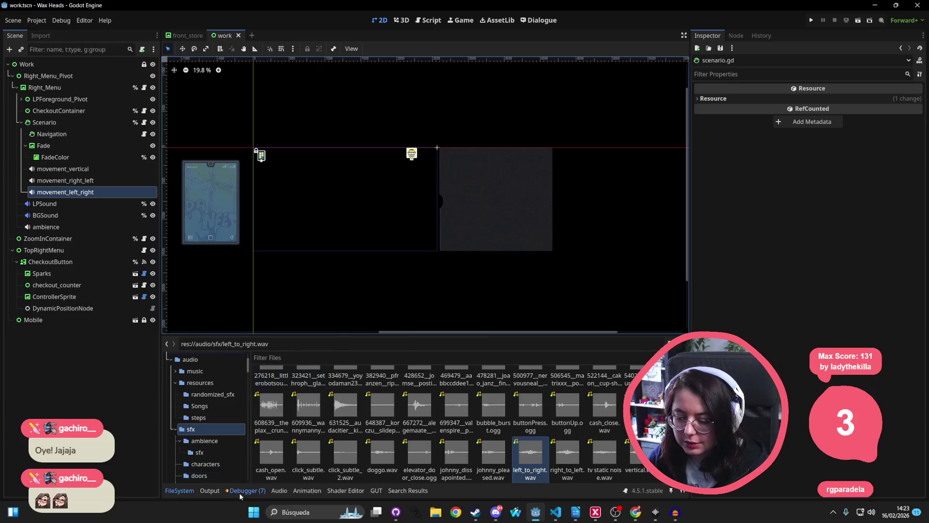
pyautogui.click(240, 492)
pyautogui.click(225, 343)
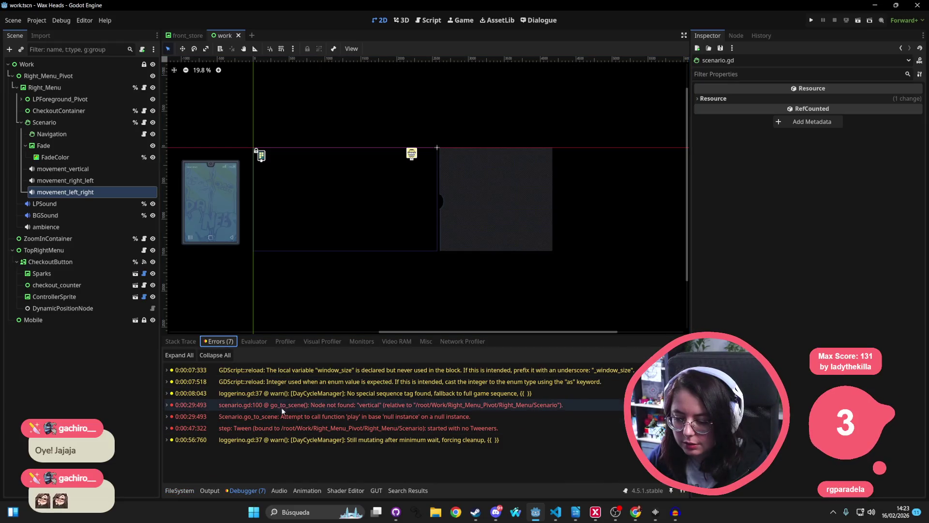
pyautogui.click(278, 428)
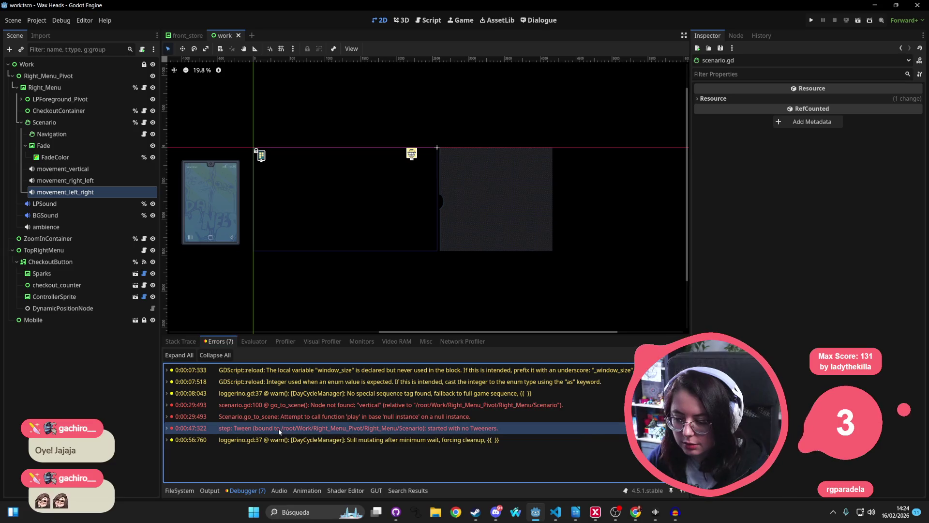
pyautogui.click(291, 417)
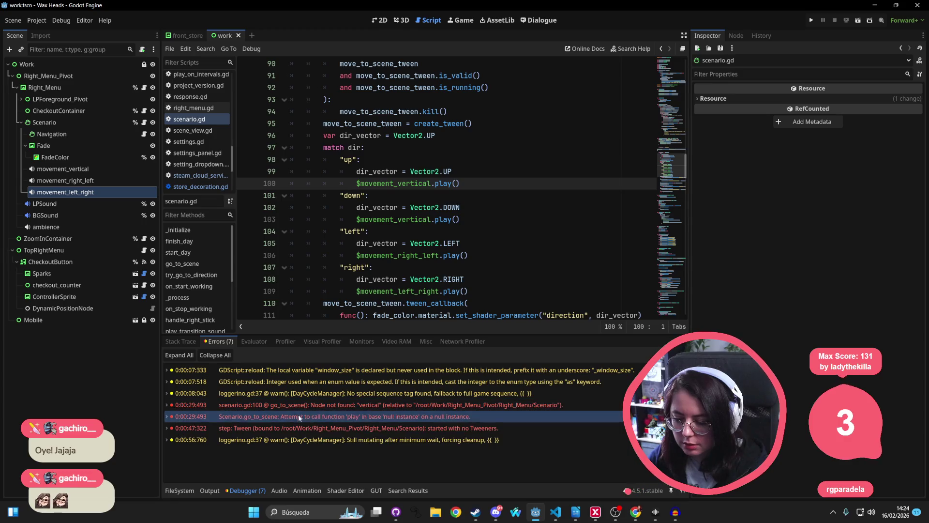
pyautogui.click(289, 427)
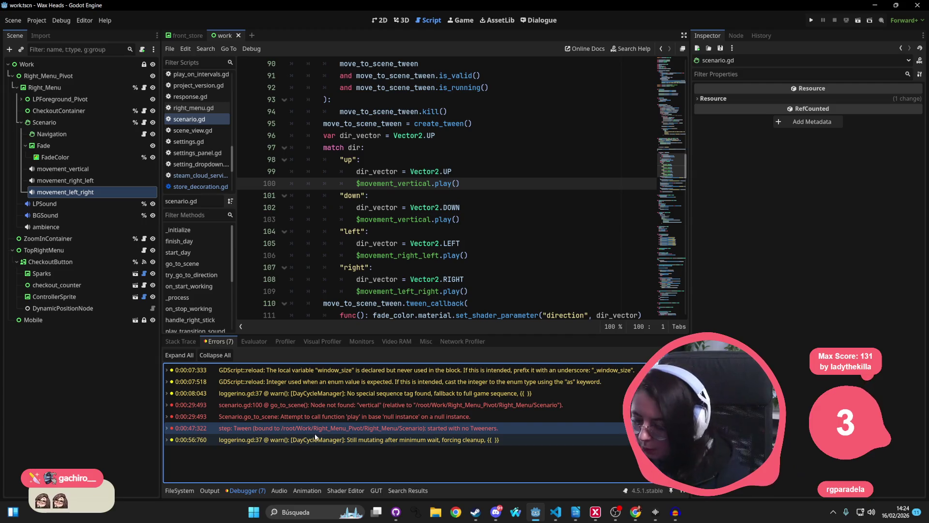
pyautogui.doubleClick(358, 428)
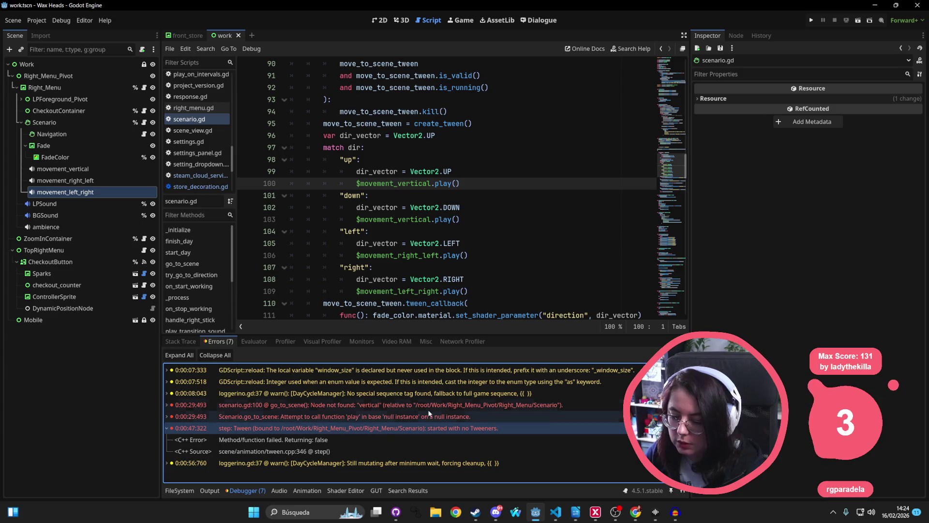
# Clear the errors list and switch the editor to the 2D workspace
pyautogui.click(631, 357)
pyautogui.click(474, 192)
pyautogui.scroll(-10, 474, 193)
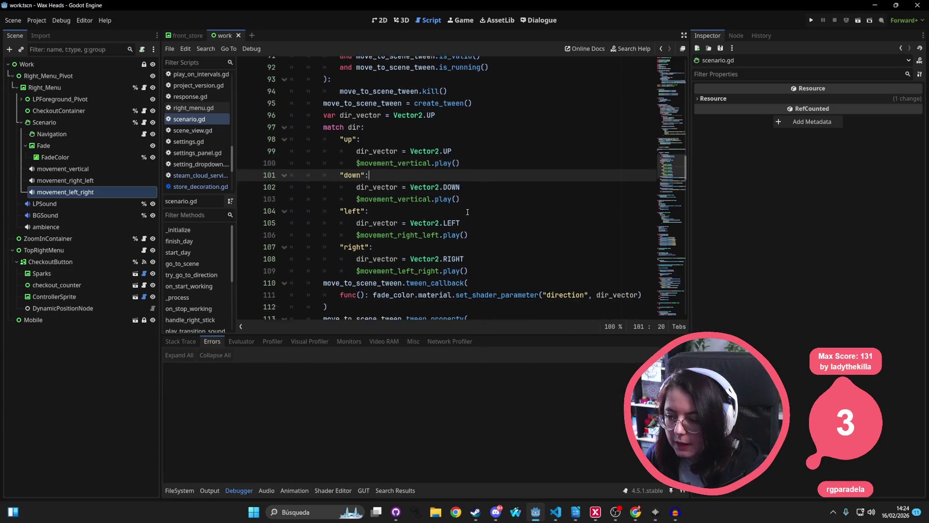
pyautogui.click(380, 20)
pyautogui.scroll(3, 351, 95)
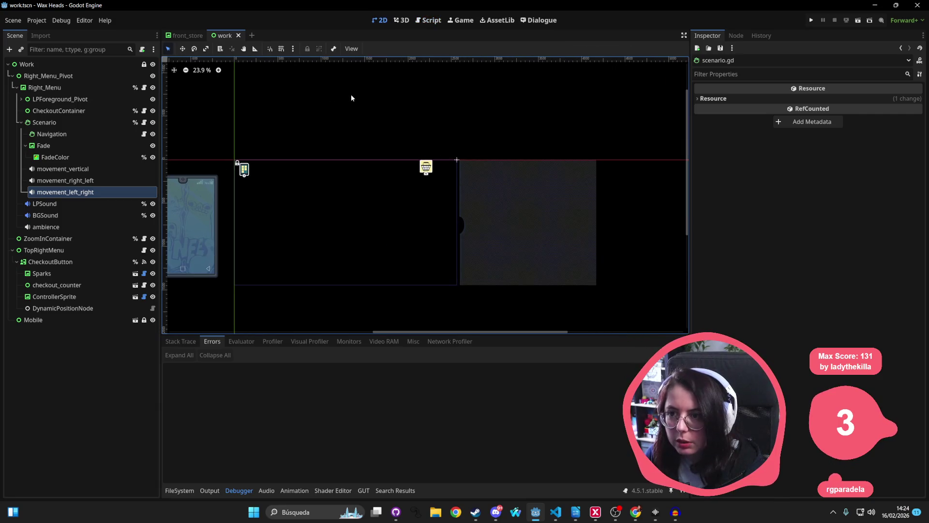
# Show the FileSystem dock and briefly search resources for 'cust' without opening anything
pyautogui.scroll(4, 401, 152)
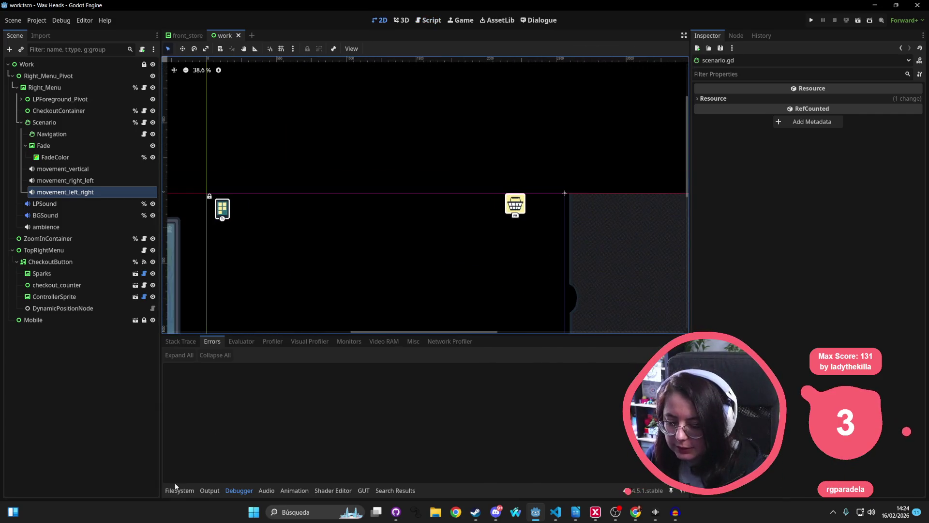
pyautogui.click(179, 490)
pyautogui.scroll(1, 213, 411)
pyautogui.hscroll(-1, 370, 204)
pyautogui.hotkey('shift', 'alt', 'o')
pyautogui.write('cust')
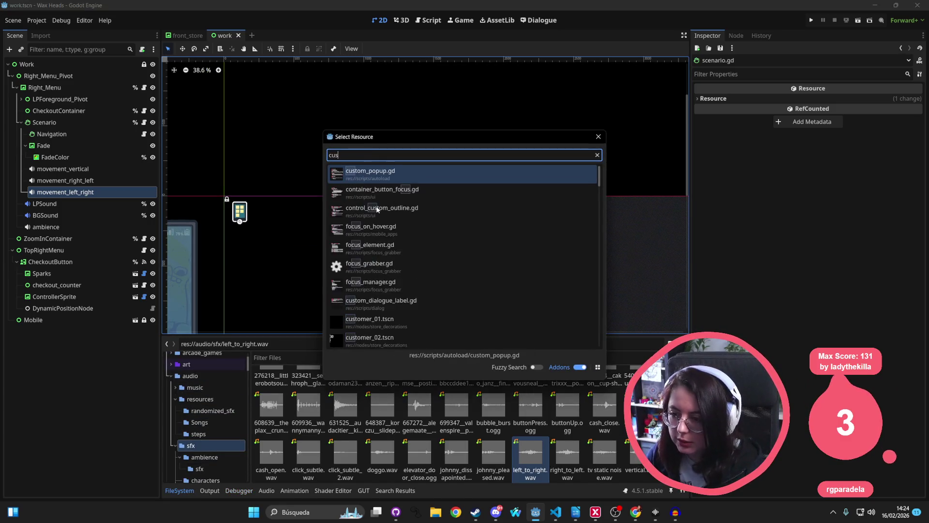
pyautogui.press('Escape')
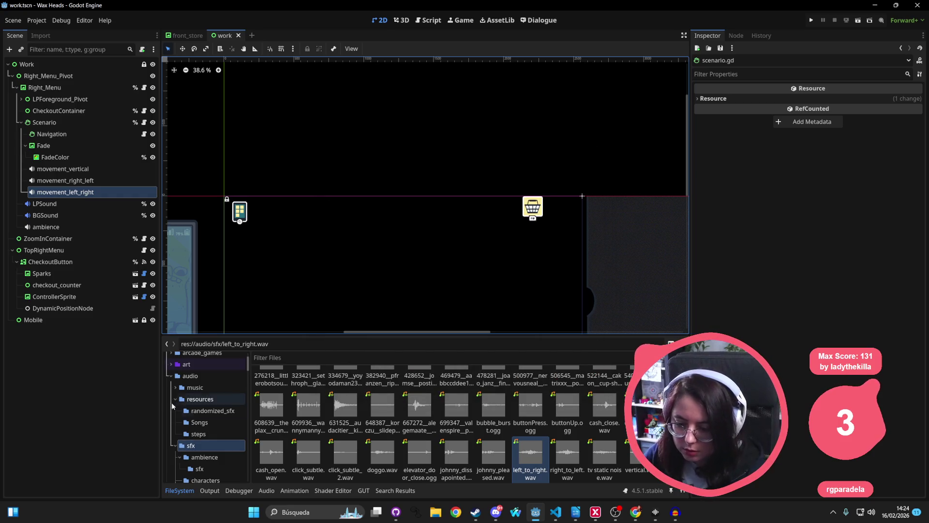
# Filter FileSystem by 'store_deco' to locate store_decoration.gd, then clear the filter
pyautogui.click(175, 399)
pyautogui.click(279, 357)
pyautogui.write('stor')
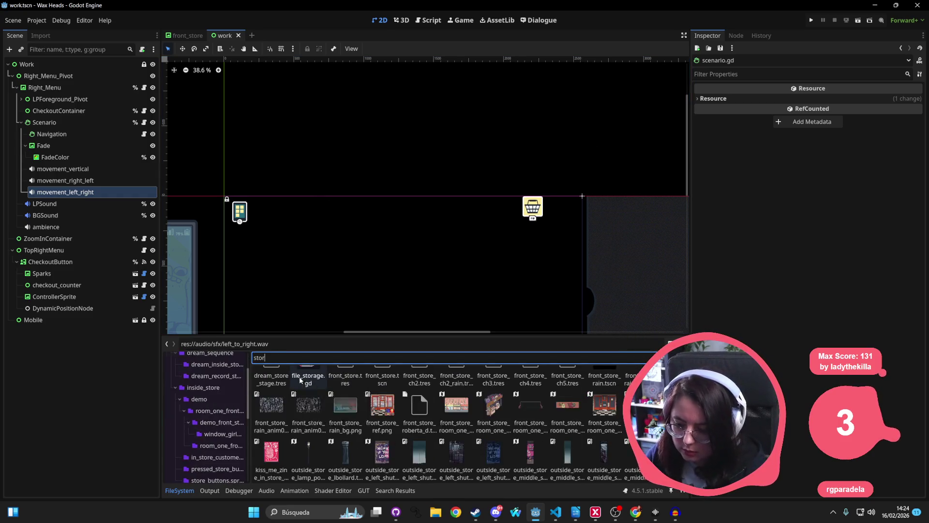
pyautogui.write('e_deco')
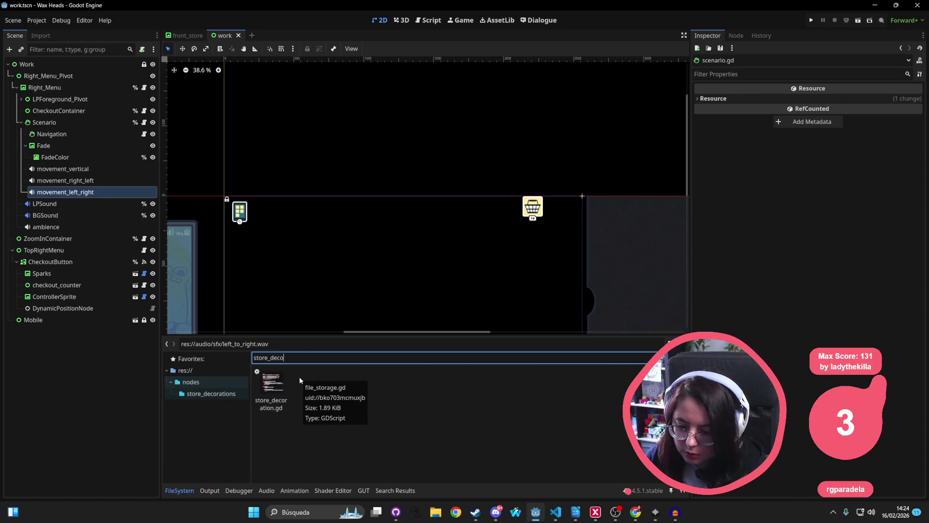
pyautogui.click(244, 396)
pyautogui.click(288, 379)
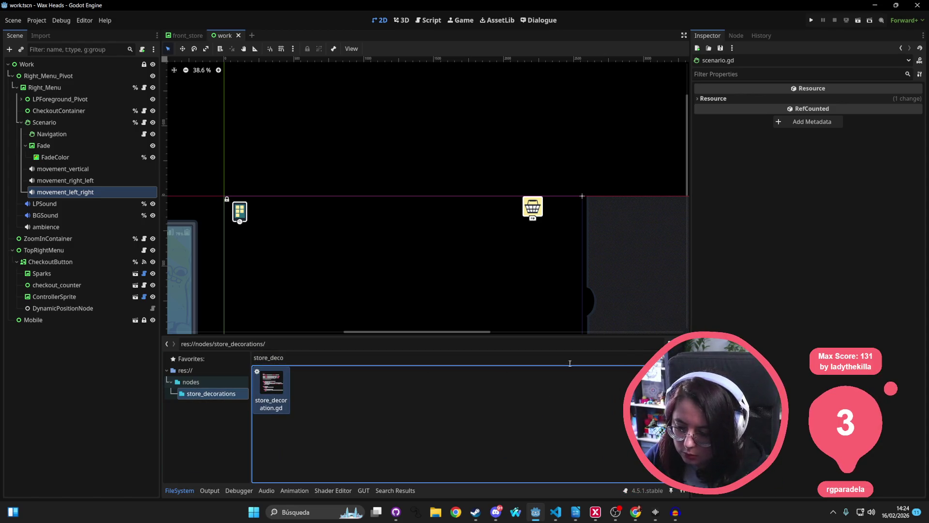
pyautogui.hotkey('ctrl', 'a')
pyautogui.press('BackSpace')
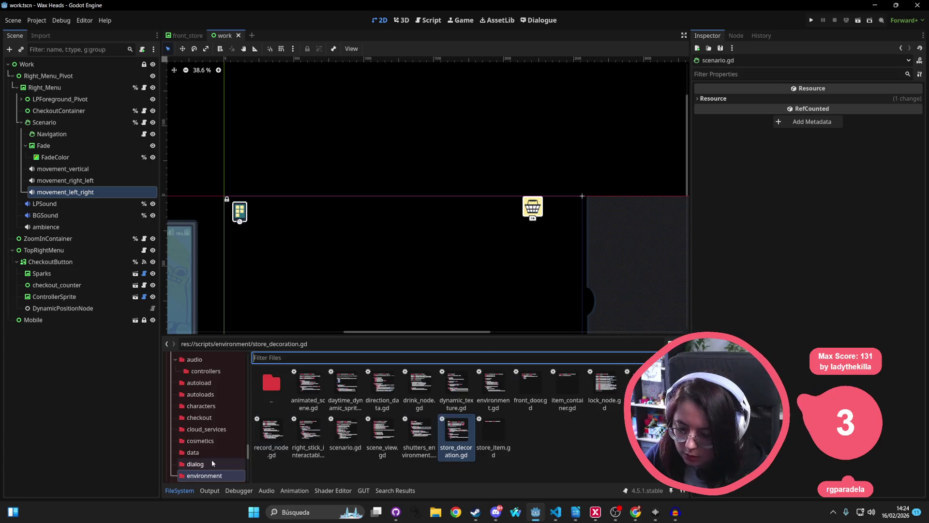
# Browse to the store_decorations folder and open arcade_anim_guy.tscn and customer_01.tscn
pyautogui.scroll(5, 212, 463)
pyautogui.scroll(5, 208, 453)
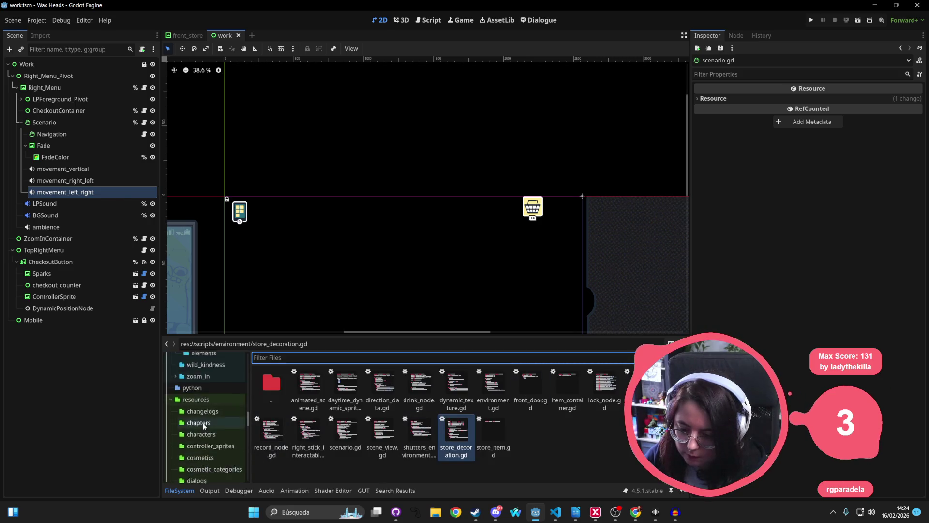
pyautogui.click(205, 451)
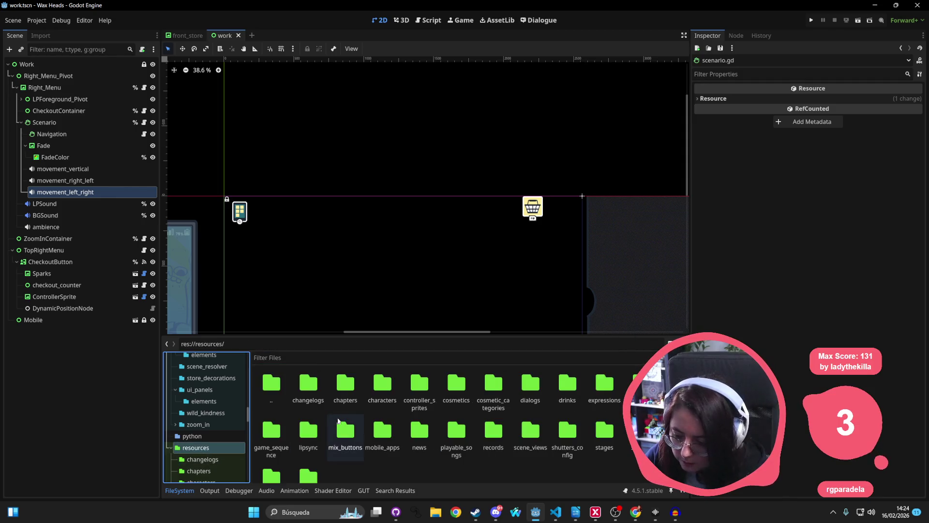
pyautogui.click(345, 431)
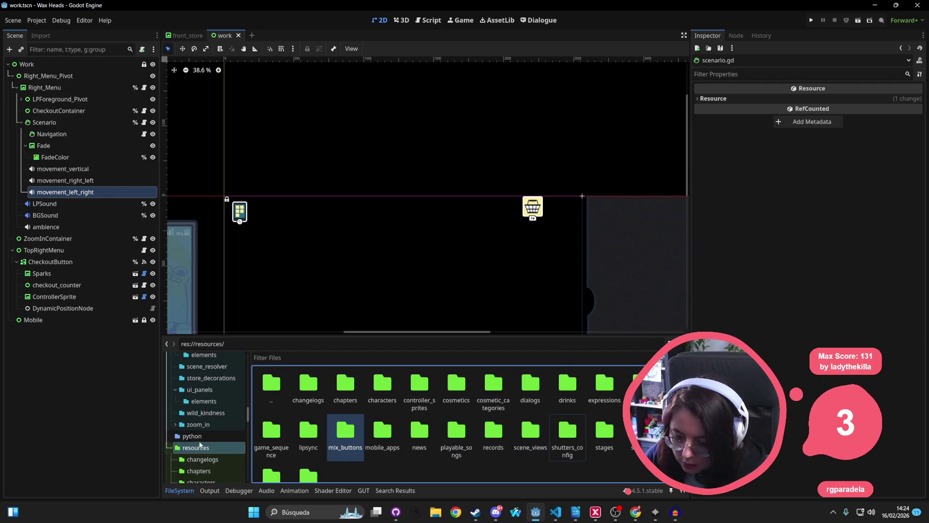
pyautogui.scroll(4, 201, 436)
pyautogui.click(211, 426)
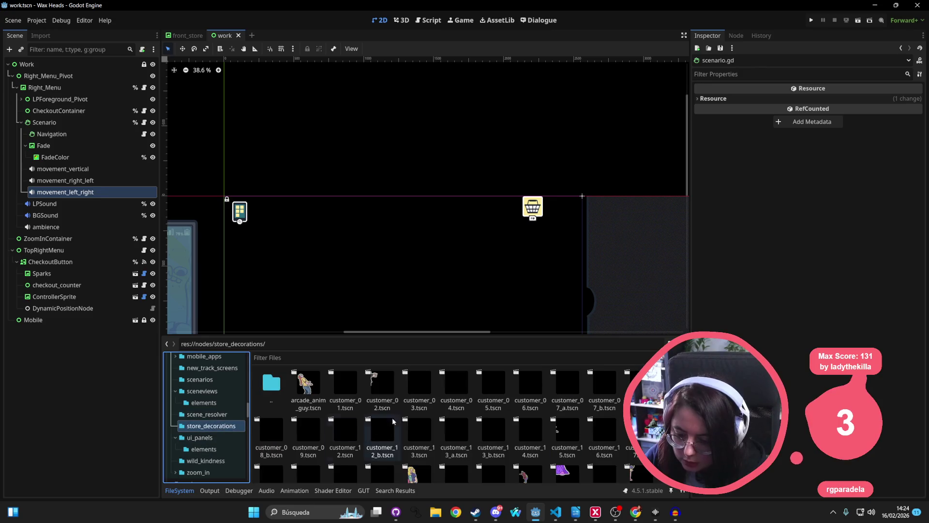
pyautogui.doubleClick(308, 385)
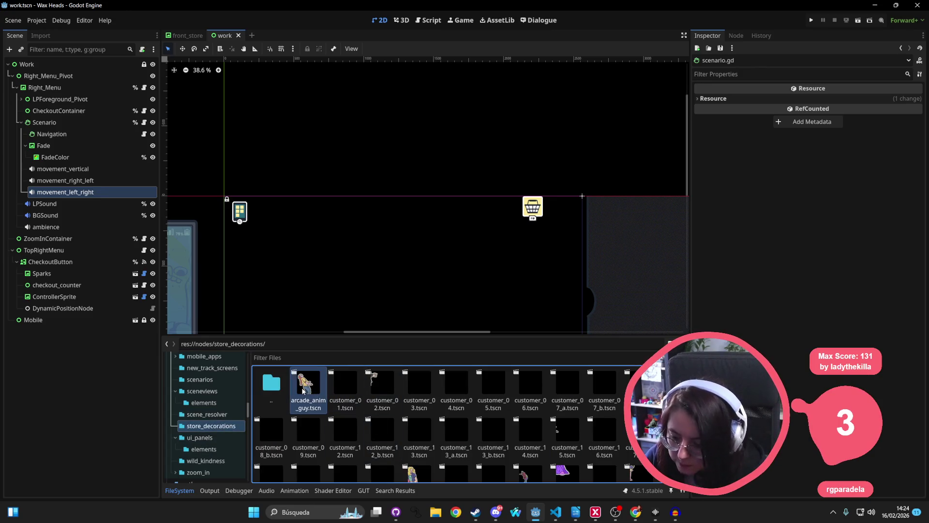
pyautogui.doubleClick(345, 385)
pyautogui.scroll(-6, 334, 167)
# Open customer_02.tscn and man_looking_anim.tscn from the store_decorations folder
pyautogui.moveTo(332, 166); pyautogui.dragTo(336, 263)
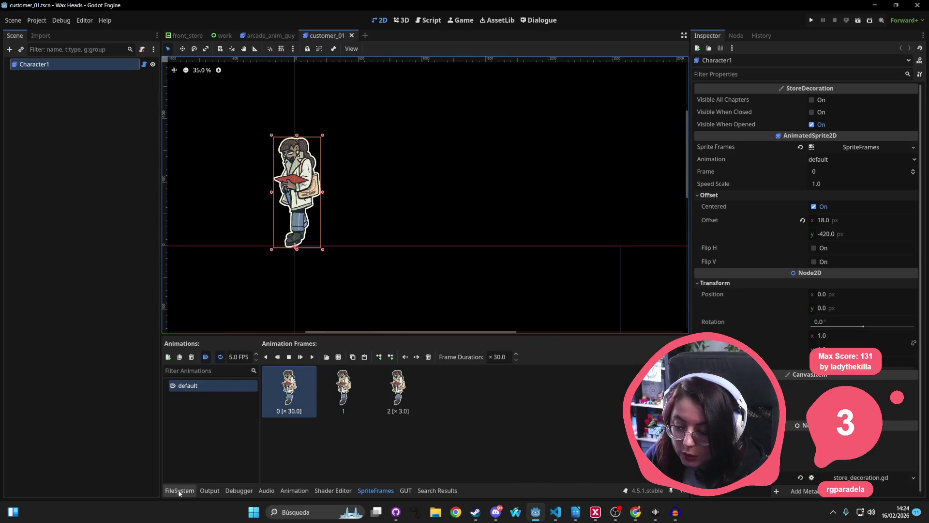
pyautogui.click(179, 491)
pyautogui.doubleClick(372, 382)
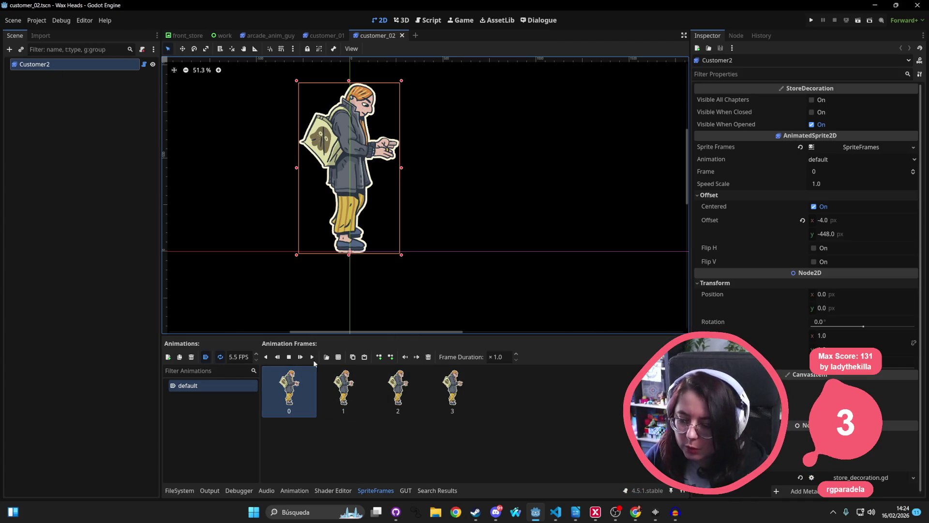
pyautogui.click(191, 484)
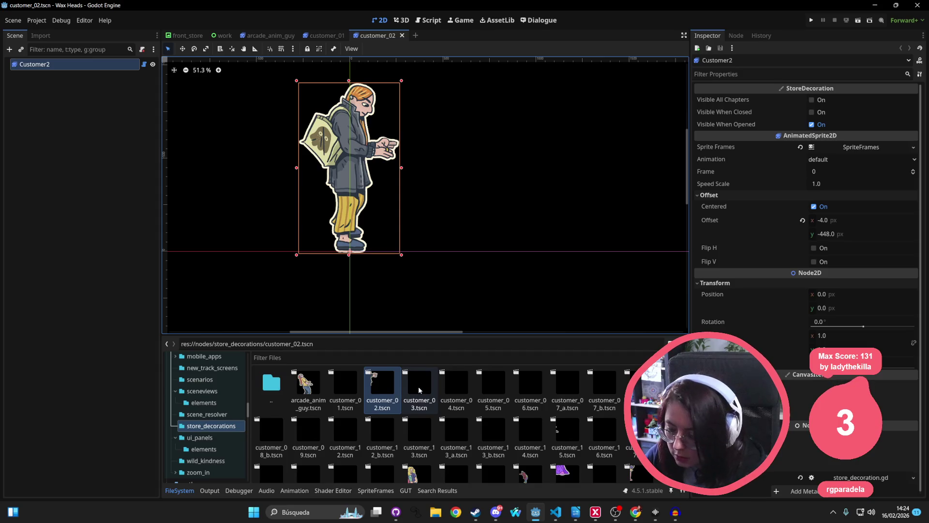
pyautogui.scroll(-2, 419, 390)
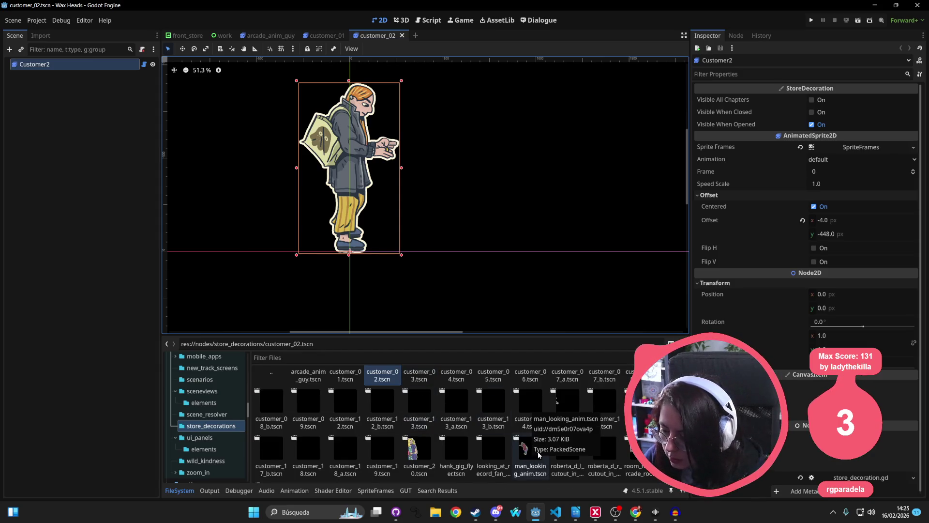
pyautogui.doubleClick(539, 456)
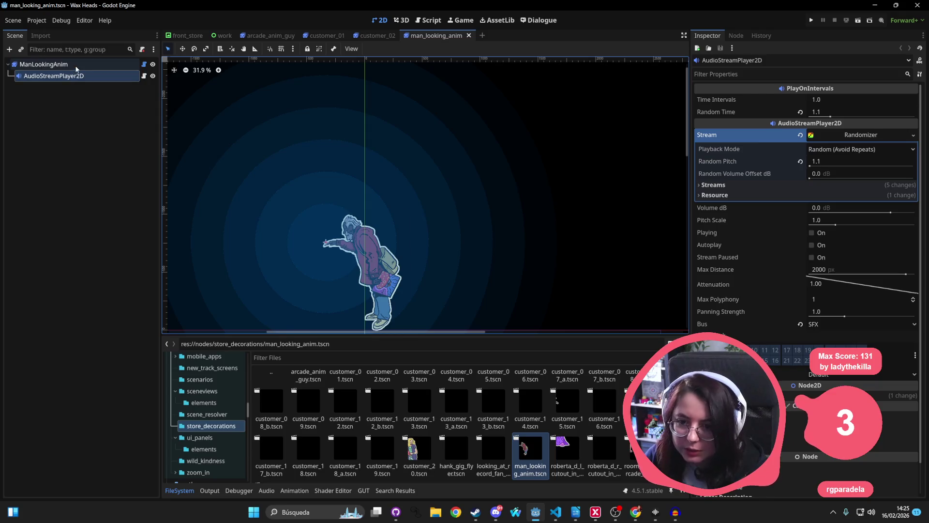
# Return to the customer_02 scene tab and select its Customer2 root node
pyautogui.click(179, 490)
pyautogui.click(184, 491)
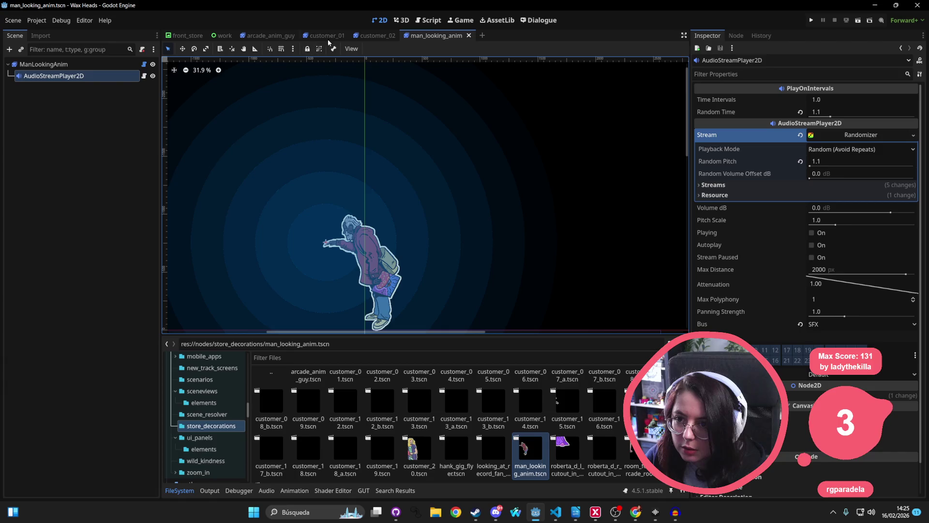
pyautogui.click(378, 36)
pyautogui.click(80, 65)
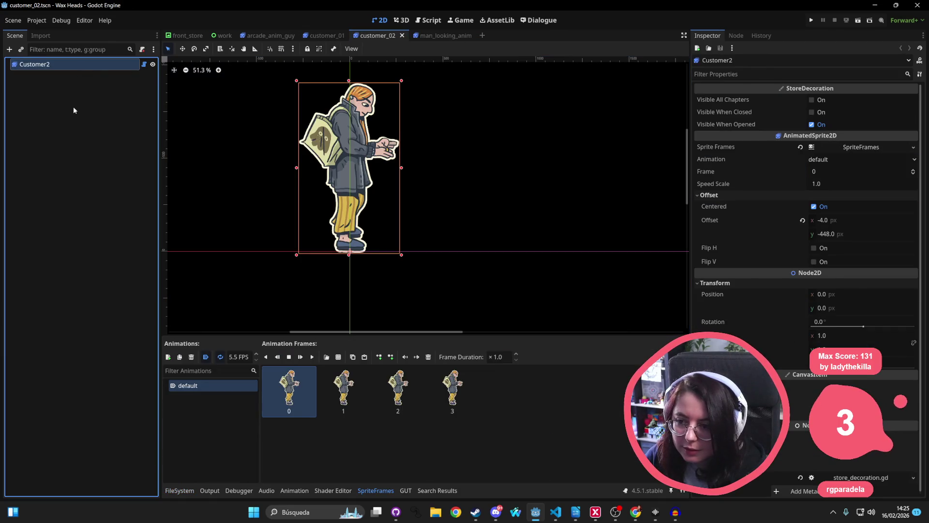
# Paste the interval AudioStreamPlayer2D under Customer2, position it at the hands, and save customer_02
pyautogui.hotkey('ctrl', 'v')
pyautogui.moveTo(286, 110); pyautogui.dragTo(388, 152)
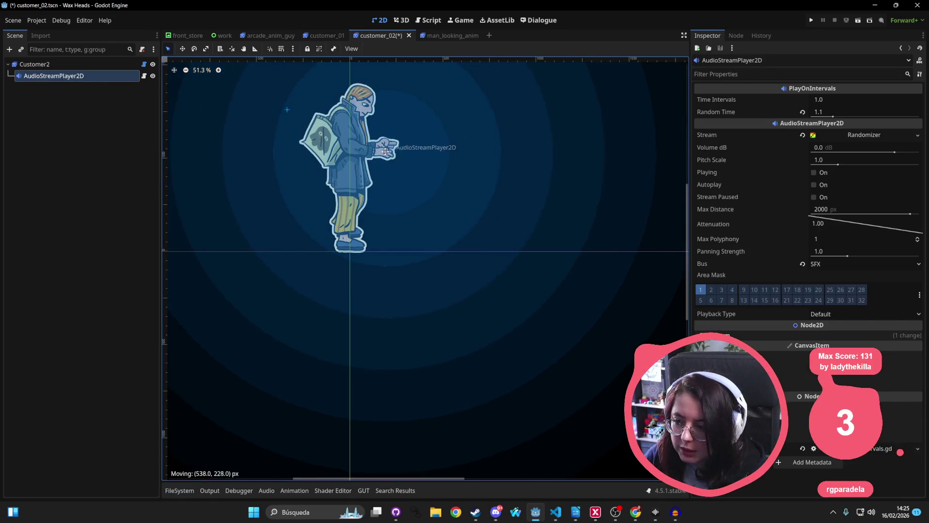
pyautogui.moveTo(467, 190); pyautogui.dragTo(408, 239)
pyautogui.hotkey('ctrl', 's')
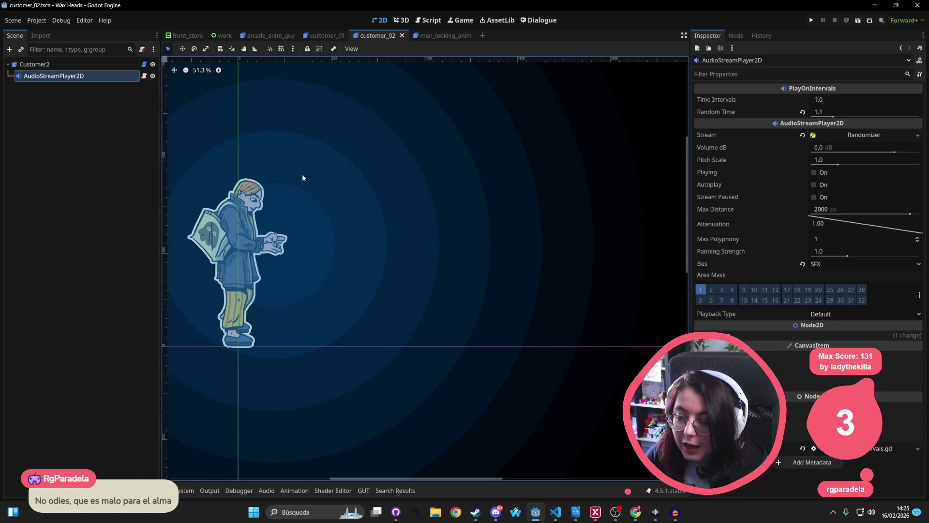
# Switch to the front_store scene and run the project to test the sounds
pyautogui.moveTo(251, 109); pyautogui.dragTo(282, 104)
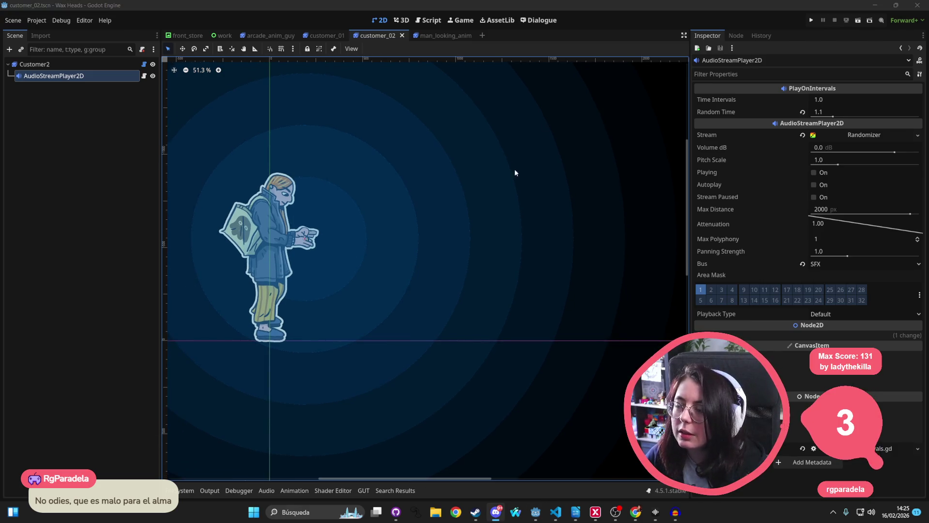
pyautogui.click(183, 37)
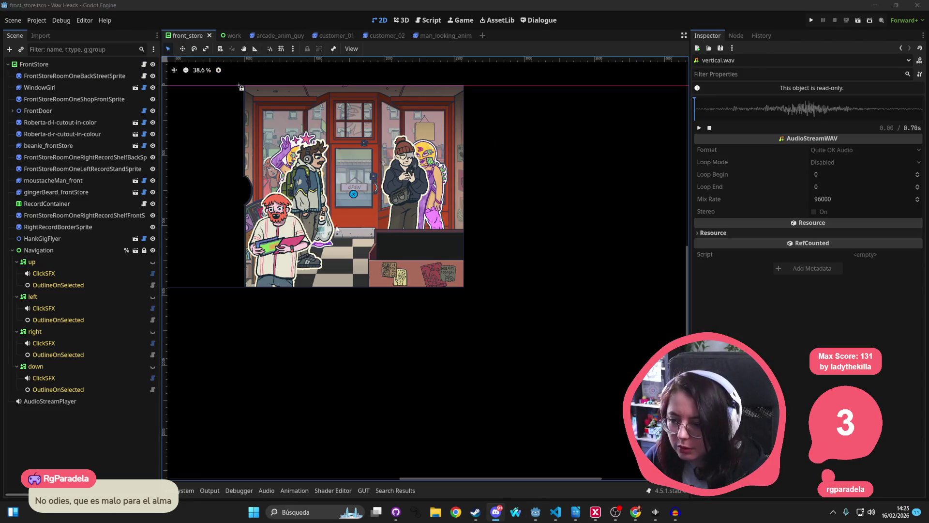
pyautogui.click(811, 20)
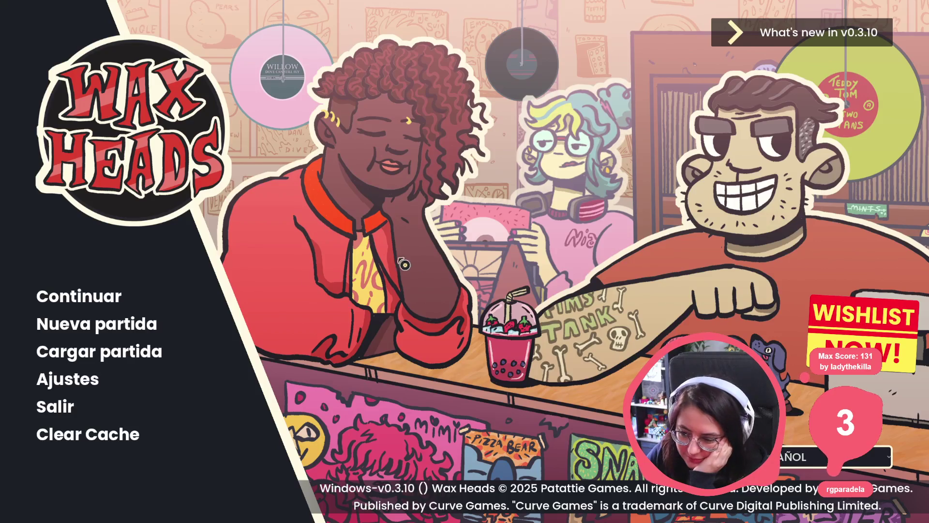
# Continue the saved game, go through the superfan's greeting, and close the employee handbook
pyautogui.click(61, 305)
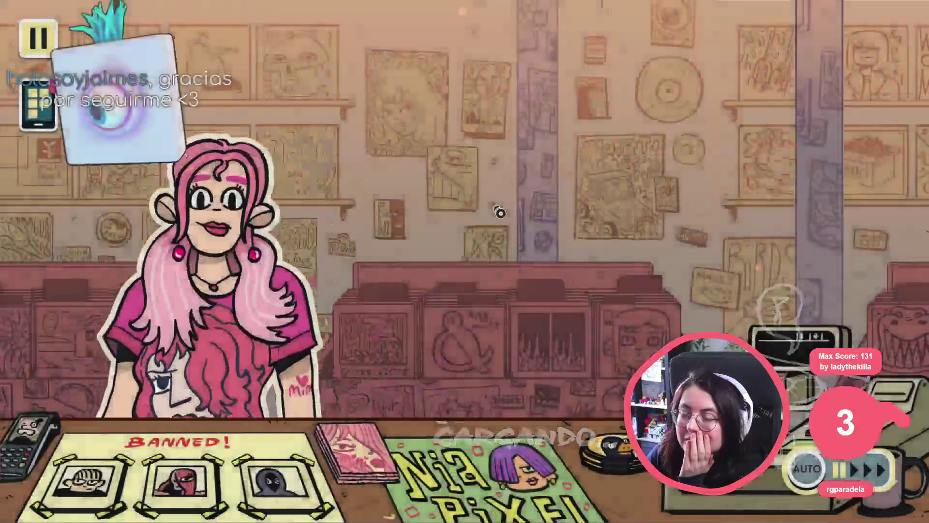
pyautogui.click(495, 209)
pyautogui.click(496, 209)
pyautogui.click(383, 258)
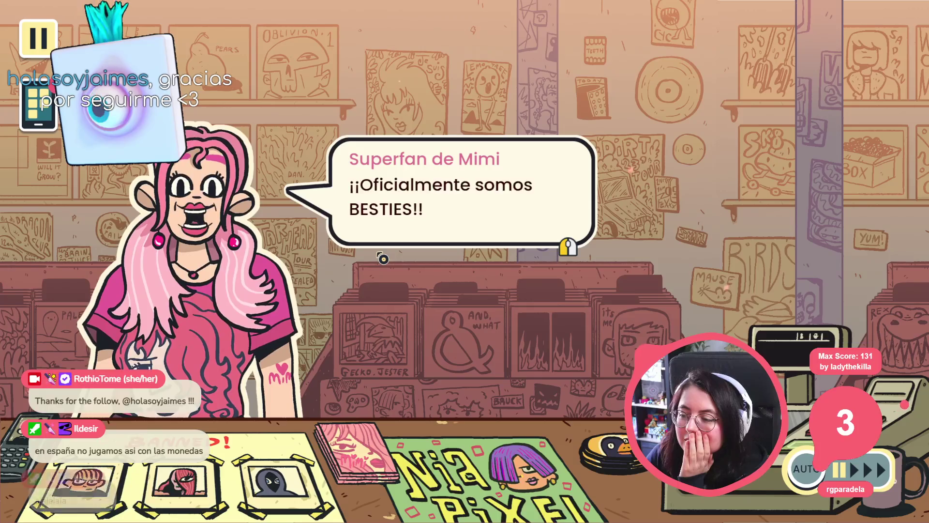
pyautogui.click(382, 258)
pyautogui.click(390, 245)
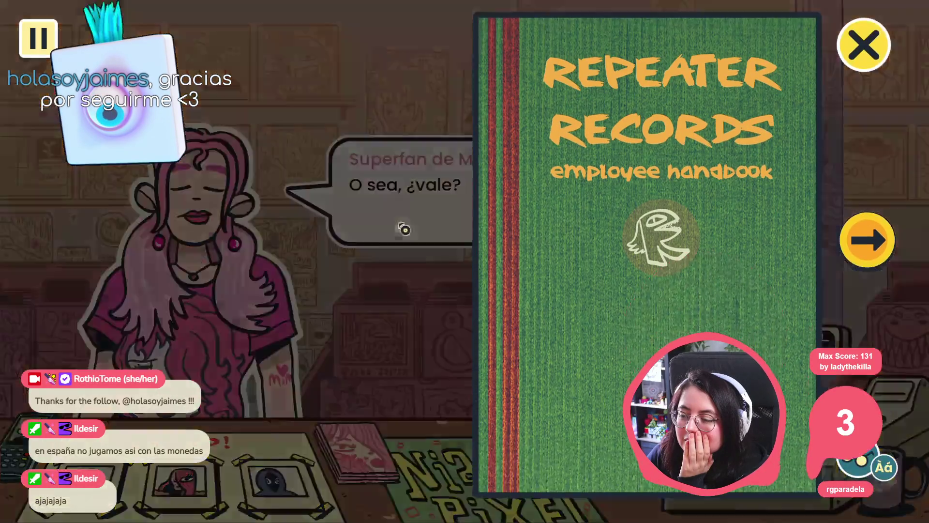
pyautogui.click(397, 232)
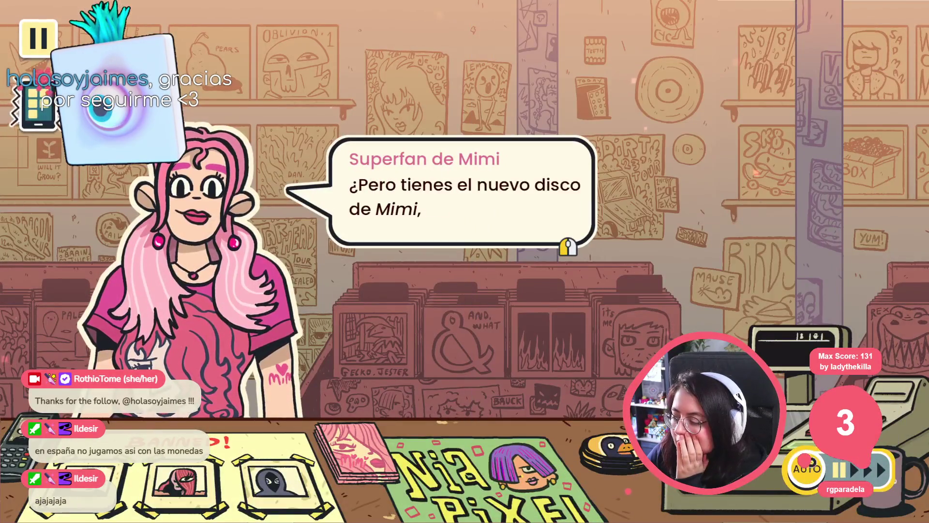
# Choose 'Buscar álbum' and move left into the store room with the backpack-wearing customer
pyautogui.click(760, 295)
pyautogui.click(759, 293)
pyautogui.click(535, 199)
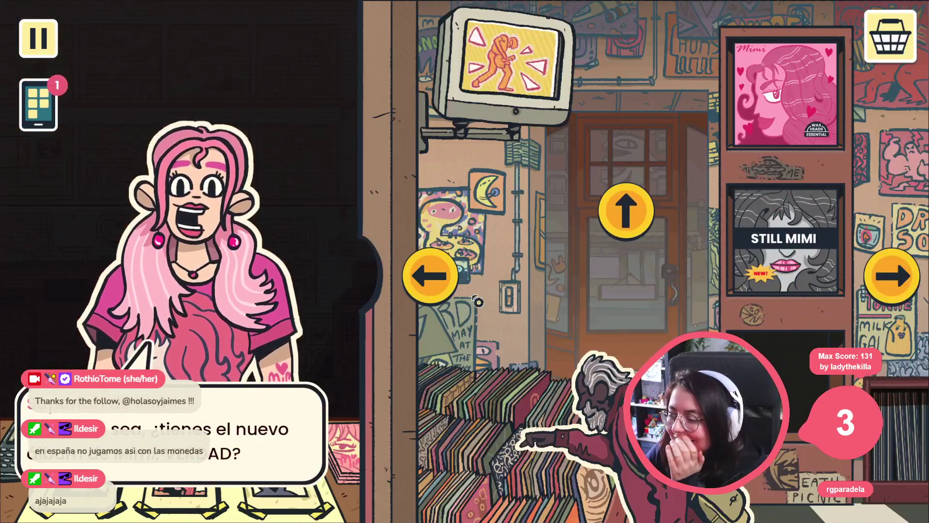
pyautogui.click(445, 283)
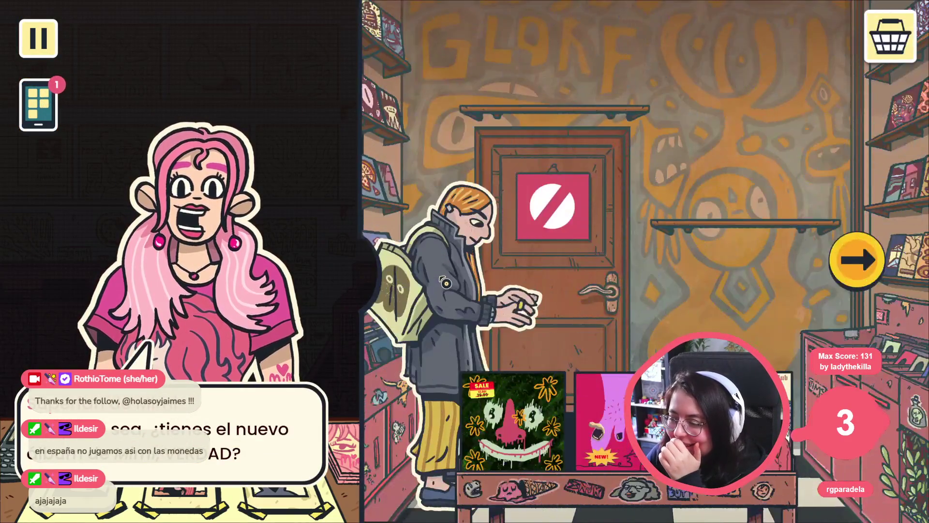
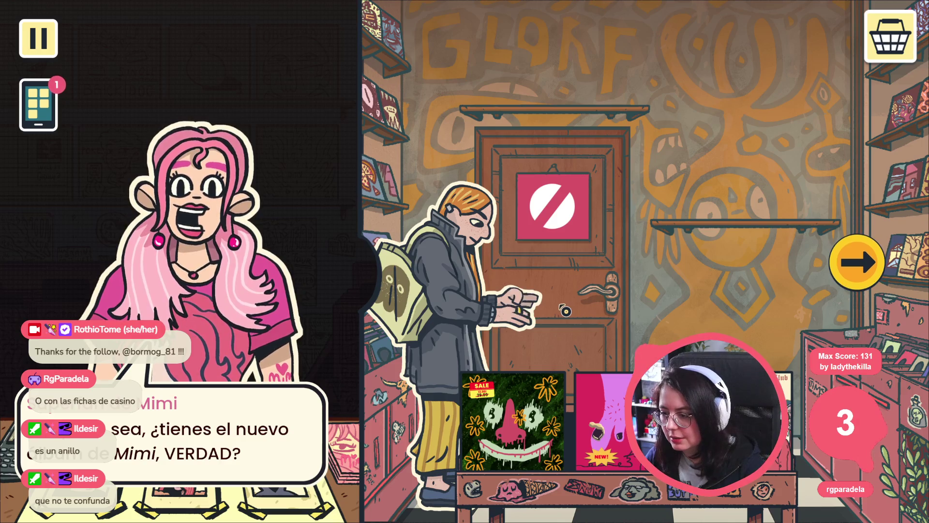
# Stop the running record-shop game with F8 to return to the editor
pyautogui.press('F8')
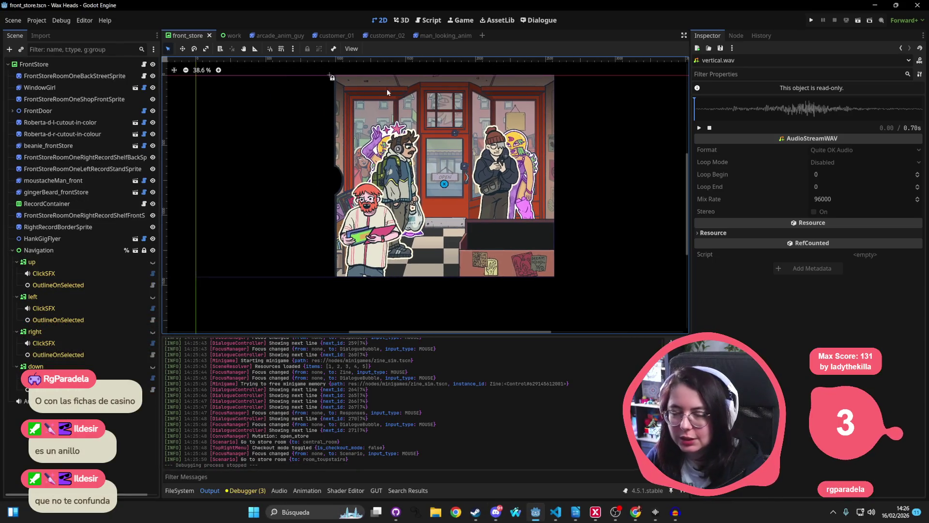
# Preview the beanie_frontStore shopper's SpriteFrames animation in the store scene
pyautogui.scroll(-2, 387, 114)
pyautogui.scroll(1, 387, 114)
pyautogui.scroll(3, 436, 290)
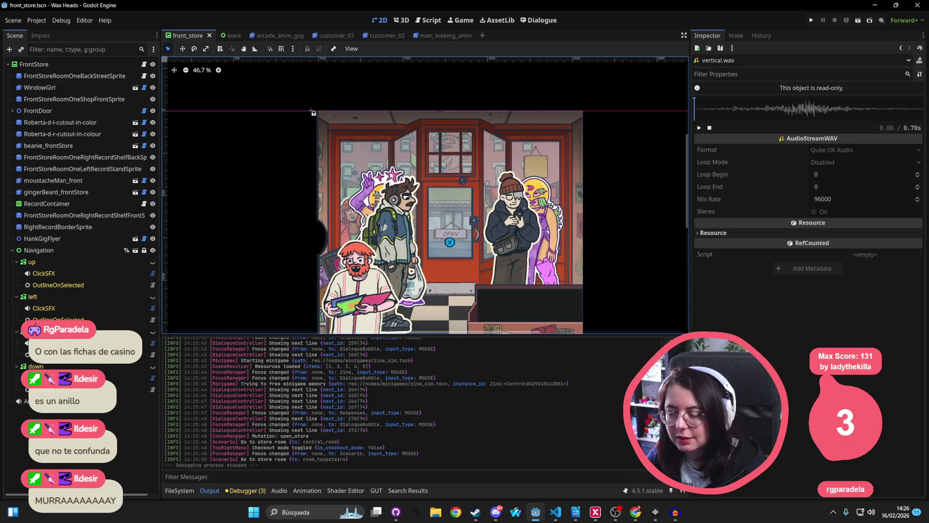
pyautogui.click(180, 490)
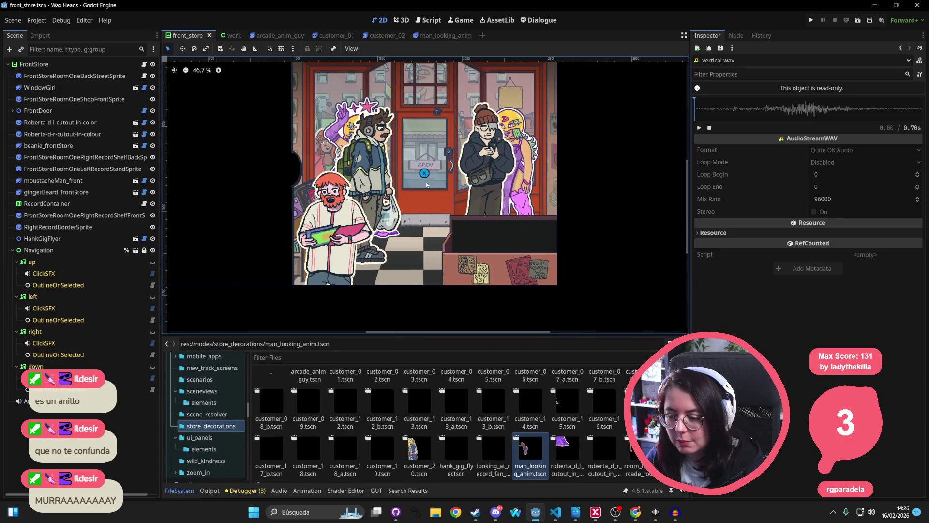
pyautogui.scroll(-1, 439, 159)
pyautogui.scroll(3, 367, 187)
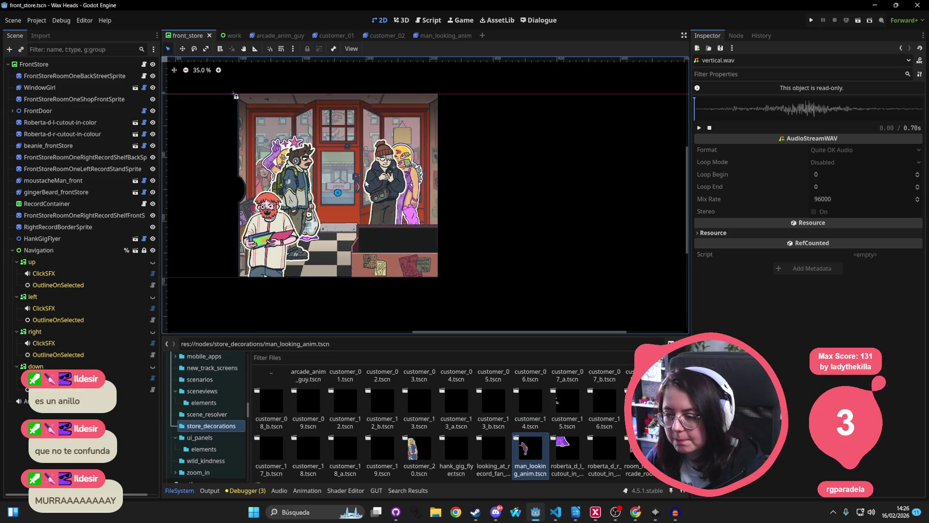
pyautogui.moveTo(363, 182); pyautogui.dragTo(418, 158)
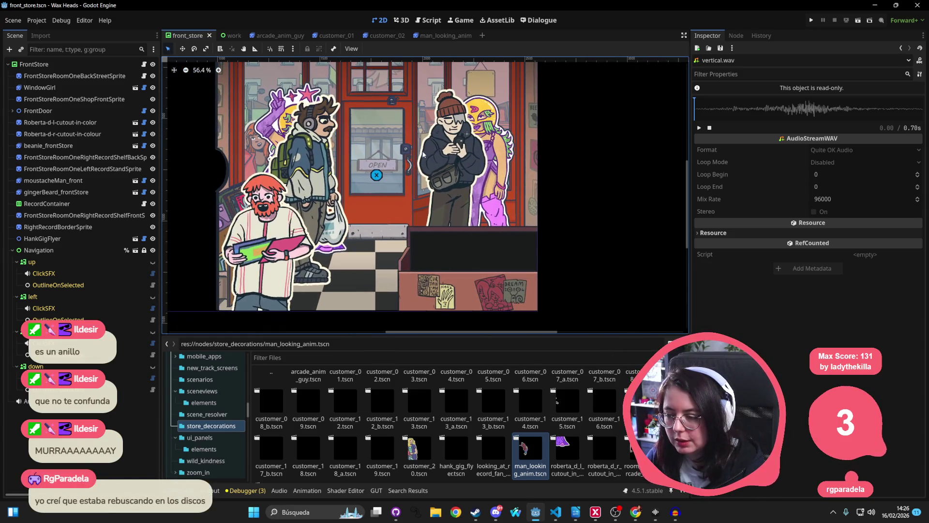
pyautogui.click(464, 134)
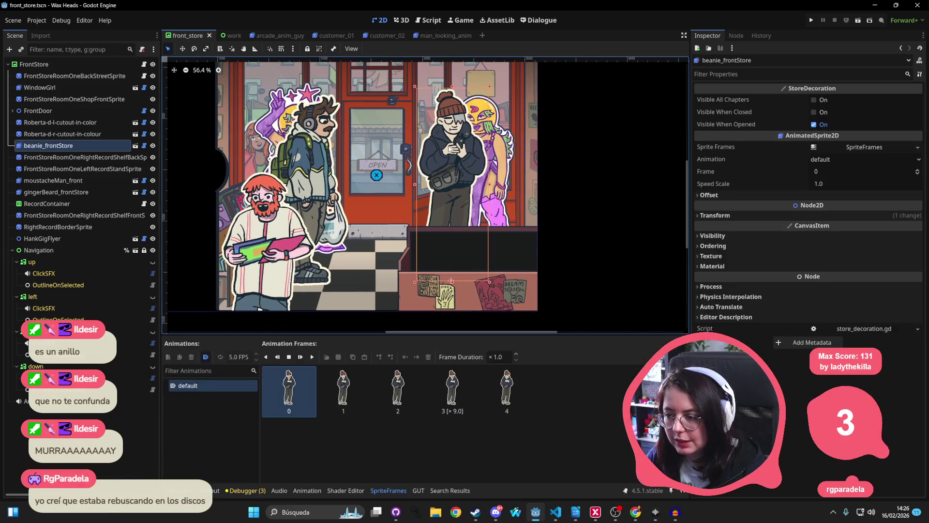
pyautogui.click(312, 358)
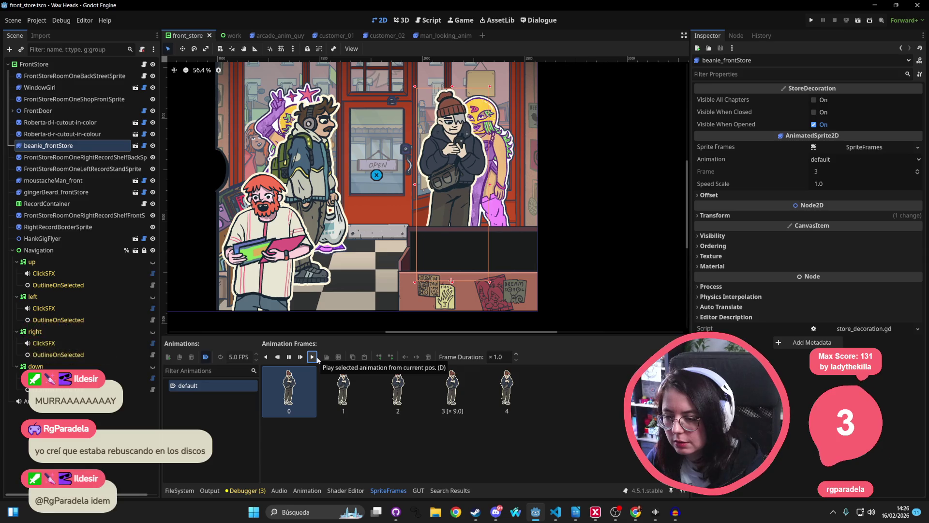
# Preview gingerBeard_frontStore's animation, then close the front_store scene
pyautogui.click(274, 240)
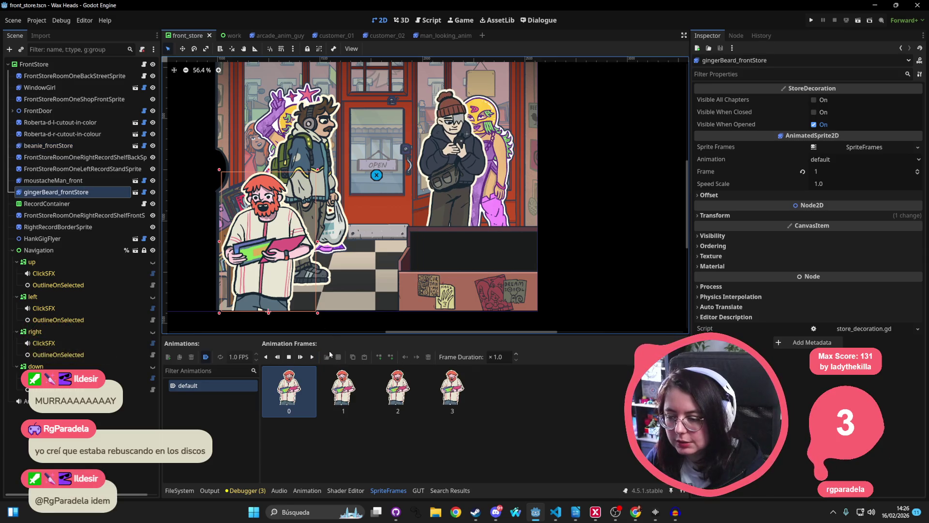
pyautogui.click(312, 358)
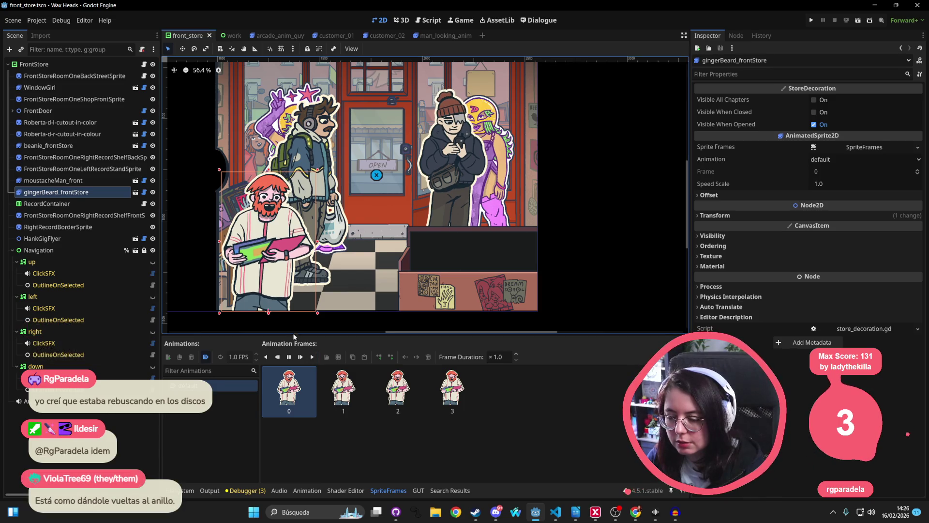
pyautogui.moveTo(327, 102); pyautogui.dragTo(329, 105)
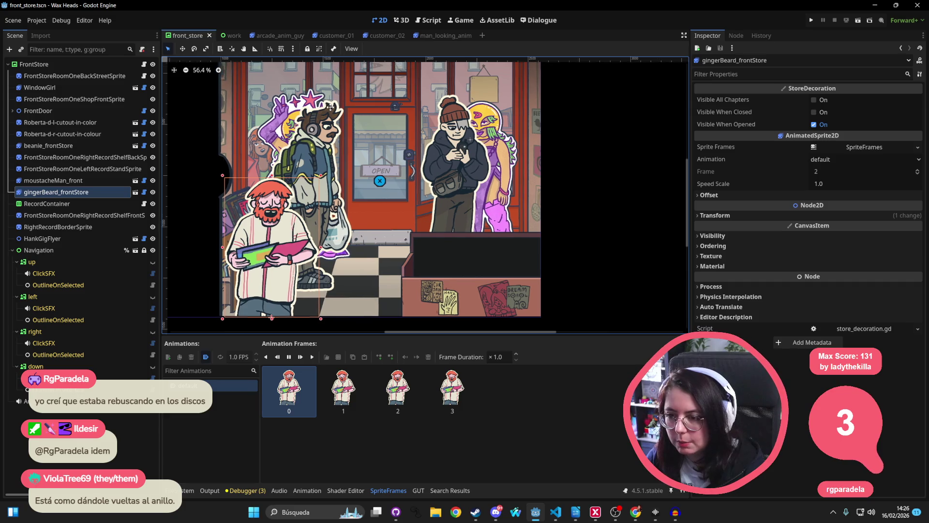
pyautogui.click(209, 36)
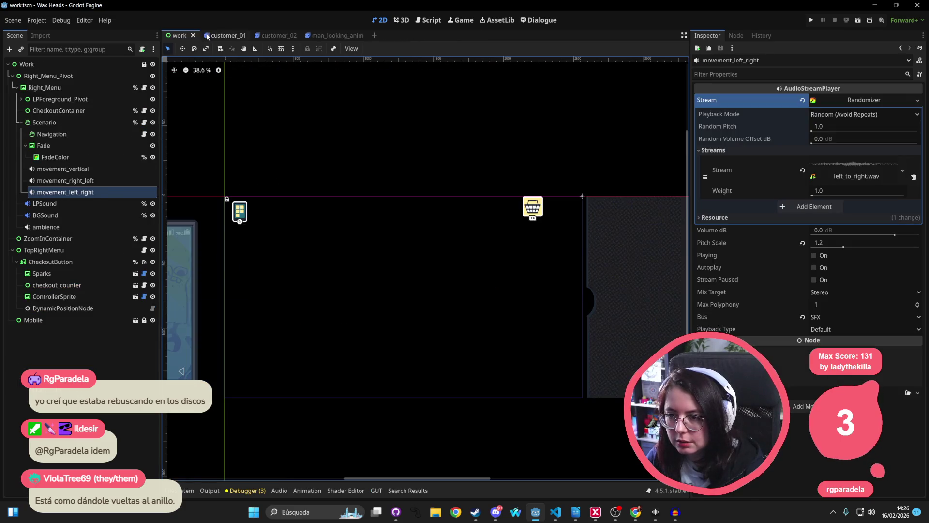
# Close work, customer_02 and man_looking_anim; open roberta_d_r_cutout_in_colour, room_four_arcade_room_lady_idle, window_girl
pyautogui.click(192, 36)
pyautogui.click(213, 36)
pyautogui.click(232, 35)
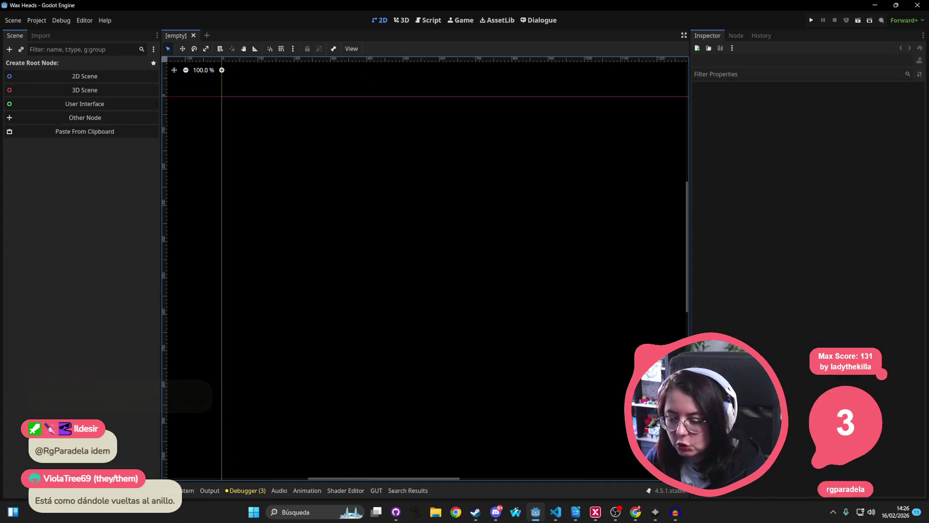
pyautogui.click(186, 491)
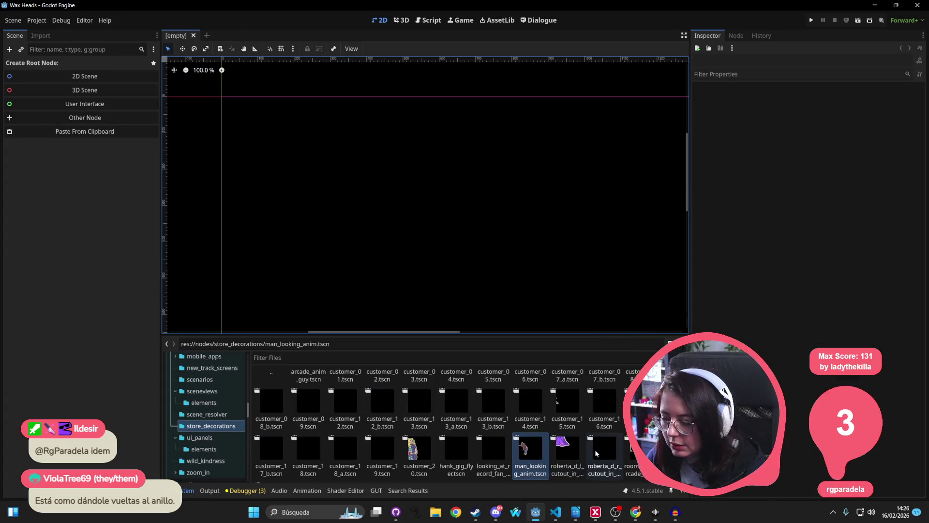
pyautogui.doubleClick(595, 453)
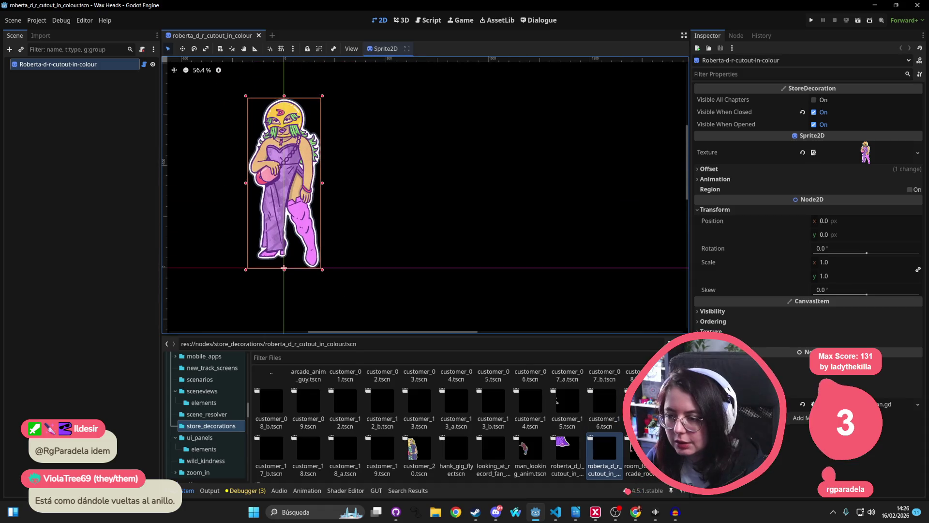
pyautogui.doubleClick(629, 450)
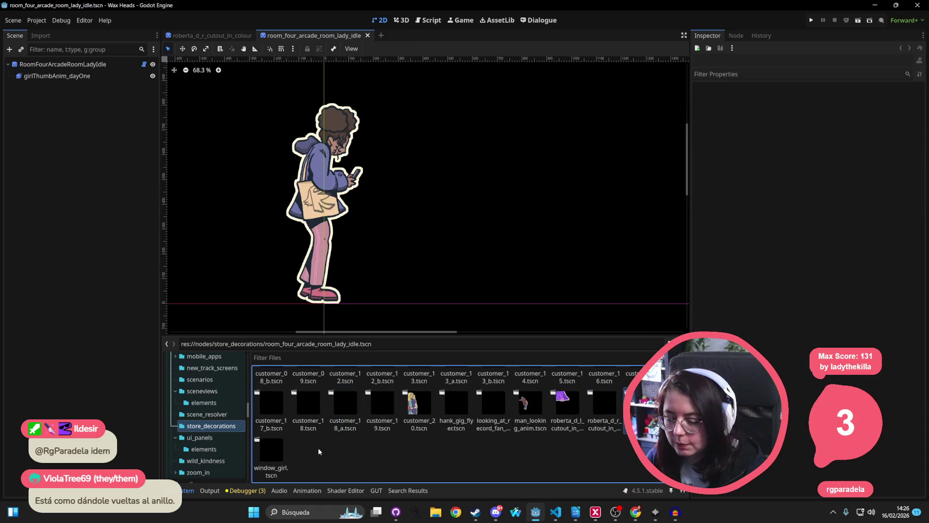
pyautogui.doubleClick(271, 460)
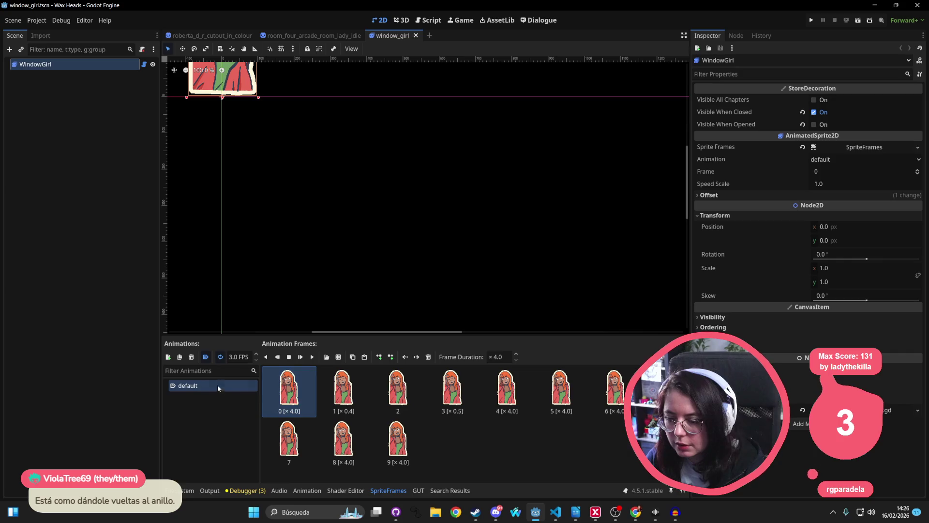
# Open the customer_01, customer_02, customer_03 and customer_04 scenes
pyautogui.click(188, 490)
pyautogui.doubleClick(345, 382)
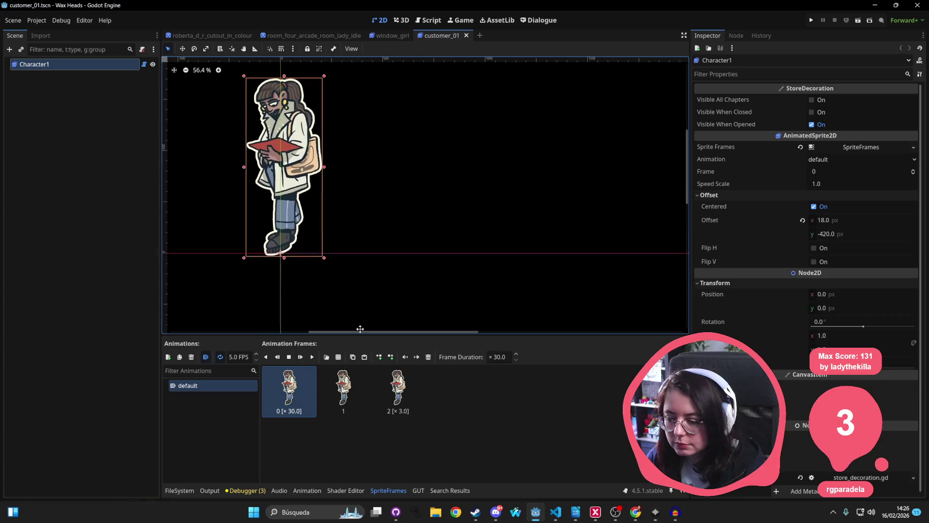
pyautogui.click(188, 491)
pyautogui.press('Right')
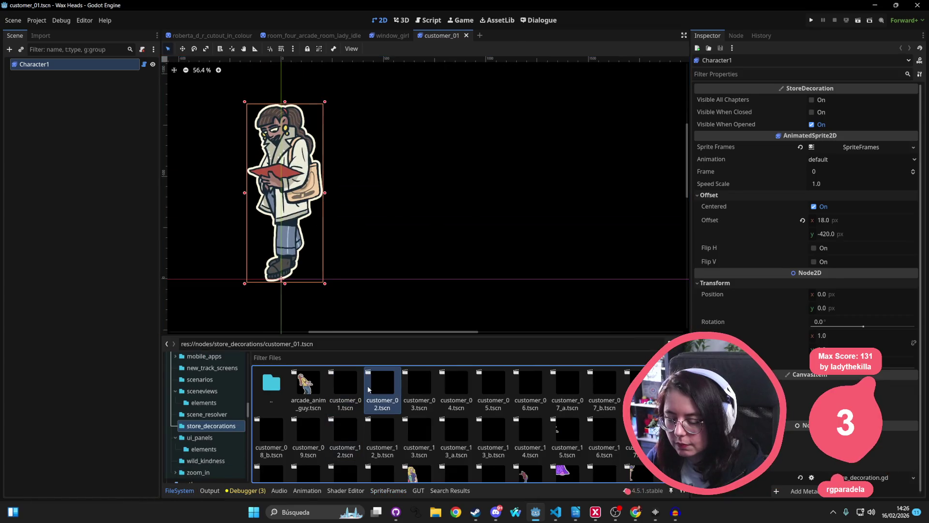
pyautogui.press('Return')
pyautogui.click(188, 491)
pyautogui.click(186, 491)
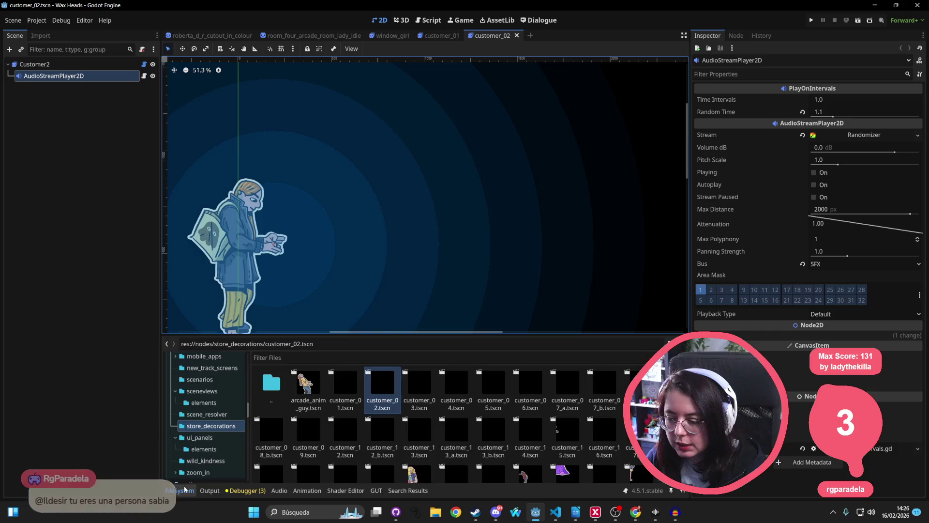
pyautogui.doubleClick(416, 378)
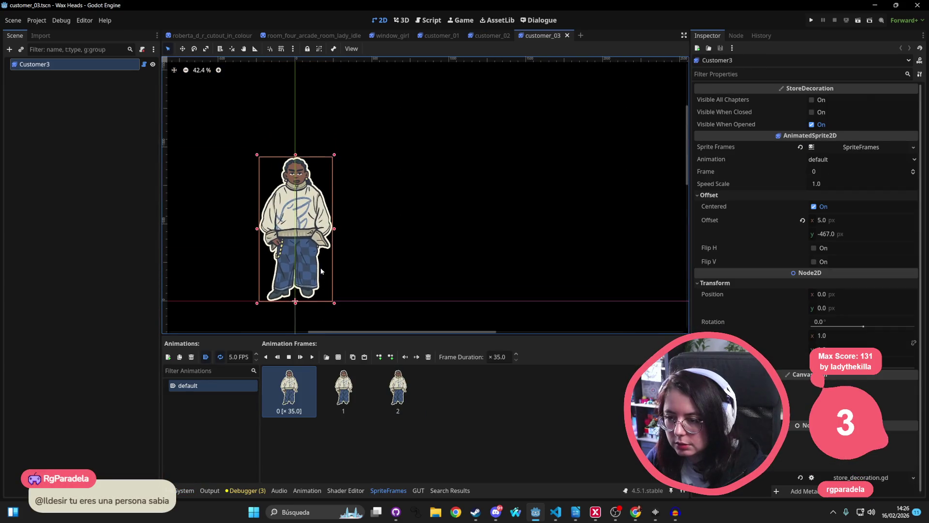
pyautogui.click(176, 492)
pyautogui.press('Right')
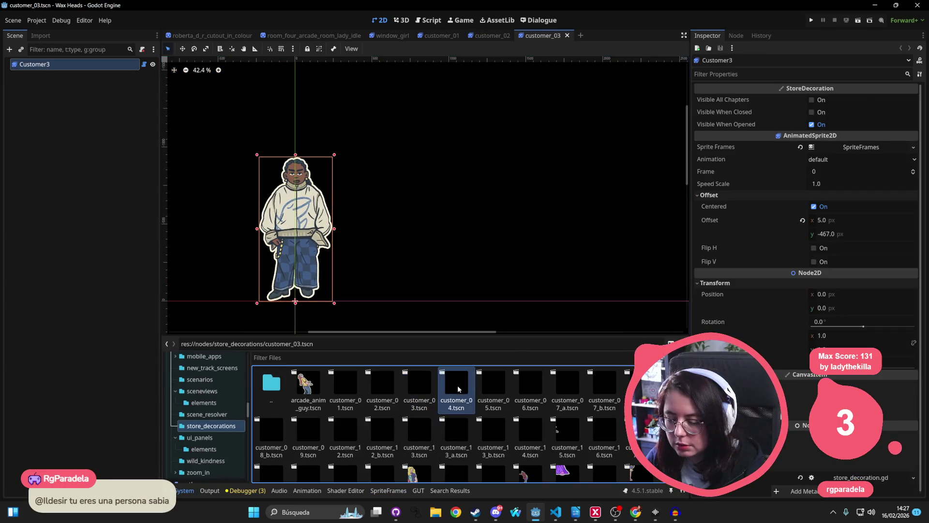
pyautogui.press('Return')
# Open customer_05 and play its animation, then open customer_06 and customer_07_a
pyautogui.click(184, 492)
pyautogui.press('Right')
pyautogui.press('Return')
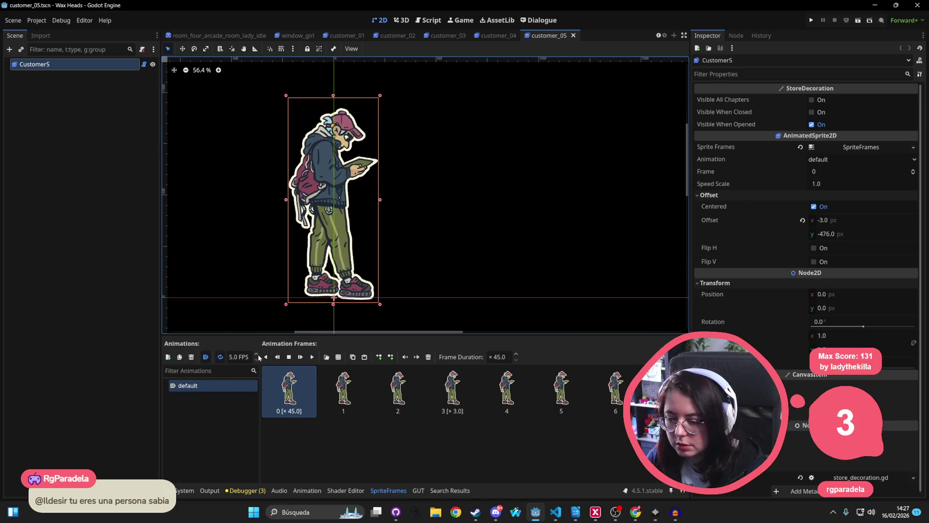
pyautogui.click(313, 356)
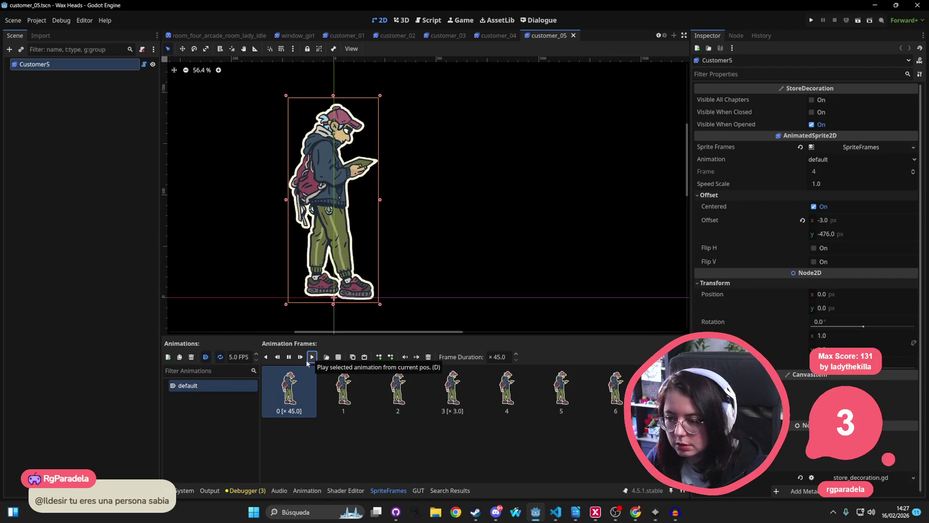
pyautogui.click(185, 490)
pyautogui.doubleClick(529, 379)
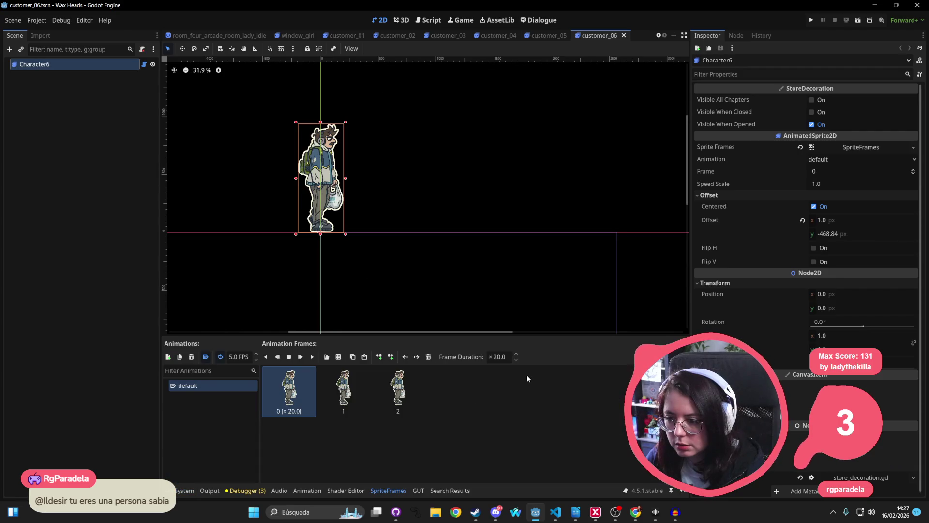
pyautogui.click(189, 490)
pyautogui.click(182, 490)
pyautogui.click(178, 491)
pyautogui.doubleClick(568, 385)
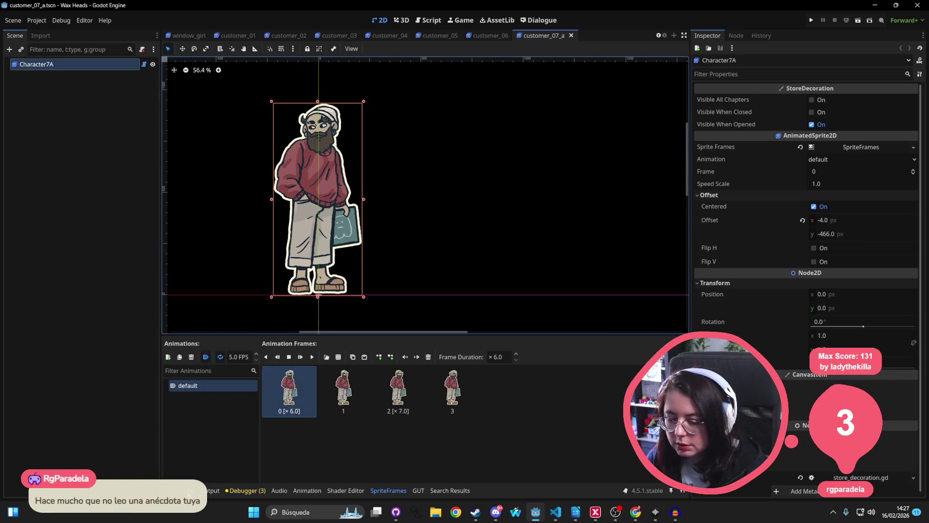
# Open customer_07_b, then open and play the customer_08_a and customer_08_b animations
pyautogui.click(183, 490)
pyautogui.doubleClick(613, 385)
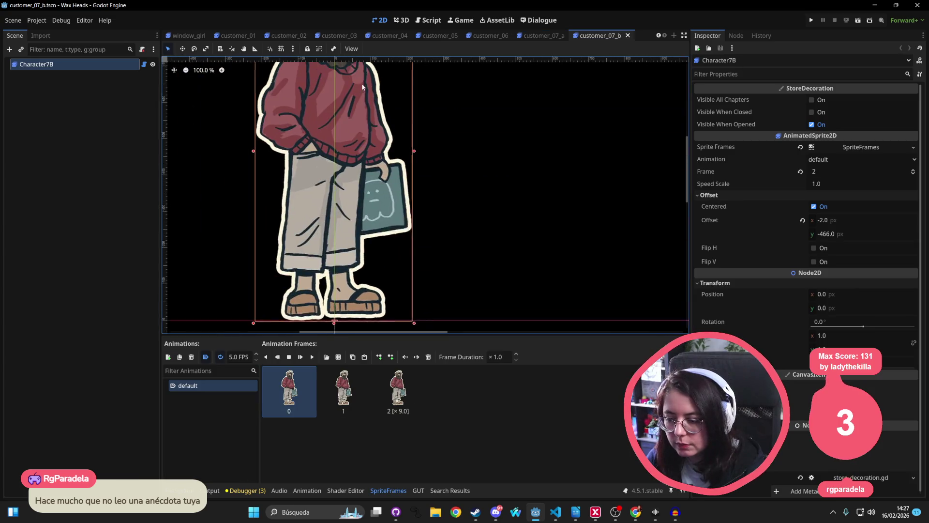
pyautogui.click(183, 490)
pyautogui.doubleClick(457, 431)
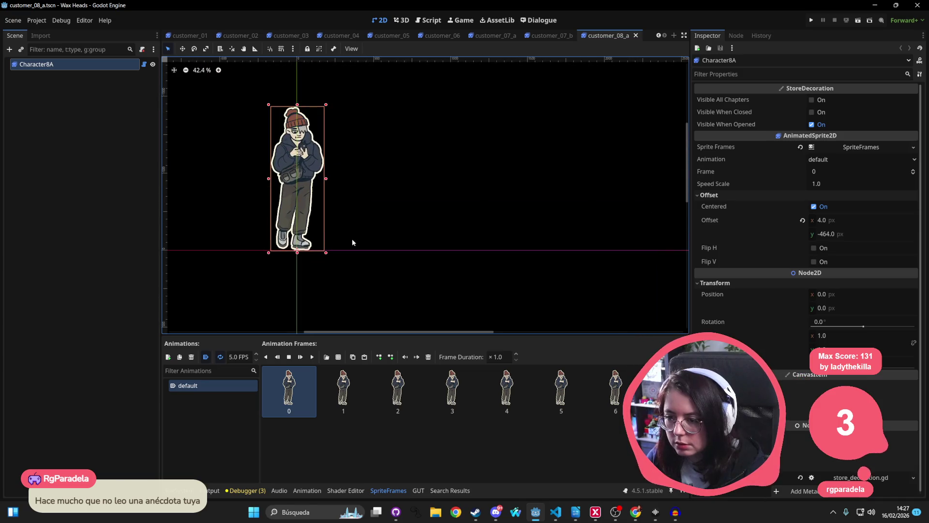
pyautogui.click(312, 357)
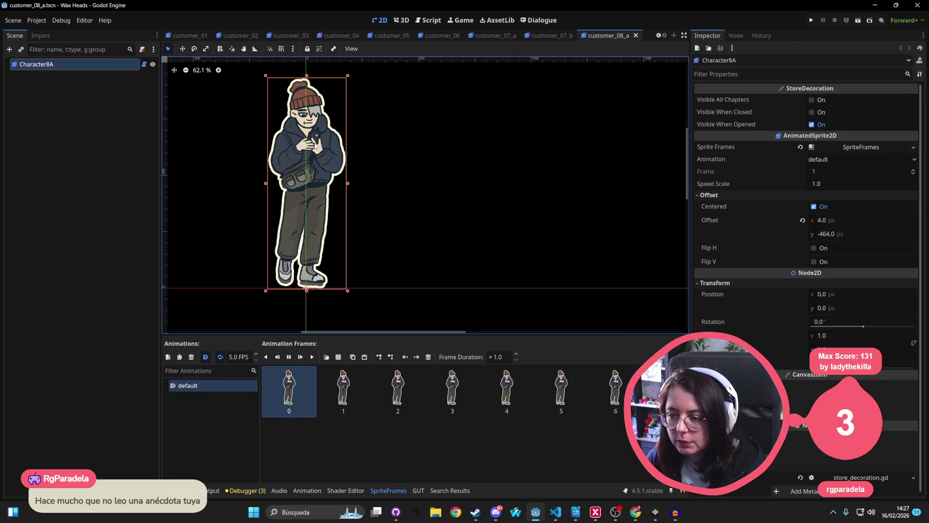
pyautogui.click(169, 489)
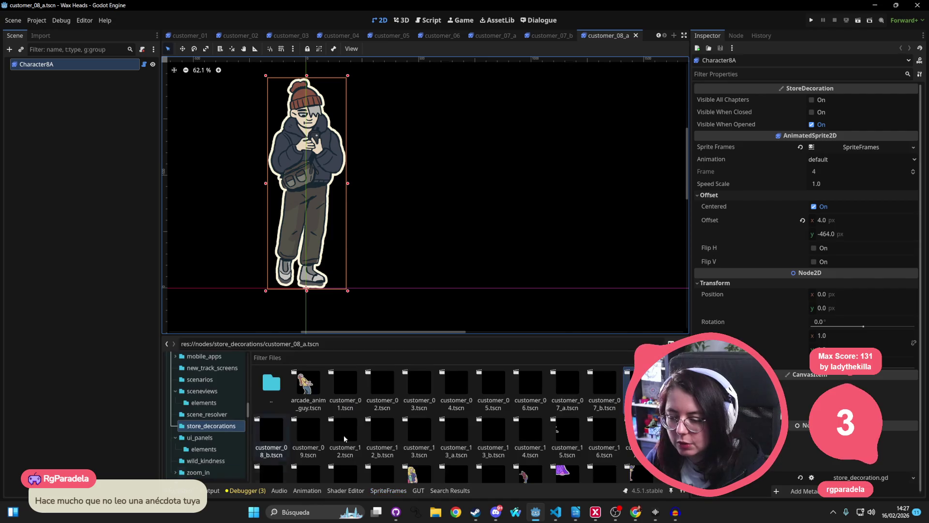
pyautogui.doubleClick(270, 425)
pyautogui.hotkey('shift', 'f')
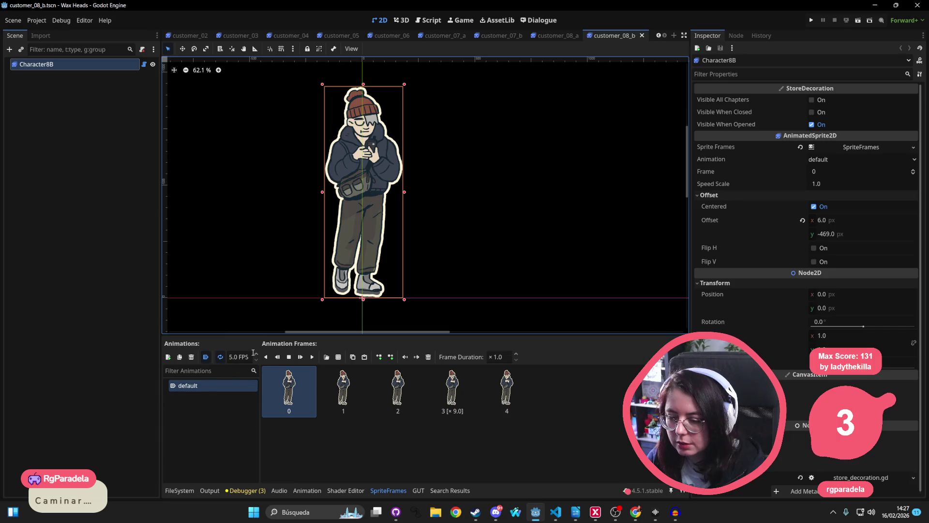
pyautogui.click(312, 358)
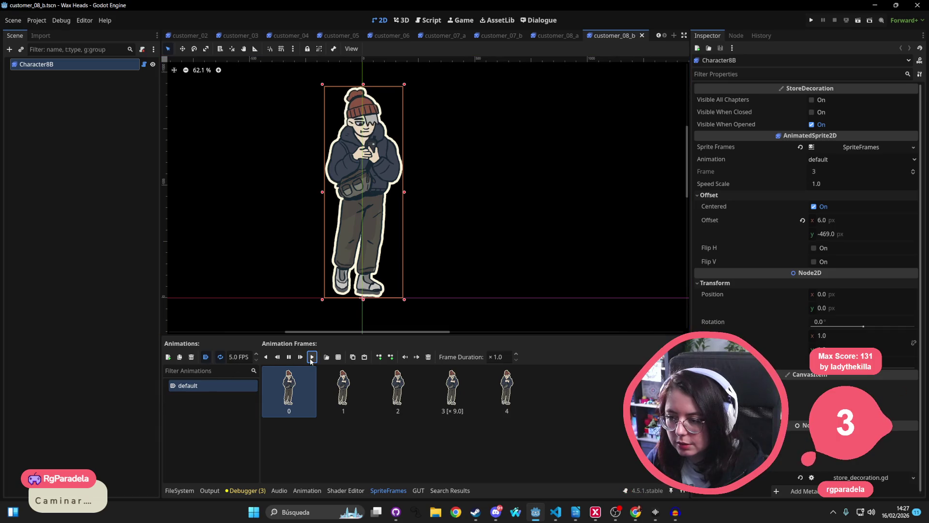
# Open customer_09, customer_12 and customer_12_b, then open customer_13 and play its animation
pyautogui.click(181, 488)
pyautogui.doubleClick(301, 440)
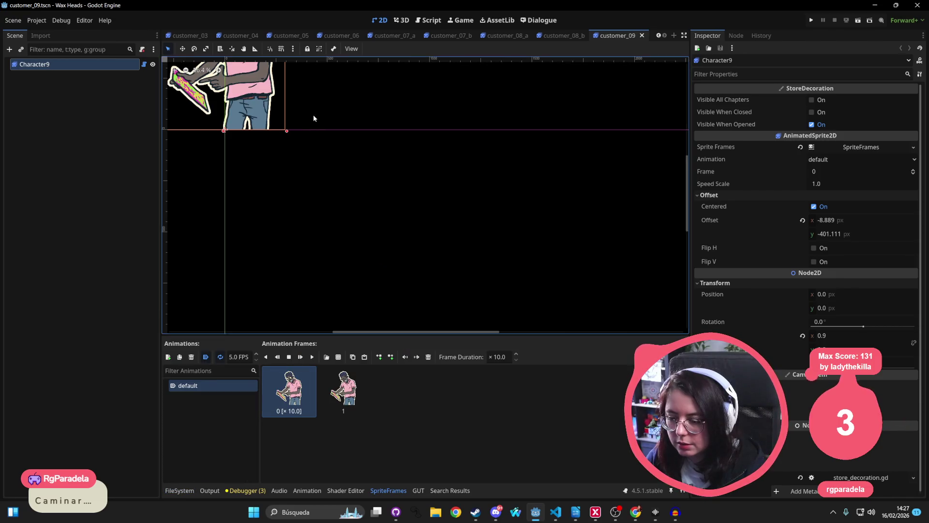
pyautogui.scroll(-2, 315, 116)
pyautogui.click(172, 490)
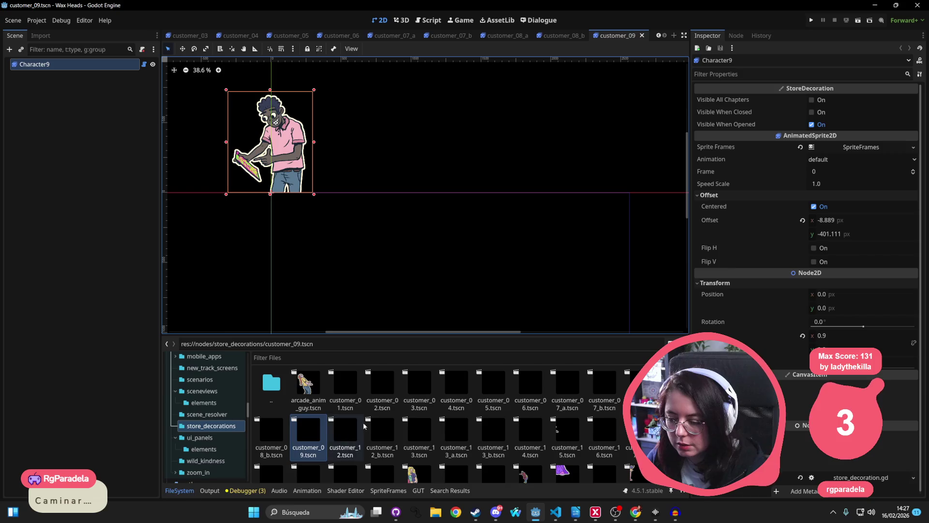
pyautogui.doubleClick(342, 438)
pyautogui.scroll(-2, 330, 235)
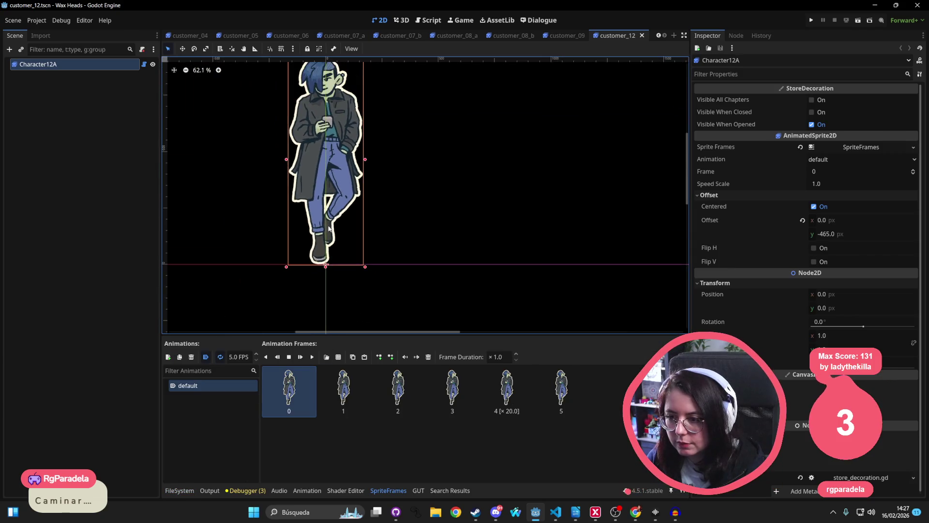
pyautogui.click(177, 491)
pyautogui.doubleClick(372, 451)
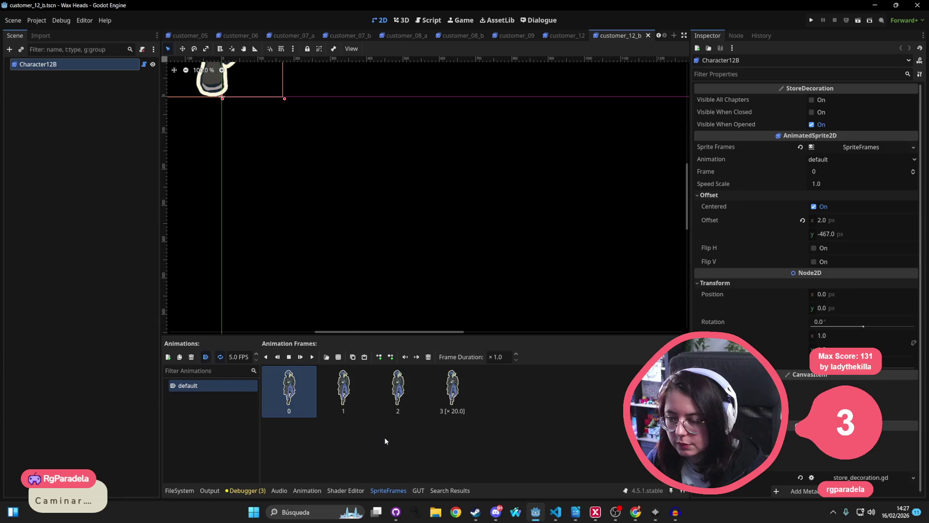
pyautogui.click(179, 490)
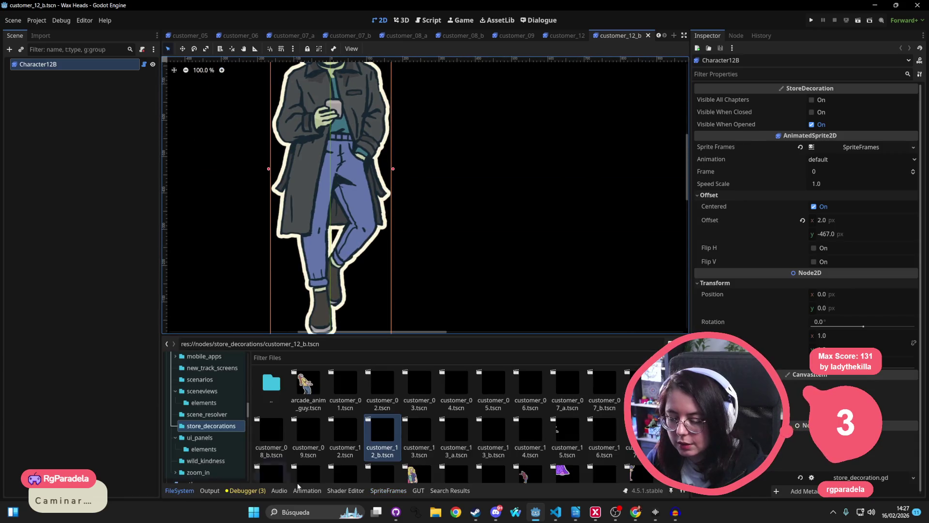
pyautogui.doubleClick(413, 433)
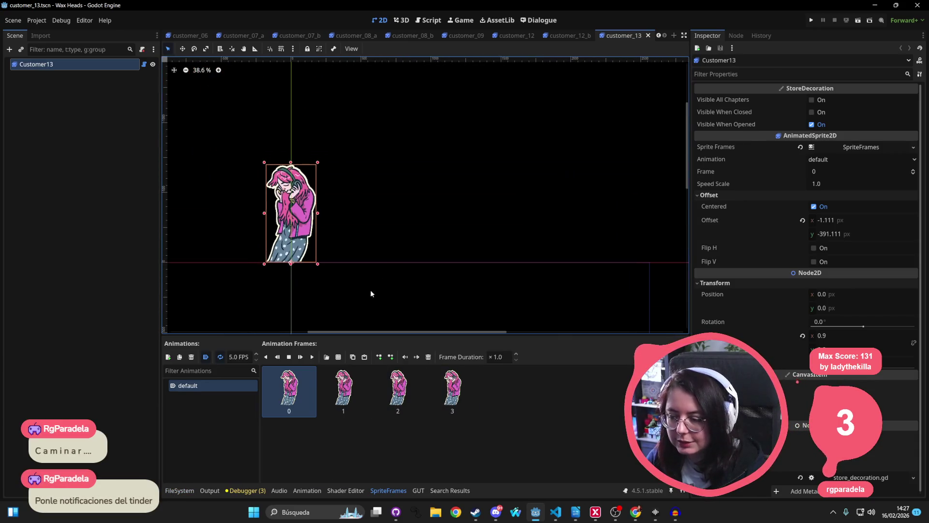
pyautogui.click(311, 357)
pyautogui.scroll(6, 268, 221)
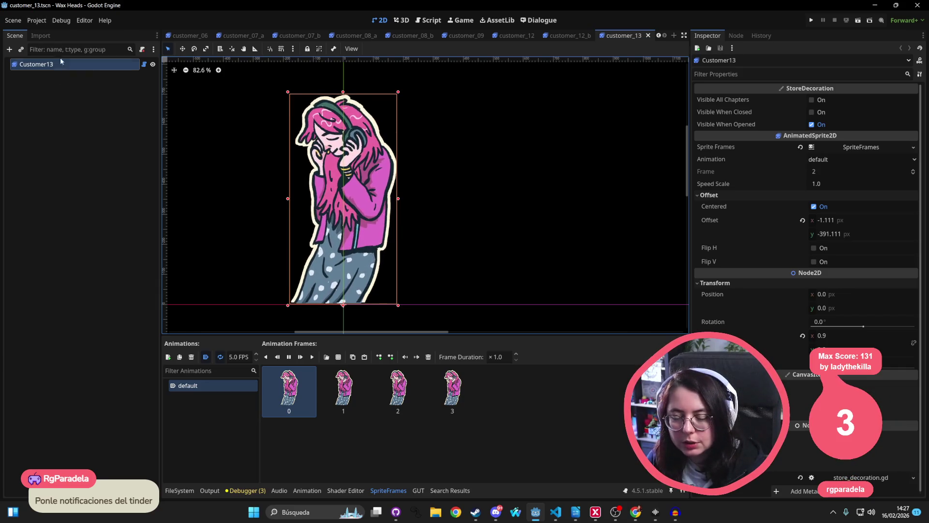
# Add a Node2D child to Customer13, then undo it
pyautogui.rightClick(85, 69)
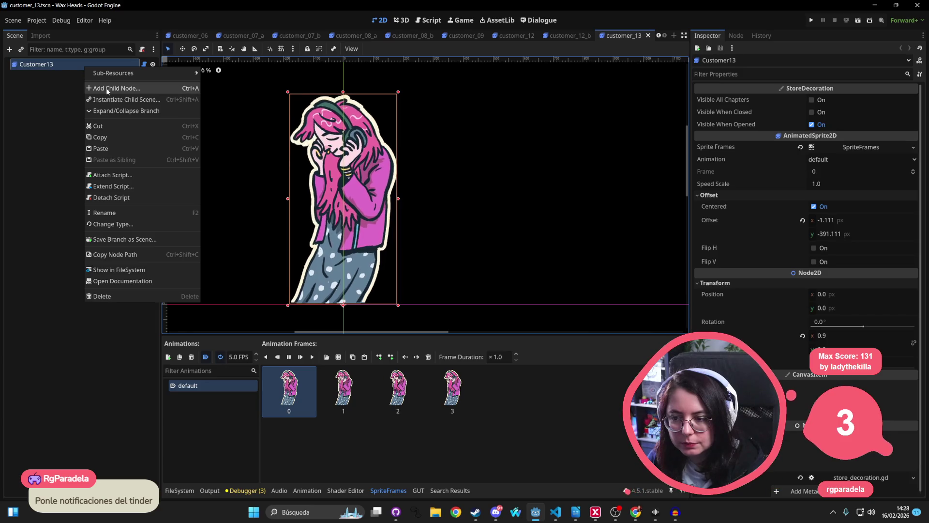
pyautogui.click(107, 88)
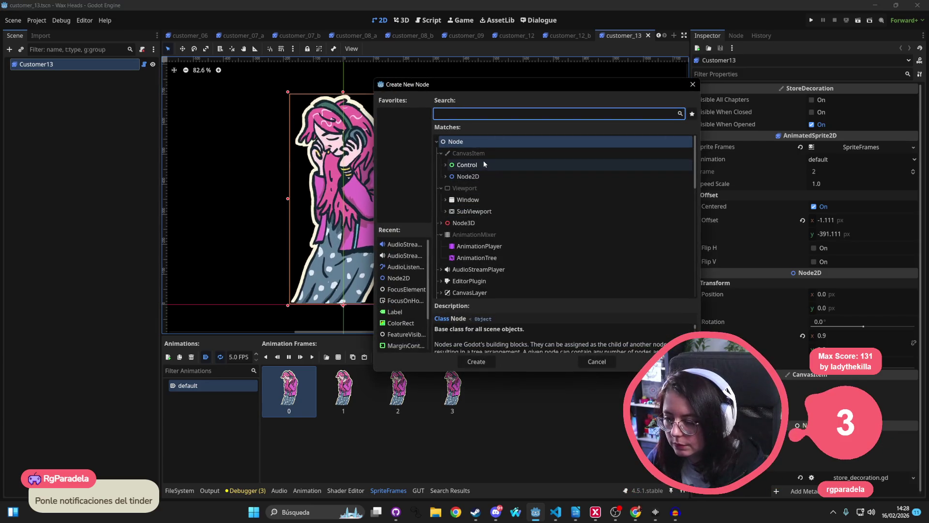
pyautogui.click(477, 178)
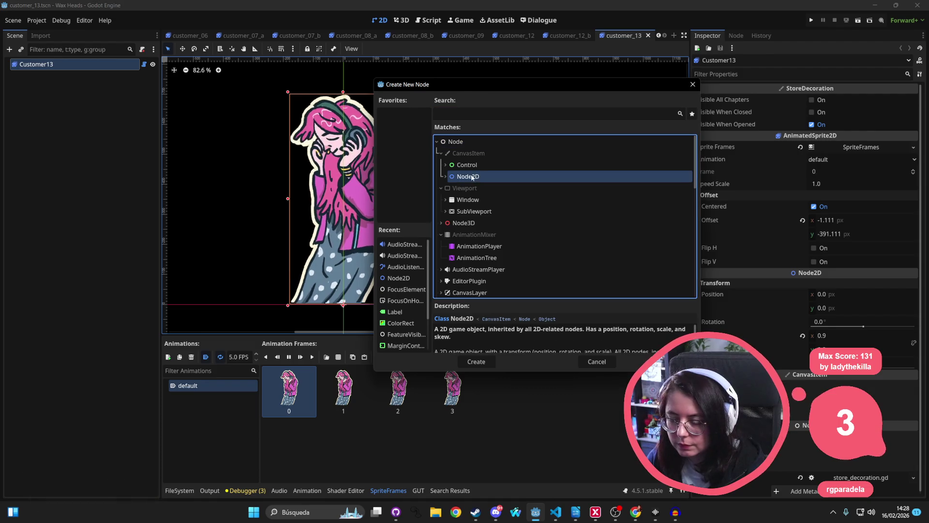
pyautogui.doubleClick(477, 178)
pyautogui.hotkey('ctrl', 'z')
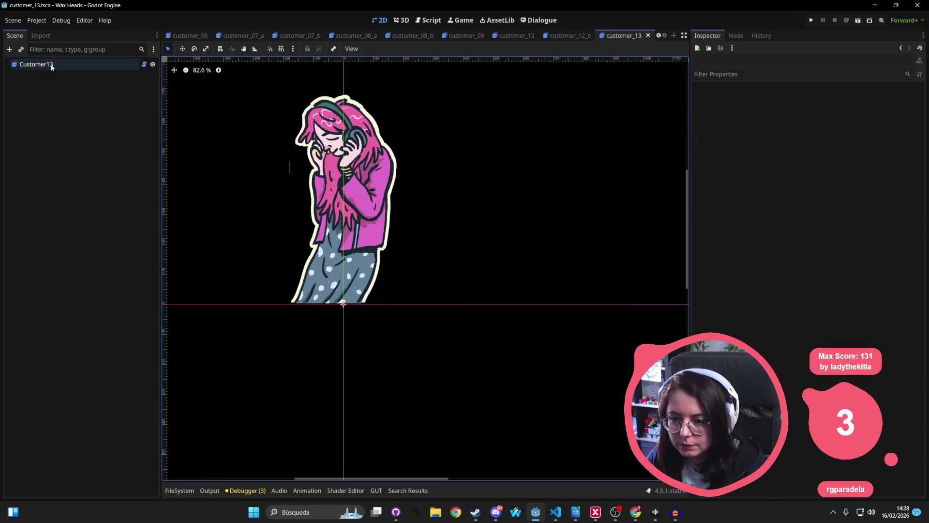
# Add an AudioStreamPlayer2D child to Customer13 and drag it onto the headphones
pyautogui.click(44, 64)
pyautogui.rightClick(51, 66)
pyautogui.click(76, 86)
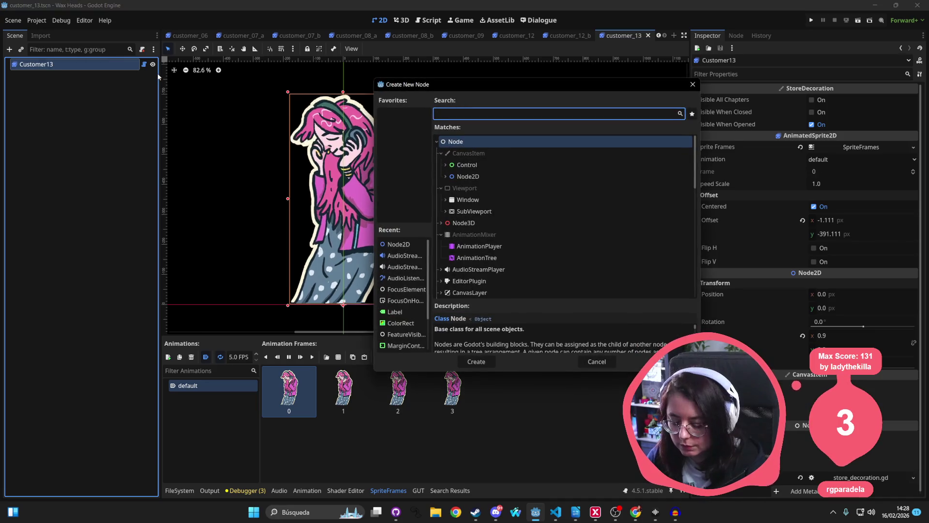
pyautogui.write('audio')
pyautogui.press('Down')
pyautogui.press('Return')
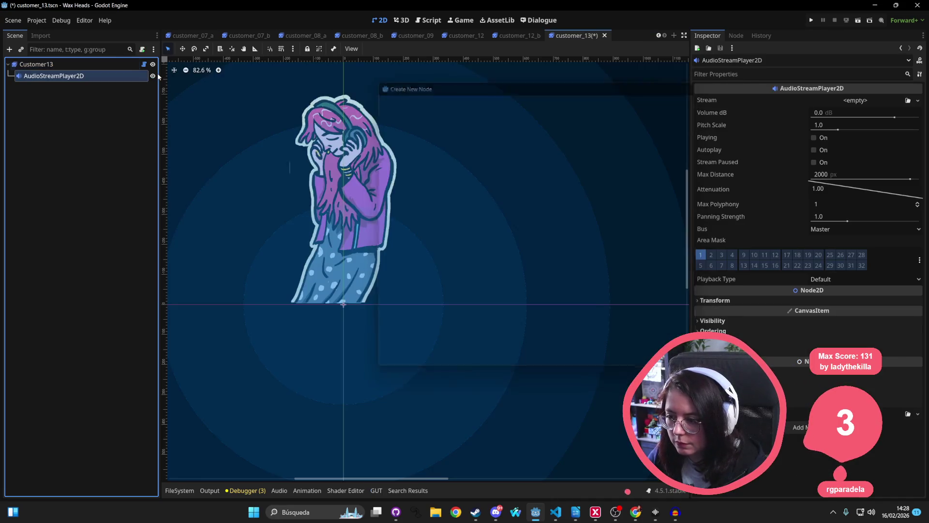
pyautogui.moveTo(343, 305); pyautogui.dragTo(357, 139)
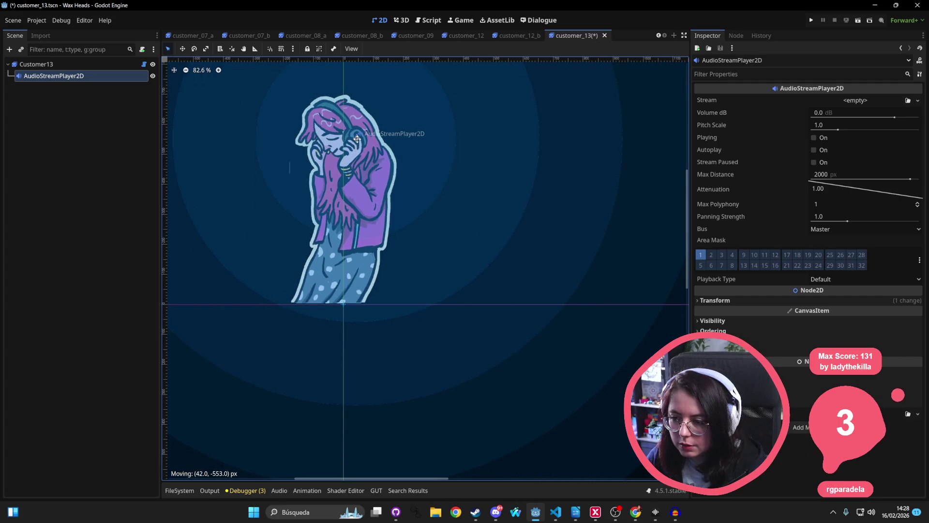
pyautogui.scroll(-2, 351, 374)
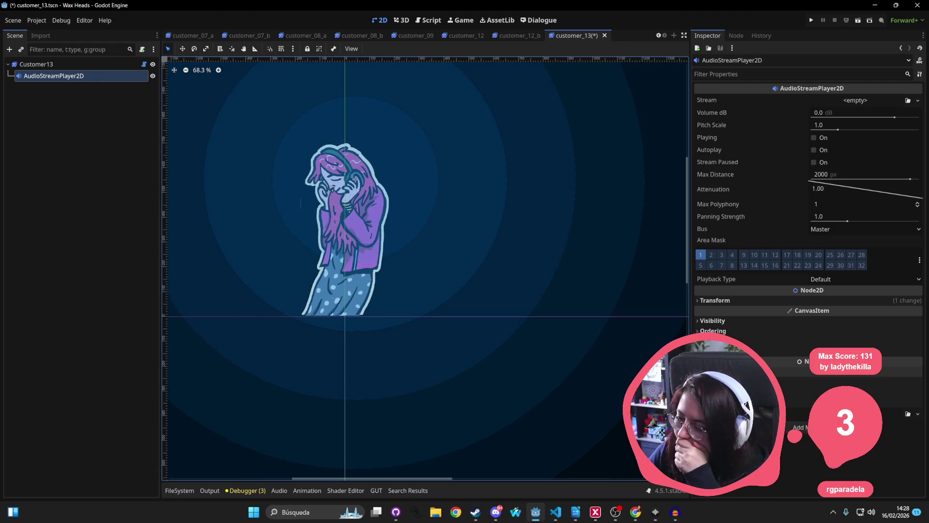
pyautogui.click(676, 512)
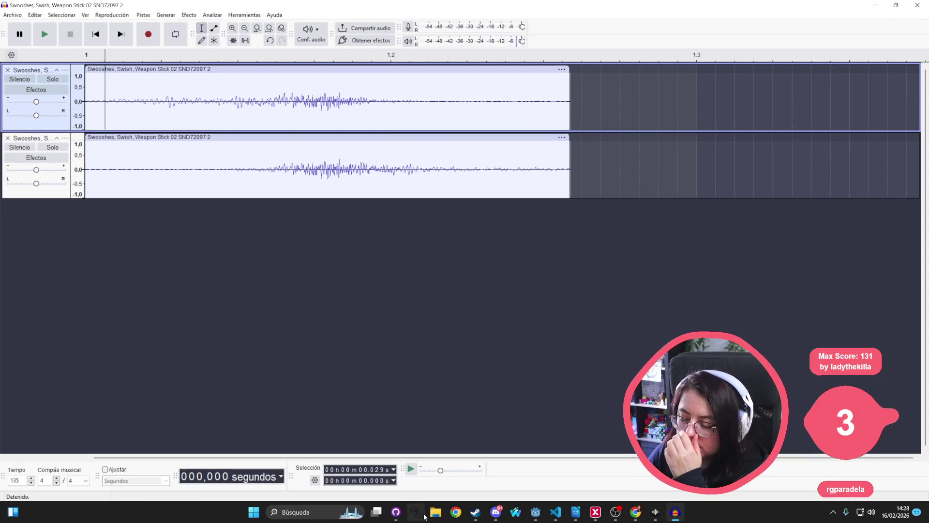
# Minimise the Audacity window to get back to Godot
pyautogui.click(886, 6)
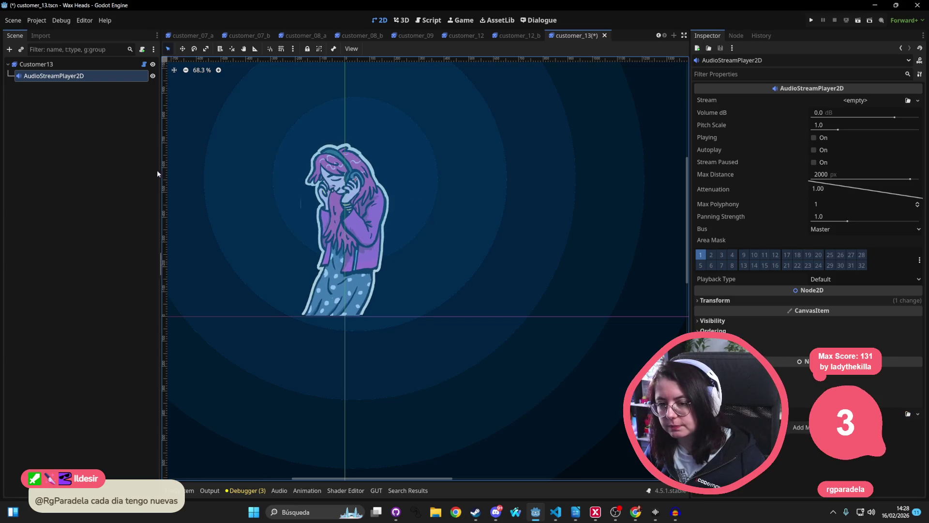
# Select Customer13's AudioStreamPlayer2D node and show the FileSystem dock
pyautogui.click(79, 66)
pyautogui.click(76, 76)
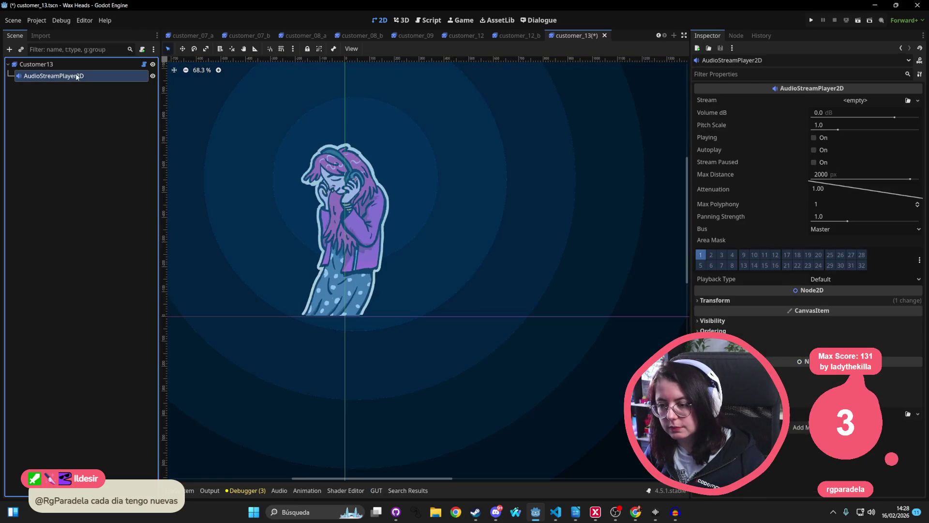
pyautogui.moveTo(361, 145); pyautogui.dragTo(376, 179)
pyautogui.scroll(3, 377, 179)
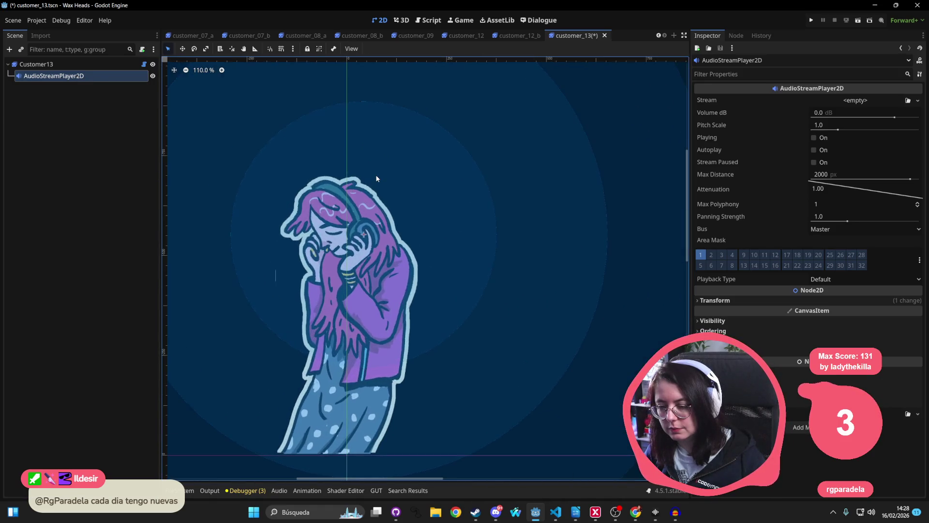
pyautogui.scroll(-3, 377, 179)
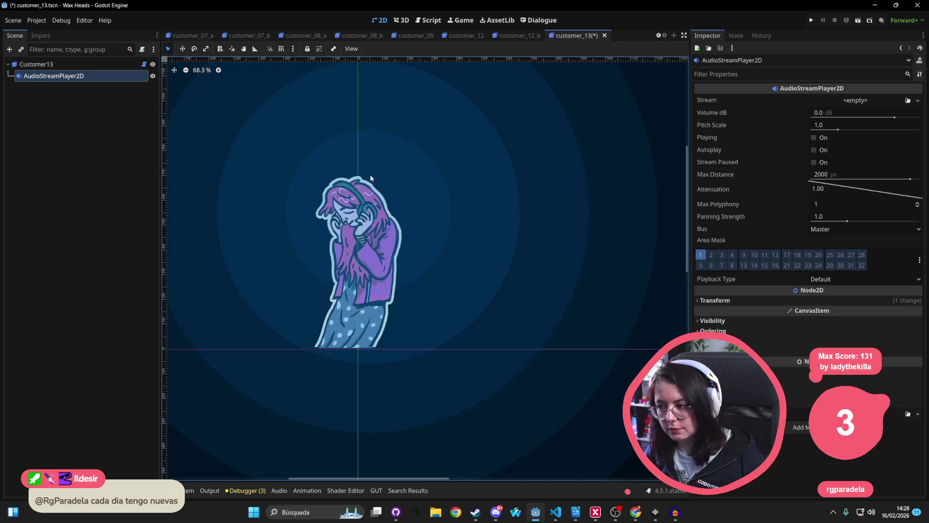
pyautogui.click(190, 491)
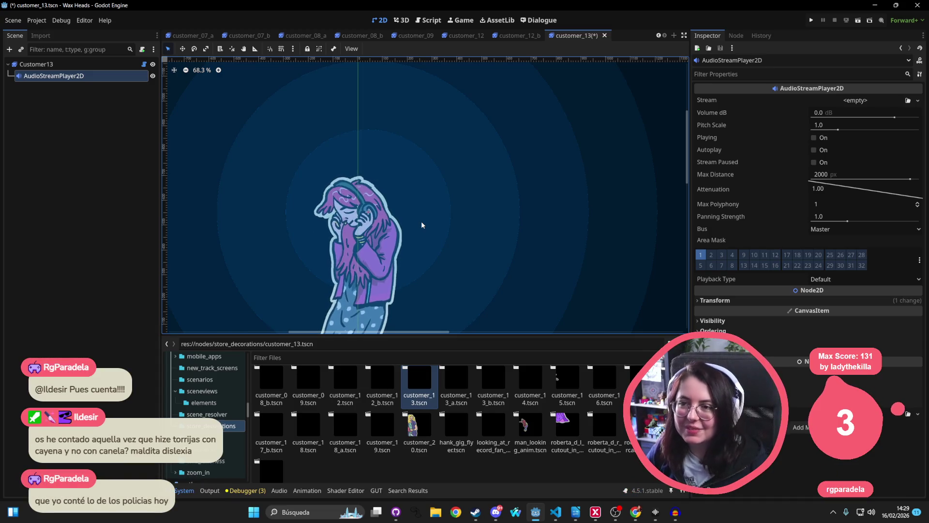
# Delete the AudioStreamPlayer2D node from Customer13
pyautogui.click(58, 64)
pyautogui.click(89, 76)
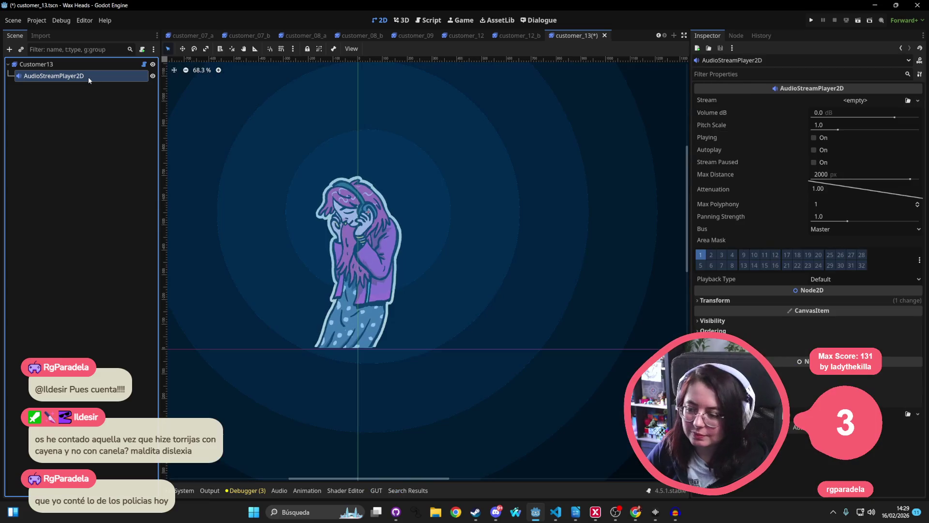
pyautogui.press('Delete')
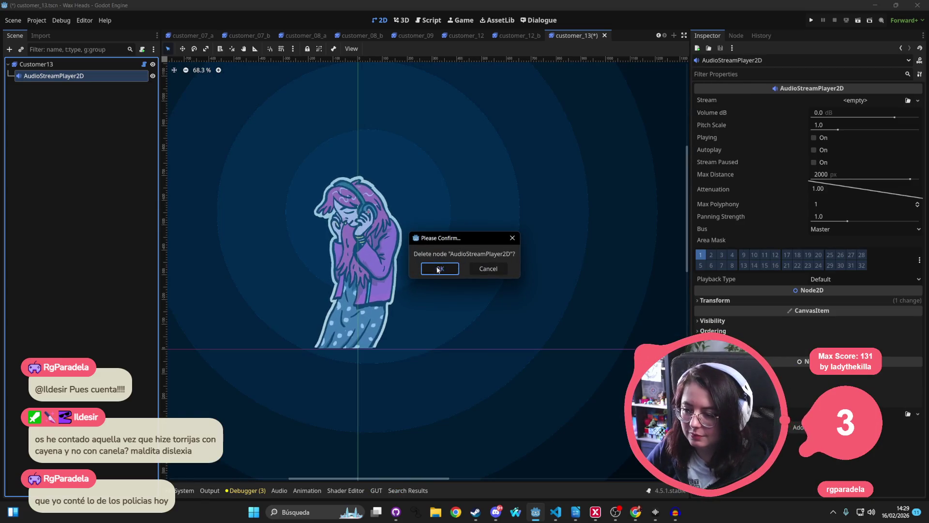
pyautogui.click(438, 269)
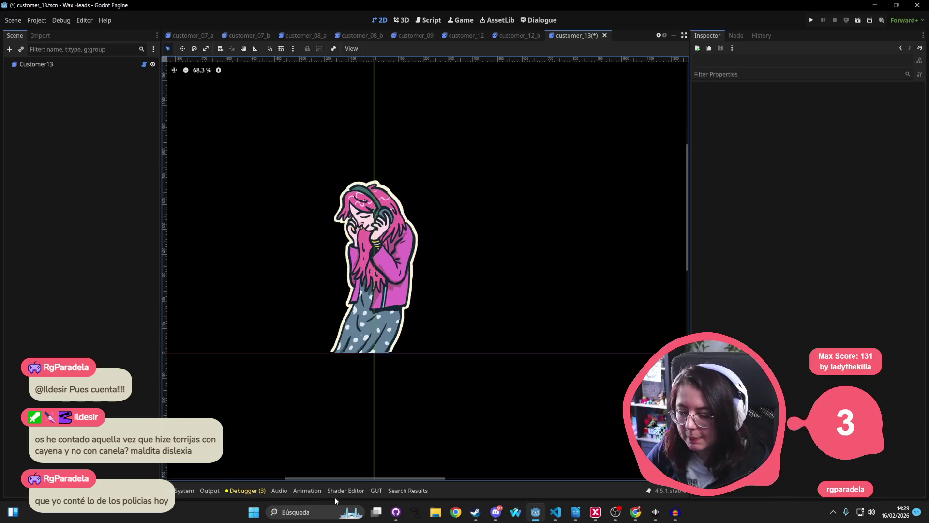
# Open the wax_pack_lock scene via quick search and select its TryOpenButton node
pyautogui.hotkey('shift', 'alt', 'o')
pyautogui.write('lock')
pyautogui.press('Return')
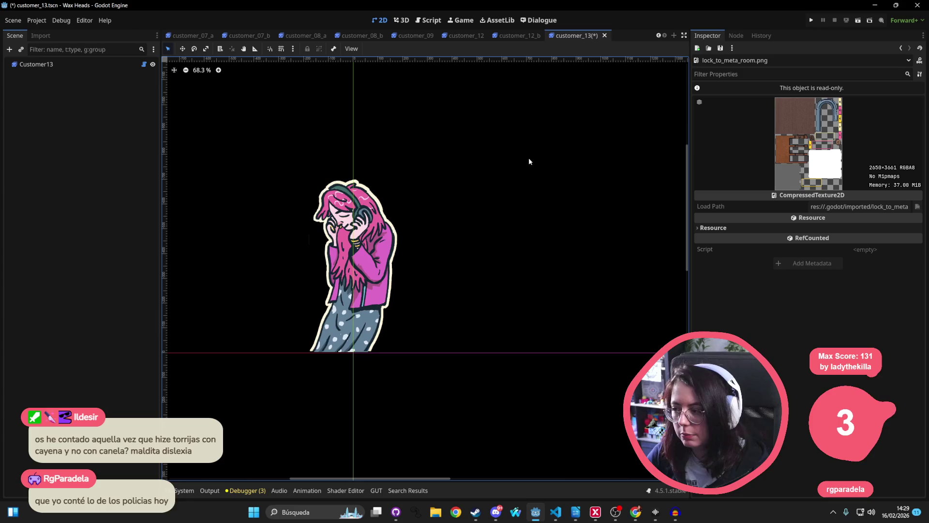
pyautogui.hotkey('shift', 'alt', 'o')
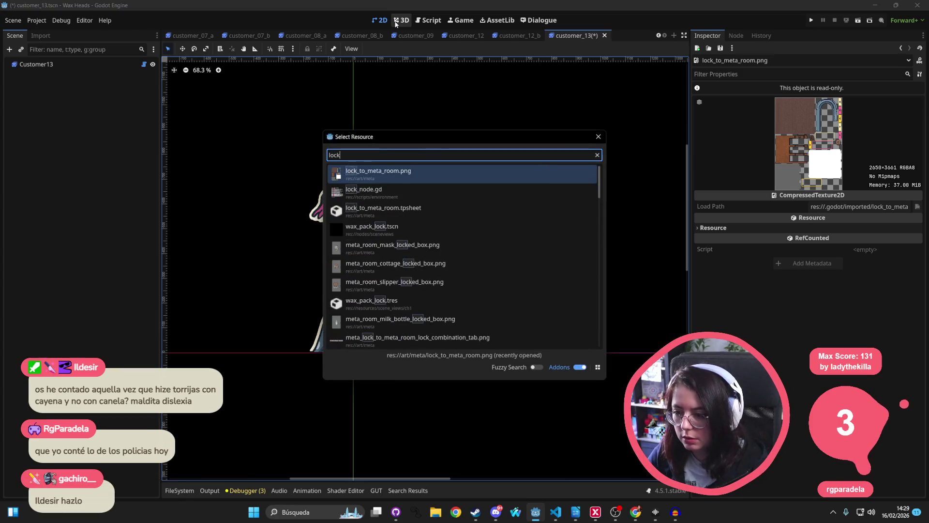
pyautogui.write('_r')
pyautogui.press('BackSpace')
pyautogui.press('BackSpace')
pyautogui.press('BackSpace')
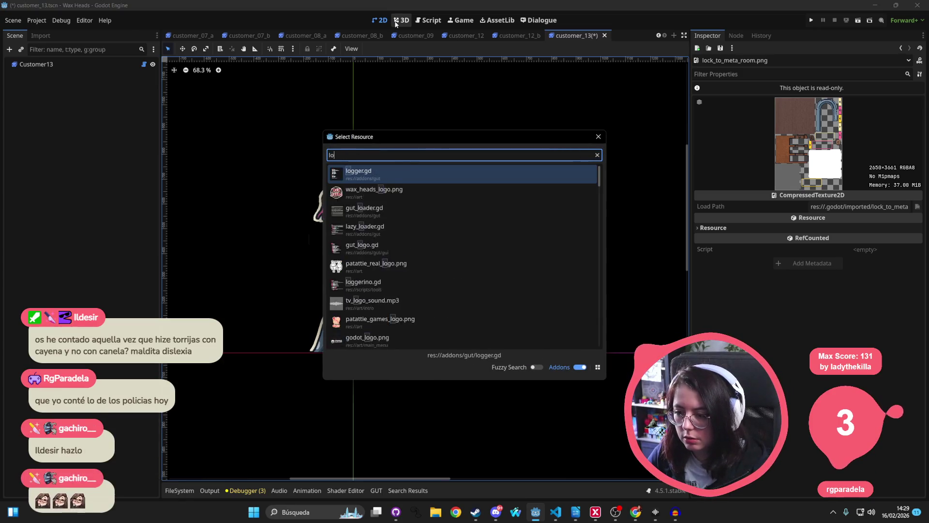
pyautogui.doubleClick(420, 228)
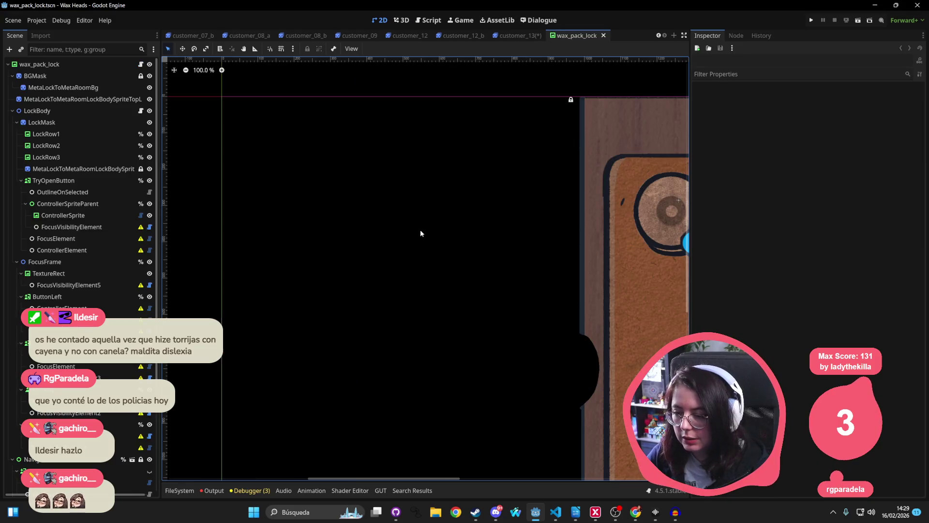
pyautogui.scroll(-1, 267, 191)
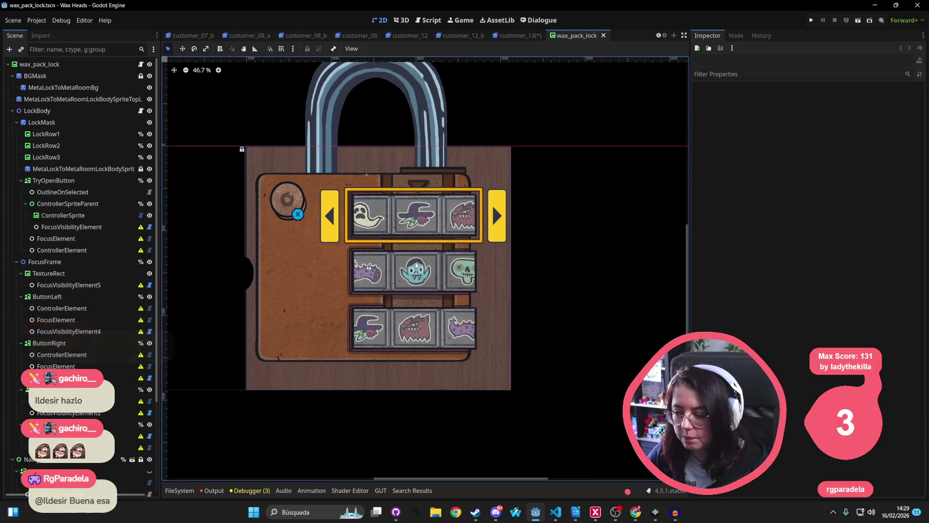
pyautogui.click(252, 215)
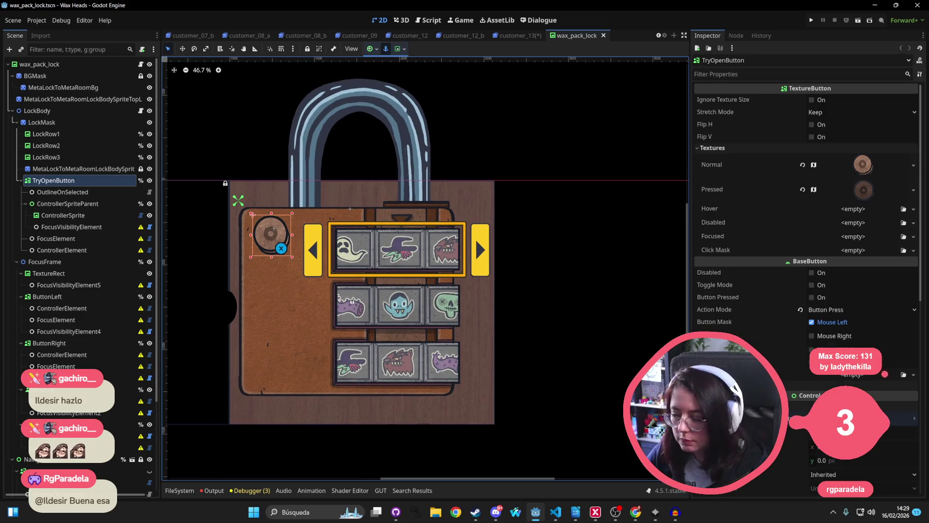
# Search Soundly for 'try open lock' and preview the locked-door results one by one
pyautogui.click(656, 512)
pyautogui.click(147, 32)
pyautogui.write('t')
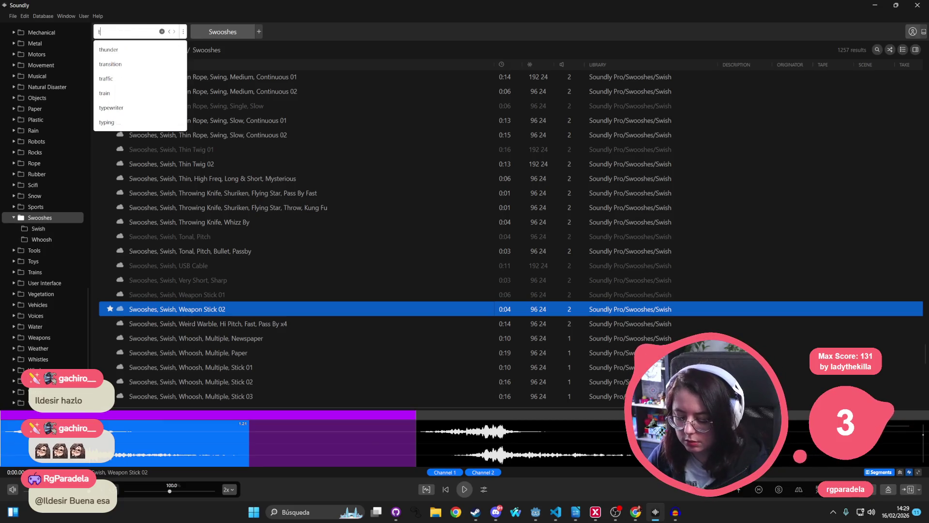
pyautogui.write('ry open lock')
pyautogui.press('Return')
pyautogui.click(284, 82)
pyautogui.click(198, 136)
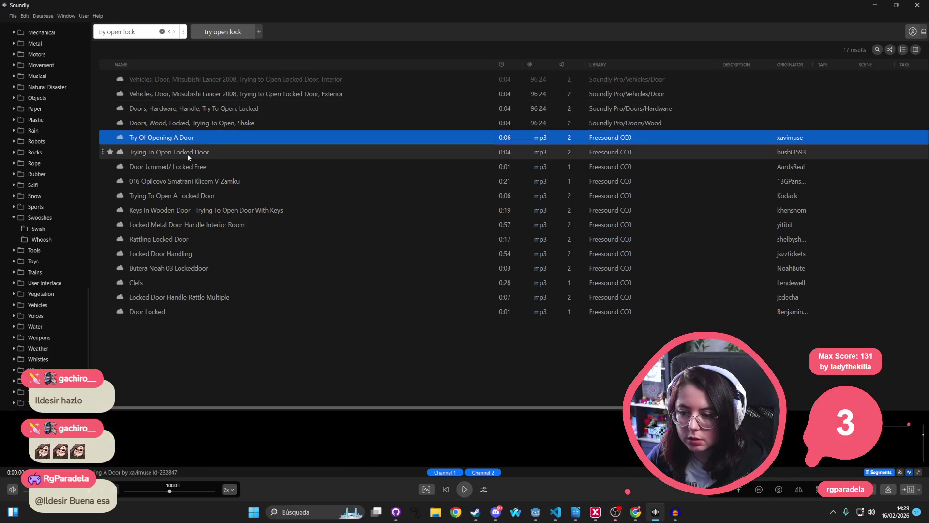
pyautogui.click(193, 153)
pyautogui.click(184, 180)
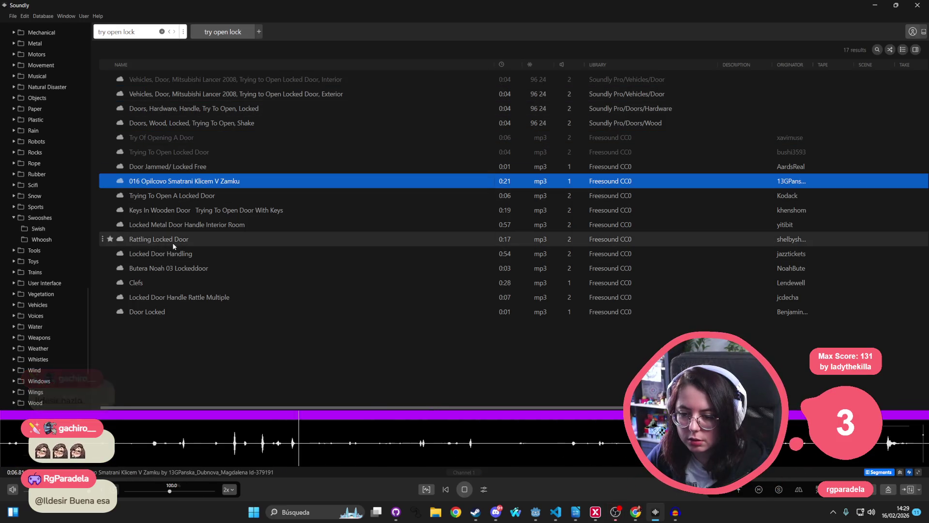
pyautogui.click(182, 239)
pyautogui.click(181, 255)
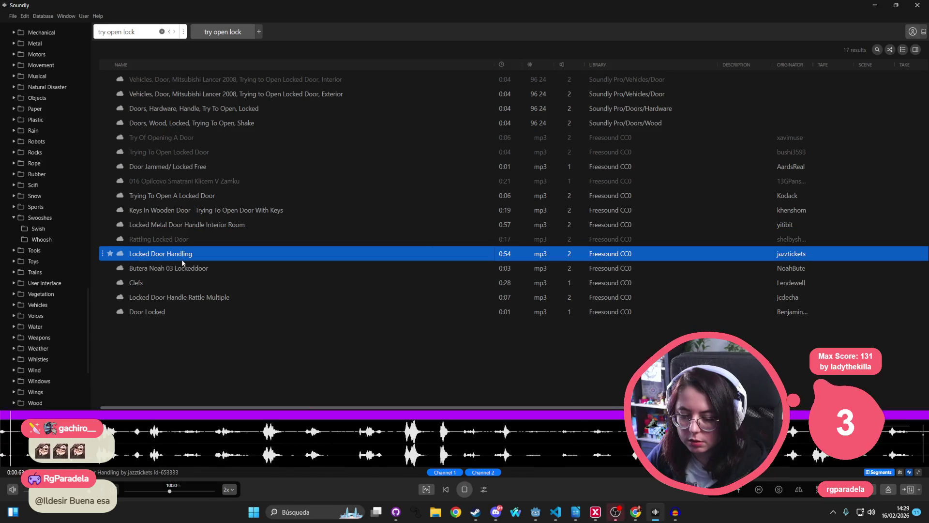
pyautogui.click(179, 268)
pyautogui.click(175, 284)
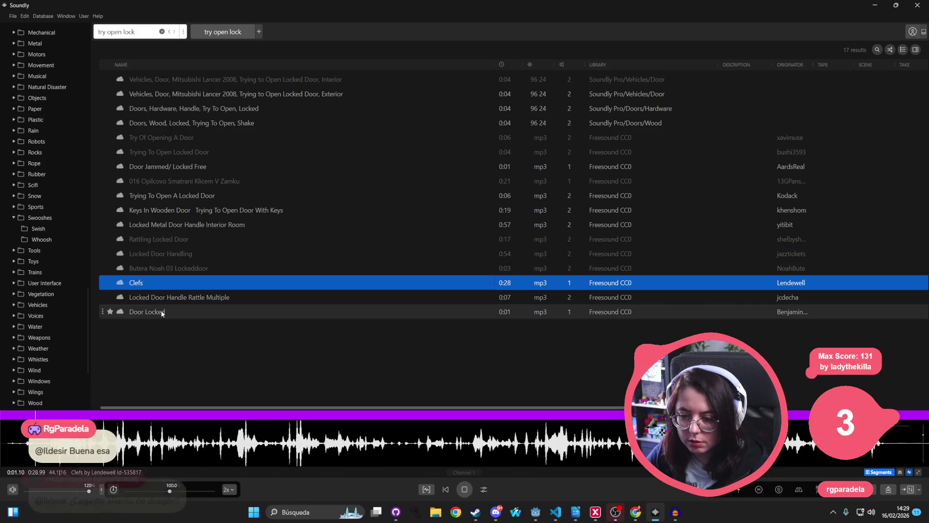
pyautogui.click(170, 311)
pyautogui.click(178, 297)
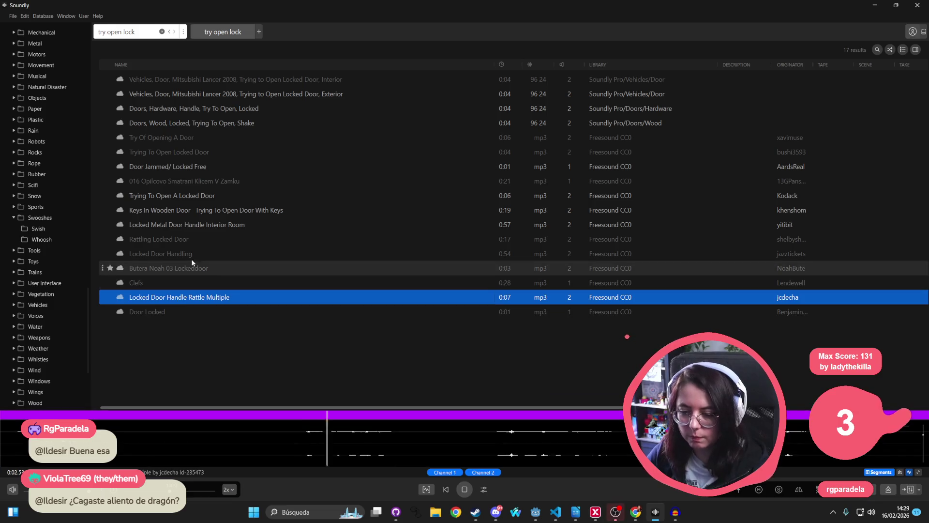
pyautogui.click(166, 92)
pyautogui.click(165, 108)
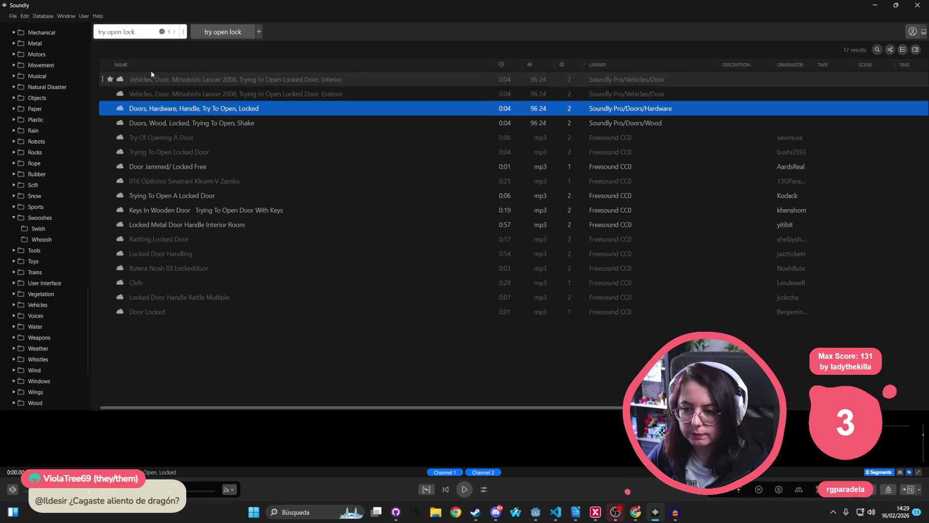
# Search Soundly for 'lock' and play a later section of a result's waveform
pyautogui.write('lock')
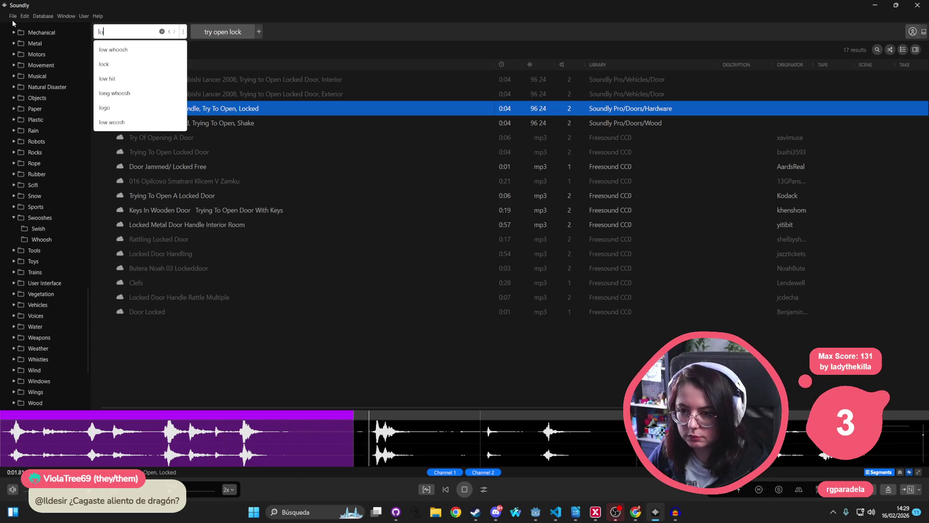
pyautogui.press('Return')
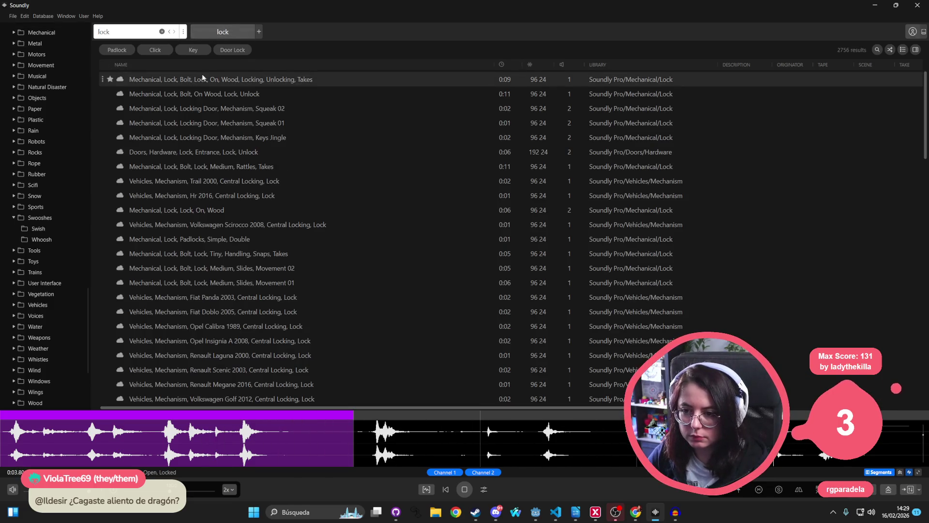
pyautogui.click(408, 436)
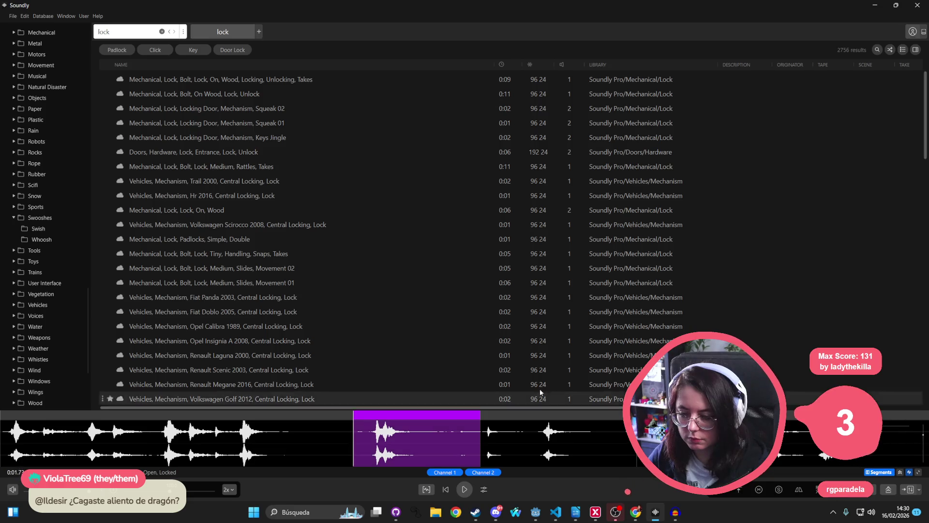
pyautogui.hotkey('alt', 'Tab')
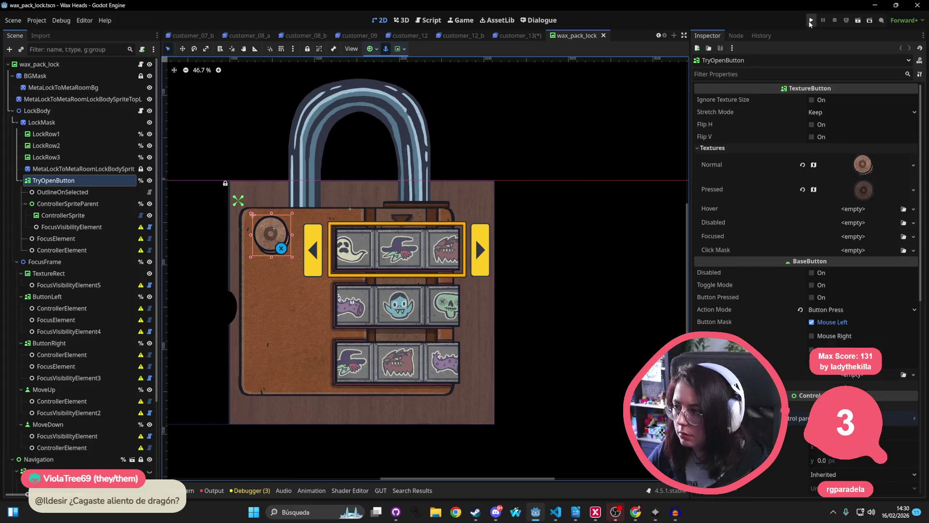
# Switch to the Script workspace and search the current script for 'try_open'
pyautogui.hotkey('ctrl', 'F3')
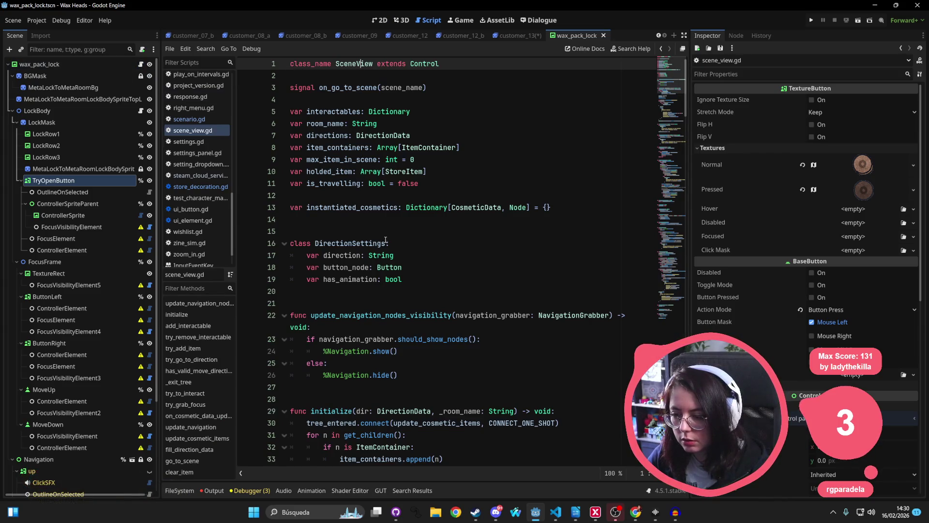
pyautogui.scroll(-5, 420, 302)
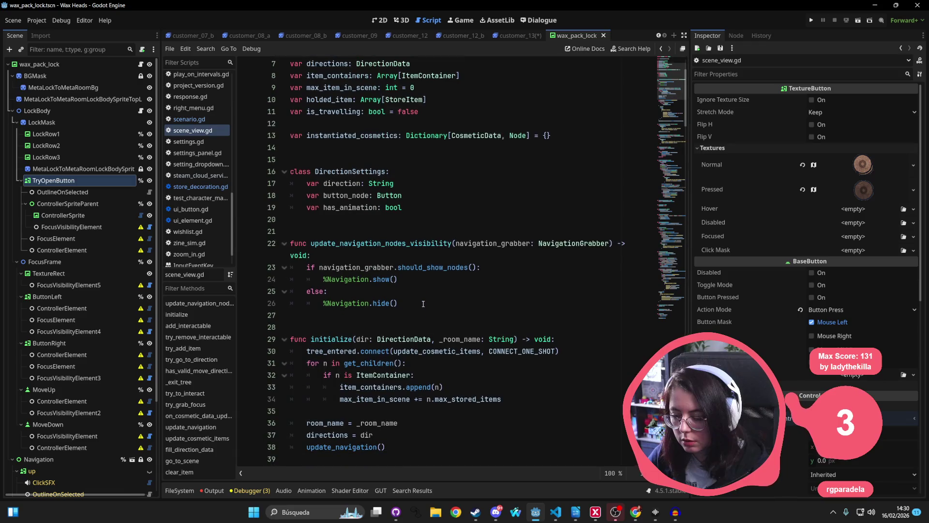
pyautogui.scroll(-15, 423, 307)
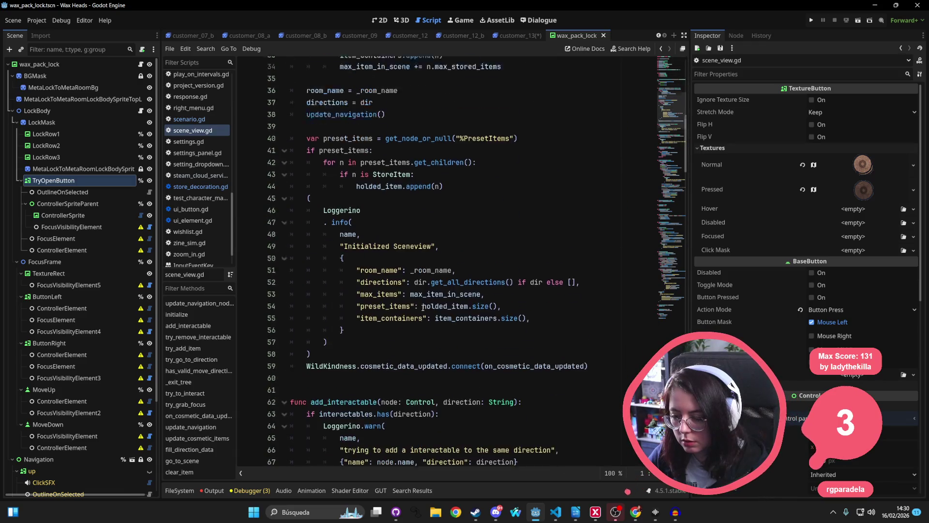
pyautogui.scroll(-3, 423, 308)
pyautogui.click(423, 306)
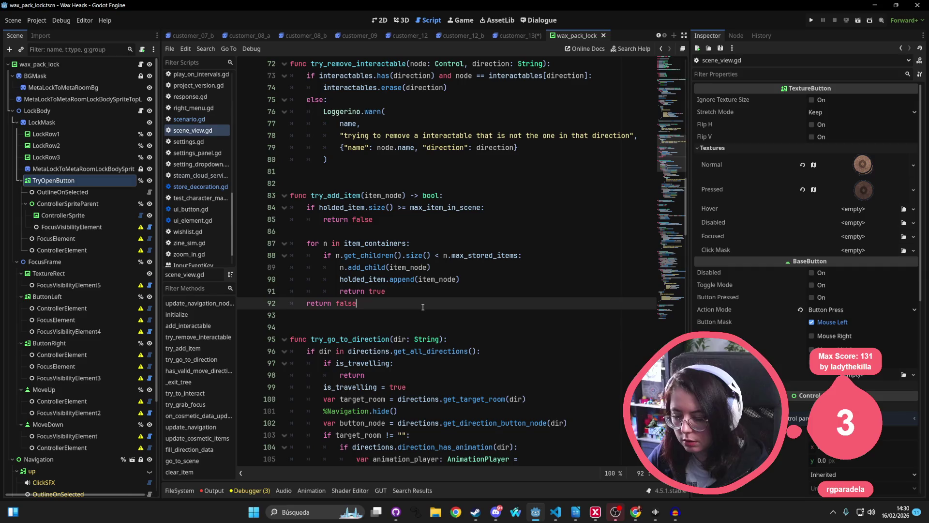
pyautogui.hotkey('ctrl', 'f')
pyautogui.write('try_open')
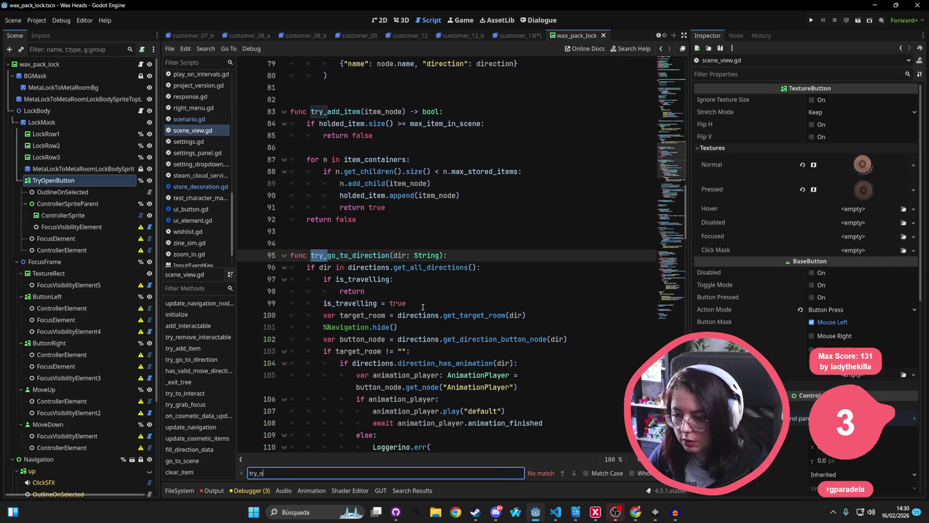
# Open LockBody's lock_node.gd and jump to the _on_try_open_pressed function via 'try_' search
pyautogui.click(141, 110)
pyautogui.click(487, 269)
pyautogui.hotkey('ctrl', 'f')
pyautogui.write('tr')
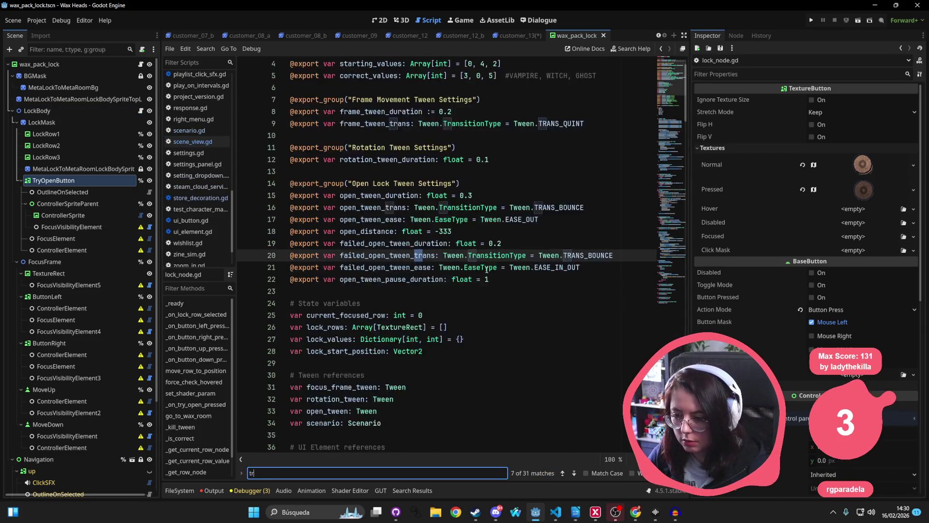
pyautogui.write('y_open')
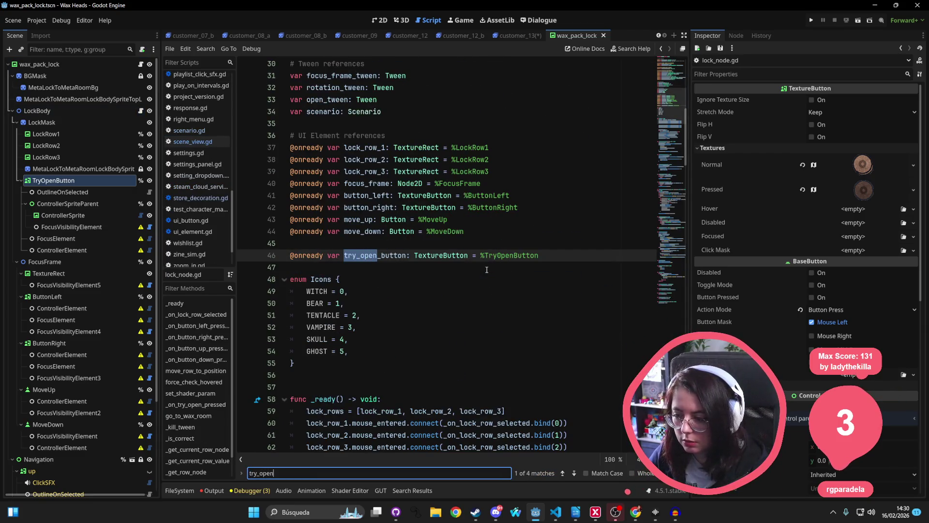
pyautogui.press('Return')
pyautogui.press('Return')
pyautogui.press('Return')
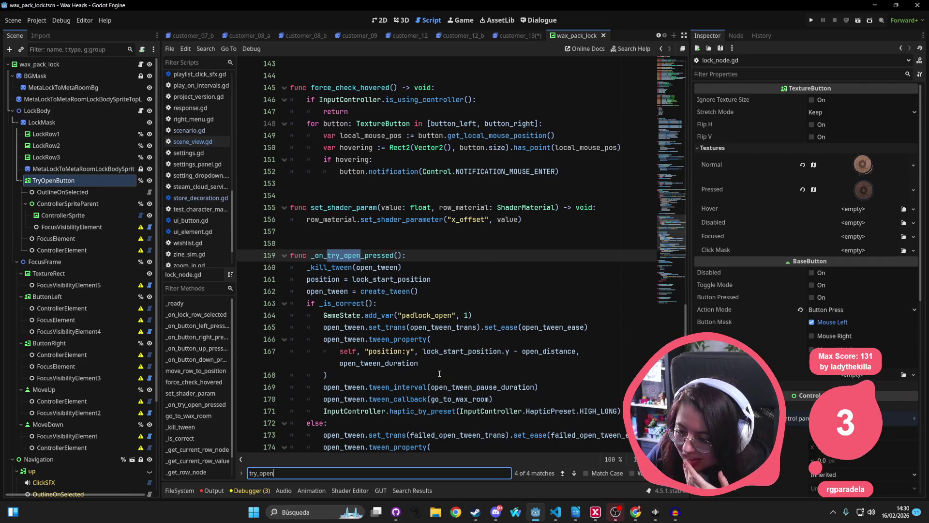
pyautogui.scroll(-3, 539, 357)
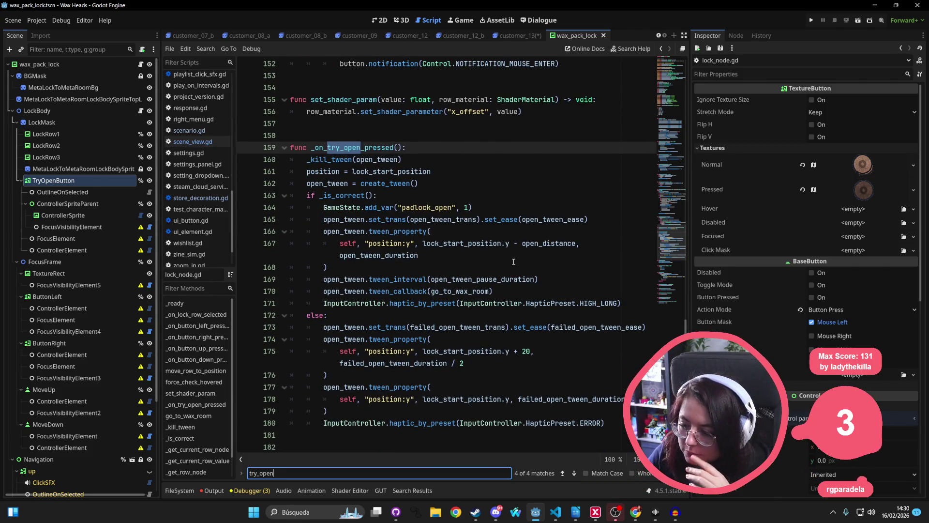
pyautogui.scroll(-2, 514, 262)
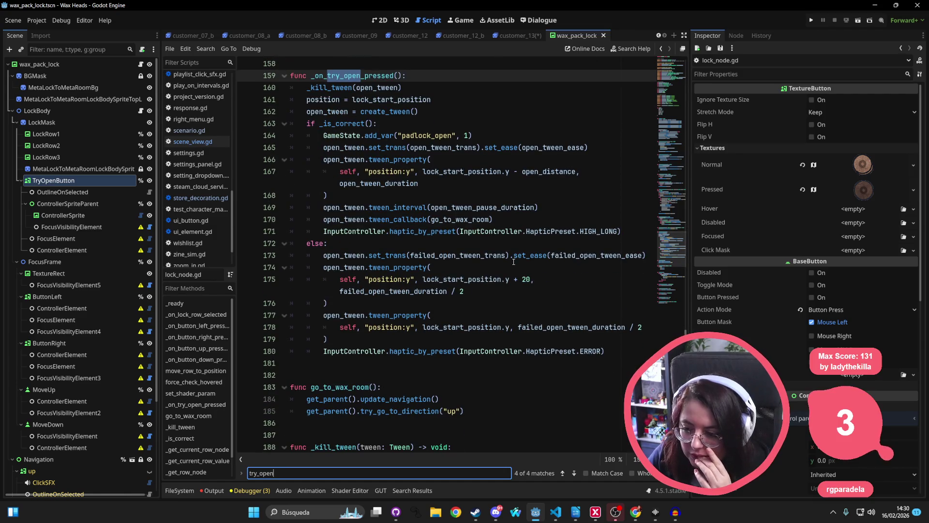
pyautogui.scroll(20, 513, 262)
pyautogui.scroll(10, 498, 249)
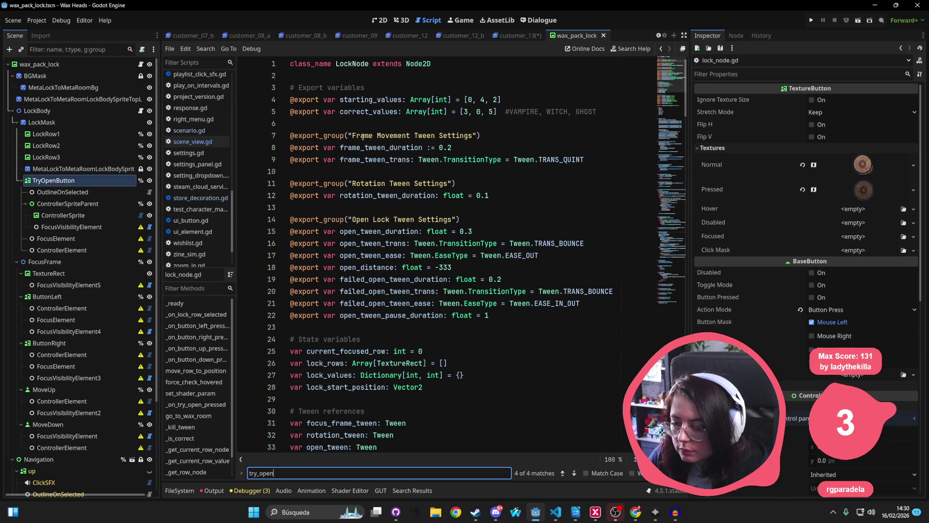
pyautogui.doubleClick(393, 235)
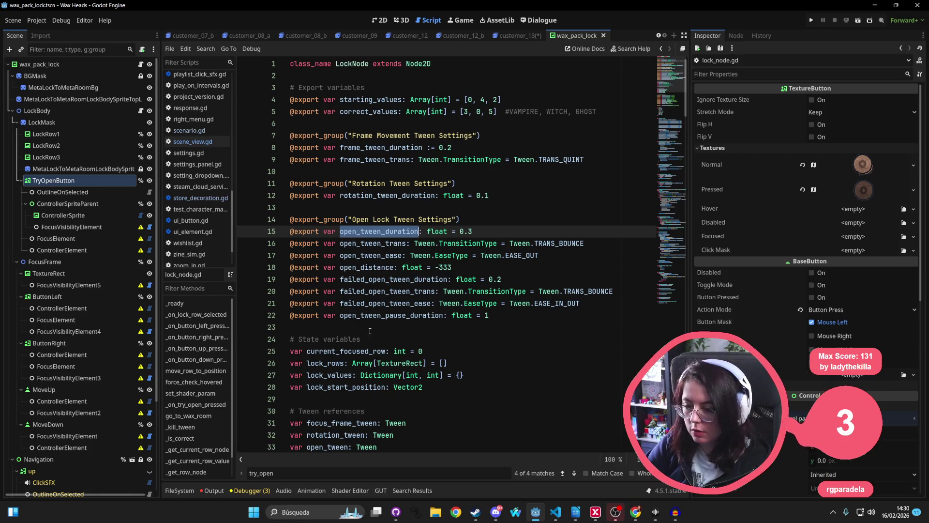
pyautogui.doubleClick(417, 315)
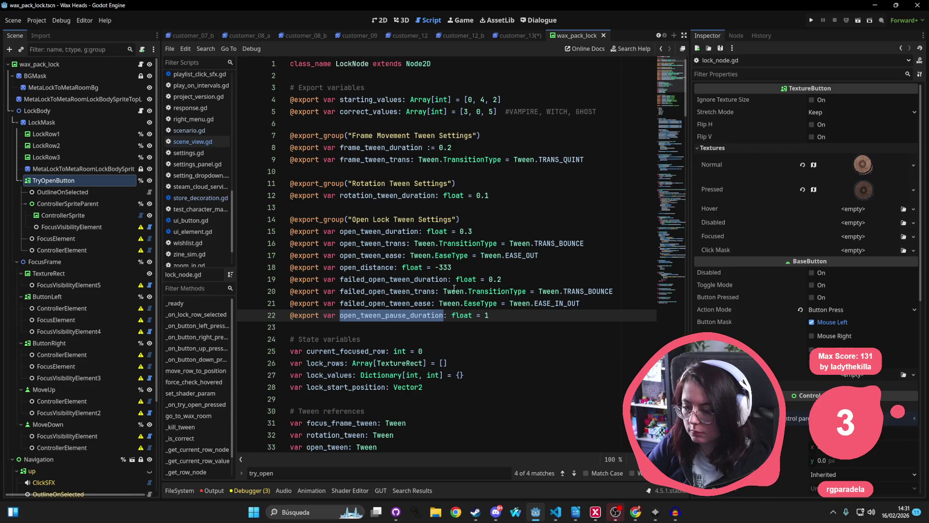
pyautogui.hotkey('alt', 'Tab')
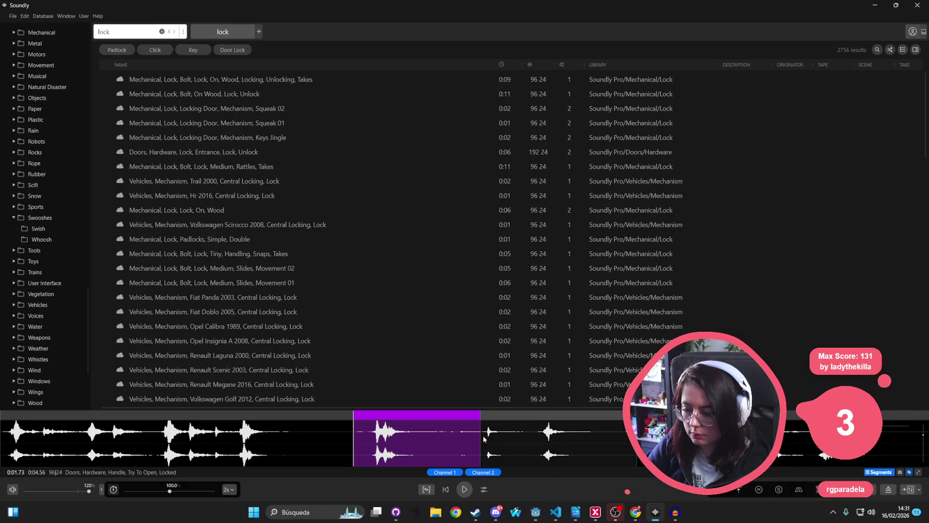
pyautogui.hotkey('alt', 'Tab')
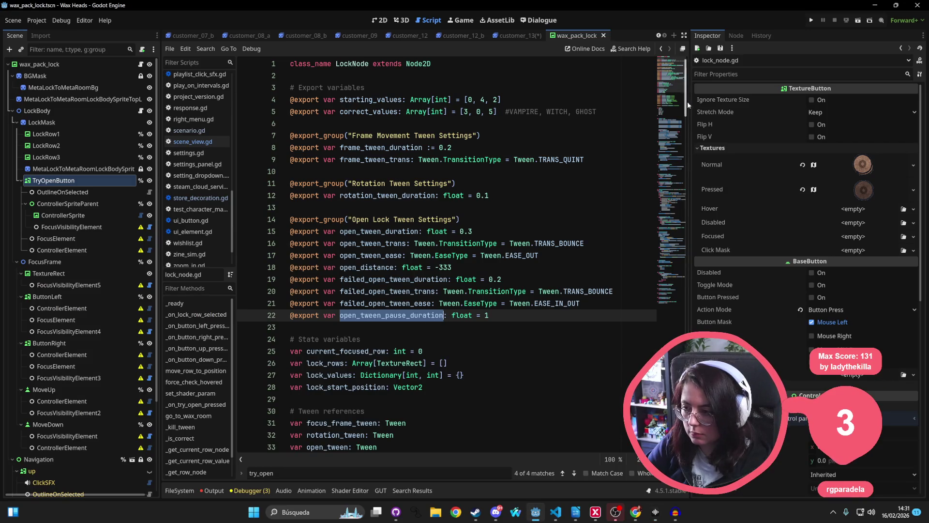
pyautogui.scroll(-3, 687, 89)
# Search lock_node.gd for 'open_tween_d' and scroll down to the try-open tween code
pyautogui.click(428, 181)
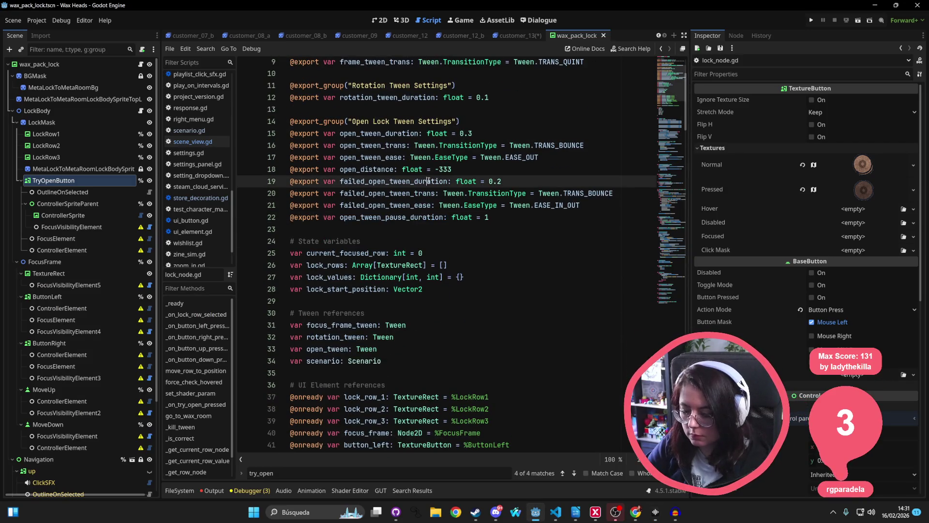
pyautogui.hotkey('ctrl', 'f')
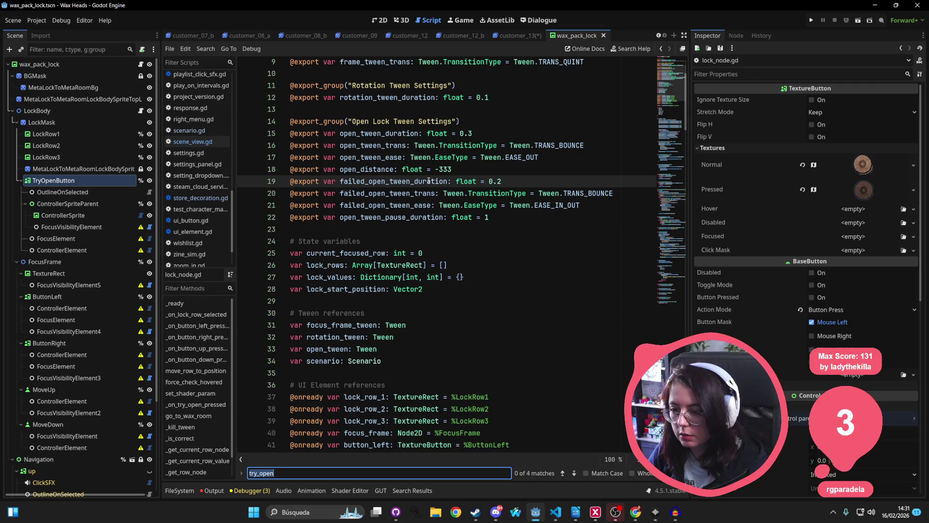
pyautogui.write('open_tween')
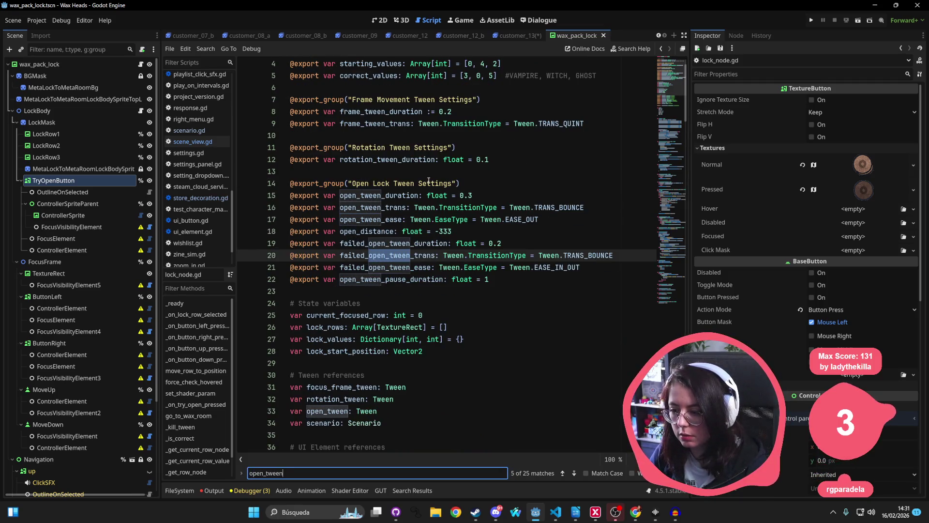
pyautogui.write('_dura')
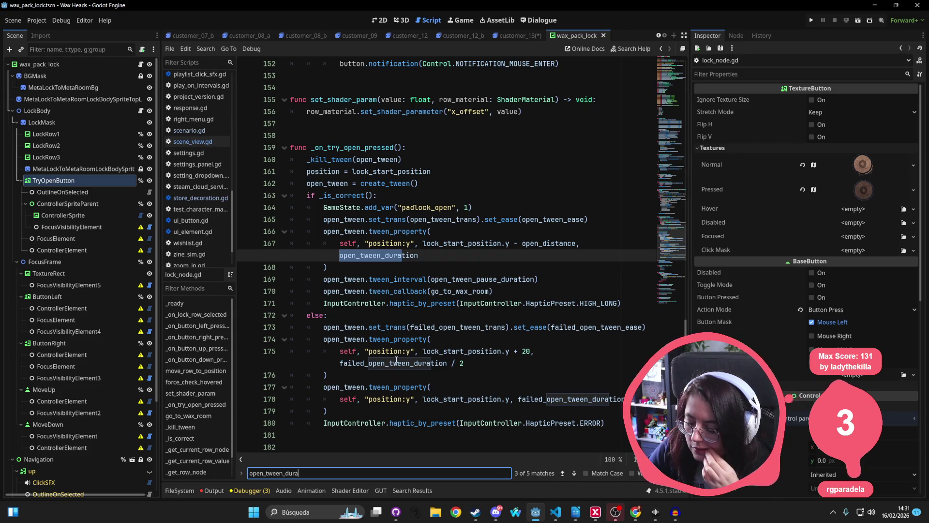
pyautogui.scroll(-1, 420, 345)
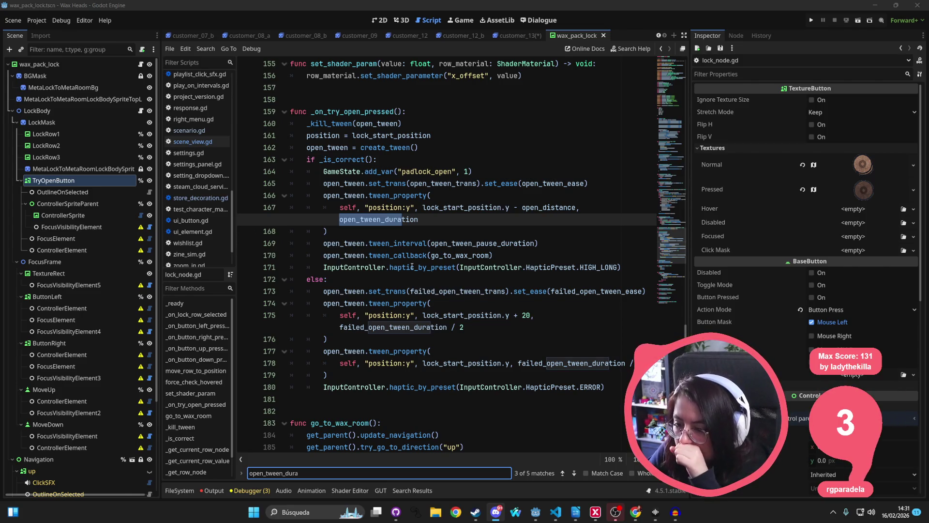
# Review the success and failed-open tween branches, highlighting open_tween_ease, open_tween_pause_duration and failed_open_tween_duration
pyautogui.doubleClick(481, 255)
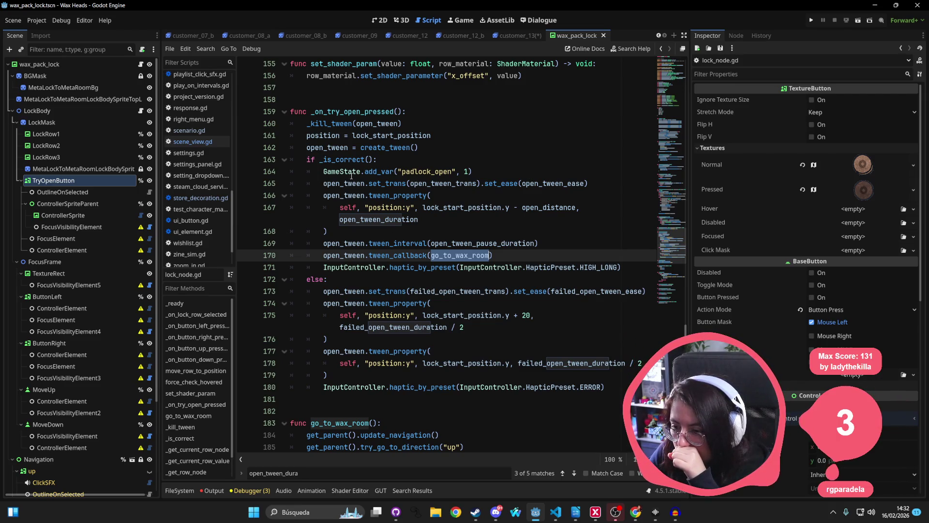
pyautogui.doubleClick(541, 184)
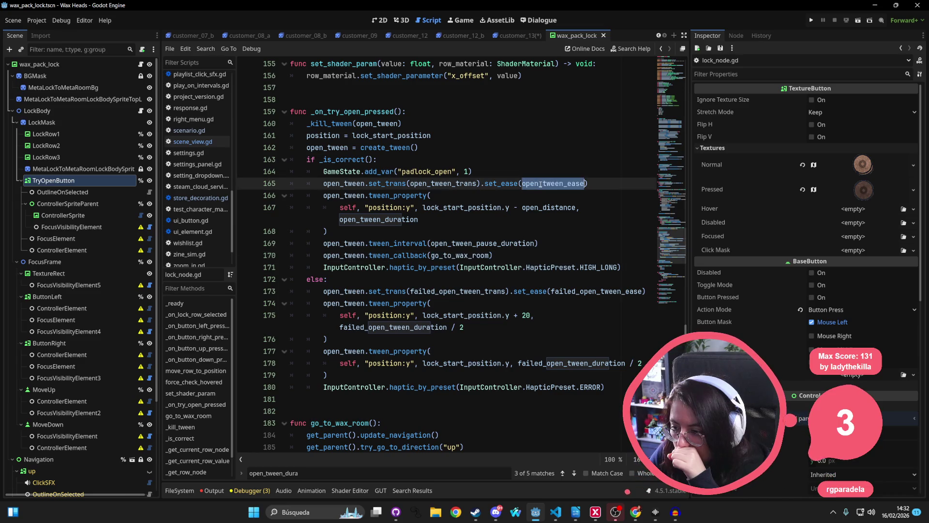
pyautogui.doubleClick(493, 243)
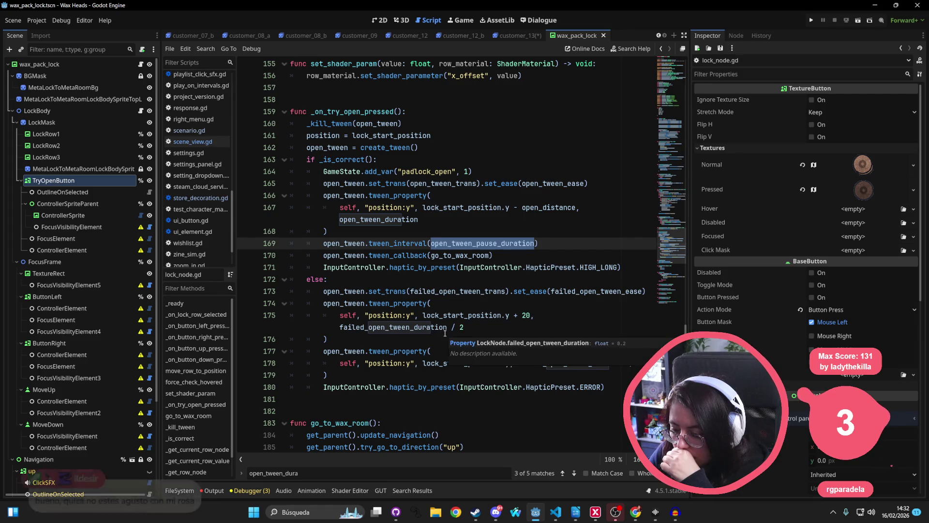
pyautogui.moveTo(605, 387)
pyautogui.mouseDown()
pyautogui.moveTo(279, 282)
pyautogui.moveTo(245, 290)
pyautogui.mouseUp()
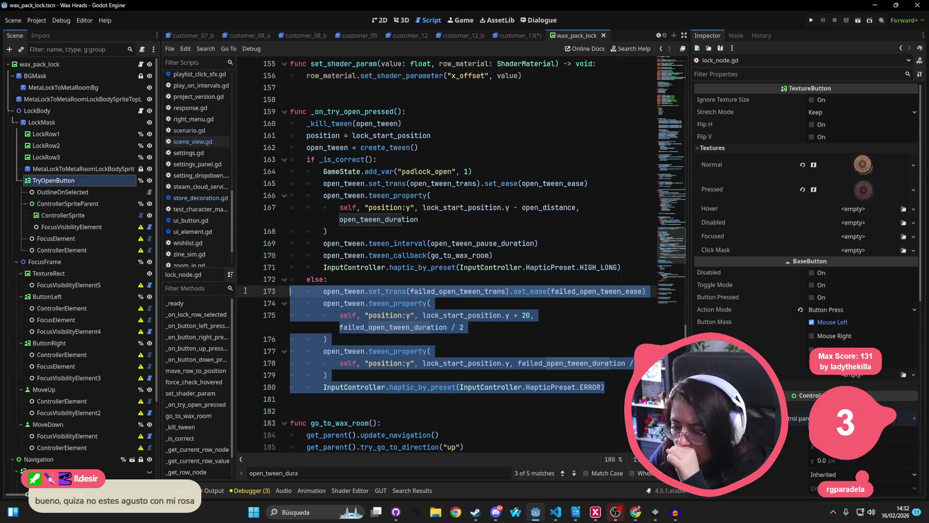
pyautogui.doubleClick(558, 363)
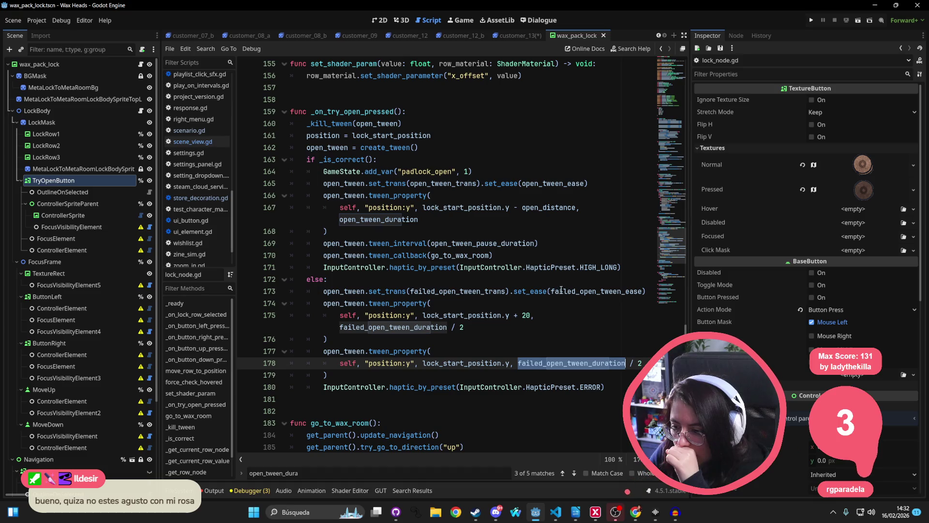
pyautogui.doubleClick(482, 244)
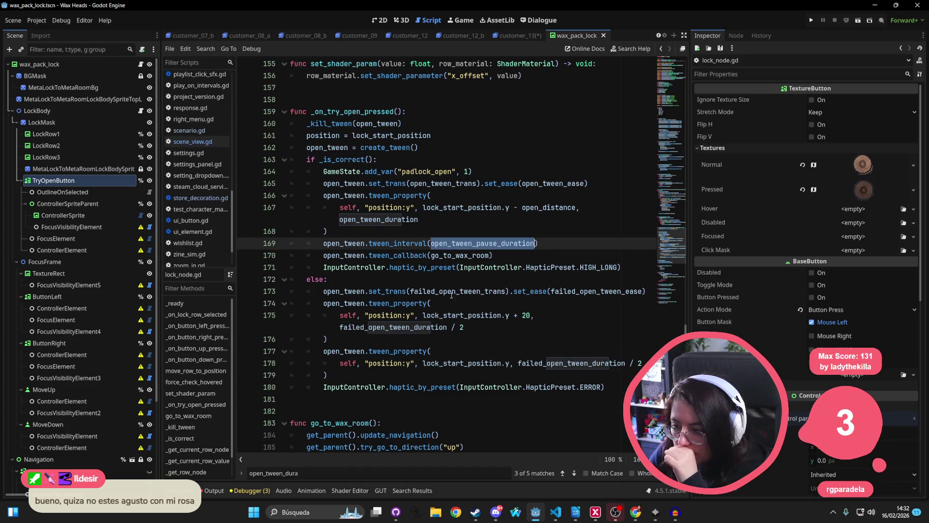
pyautogui.doubleClick(546, 368)
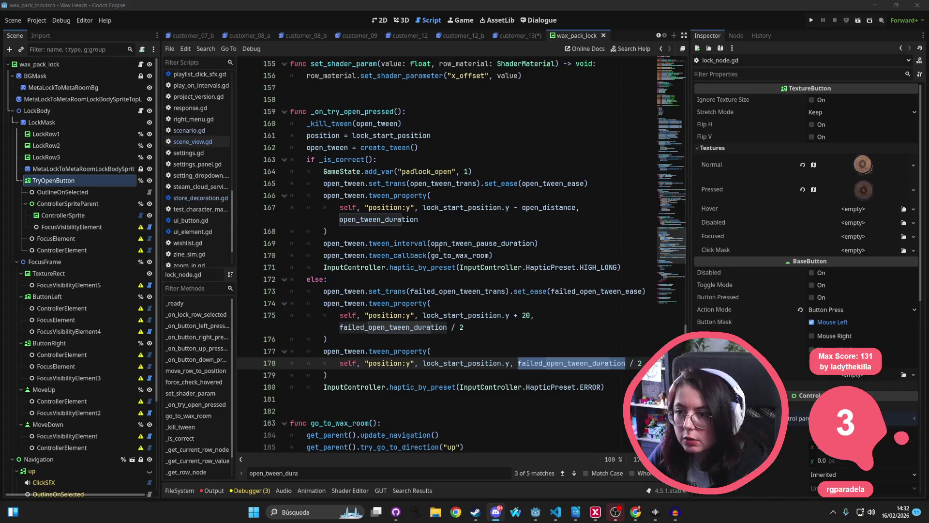
pyautogui.hotkey('alt', 'Tab')
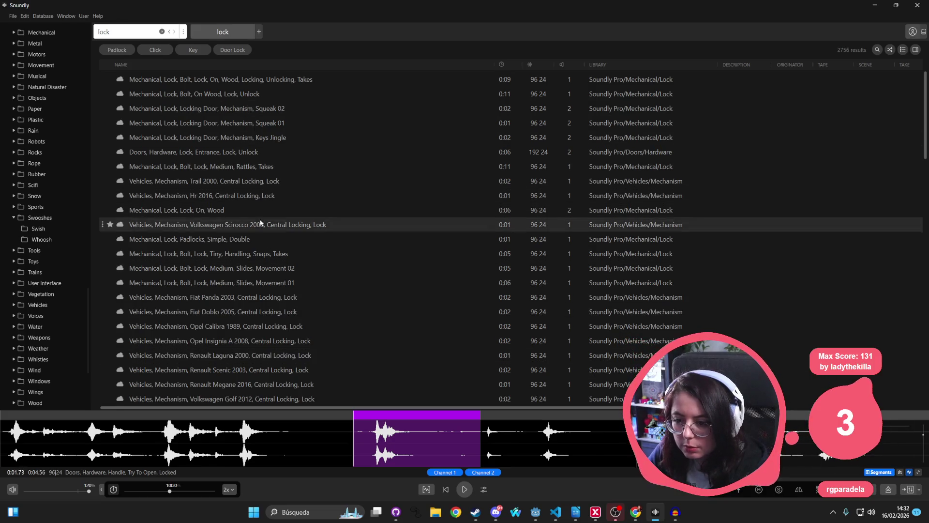
# Search Soundly for 'padlock' and audition results from Padlock, Open, Close to Padlock, Put Down On Table
pyautogui.press('space')
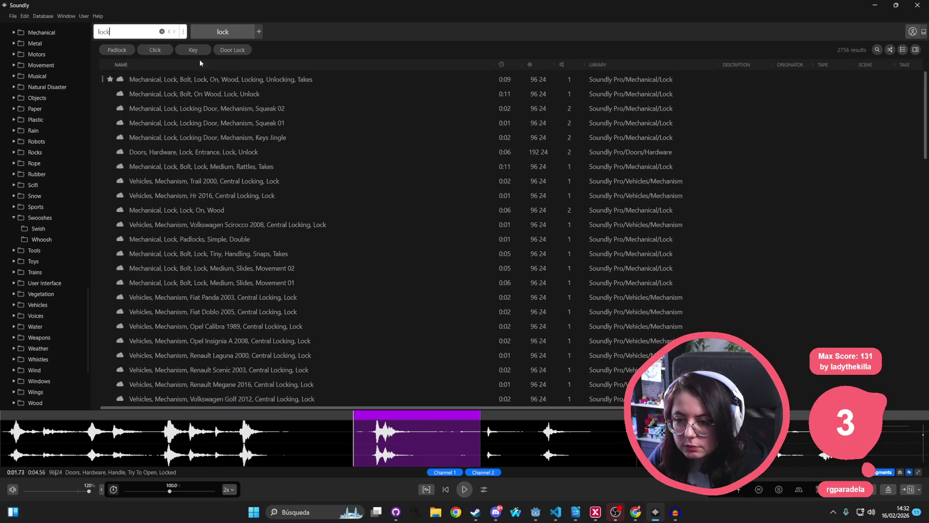
pyautogui.hotkey('ctrl', 'a')
pyautogui.write('padlock')
pyautogui.press('Return')
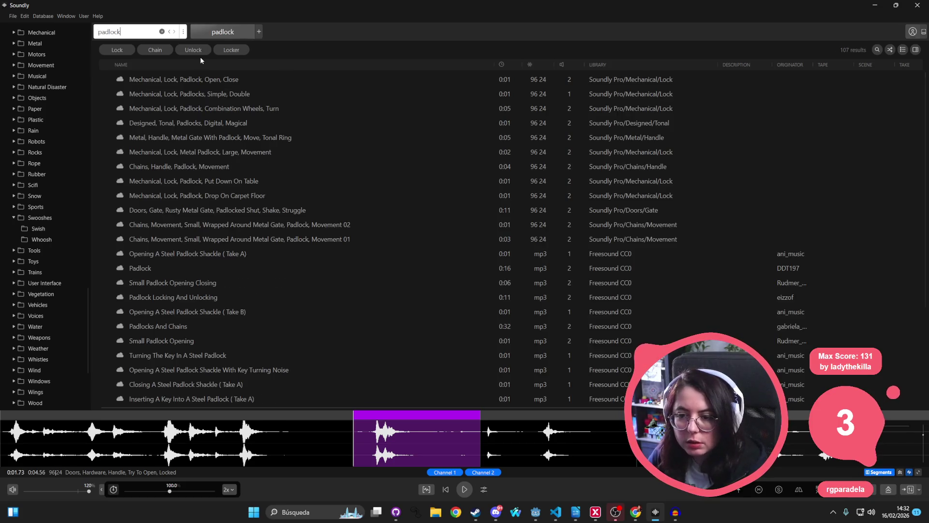
pyautogui.click(194, 80)
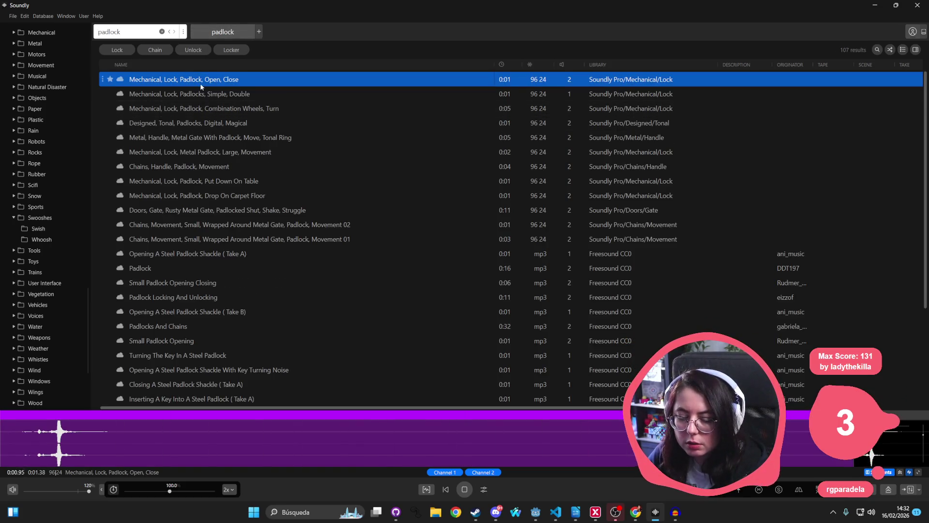
pyautogui.click(195, 94)
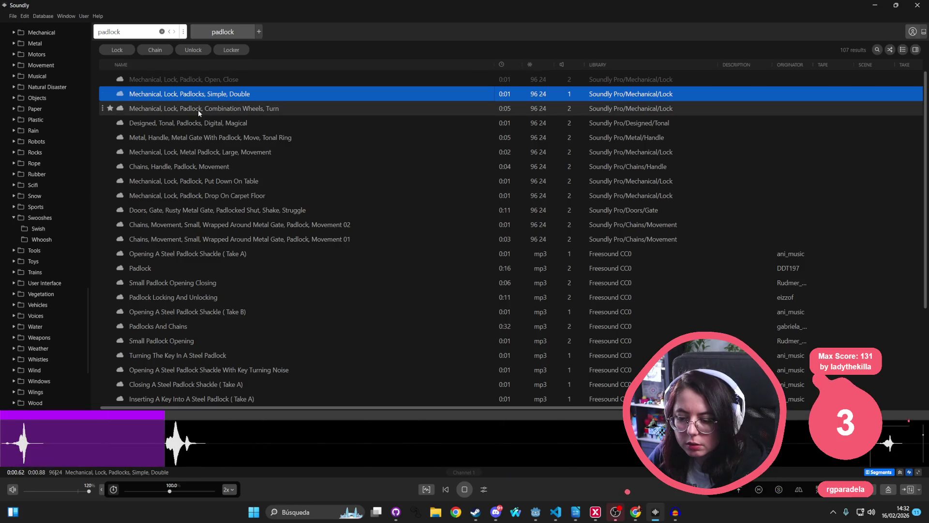
pyautogui.click(199, 109)
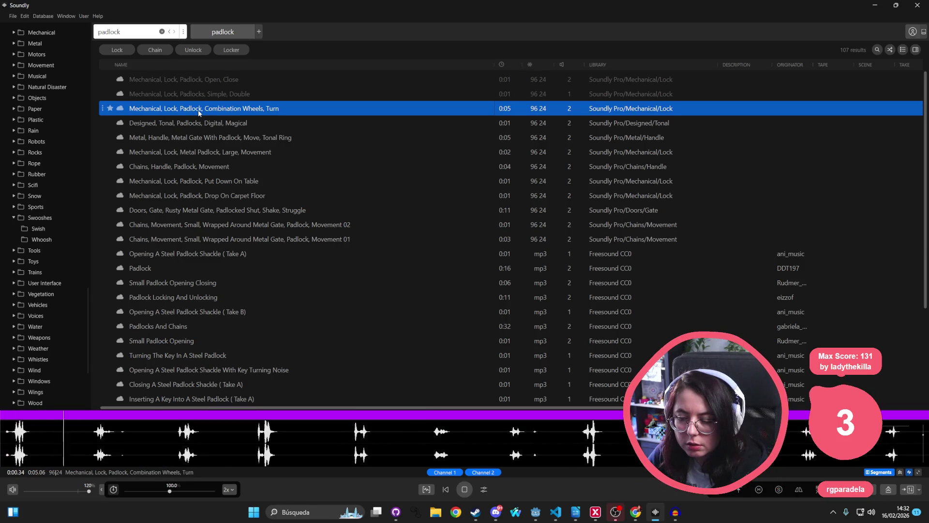
pyautogui.click(213, 123)
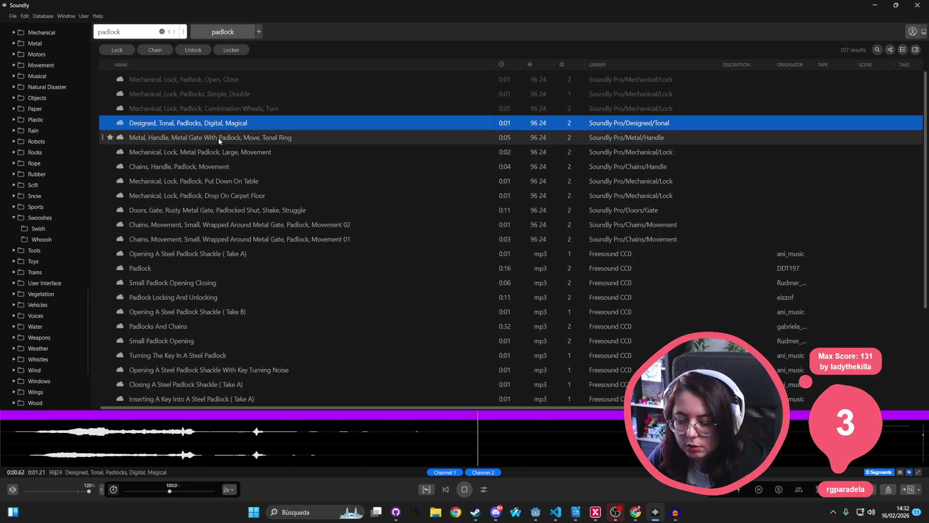
pyautogui.click(223, 138)
pyautogui.click(223, 153)
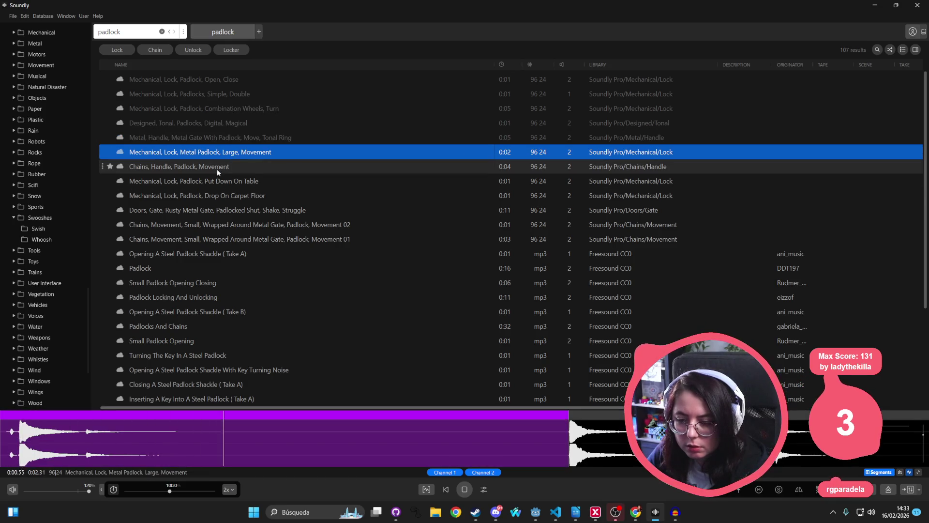
pyautogui.click(217, 169)
pyautogui.click(198, 183)
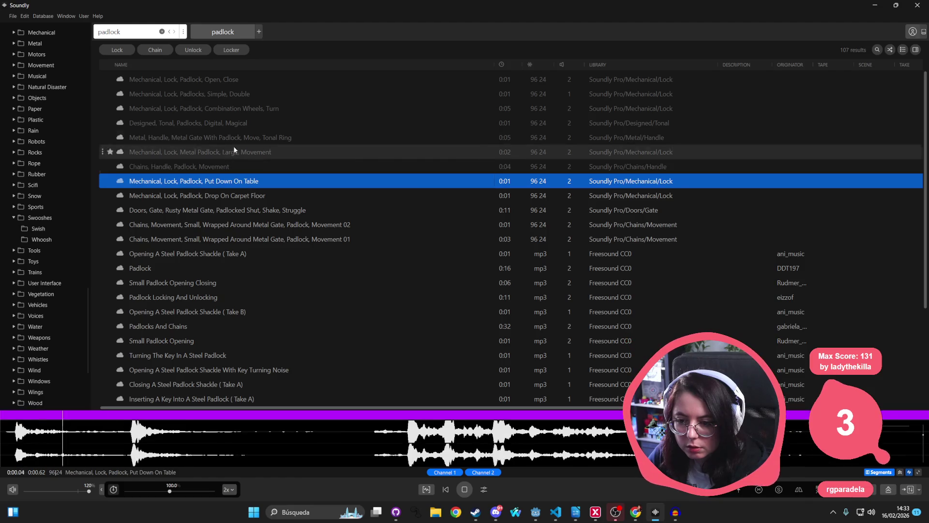
# Search for 'lock' and preview results like Bolt, On Wood, Lock, Unlock and car central-locking sounds
pyautogui.doubleClick(138, 33)
pyautogui.write('lock')
pyautogui.press('Return')
pyautogui.click(173, 81)
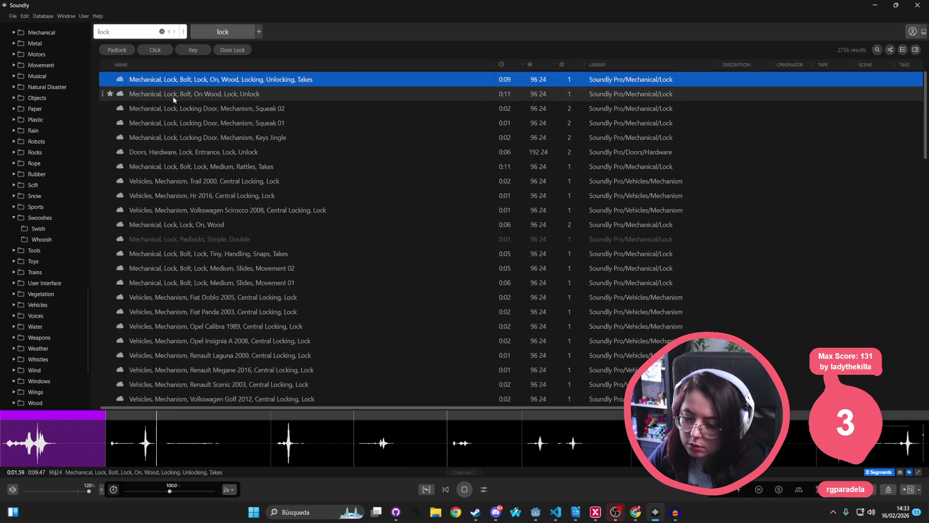
pyautogui.click(176, 97)
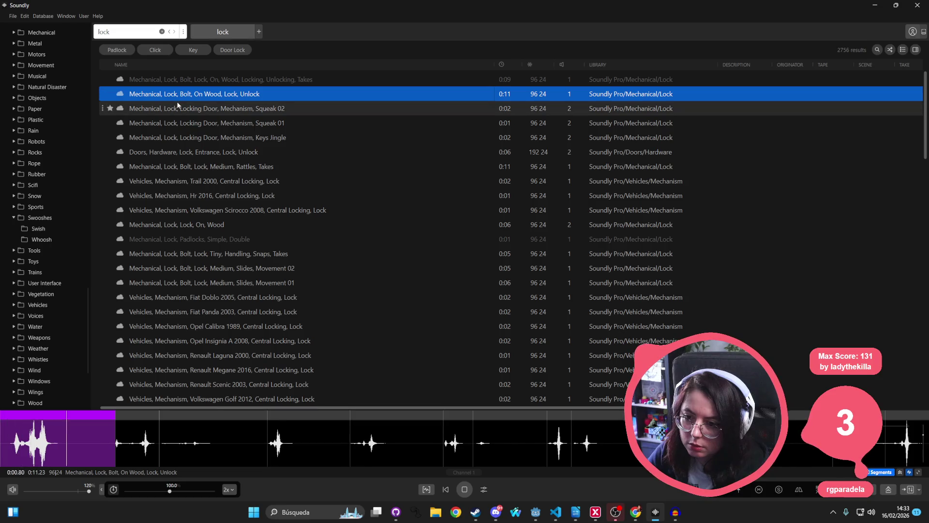
pyautogui.click(191, 108)
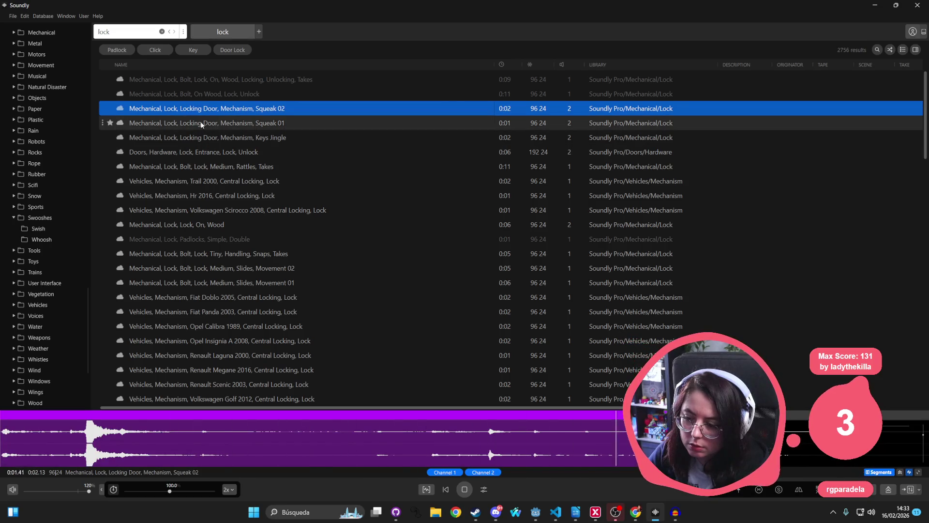
pyautogui.click(201, 124)
pyautogui.click(200, 138)
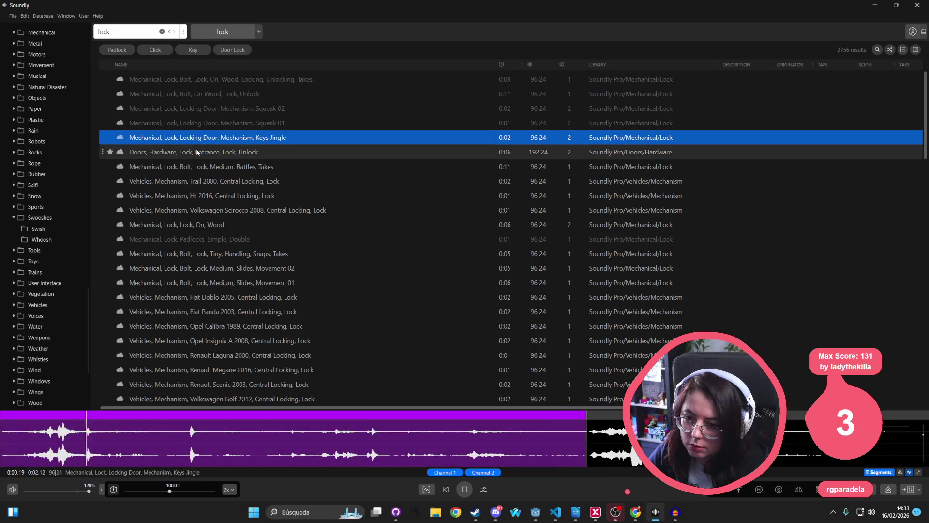
pyautogui.click(197, 152)
pyautogui.click(190, 166)
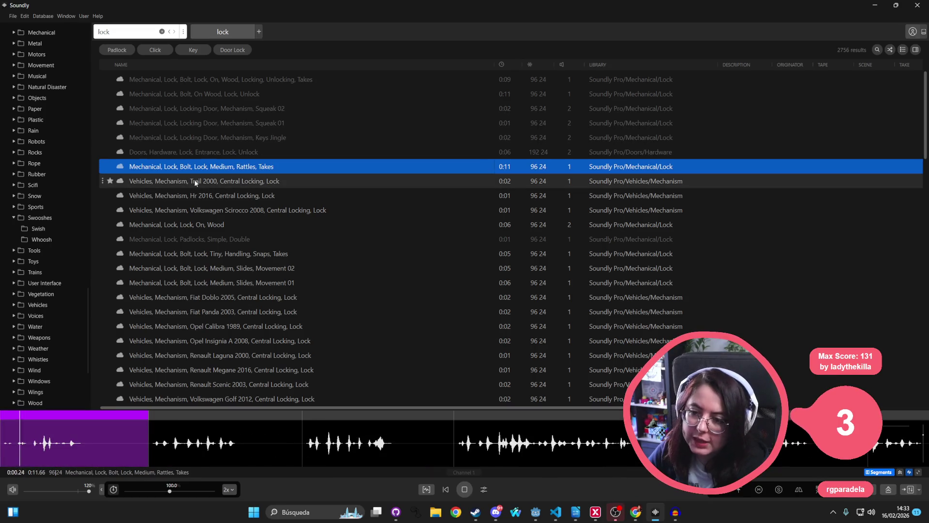
pyautogui.click(196, 181)
pyautogui.click(199, 194)
pyautogui.click(191, 210)
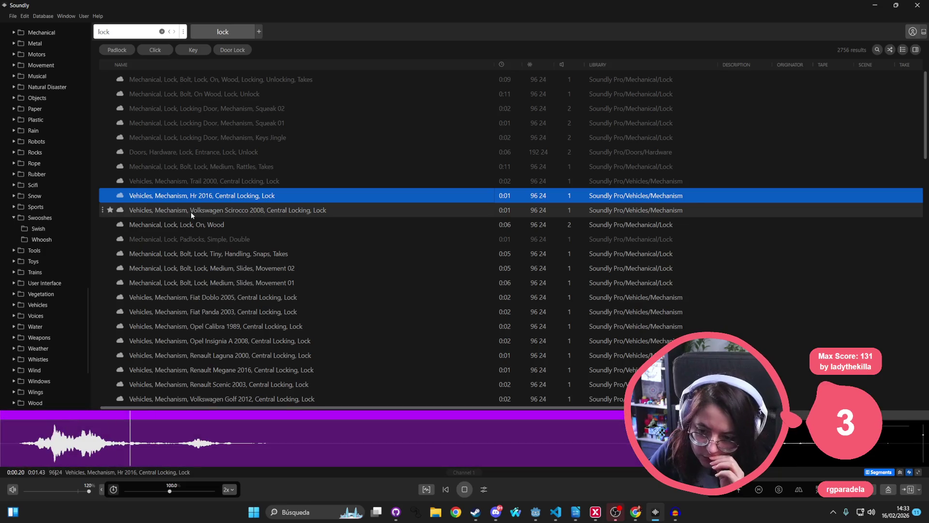
# Run a new Soundly search for 'open lock'
pyautogui.click(104, 32)
pyautogui.write('open lock')
pyautogui.press('Return')
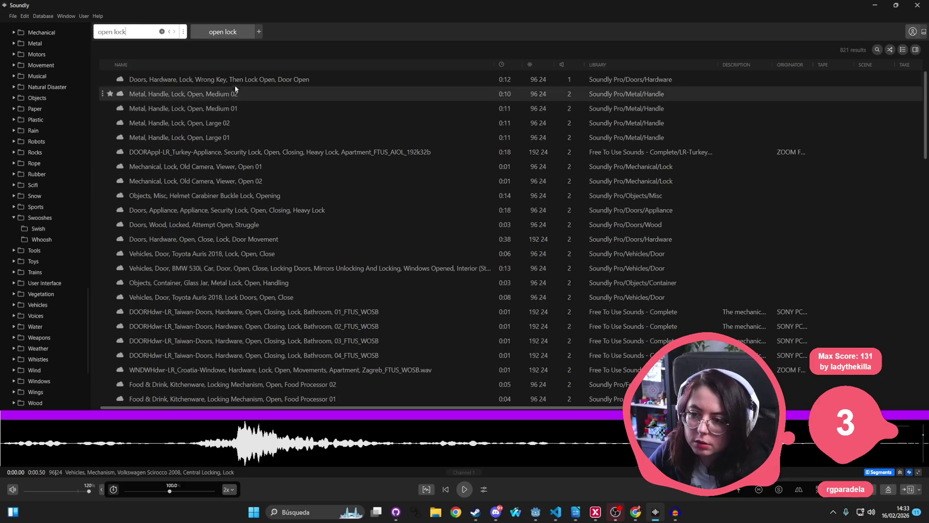
# Audition the top 'open lock' results, from Wrong Key, Then Lock Open to Old Camera, Viewer, Open 01
pyautogui.click(236, 83)
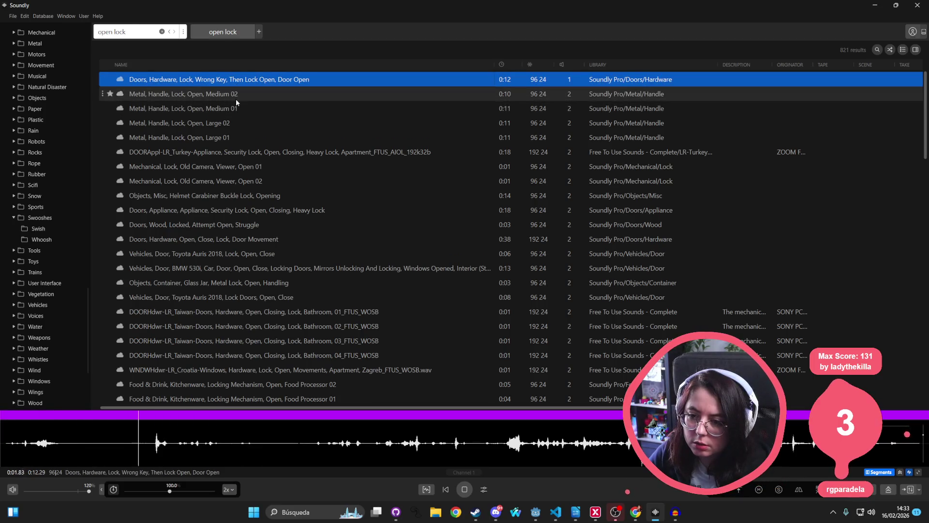
pyautogui.click(238, 96)
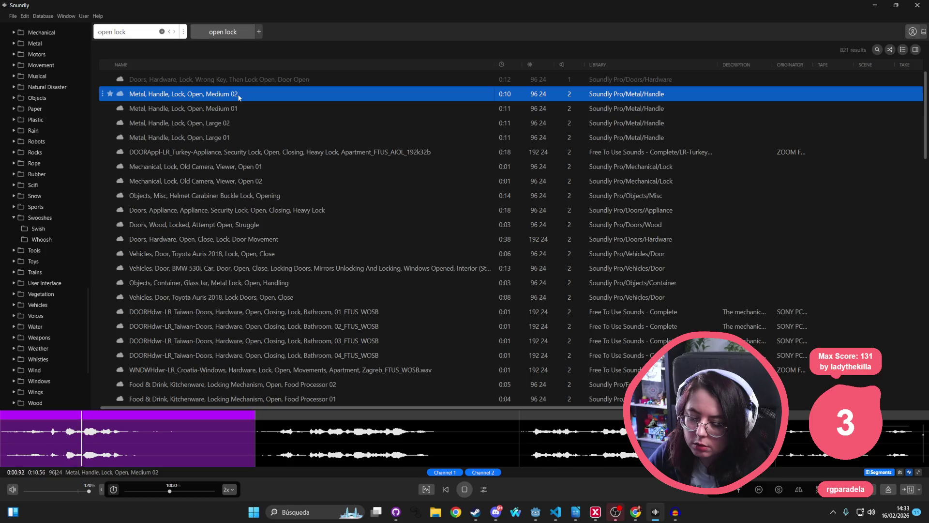
pyautogui.click(234, 109)
pyautogui.click(220, 122)
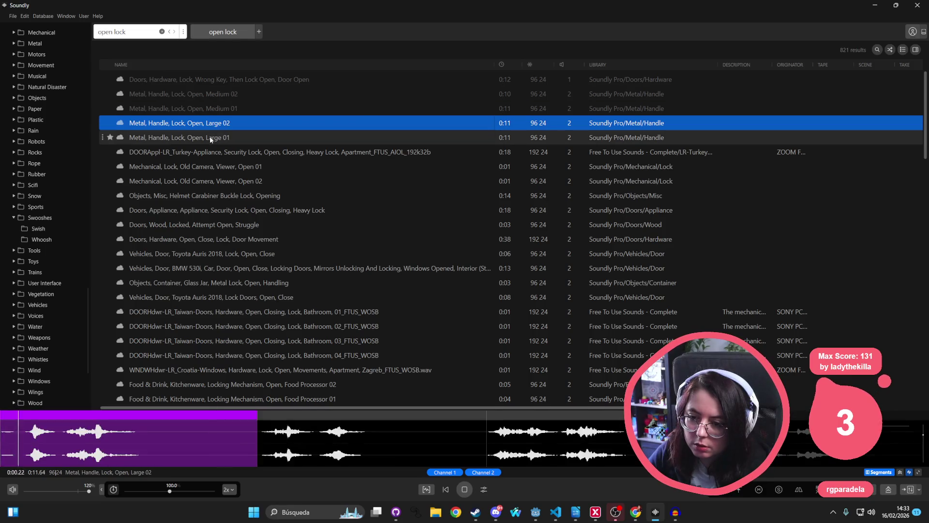
pyautogui.click(211, 138)
pyautogui.click(200, 154)
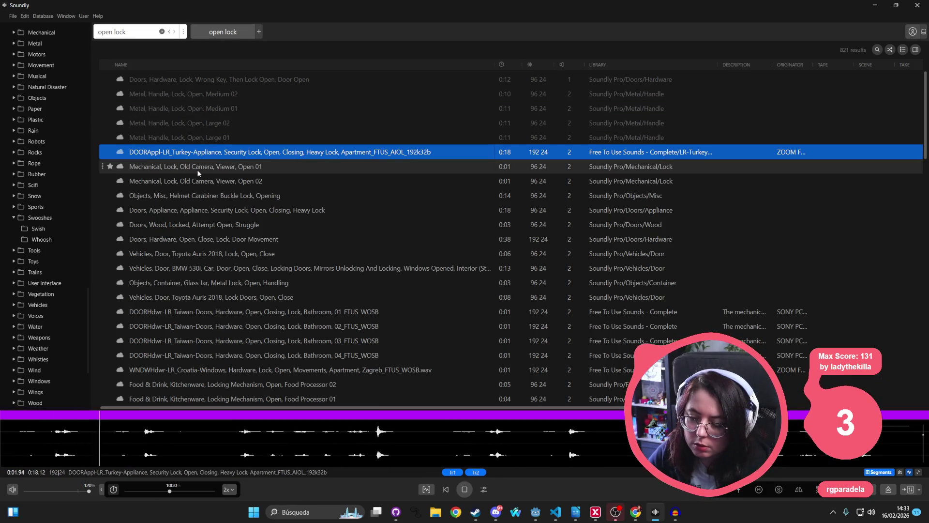
pyautogui.click(196, 169)
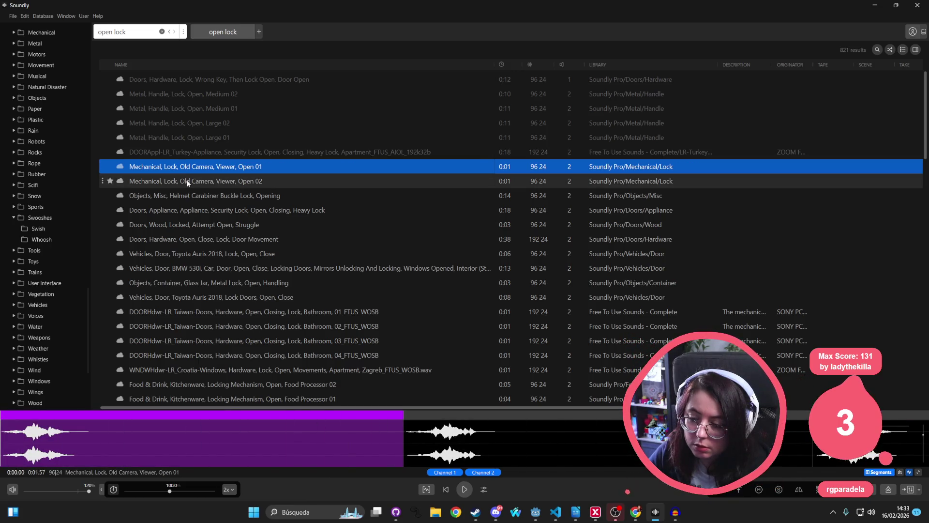
pyautogui.click(190, 166)
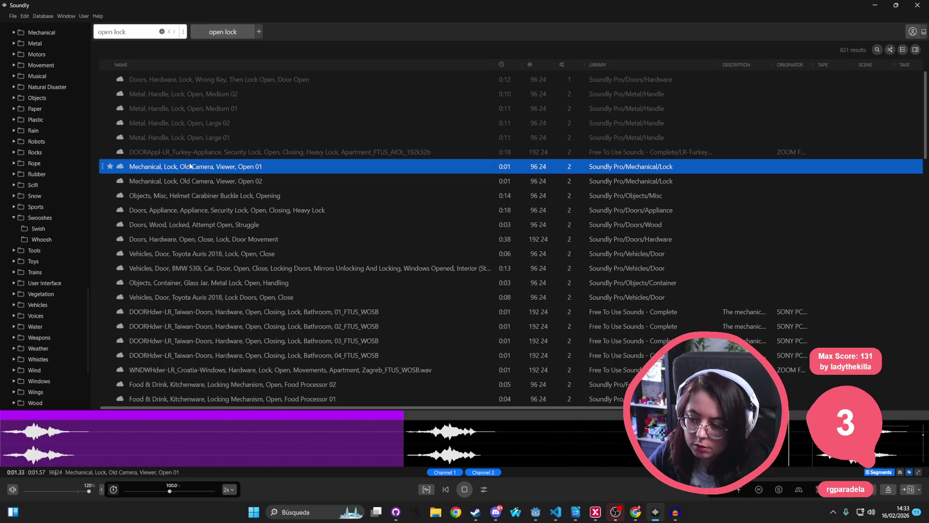
# Preview Old Camera Viewer Open 02 against carabiner, appliance and wooden door locks, returning to Open 02
pyautogui.click(181, 183)
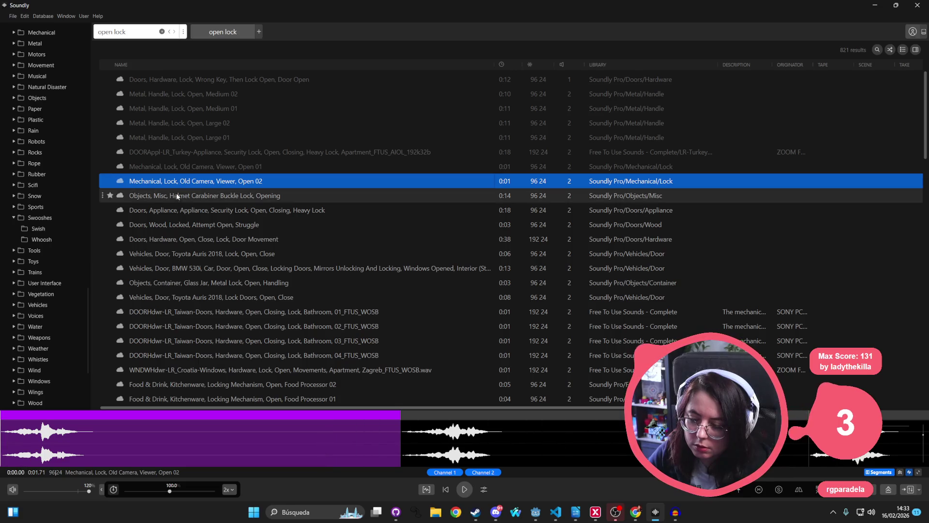
pyautogui.click(175, 199)
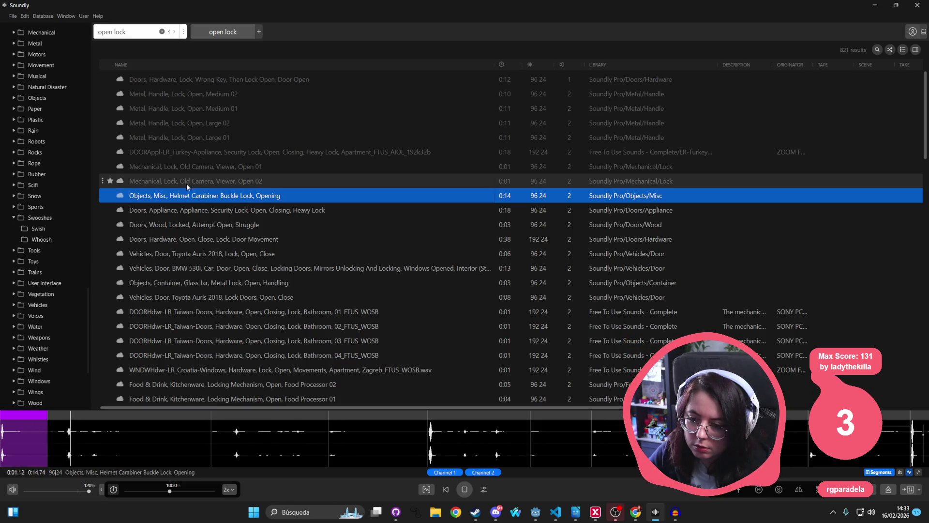
pyautogui.click(187, 210)
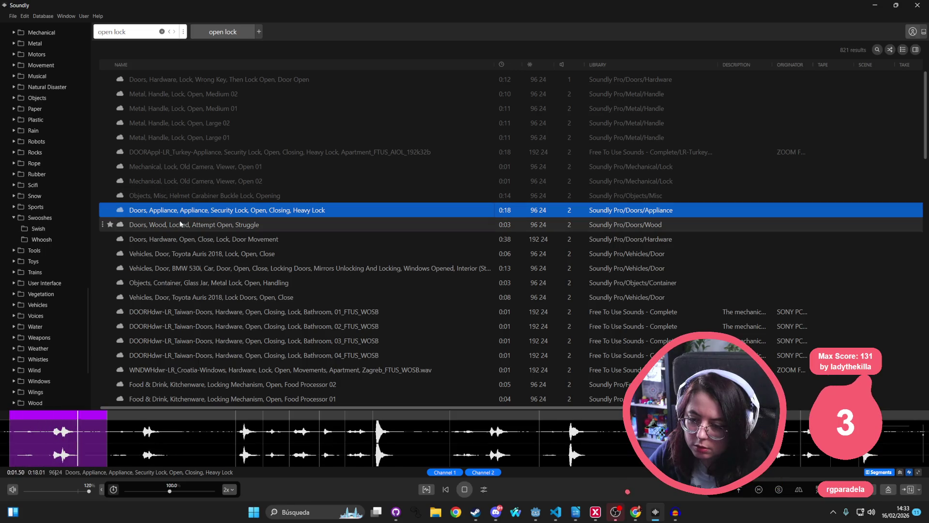
pyautogui.click(179, 222)
pyautogui.click(185, 182)
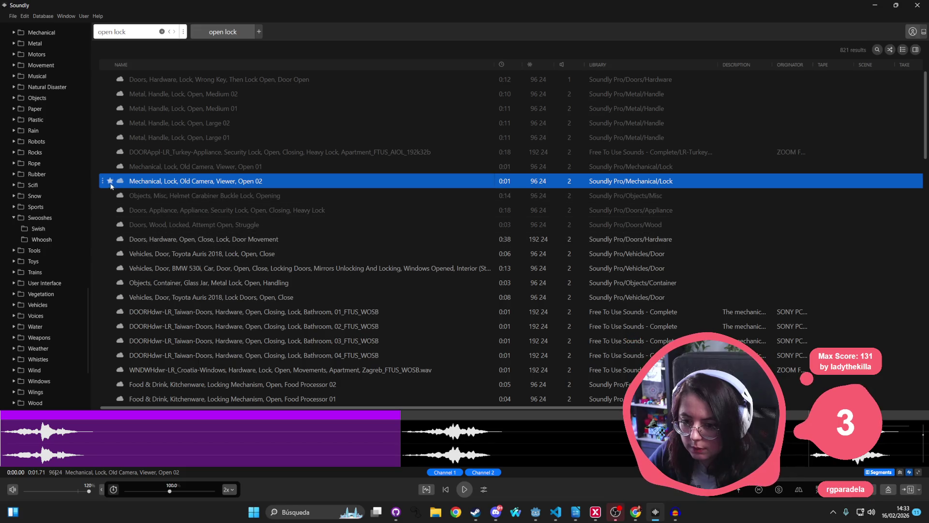
# Preview results further down, from the Toyota Auris lock sound to the Volkswagen T5 locked door
pyautogui.click(200, 254)
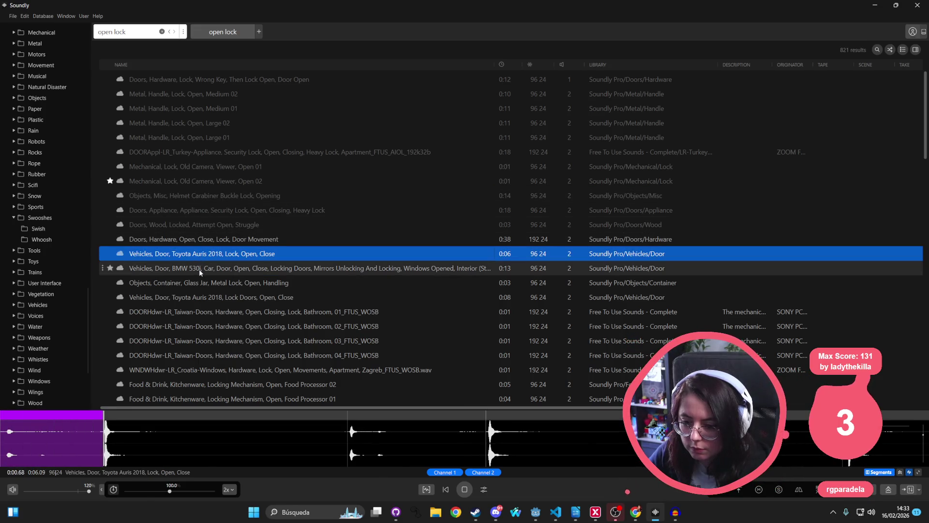
pyautogui.click(198, 269)
pyautogui.click(186, 296)
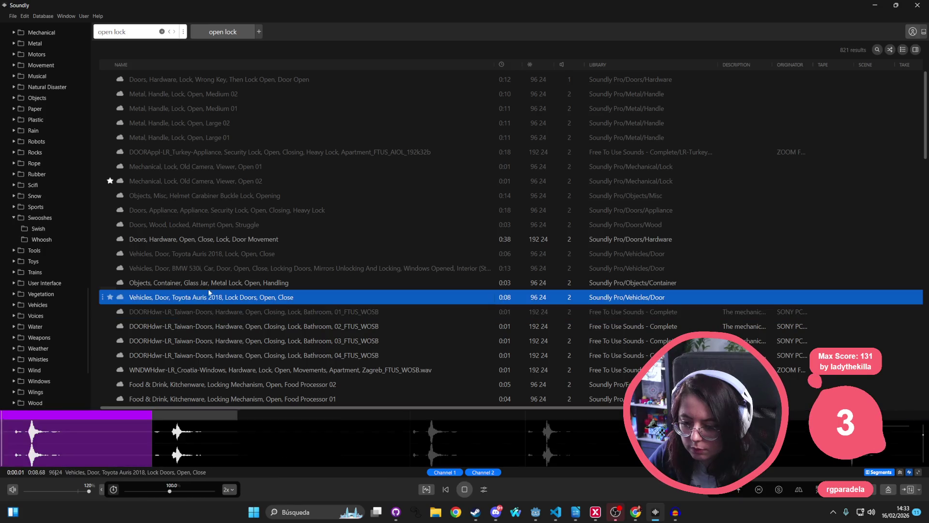
pyautogui.scroll(-2, 207, 294)
pyautogui.click(207, 314)
pyautogui.click(194, 329)
pyautogui.click(203, 359)
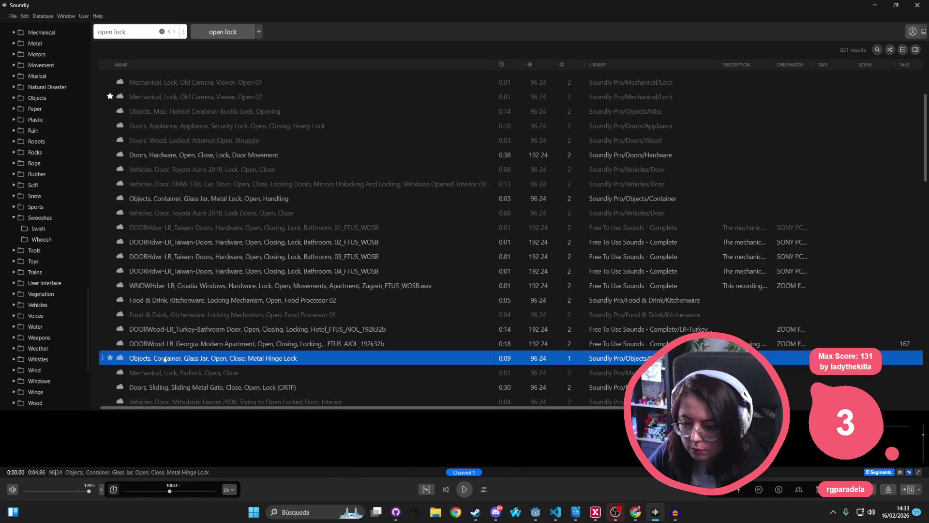
pyautogui.scroll(-1, 203, 325)
pyautogui.click(182, 341)
pyautogui.scroll(-1, 182, 341)
pyautogui.click(168, 345)
pyautogui.hotkey('ctrl', 'f')
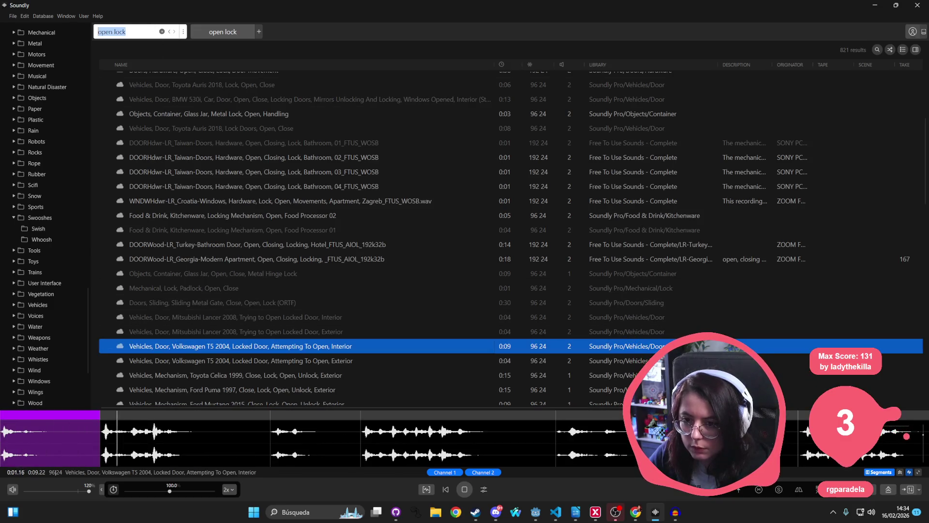
# Type 'slide lock' as a query and preview car unlock, catch lock and cash register lock sounds
pyautogui.write('slide lock')
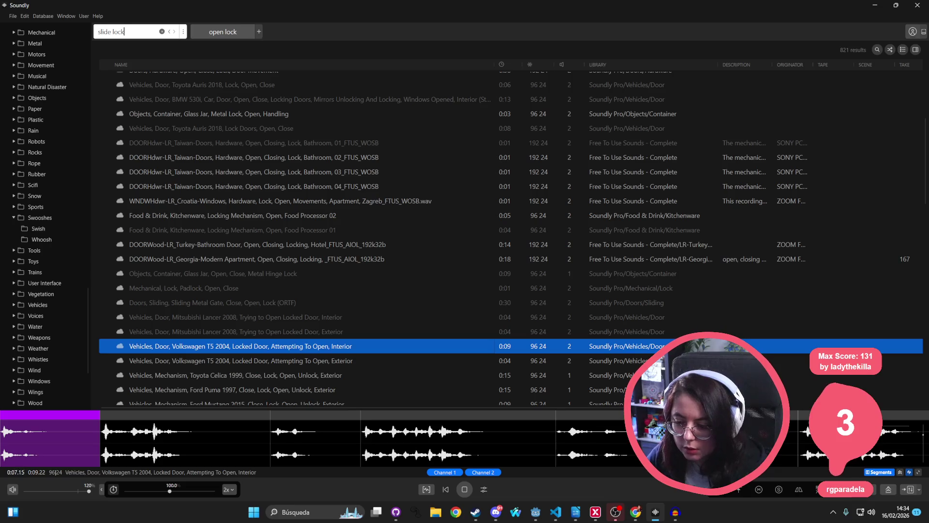
pyautogui.press('Down')
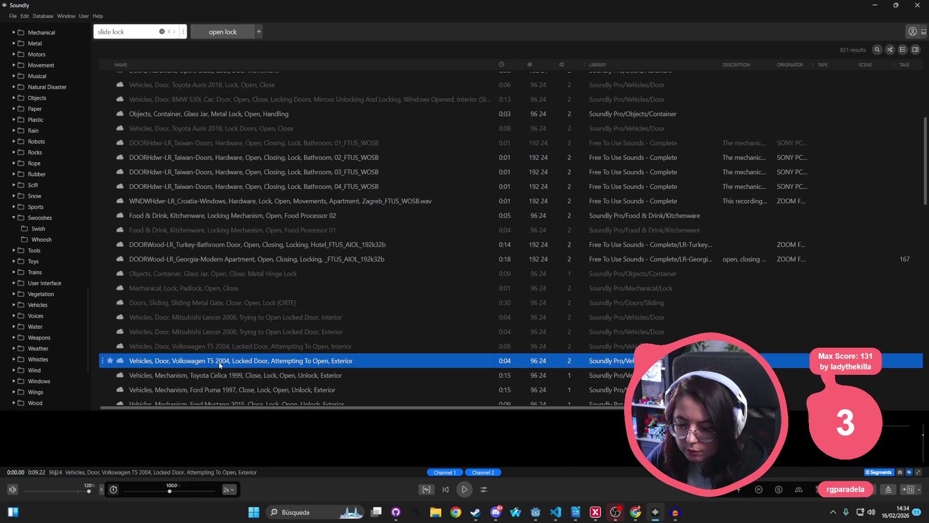
pyautogui.press('Down')
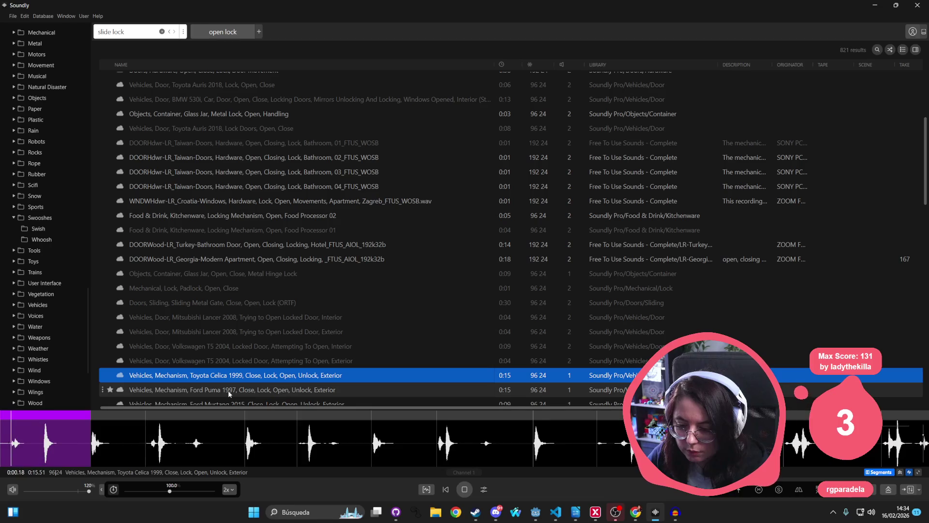
pyautogui.press('Down')
pyautogui.scroll(-10, 217, 329)
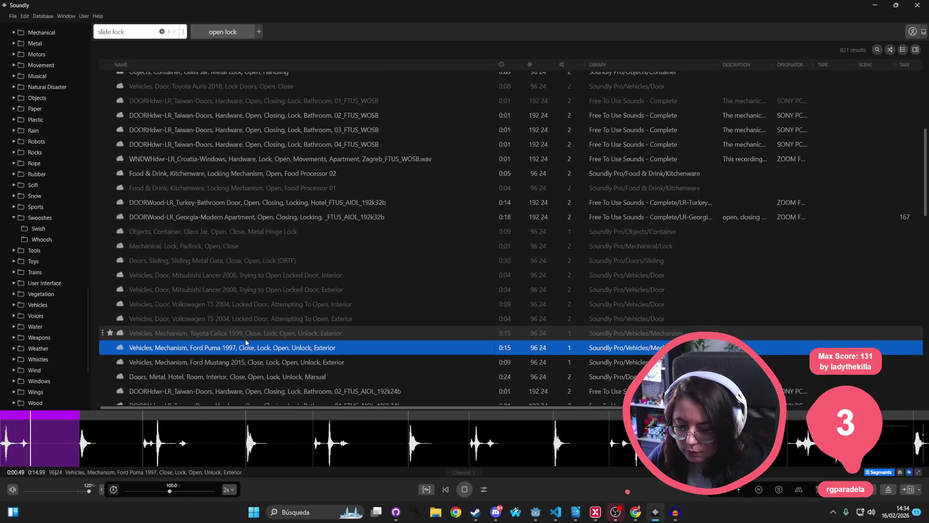
pyautogui.scroll(-4, 215, 319)
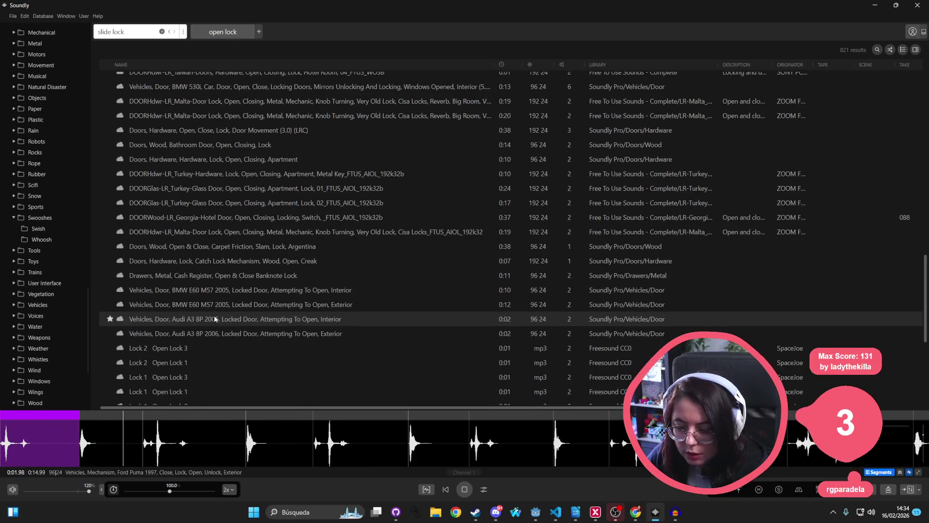
pyautogui.click(198, 264)
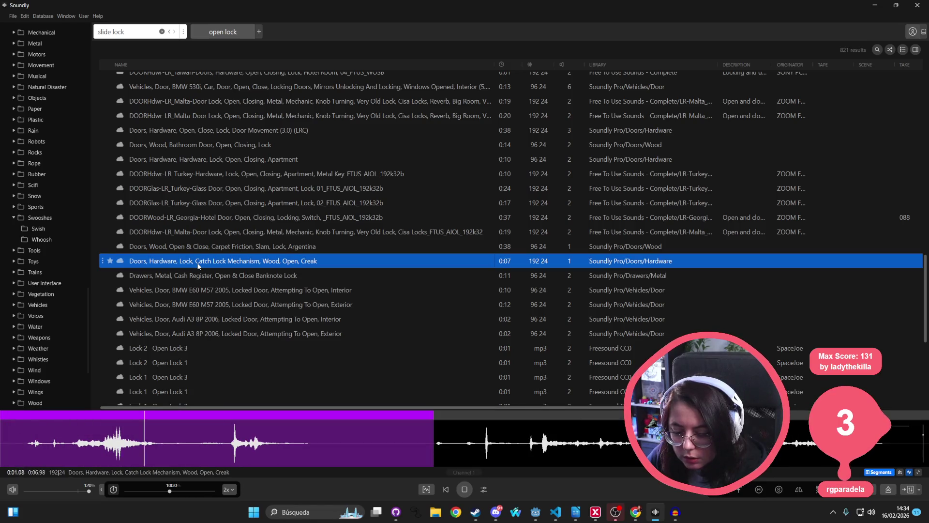
pyautogui.click(198, 275)
pyautogui.click(217, 250)
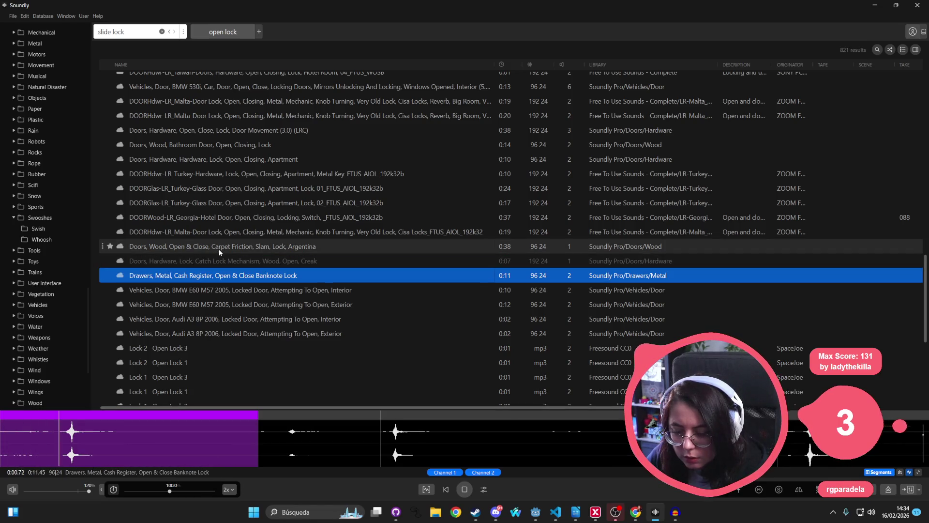
# Preview the Lock 2/Lock 1 Open Lock sounds and star Lock 1 Open Lock 3 as a favourite
pyautogui.click(186, 348)
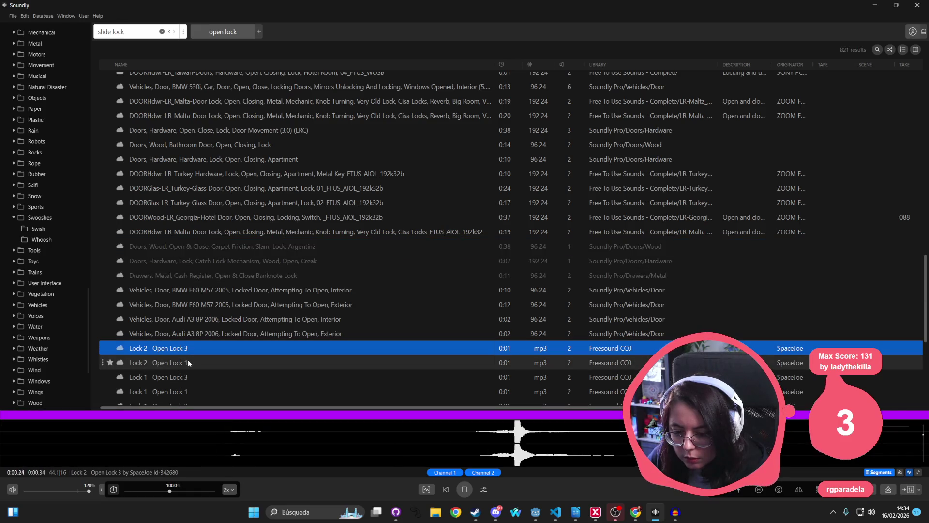
pyautogui.click(187, 362)
pyautogui.scroll(-2, 211, 342)
pyautogui.click(206, 293)
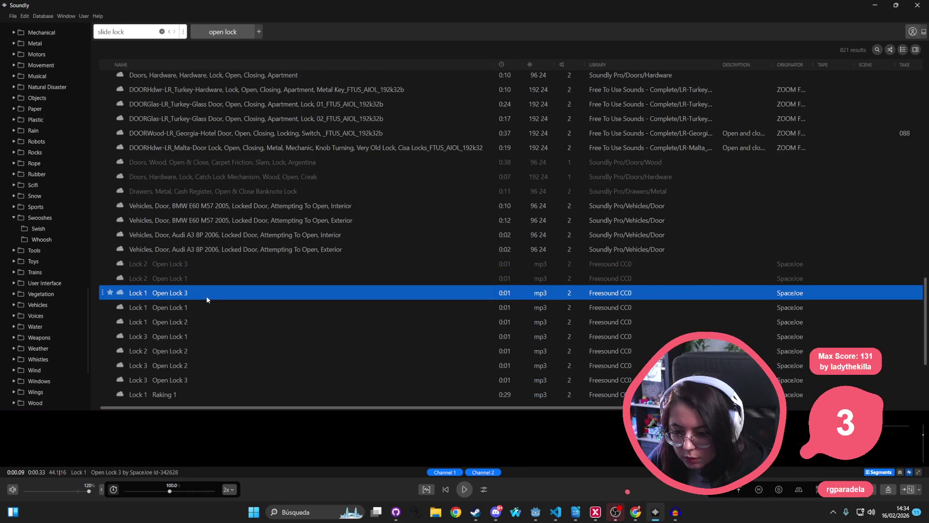
pyautogui.click(208, 292)
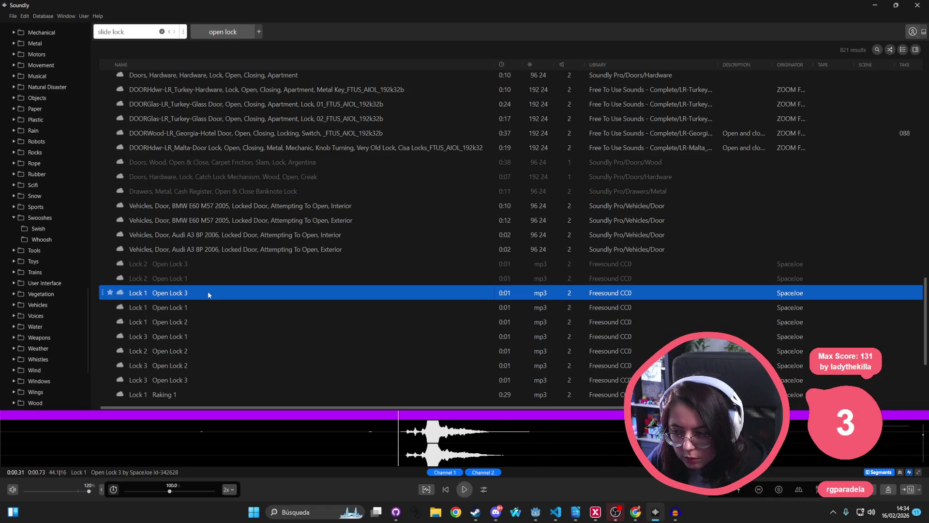
pyautogui.click(207, 294)
pyautogui.click(110, 292)
# Preview the remaining Open Lock variations, the Lock 1 and Lock 2 Raking sounds, and spring locks
pyautogui.click(209, 312)
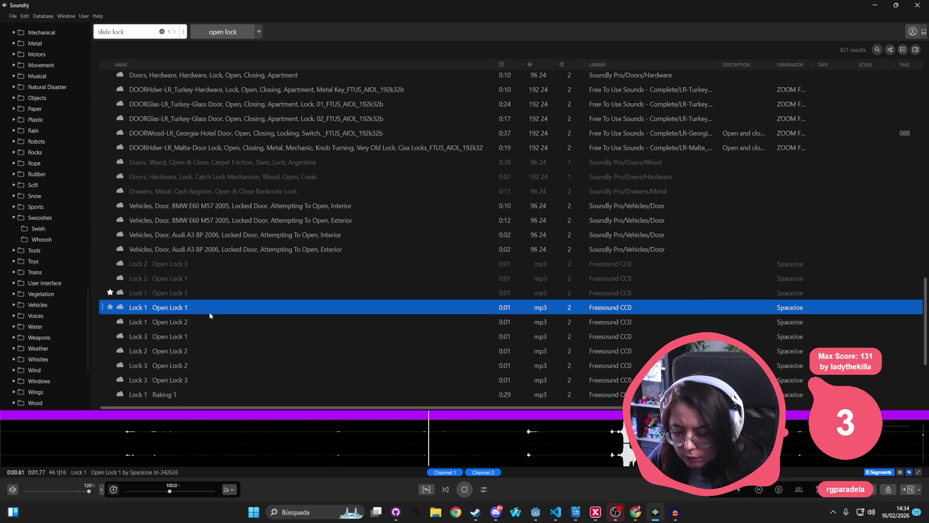
pyautogui.click(190, 337)
pyautogui.click(188, 351)
pyautogui.click(187, 365)
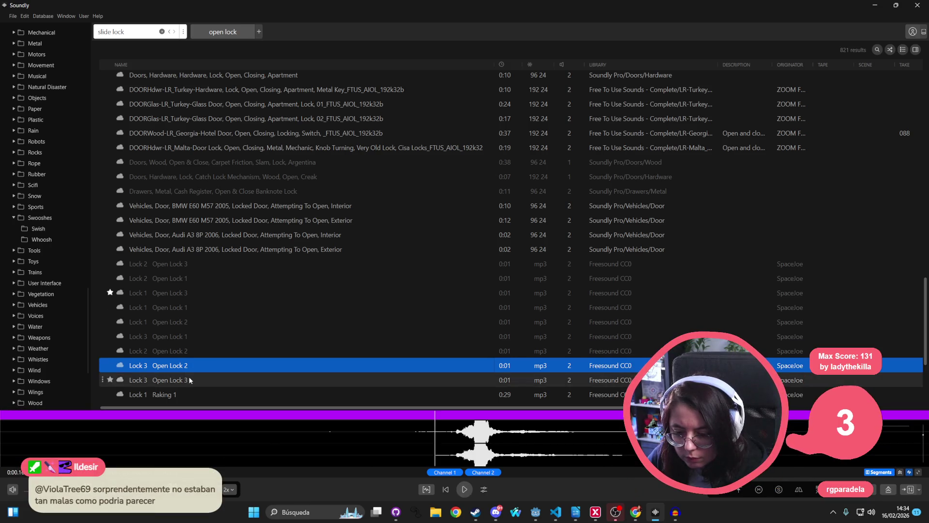
pyautogui.click(190, 380)
pyautogui.scroll(-1, 208, 353)
pyautogui.click(208, 353)
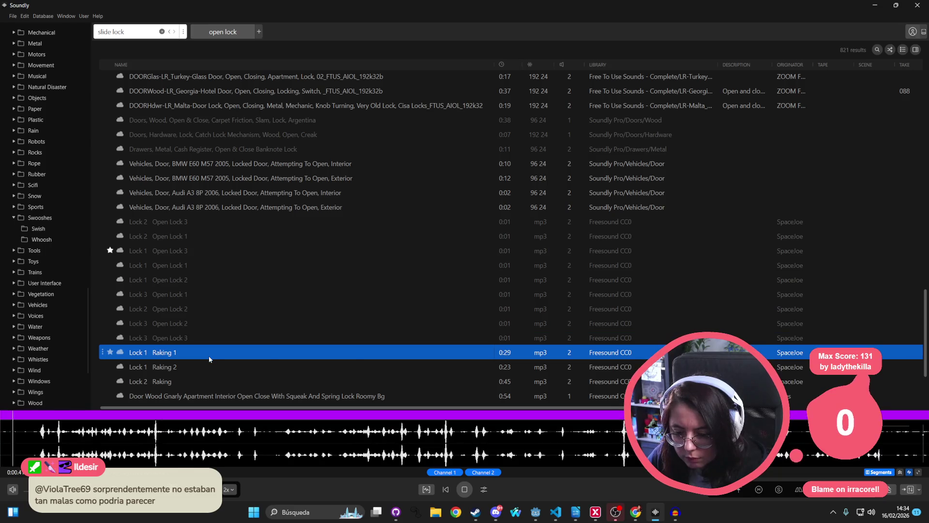
pyautogui.scroll(-1, 209, 358)
pyautogui.click(212, 343)
pyautogui.click(210, 354)
pyautogui.click(205, 364)
# Preview more door lock results, from Lock Door Open and trunk unlocks to Lock 3 Raking
pyautogui.scroll(-1, 205, 362)
pyautogui.click(204, 357)
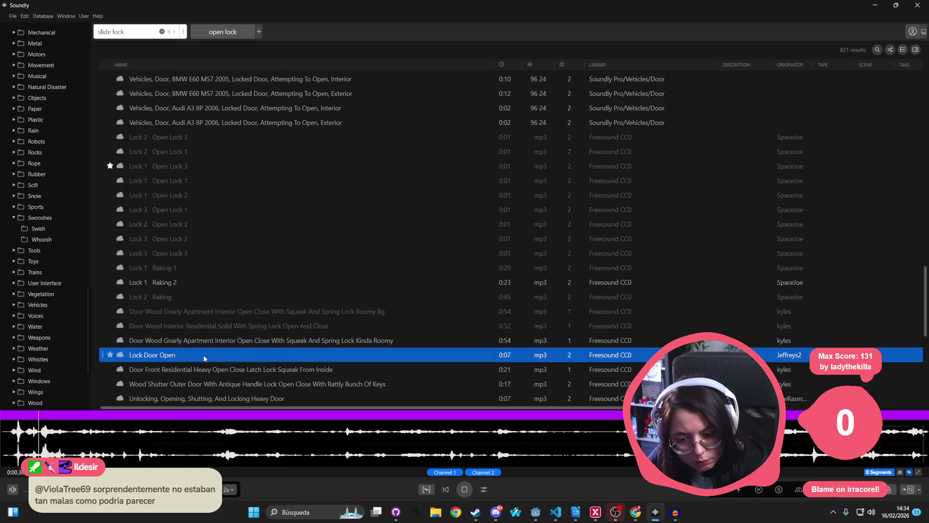
pyautogui.scroll(-1, 203, 356)
pyautogui.click(203, 356)
pyautogui.scroll(-1, 204, 356)
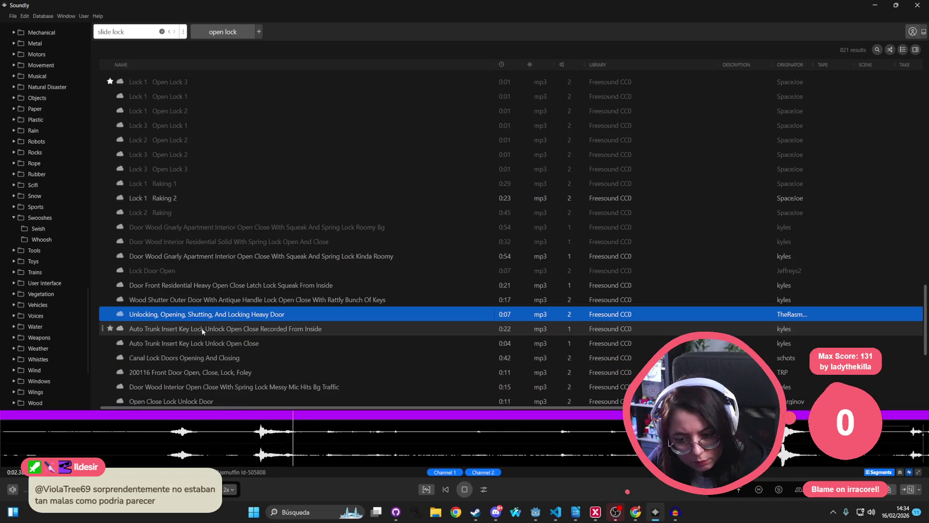
pyautogui.click(191, 333)
pyautogui.click(191, 343)
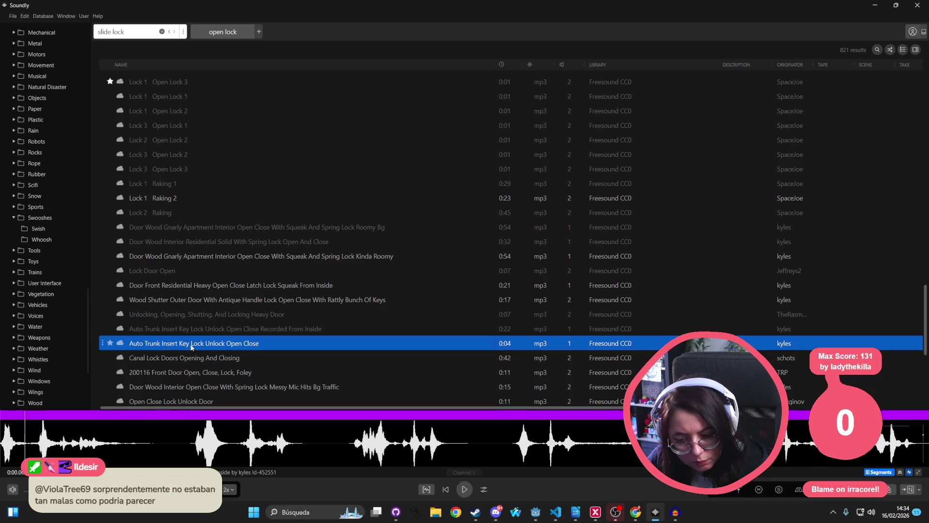
pyautogui.click(190, 357)
pyautogui.click(188, 373)
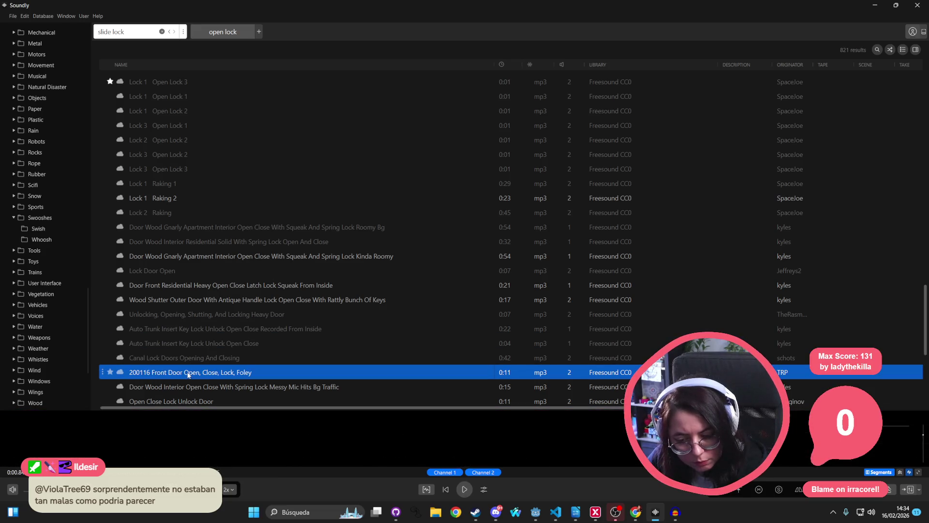
pyautogui.scroll(-1, 191, 361)
pyautogui.click(191, 359)
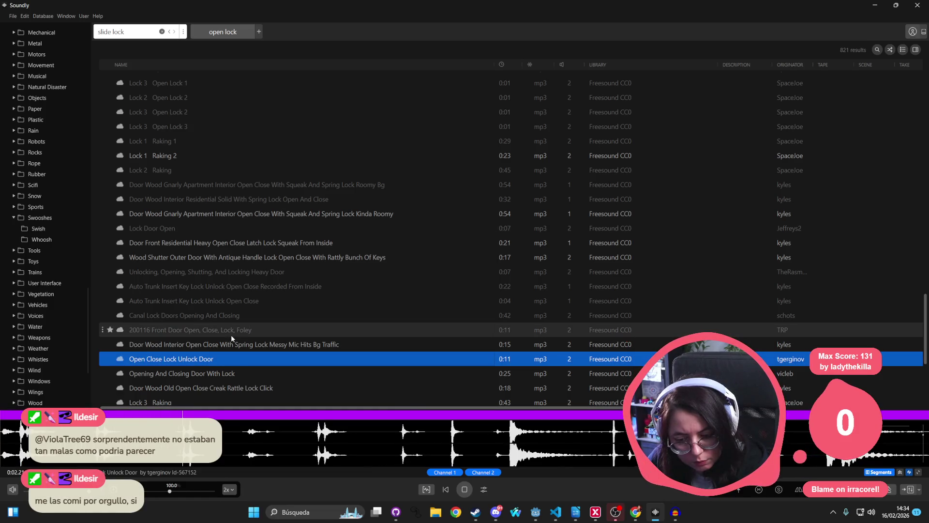
pyautogui.scroll(-2, 230, 335)
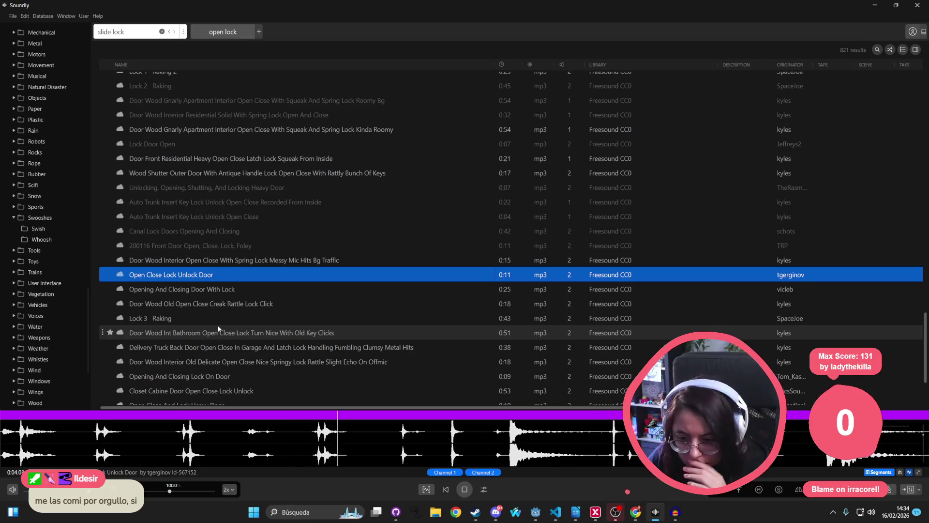
pyautogui.click(227, 334)
pyautogui.click(220, 320)
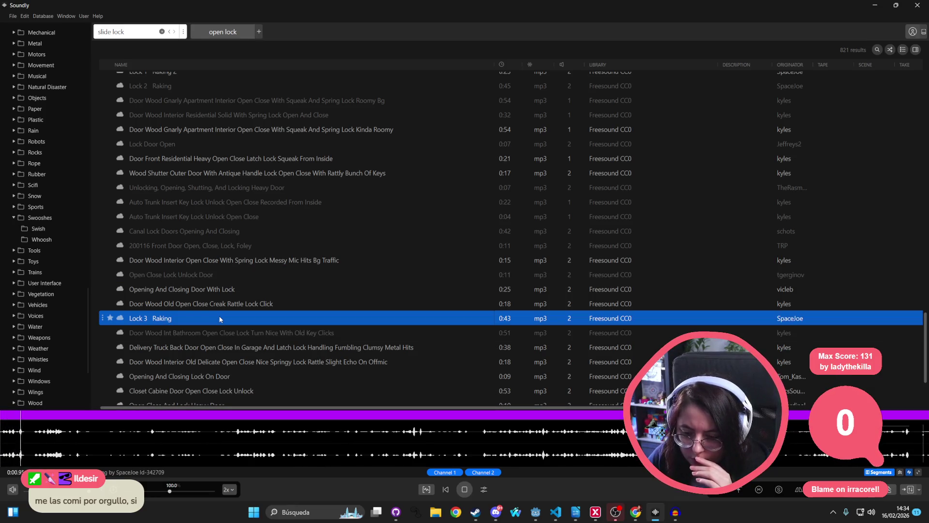
pyautogui.scroll(-5, 222, 315)
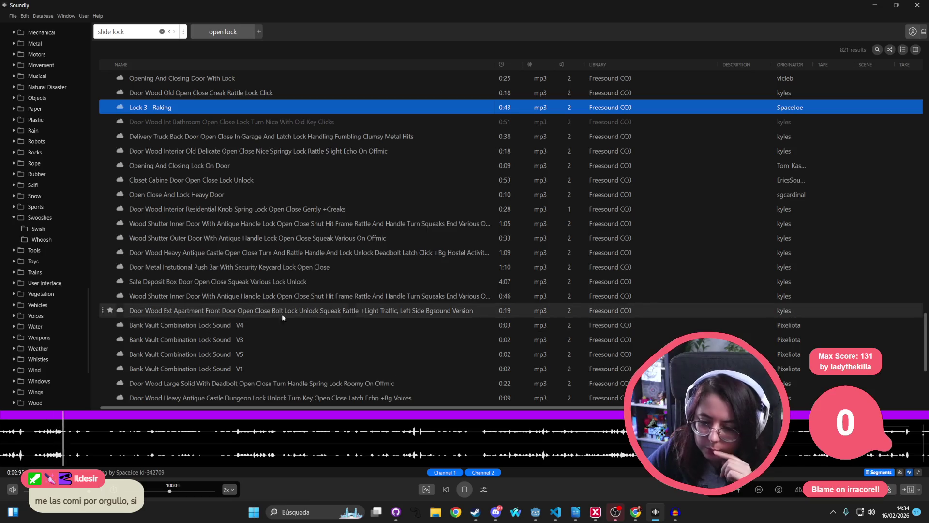
pyautogui.scroll(15, 354, 314)
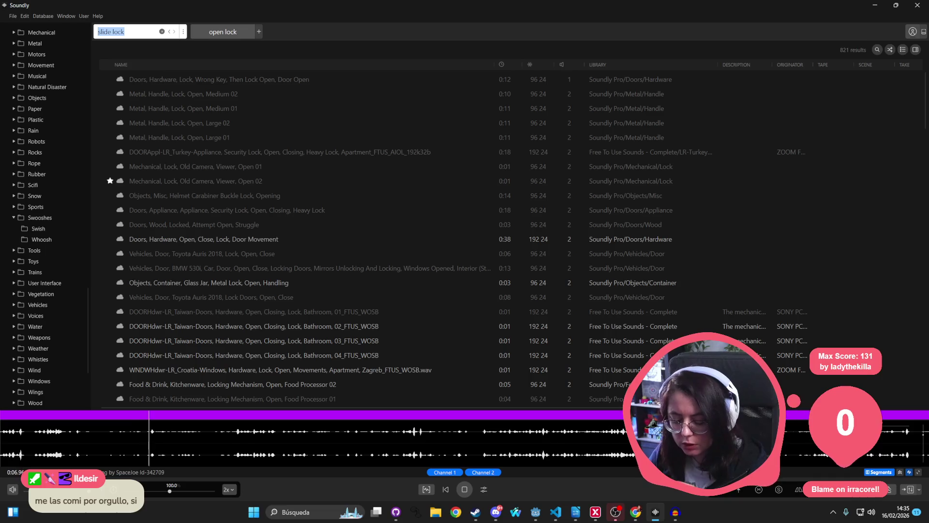
# Search 'combination lock' and preview the dial, hotel safe, Bank Vault V4/V3, Mechlock and Lock Clicking sounds
pyautogui.write('coi')
pyautogui.write('ombination')
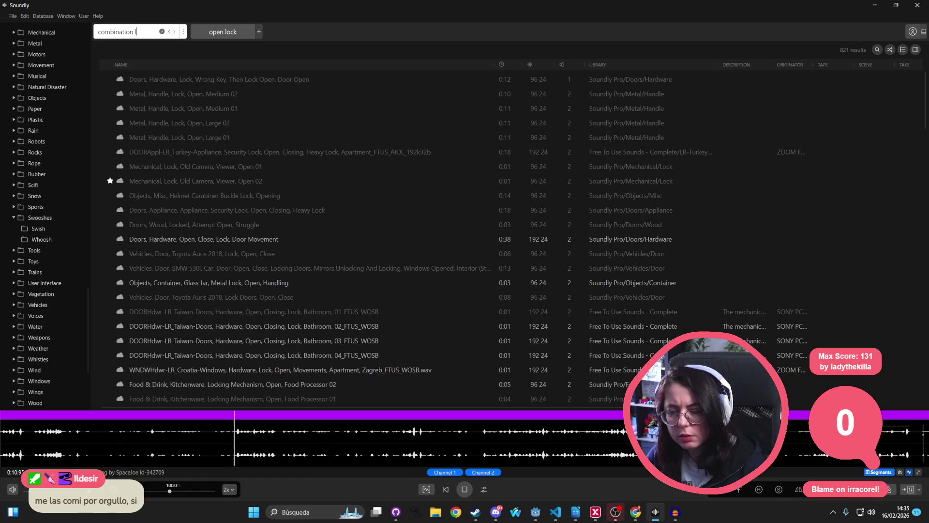
pyautogui.write('ock')
pyautogui.press('Return')
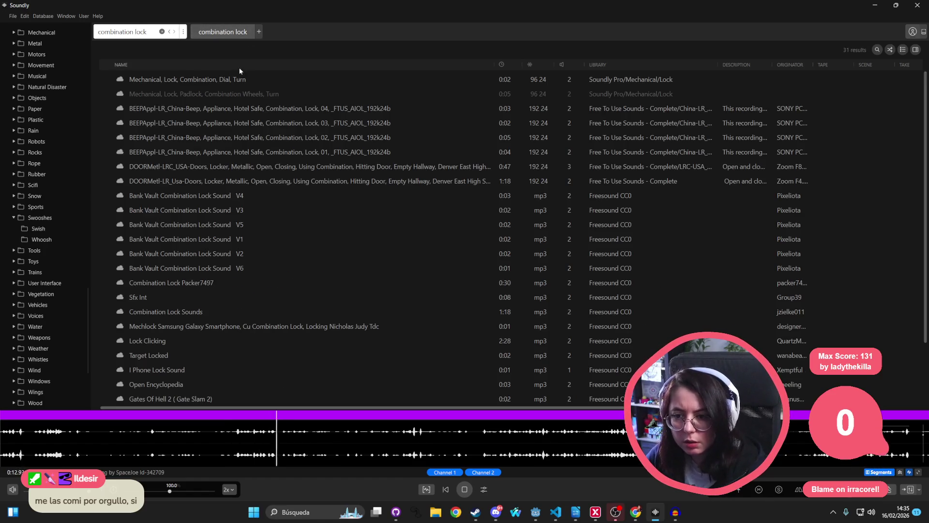
pyautogui.click(227, 80)
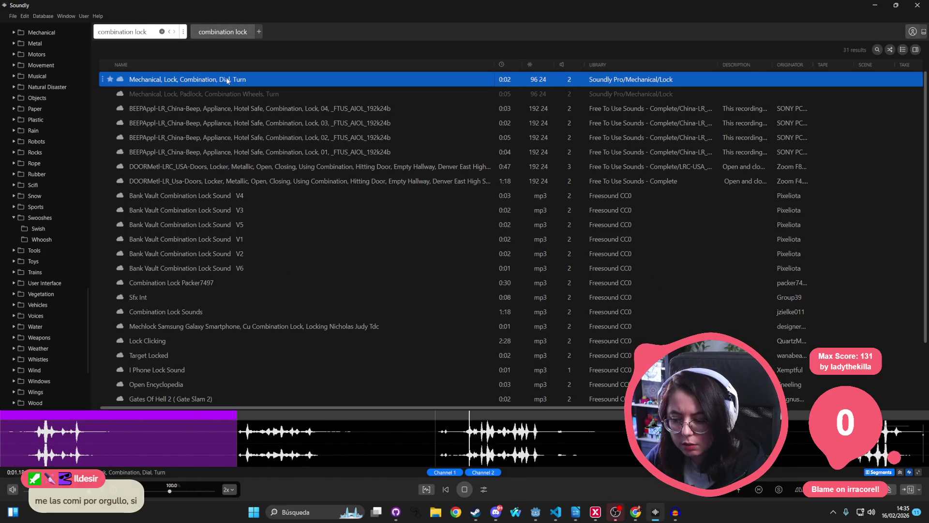
pyautogui.click(228, 109)
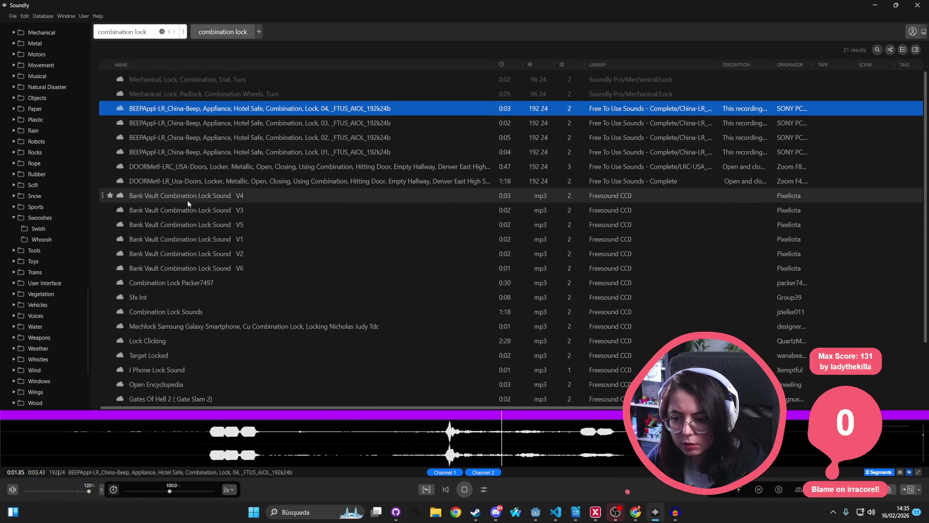
pyautogui.click(191, 198)
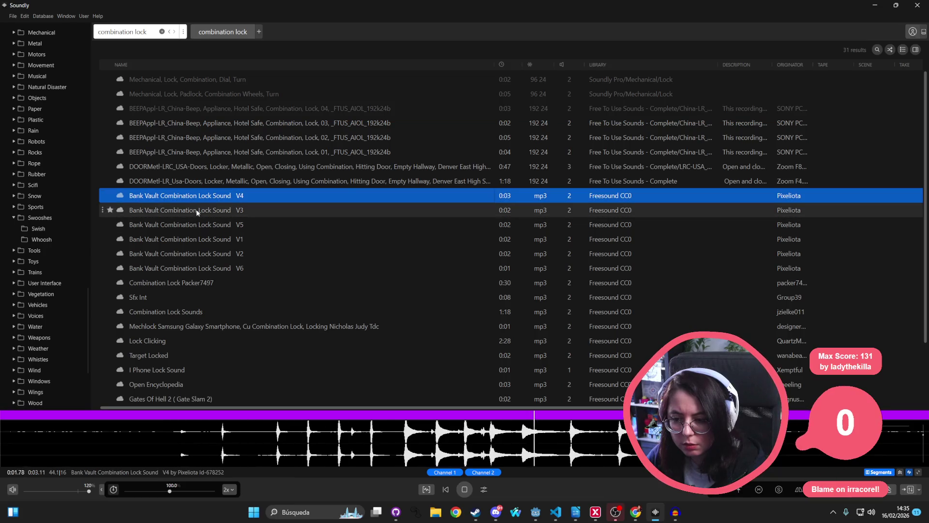
pyautogui.click(196, 210)
pyautogui.click(189, 295)
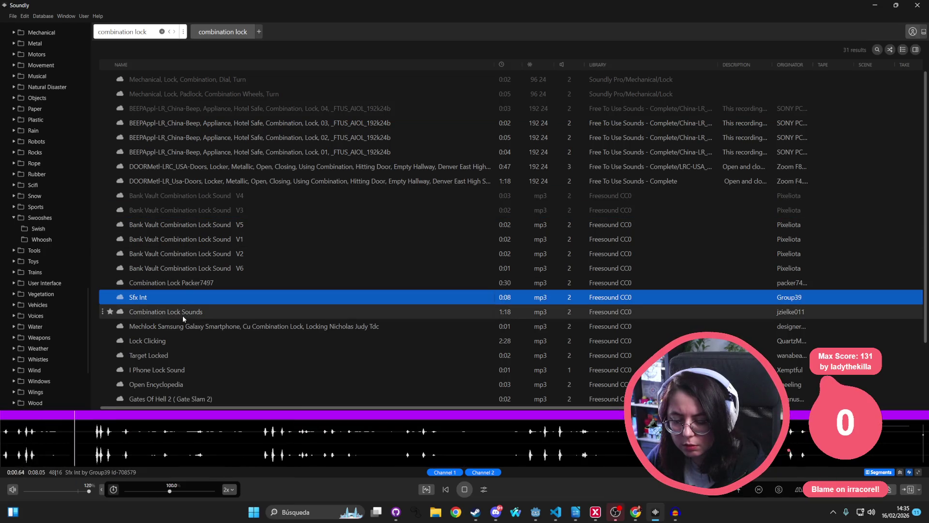
pyautogui.click(182, 313)
pyautogui.click(190, 331)
pyautogui.click(185, 339)
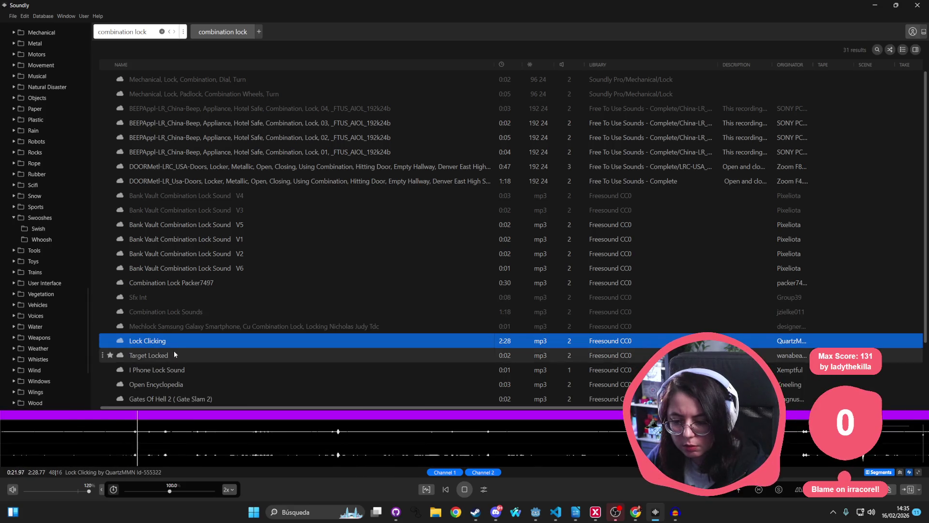
pyautogui.click(174, 353)
pyautogui.click(175, 340)
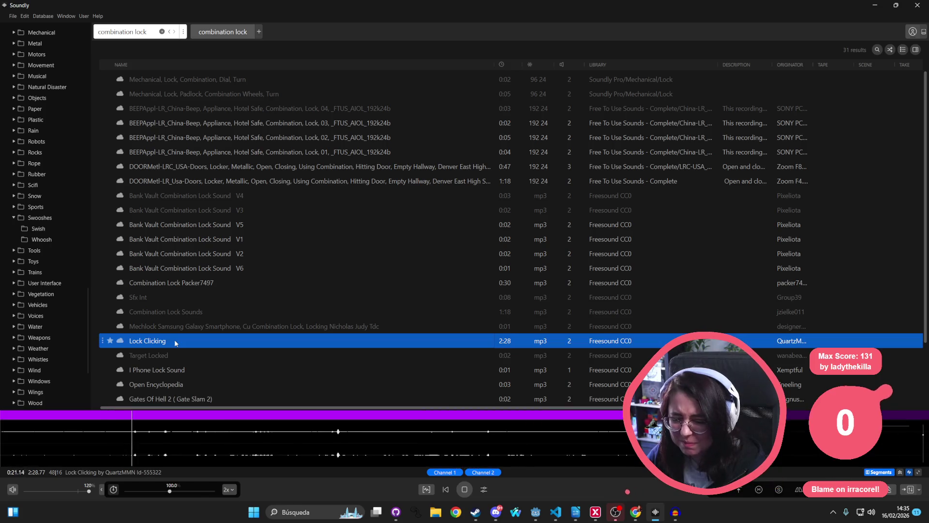
# Preview the Open Encyclopedia, Car Lift and Open Vault results further down the list
pyautogui.scroll(-1, 188, 332)
pyautogui.click(184, 343)
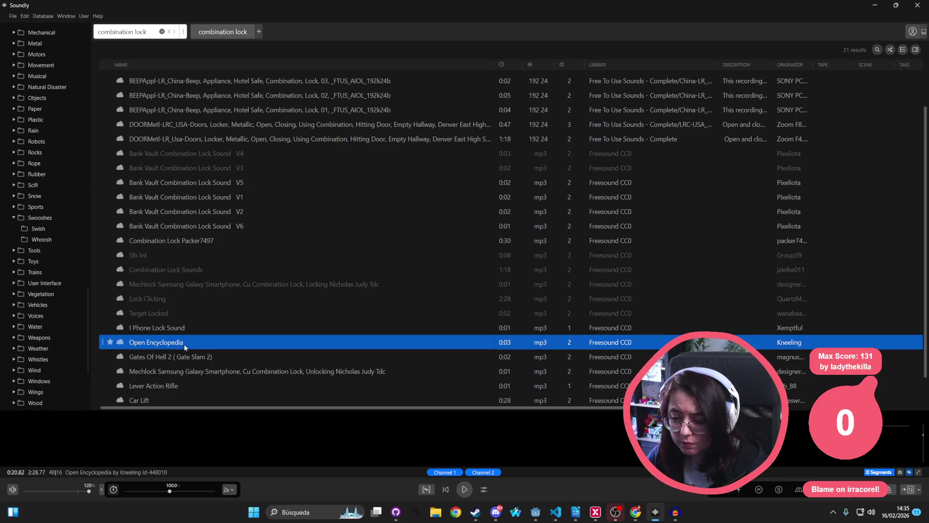
pyautogui.click(175, 397)
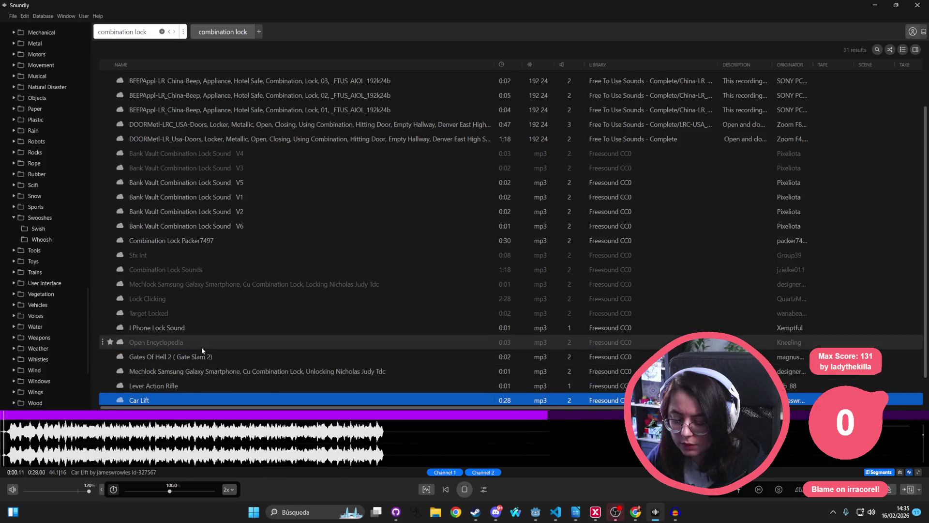
pyautogui.scroll(-1, 202, 347)
pyautogui.click(179, 371)
pyautogui.scroll(-1, 184, 373)
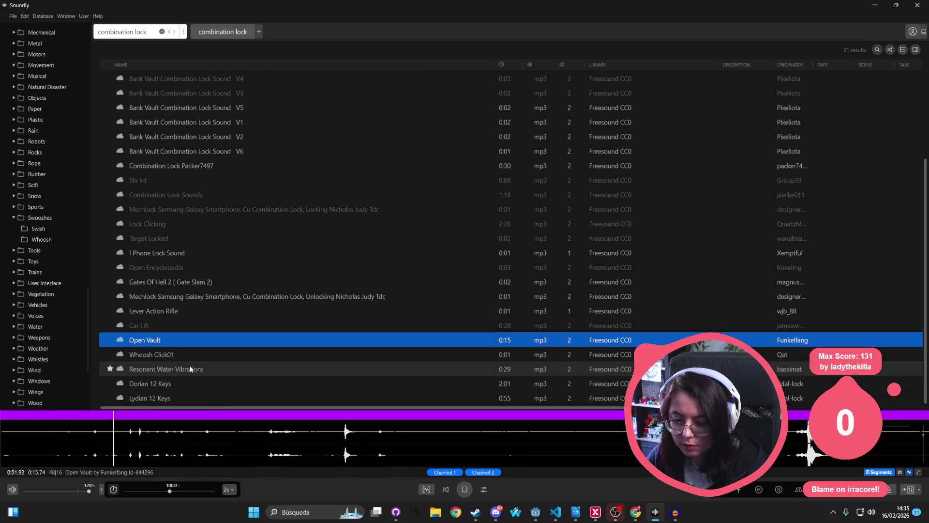
pyautogui.scroll(3, 210, 359)
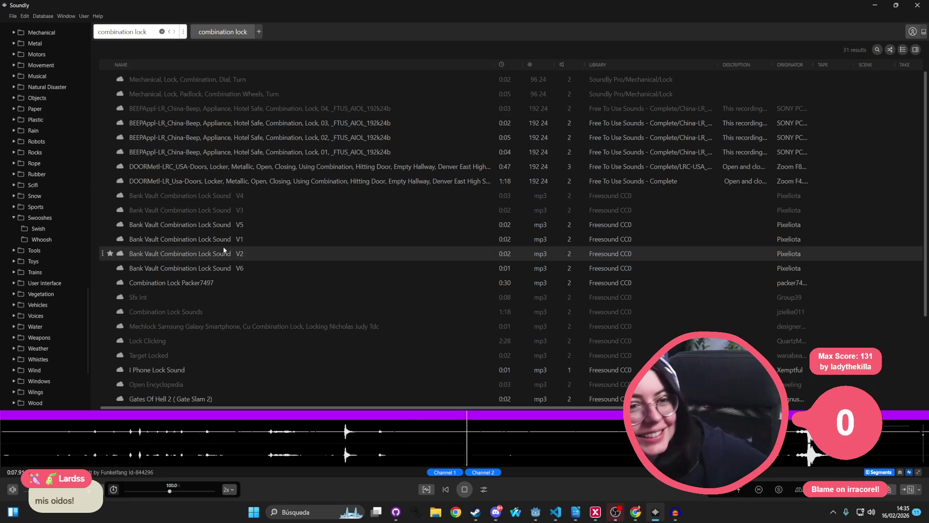
# Compare Bank Vault V4 and V3, Sfx Int, the dial turn and padlock wheels sounds again
pyautogui.click(234, 198)
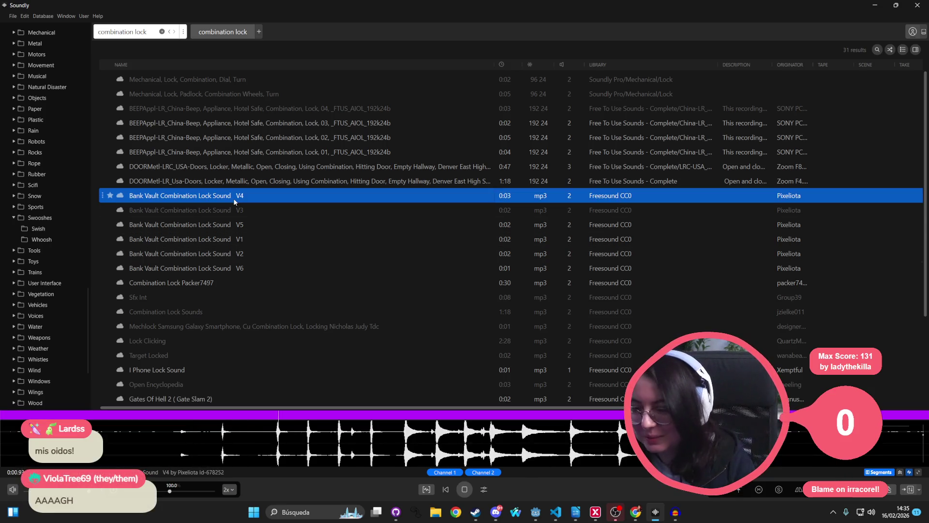
pyautogui.click(178, 298)
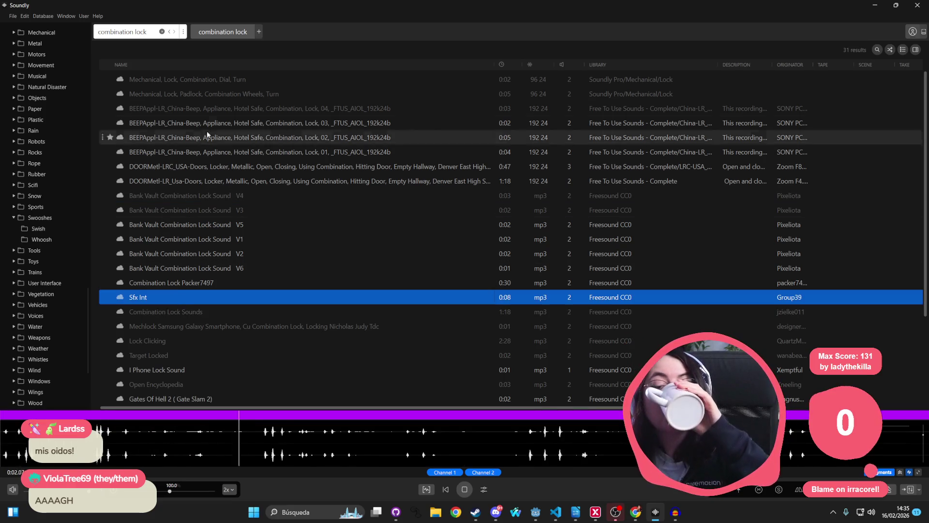
pyautogui.click(211, 83)
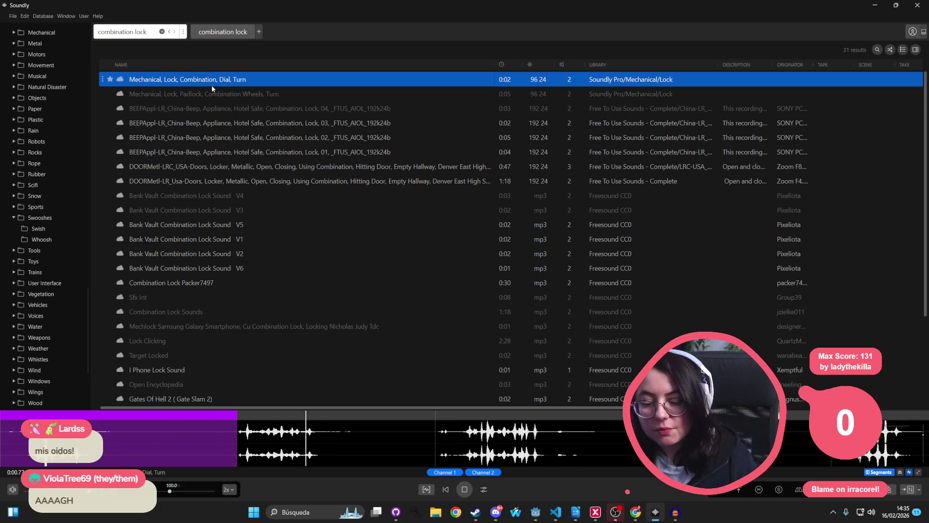
pyautogui.click(210, 95)
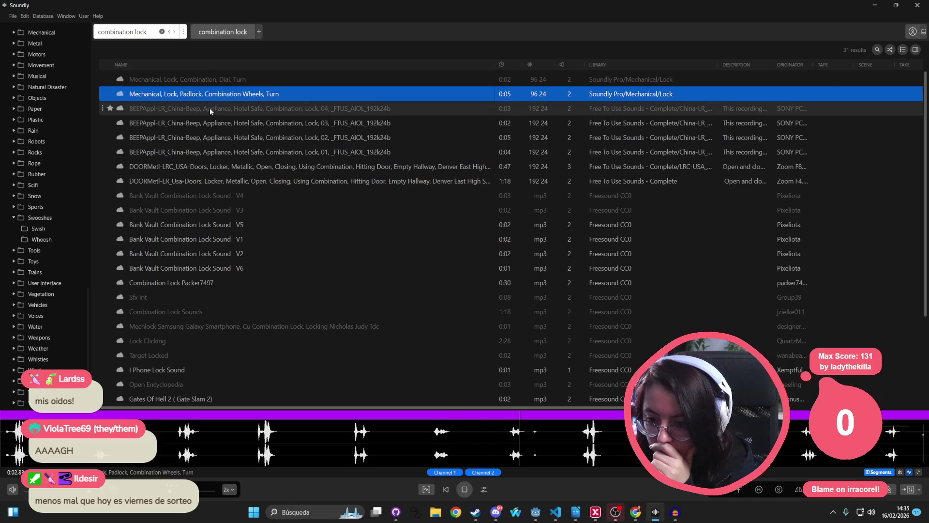
pyautogui.click(219, 197)
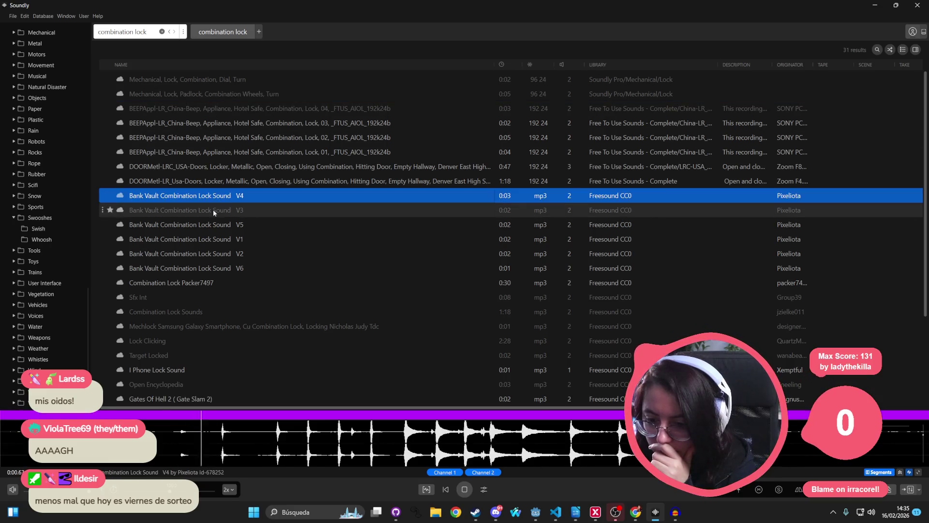
pyautogui.click(213, 210)
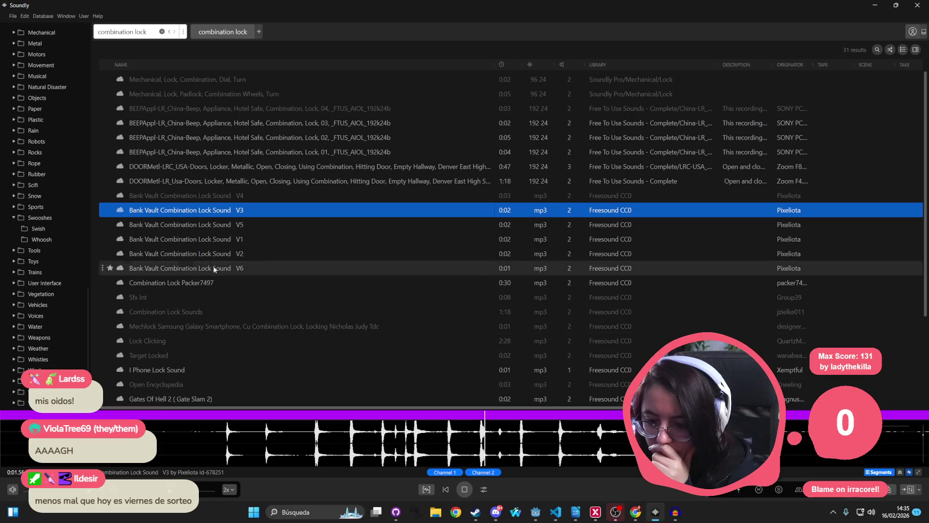
pyautogui.click(182, 312)
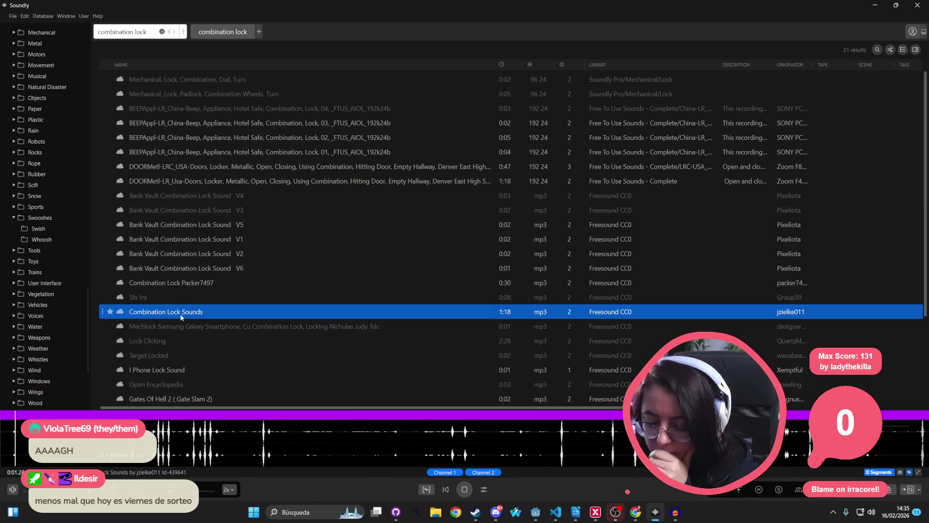
# Replay Mechlock and Lock Clicking, then preview Target Locked, I Phone Lock and Whoosh Click01
pyautogui.click(173, 327)
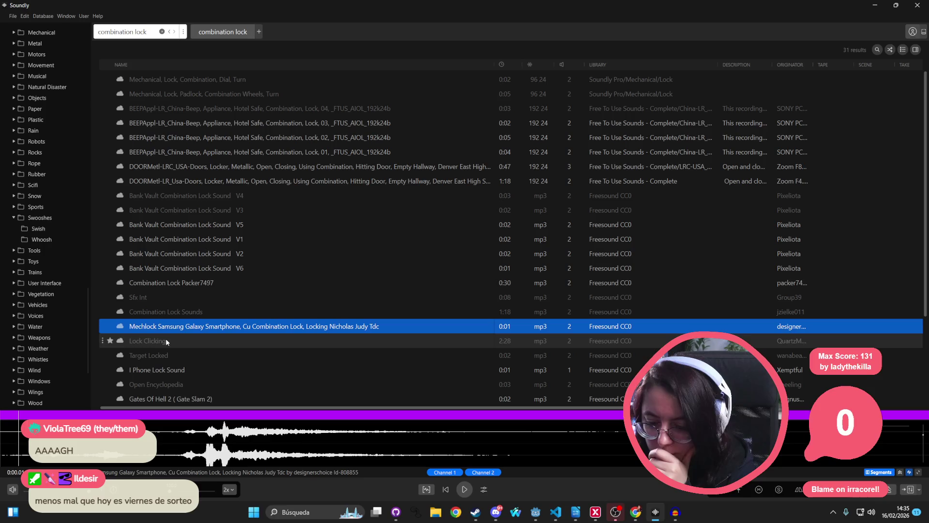
pyautogui.click(169, 341)
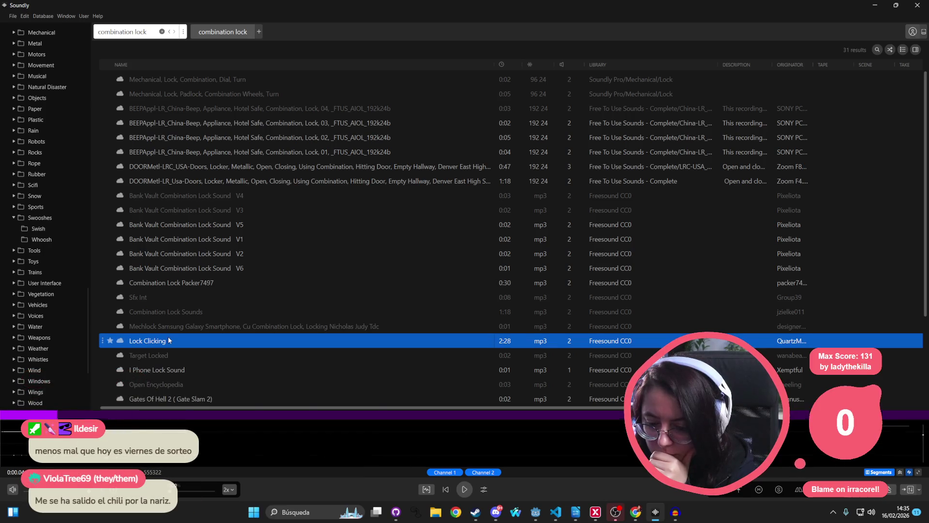
pyautogui.click(169, 356)
pyautogui.click(168, 370)
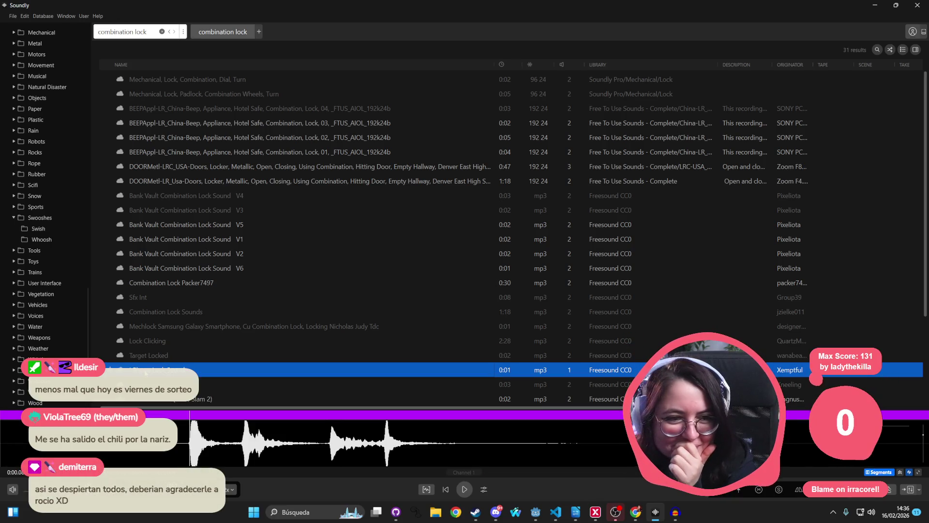
pyautogui.scroll(-3, 173, 335)
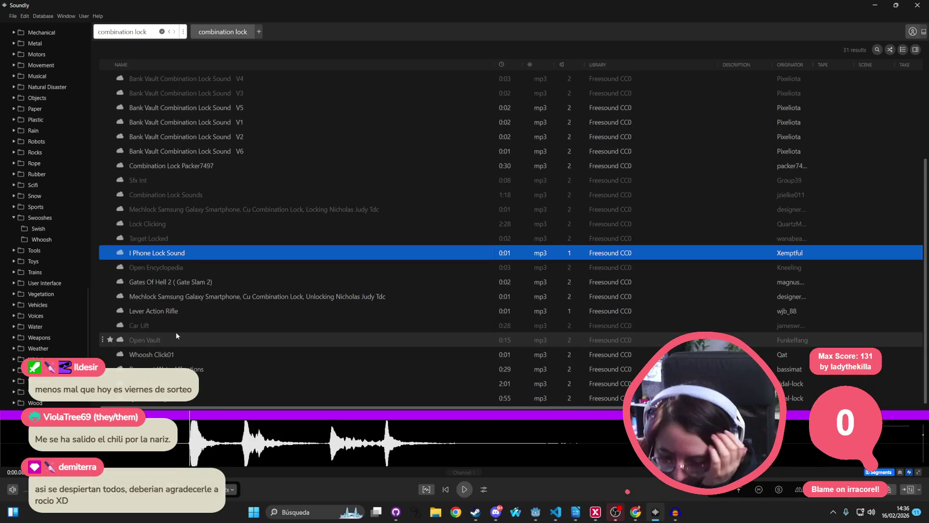
pyautogui.click(177, 354)
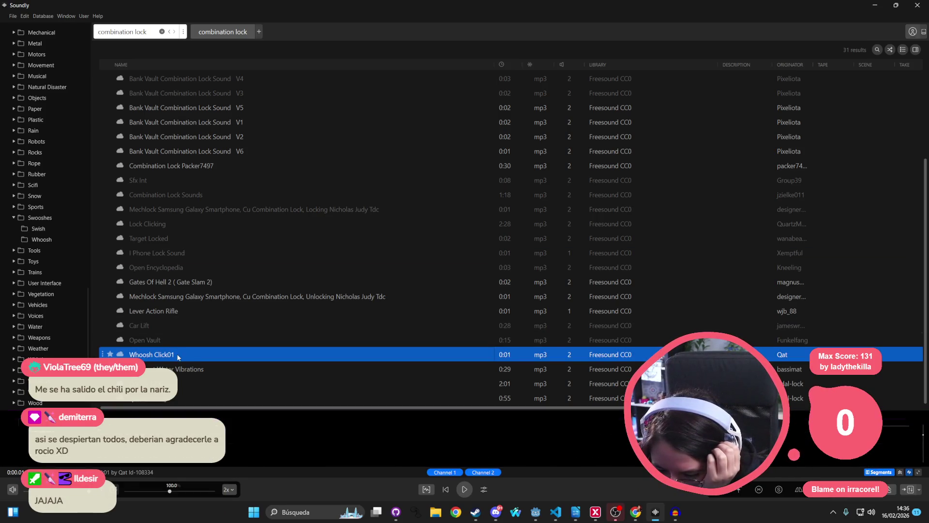
pyautogui.scroll(3, 185, 213)
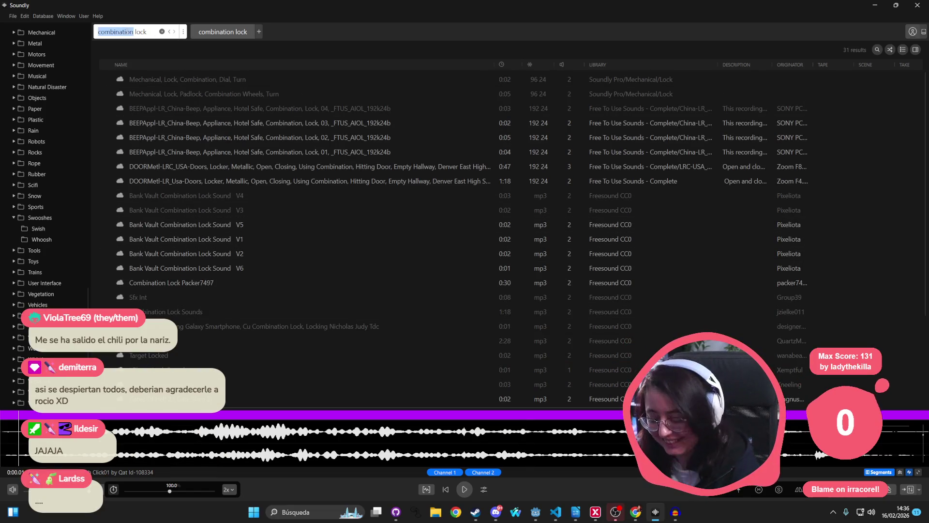
# Search for 'unlock' and preview the hotel room lock, metal gate and basement door sounds
pyautogui.click(127, 31)
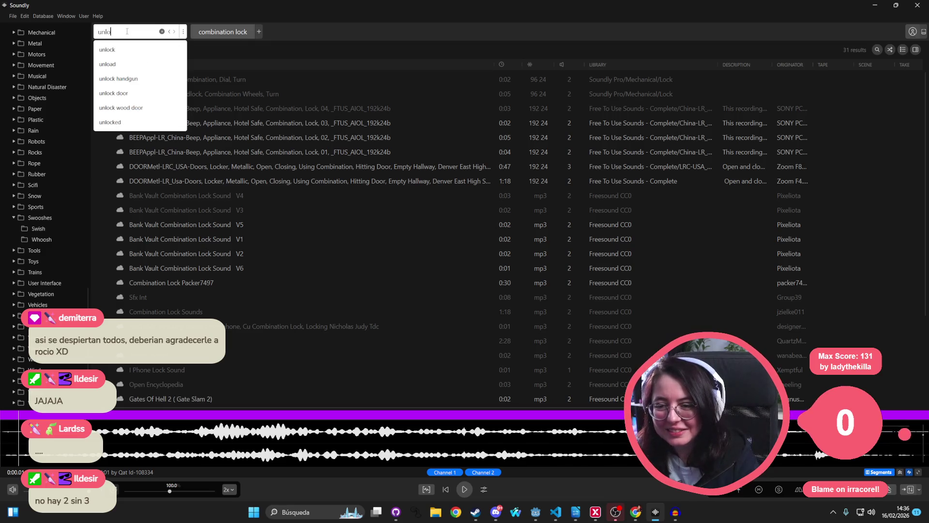
pyautogui.write('ock')
pyautogui.press('Return')
pyautogui.click(147, 84)
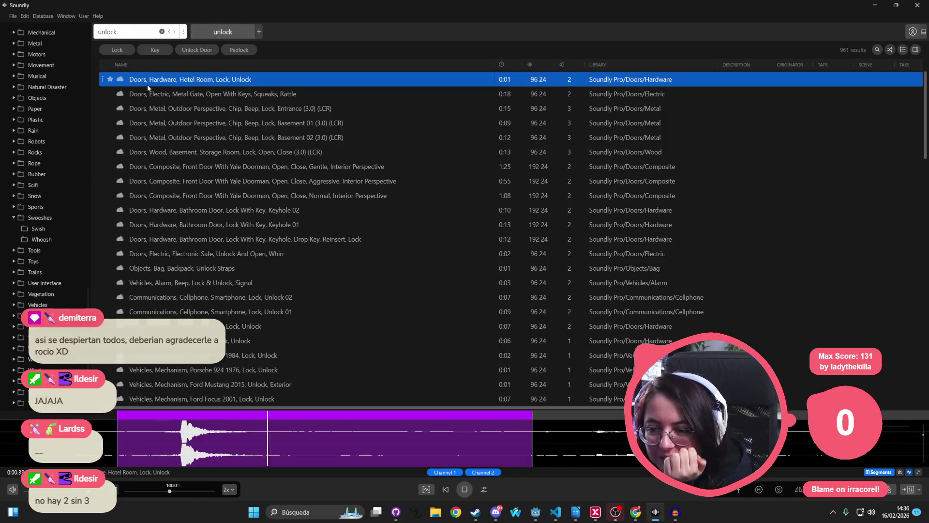
pyautogui.click(167, 97)
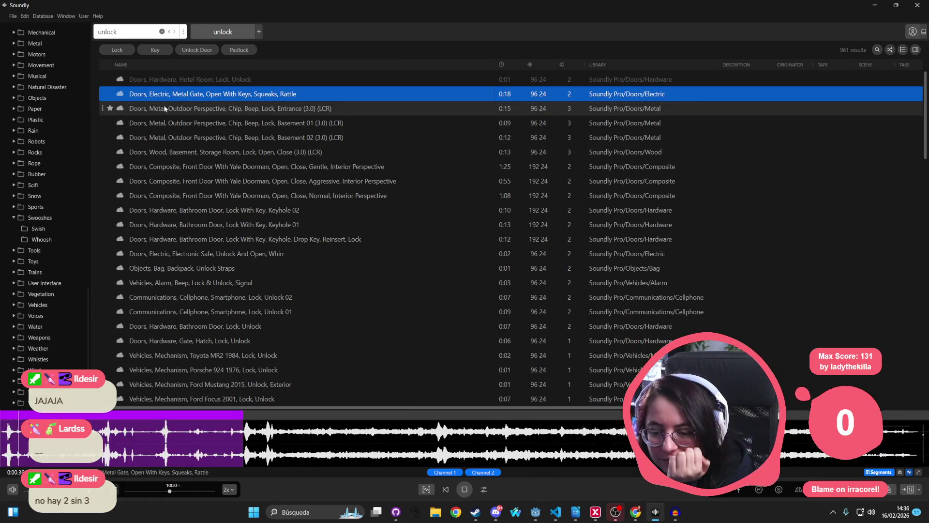
pyautogui.click(165, 108)
pyautogui.click(165, 122)
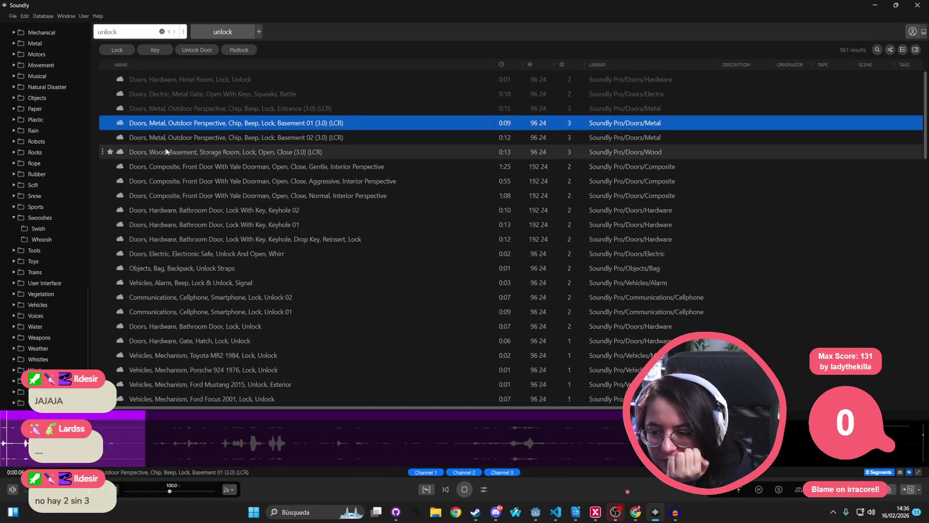
# Audition more door lock results, including the front door, Bathroom Door Keyhole 02 and backpack straps
pyautogui.press('Down')
pyautogui.click(167, 153)
pyautogui.click(164, 167)
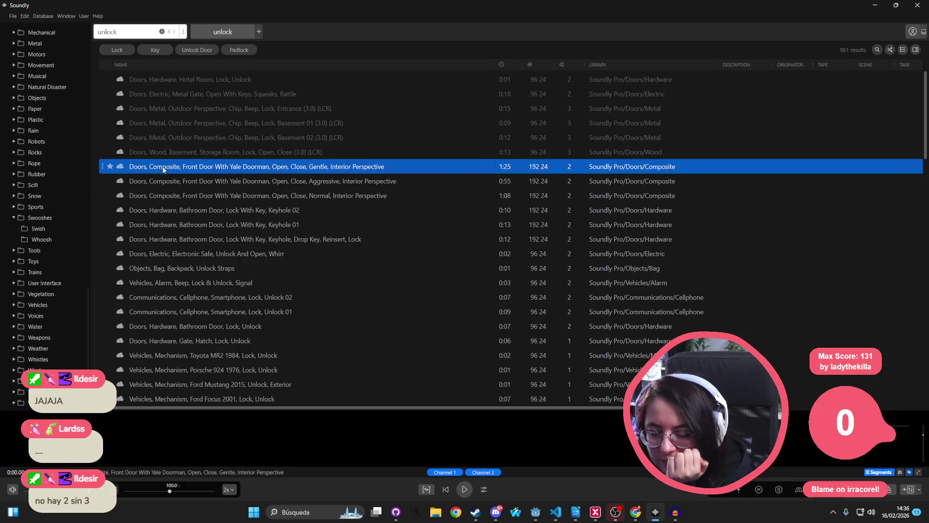
pyautogui.press('Down')
pyautogui.scroll(-1, 195, 179)
pyautogui.click(193, 166)
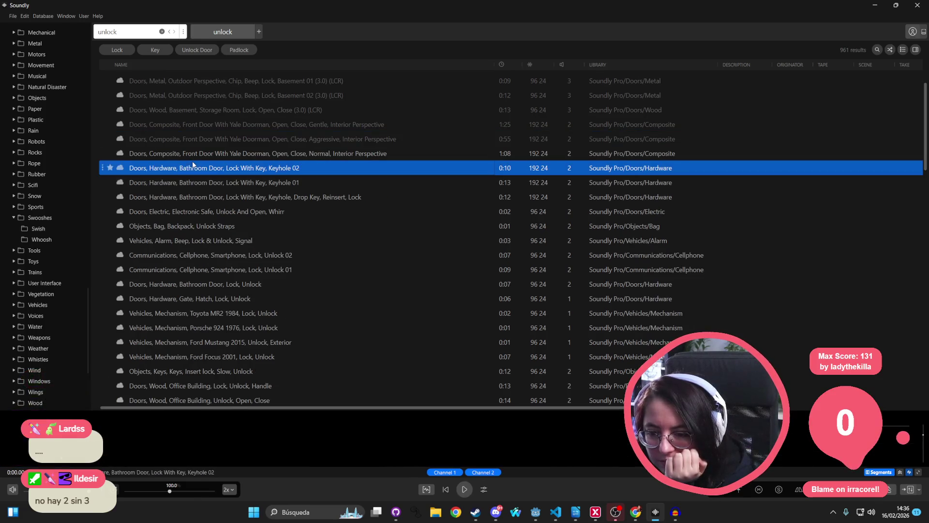
pyautogui.click(181, 226)
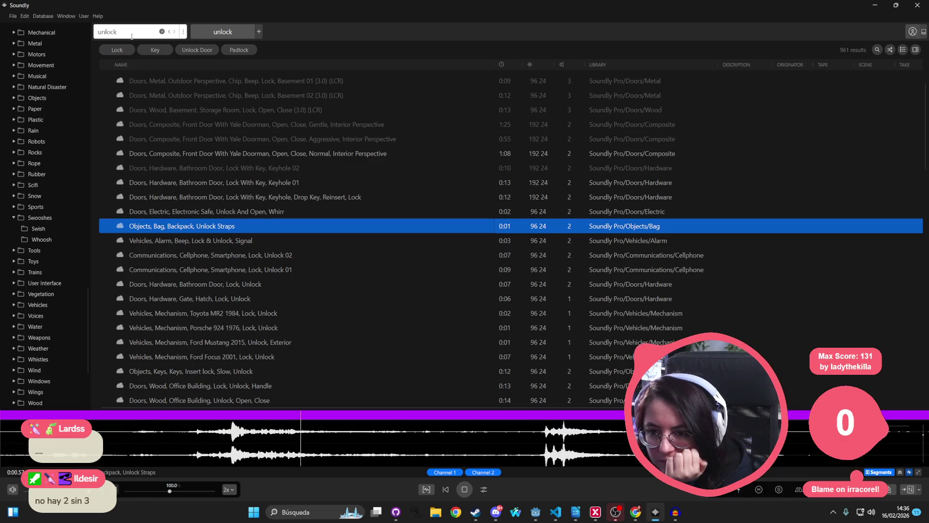
# Refine the query to 'unlock -door -car' to drop door and car recordings
pyautogui.press('Return')
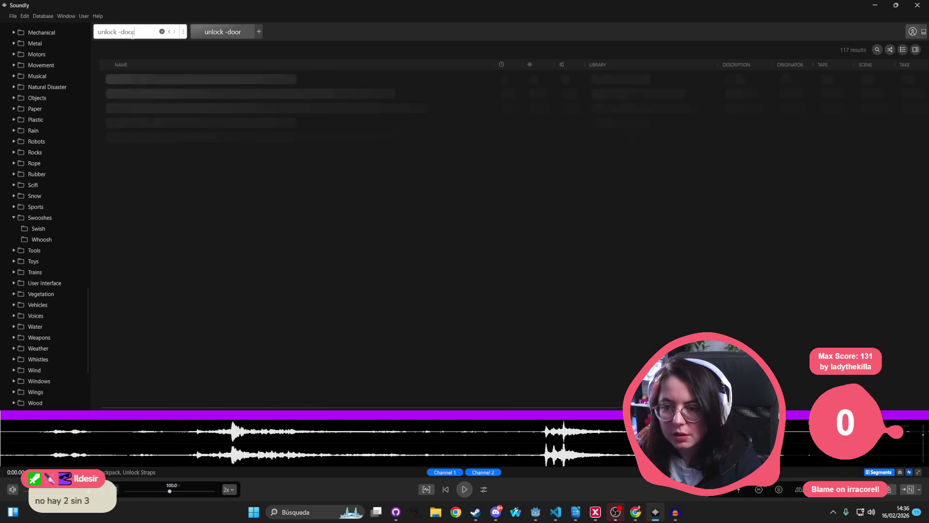
pyautogui.press('Down')
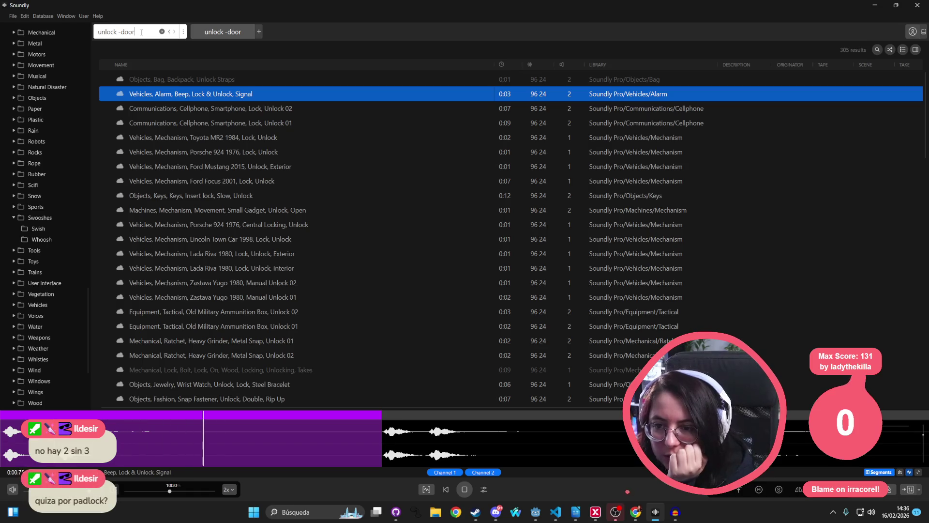
pyautogui.write('m -car')
pyautogui.press('Return')
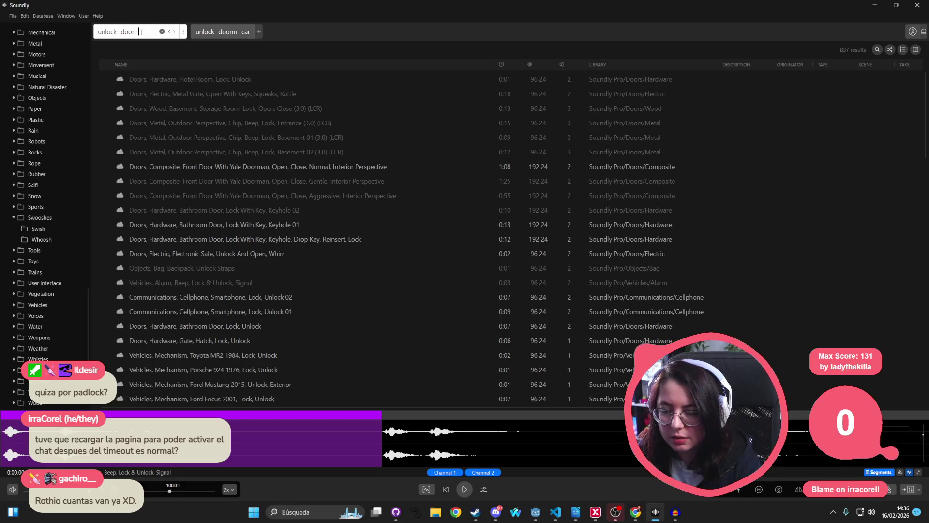
pyautogui.write('car')
pyautogui.press('Return')
# Audition the cellphone Unlock 02 and 01, Toyota MR2, Porsche 924 and Ford Mustang sounds
pyautogui.click(181, 108)
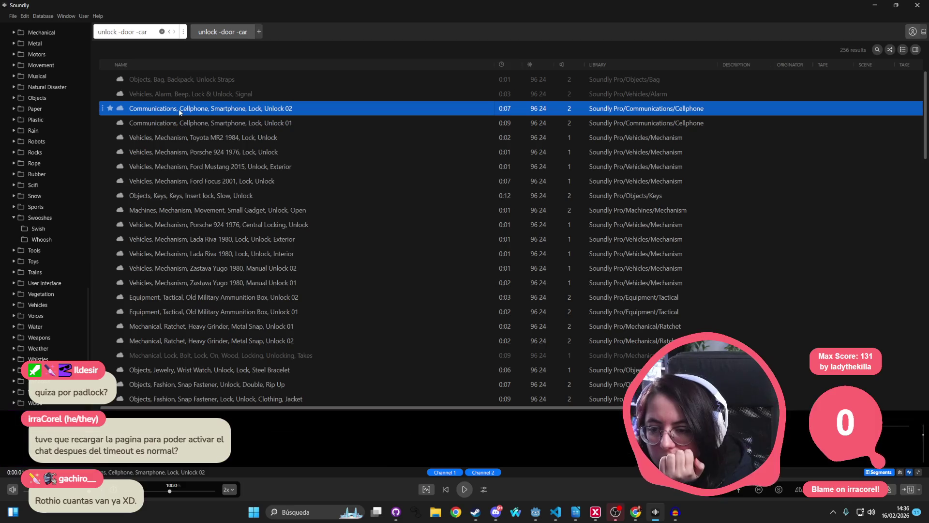
pyautogui.click(172, 139)
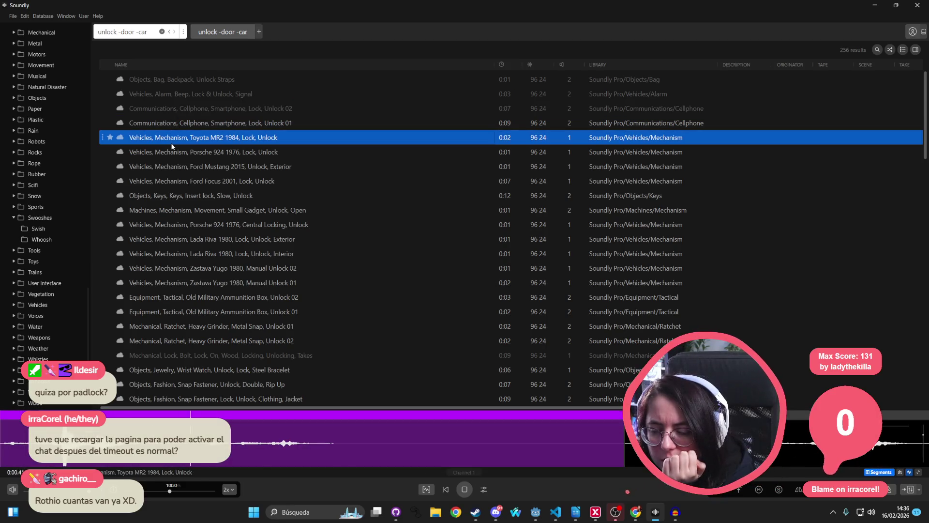
pyautogui.click(202, 124)
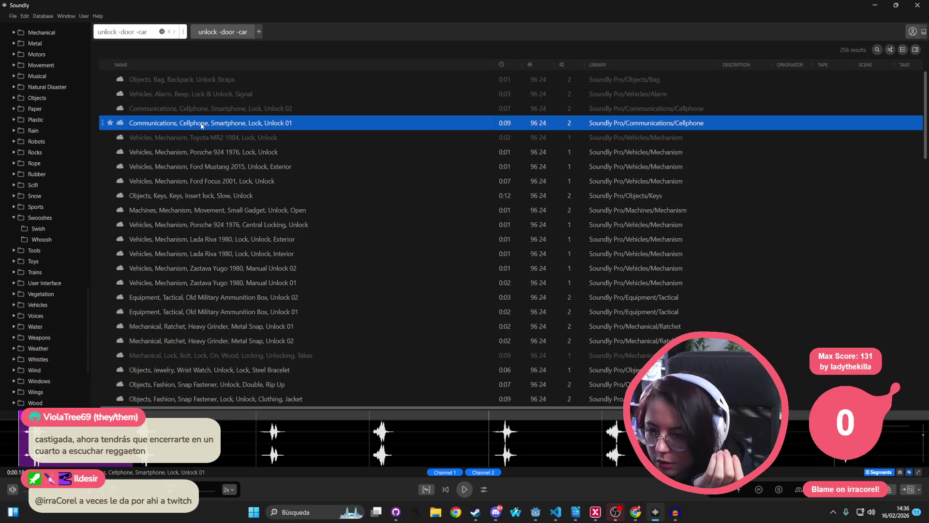
pyautogui.click(201, 125)
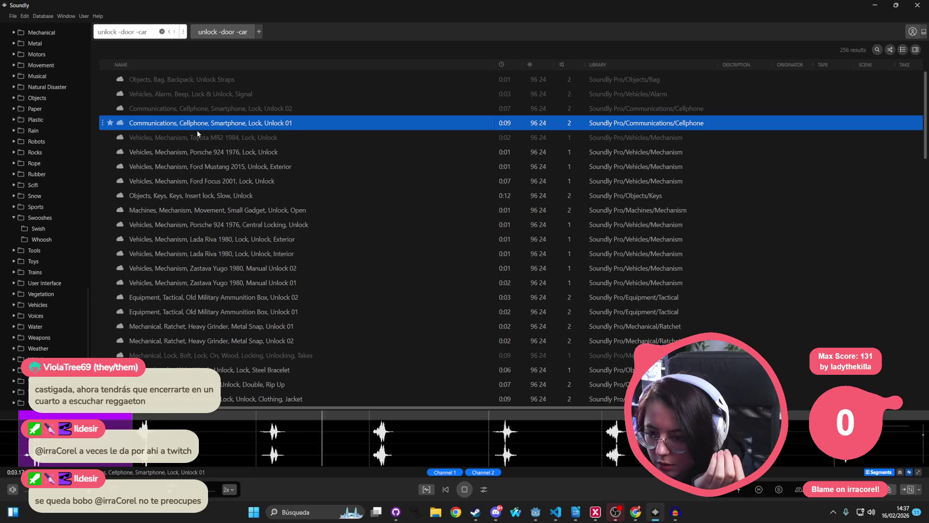
pyautogui.click(188, 151)
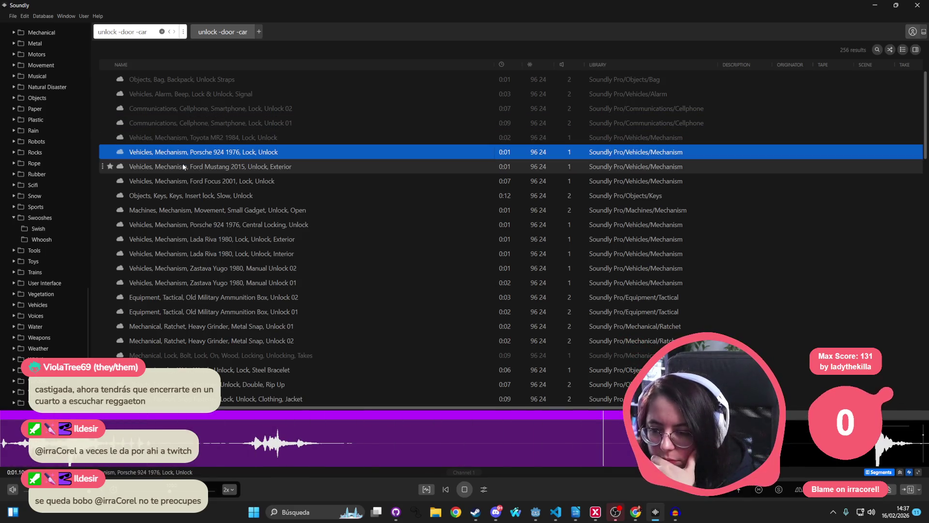
pyautogui.click(180, 166)
# Preview the keys insert lock, wrist watch unlock and snap fastener rip up sounds
pyautogui.click(171, 196)
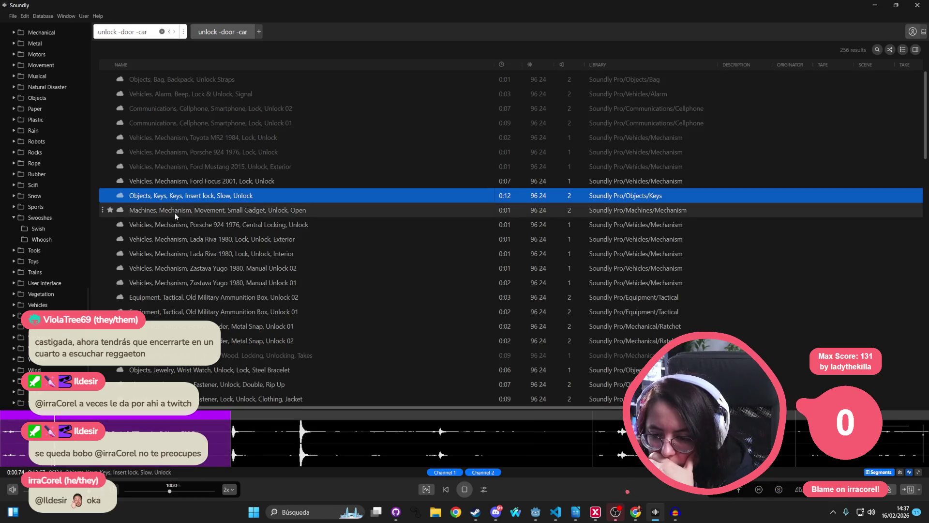
pyautogui.scroll(-3, 202, 241)
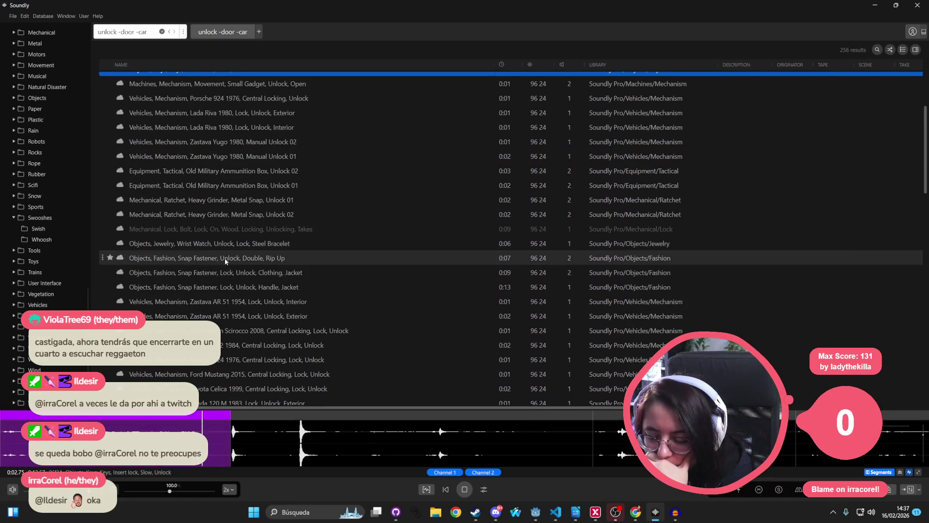
pyautogui.click(261, 247)
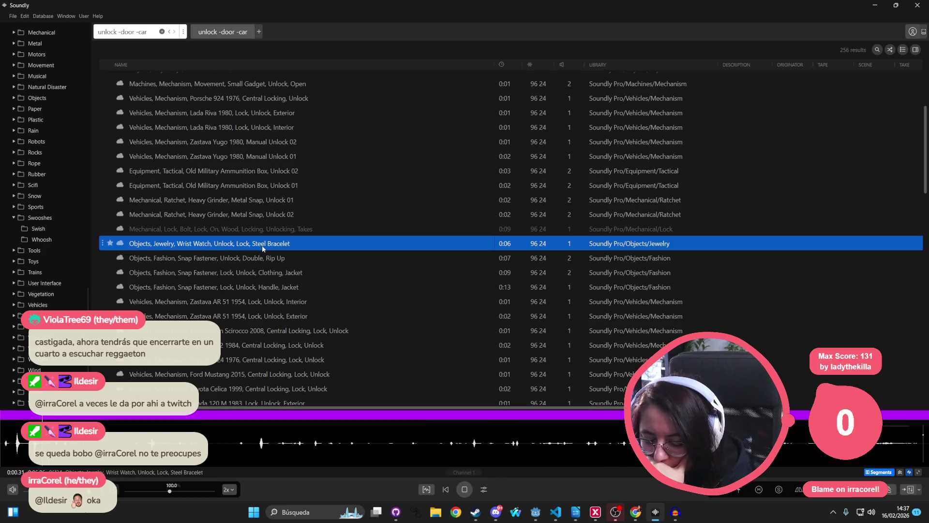
pyautogui.click(249, 261)
pyautogui.scroll(-4, 251, 260)
pyautogui.scroll(-3, 251, 256)
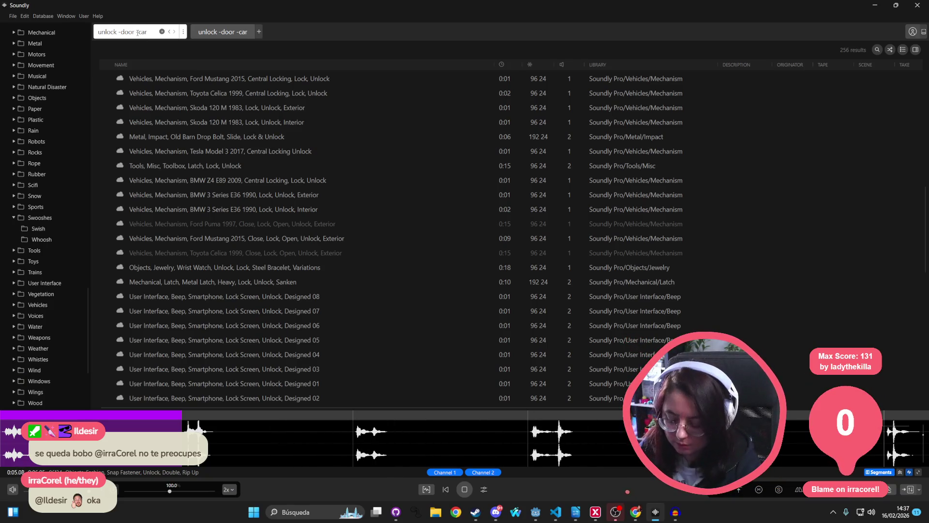
# Add -vehicle to the query and audition the snap fastener, small gadget and ammunition box unlocks
pyautogui.write('-vehicle -')
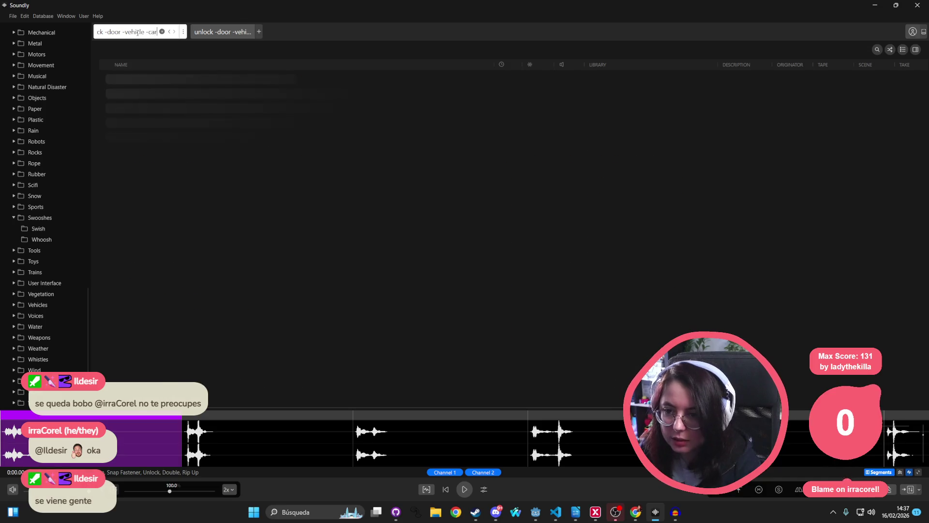
pyautogui.click(212, 255)
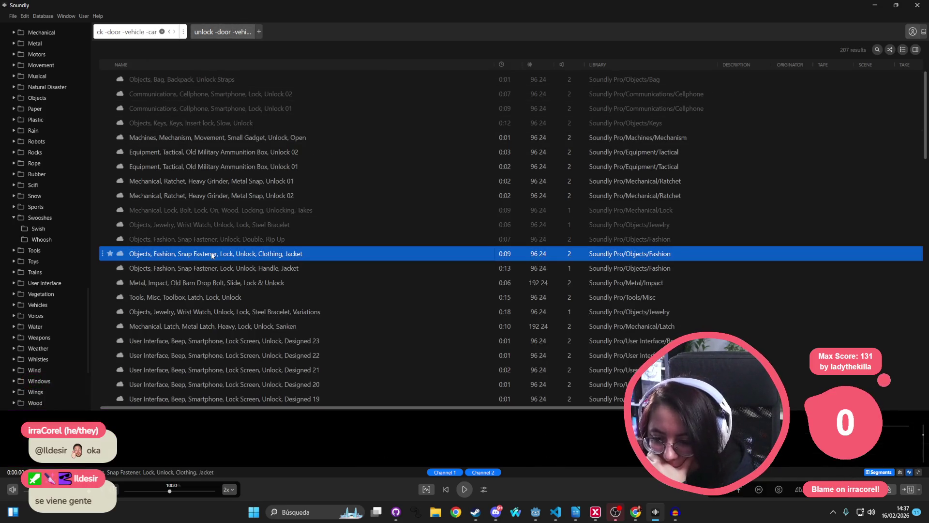
pyautogui.press('Down')
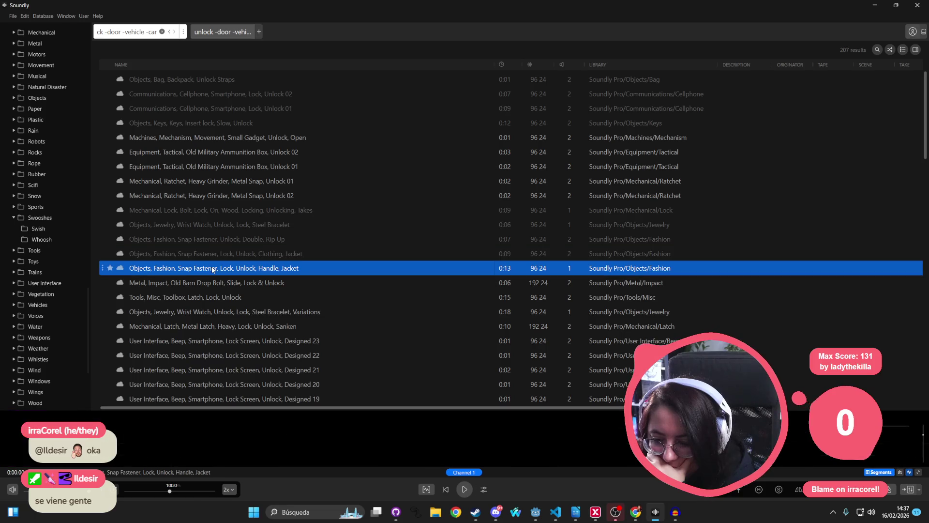
pyautogui.click(224, 138)
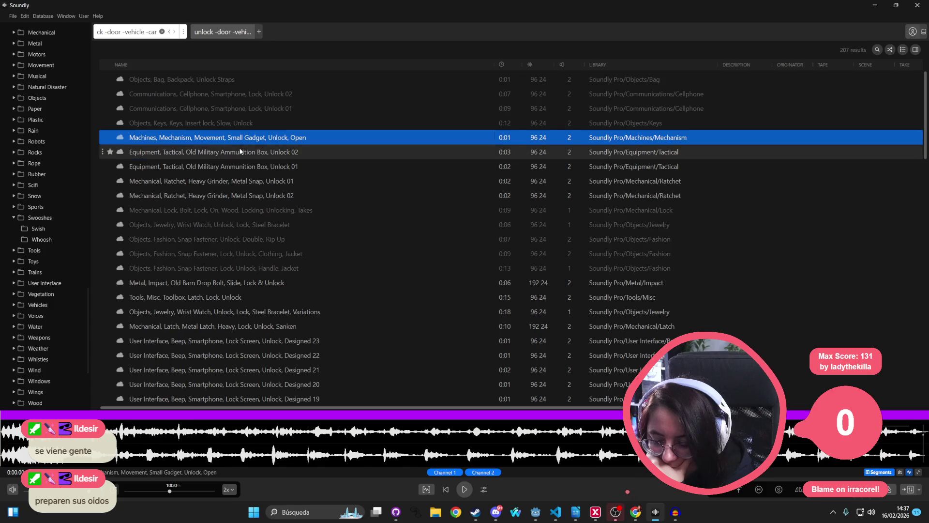
pyautogui.click(240, 152)
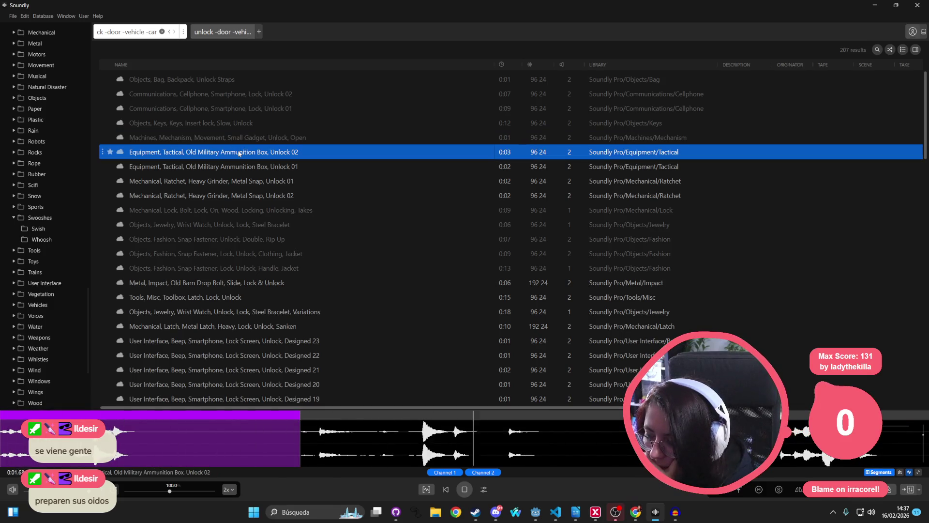
pyautogui.click(222, 167)
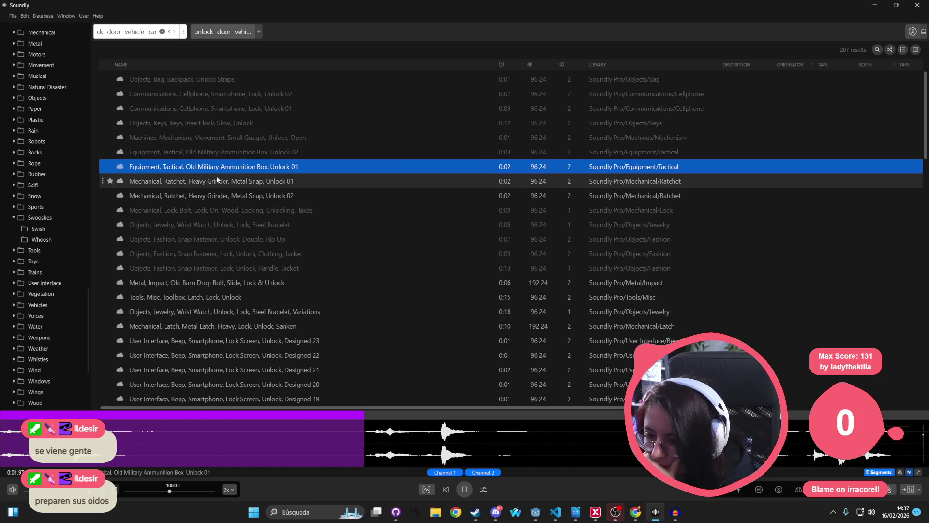
# Compare the ratchet Unlock 01/02, gadget and barn drop bolt sounds, ending on the toolbox latch unlock
pyautogui.click(217, 180)
pyautogui.click(207, 196)
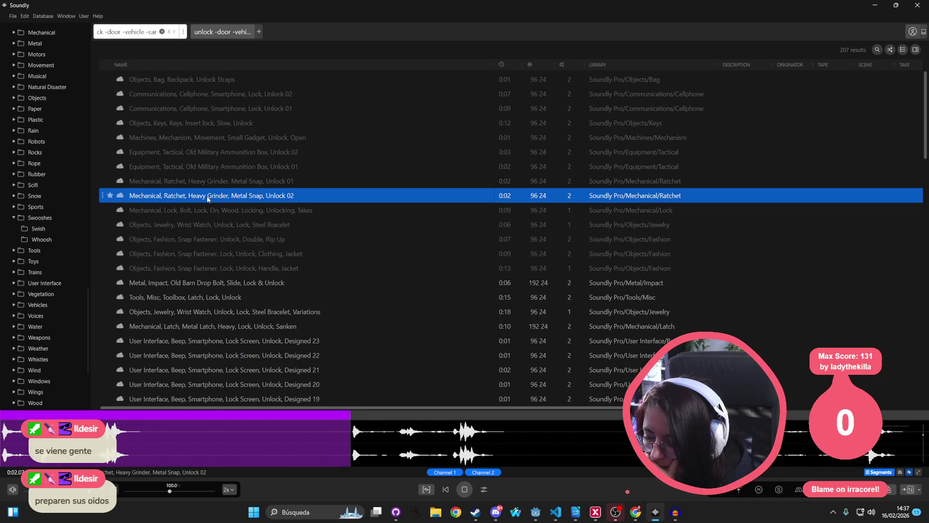
pyautogui.click(236, 181)
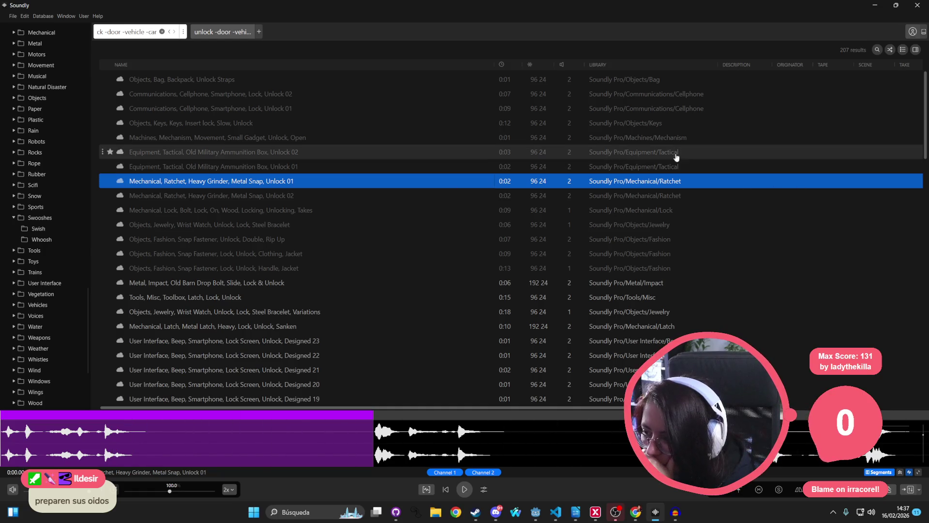
pyautogui.click(645, 139)
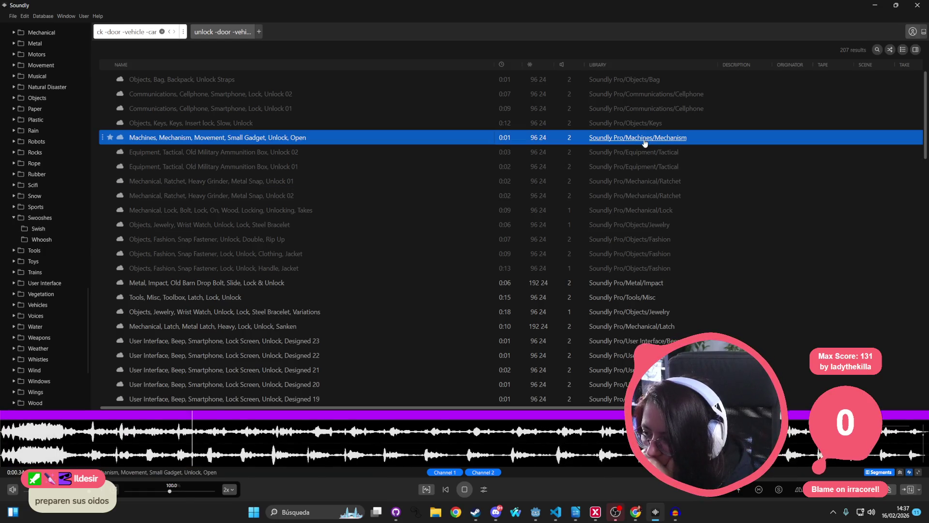
pyautogui.click(625, 287)
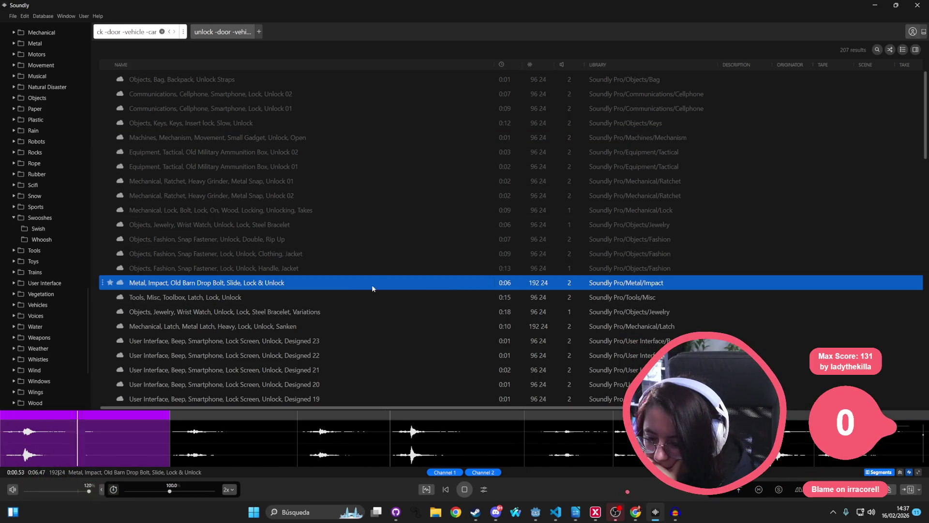
pyautogui.click(313, 300)
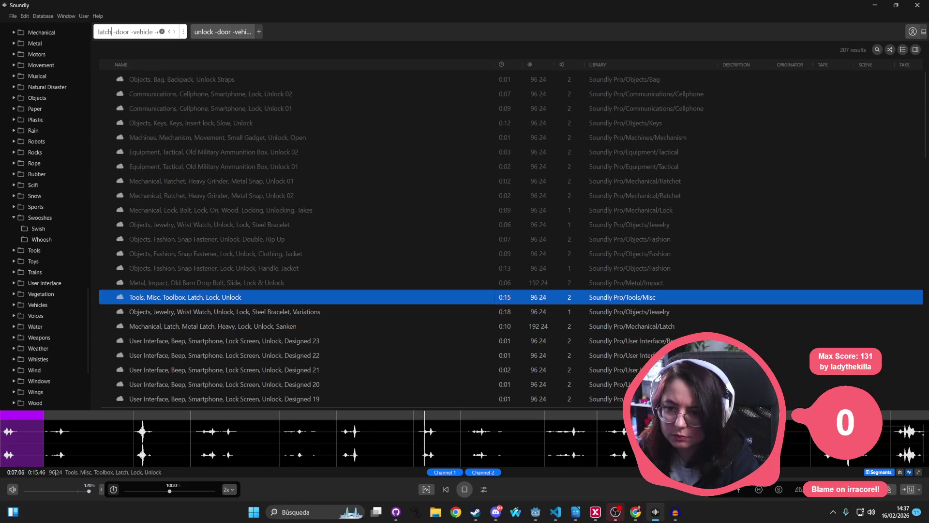
# Search 'latch -door -vehicle' and audition the heavy metal latch, chest latch and Spur Latch 06 sounds
pyautogui.press('Return')
pyautogui.click(282, 80)
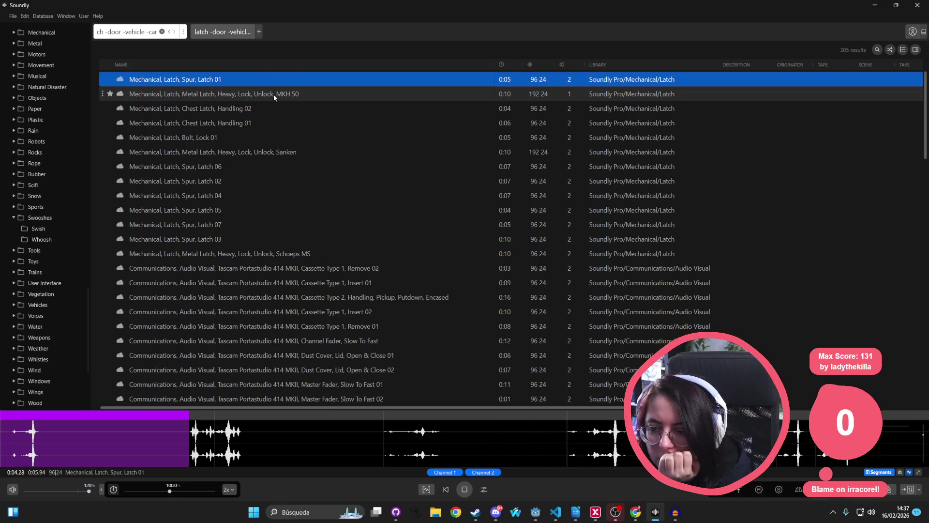
pyautogui.click(274, 94)
pyautogui.click(259, 107)
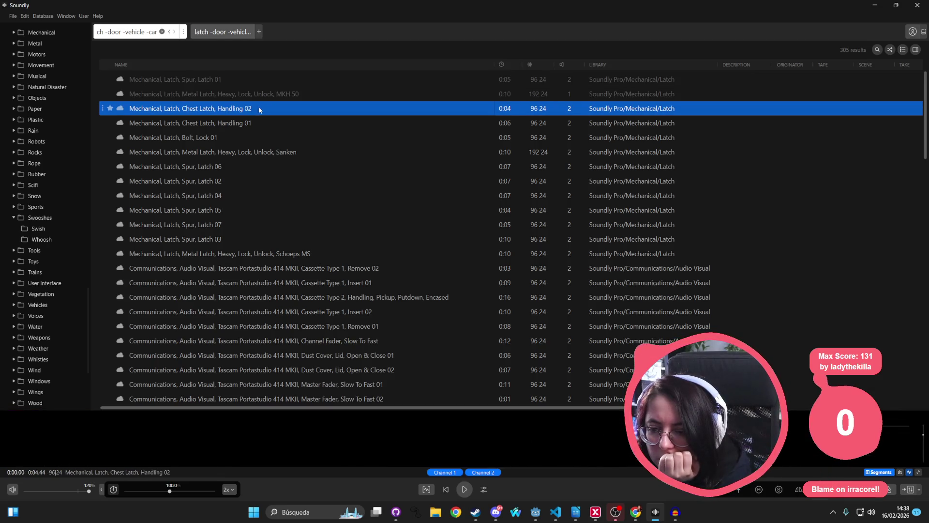
pyautogui.click(228, 152)
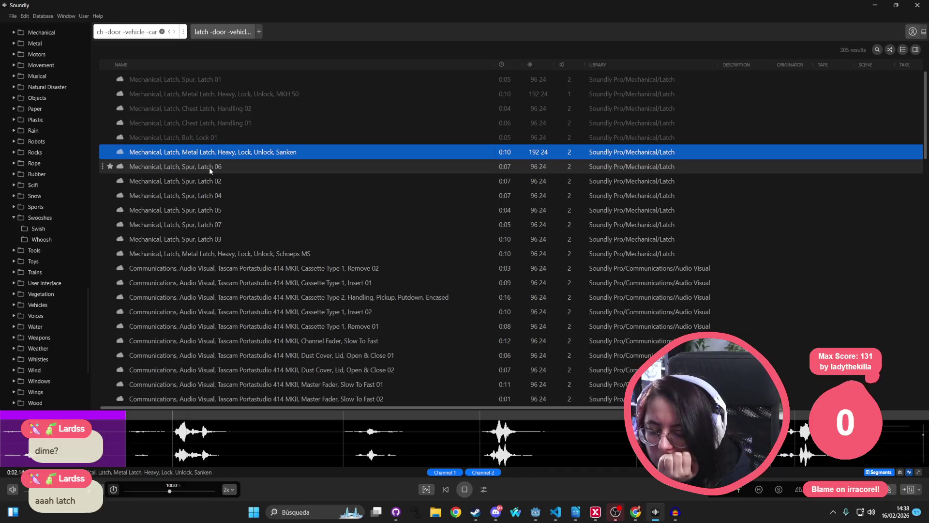
pyautogui.click(209, 167)
# Preview Spur Latches 02, 04, 05 and 03 plus the heavy metal latch Schoeps recording
pyautogui.click(212, 181)
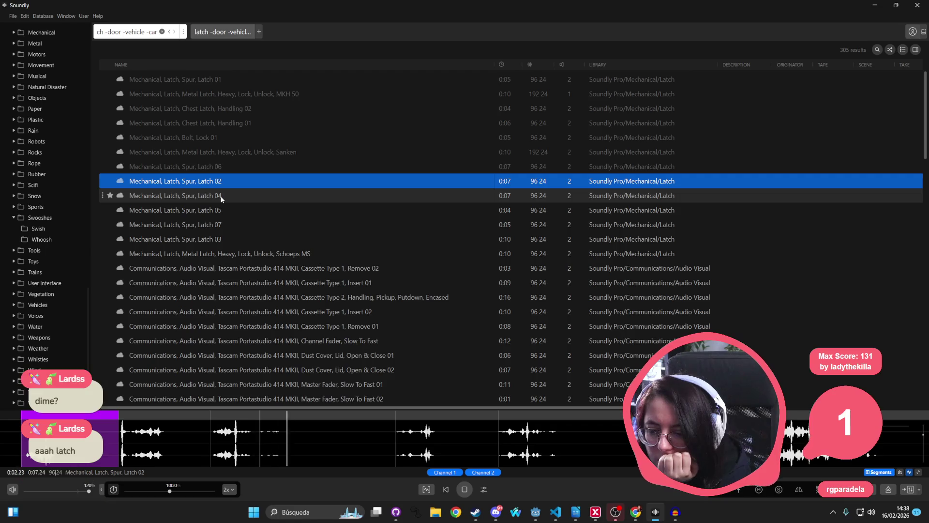
pyautogui.click(222, 196)
pyautogui.click(216, 209)
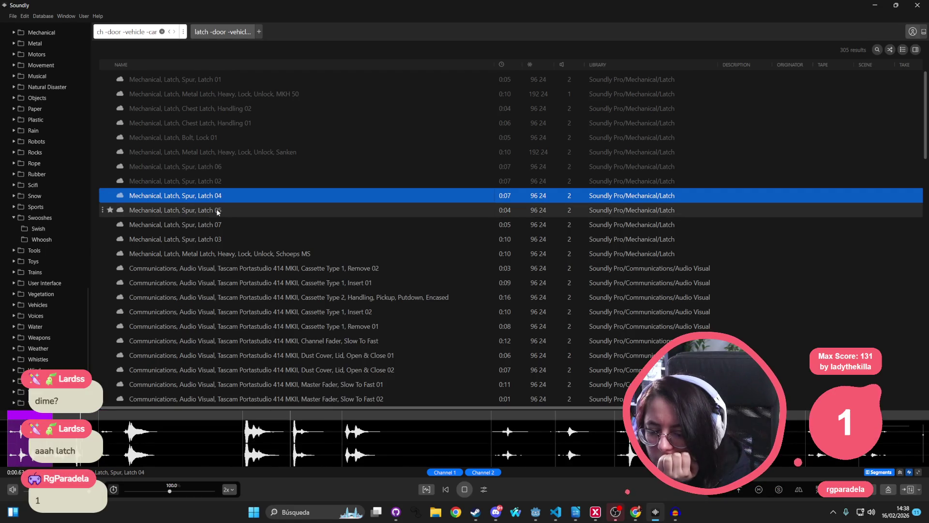
pyautogui.click(202, 242)
pyautogui.click(207, 254)
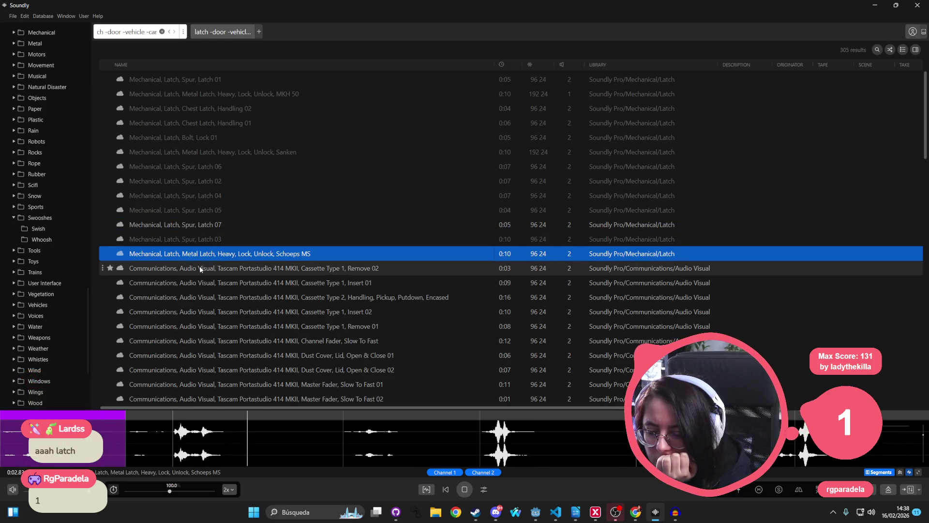
# Preview Opening And Closing Latches and Freesound Latch 03, then begin a 'lock open' query
pyautogui.scroll(-10, 275, 213)
pyautogui.scroll(-15, 278, 196)
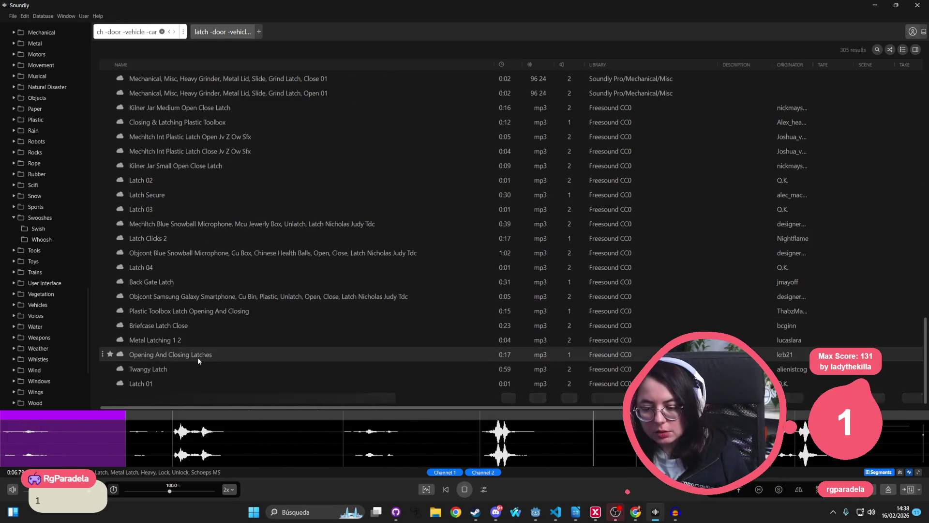
pyautogui.click(198, 356)
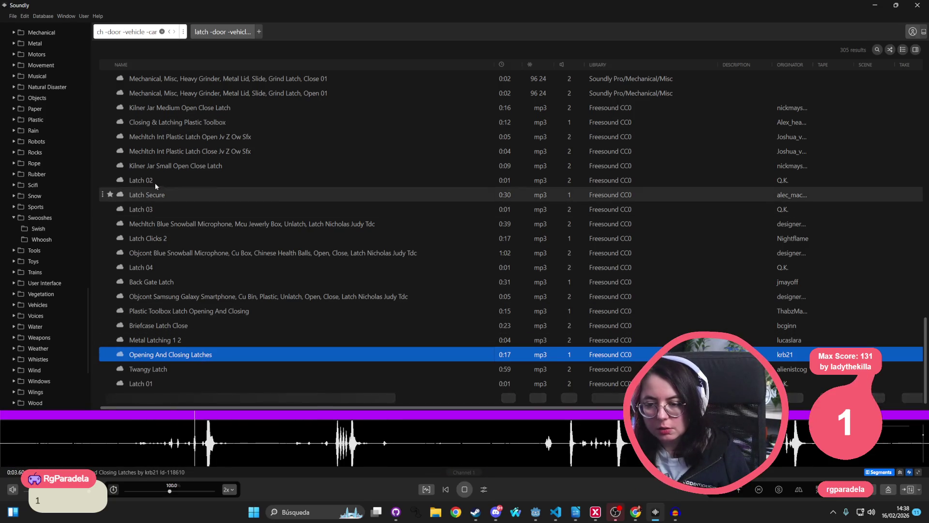
pyautogui.click(169, 212)
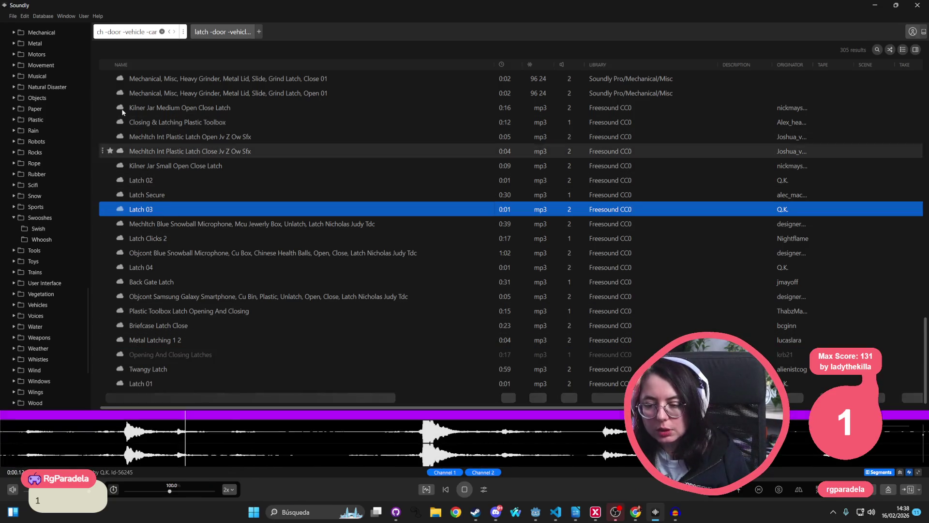
pyautogui.click(150, 31)
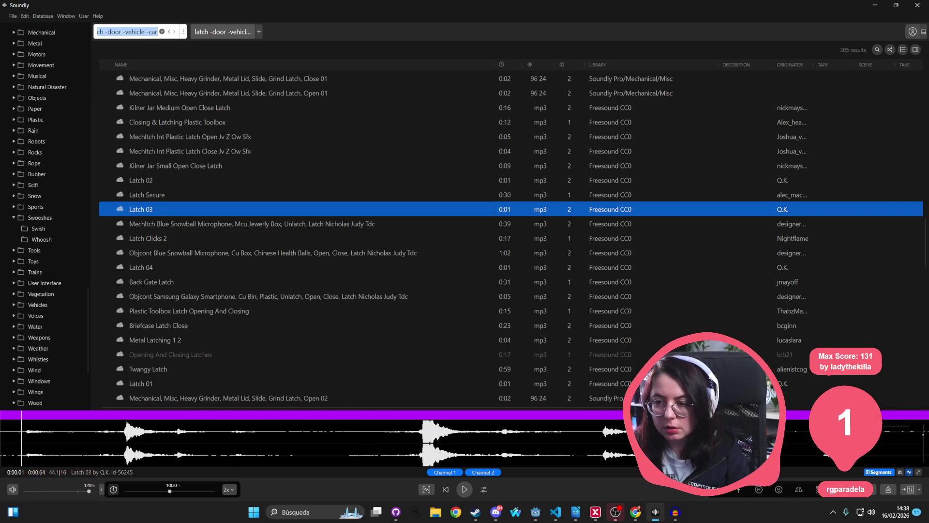
pyautogui.write('lock open')
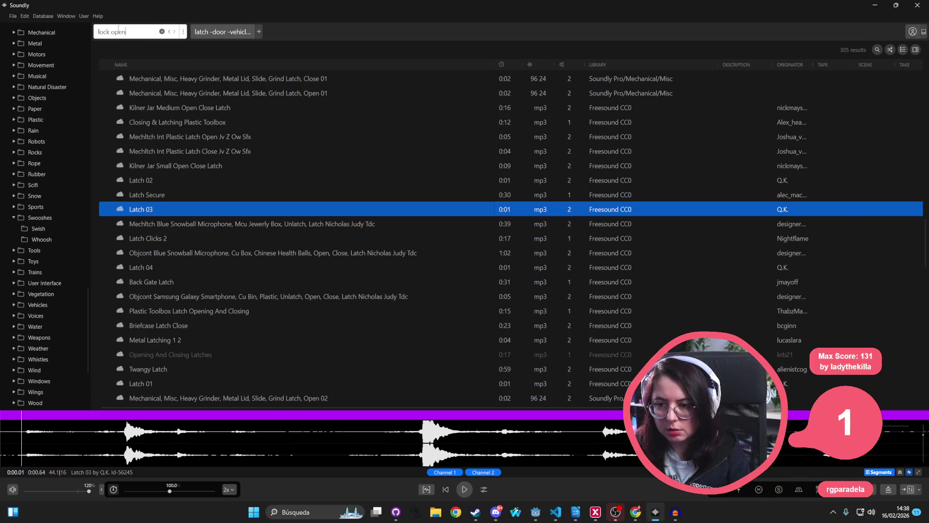
# Run the 'lock open' search and preview the door hardware, glass jar, Ford Mustang and Puma lock clips
pyautogui.press('Return')
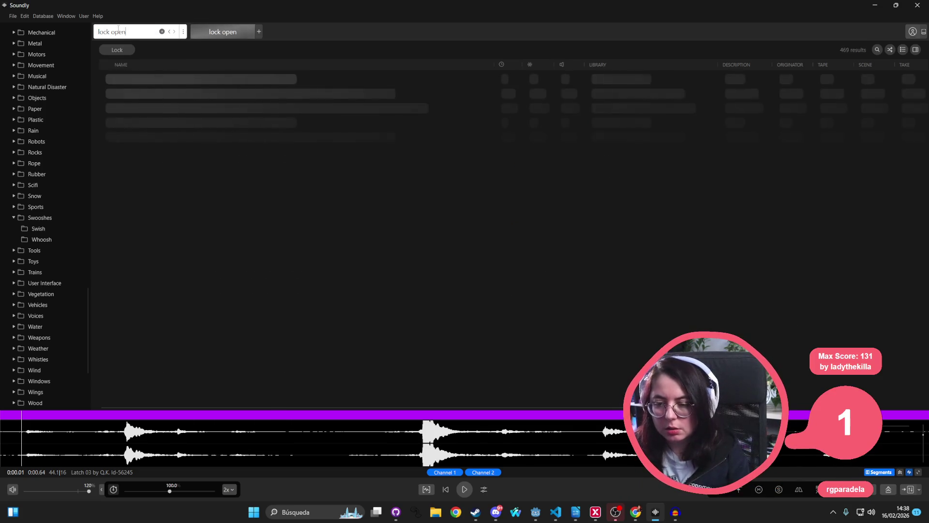
pyautogui.click(193, 241)
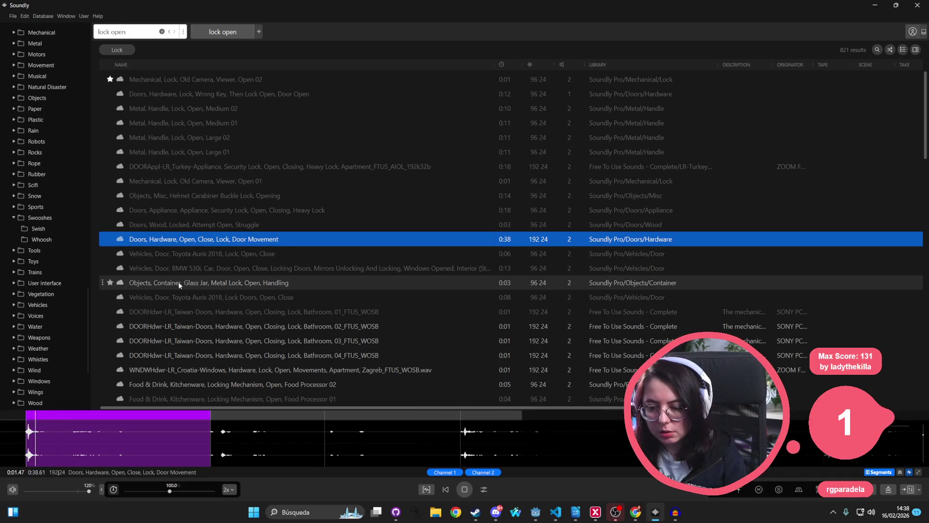
pyautogui.click(206, 283)
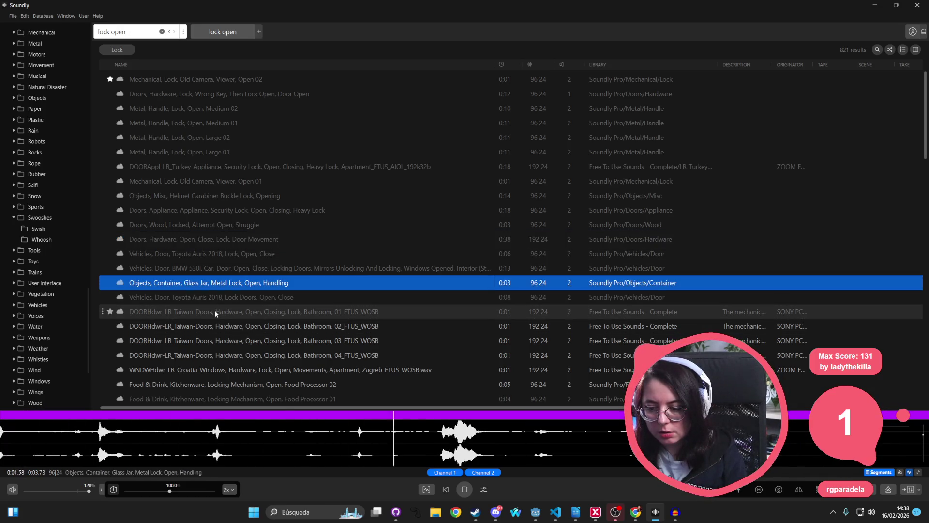
pyautogui.scroll(-5, 193, 315)
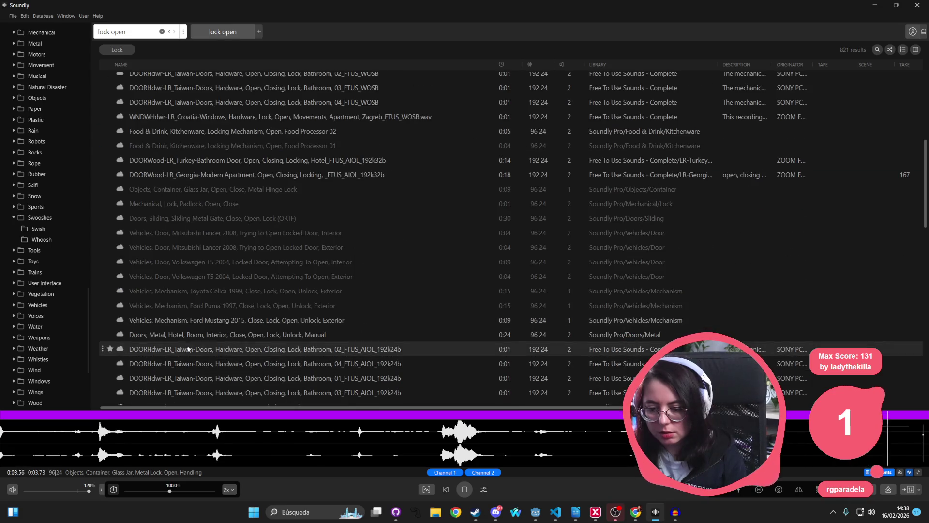
pyautogui.click(193, 324)
pyautogui.click(194, 306)
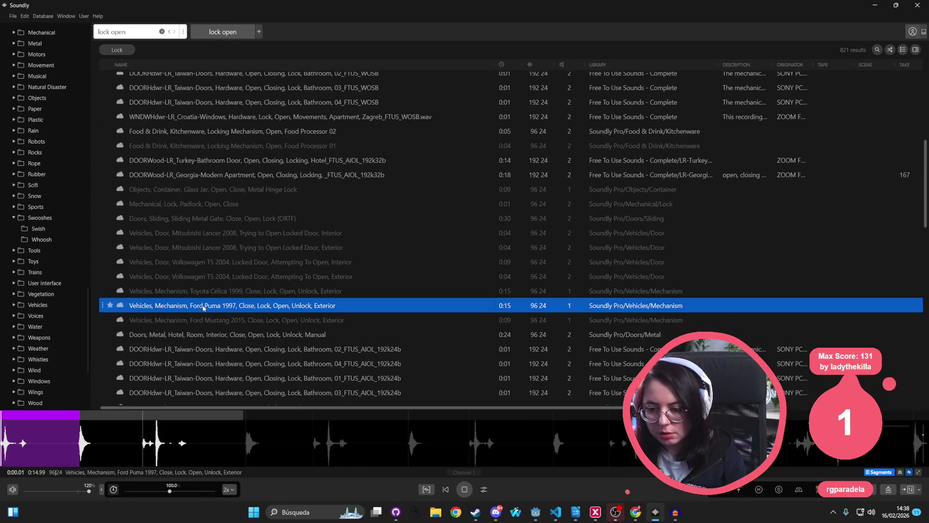
pyautogui.scroll(5, 191, 218)
# Audition Metal, Handle, Lock, Open, Medium 02 against the wrong-key lock and open its Metal Handle folder
pyautogui.click(193, 110)
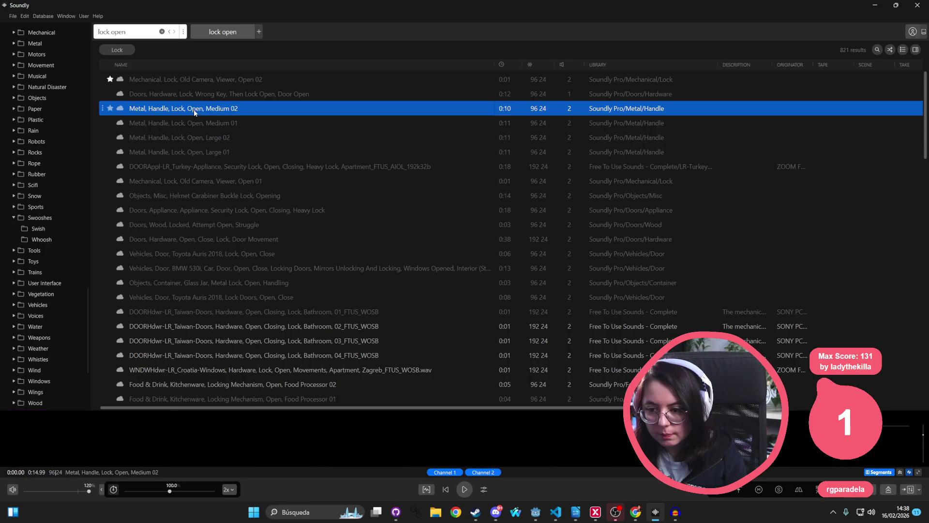
pyautogui.press('Up')
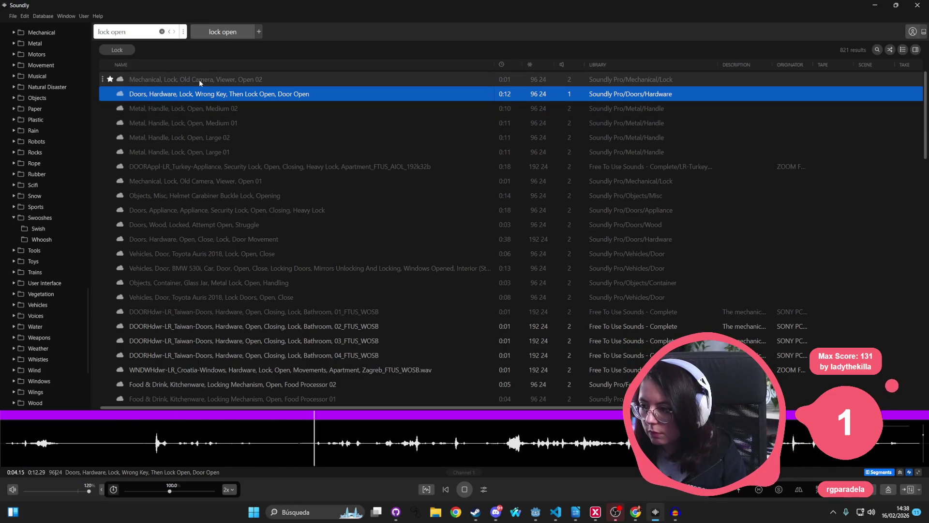
pyautogui.click(655, 109)
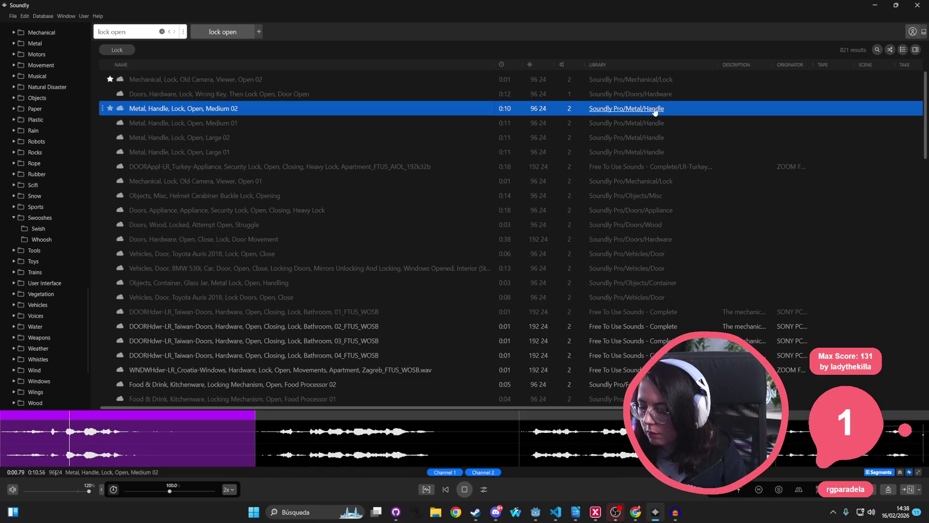
pyautogui.click(655, 109)
# Preview the industrial kegs, Aggressive Metal Handling and aluminum foil sounds in the Metal Handle folder
pyautogui.click(209, 83)
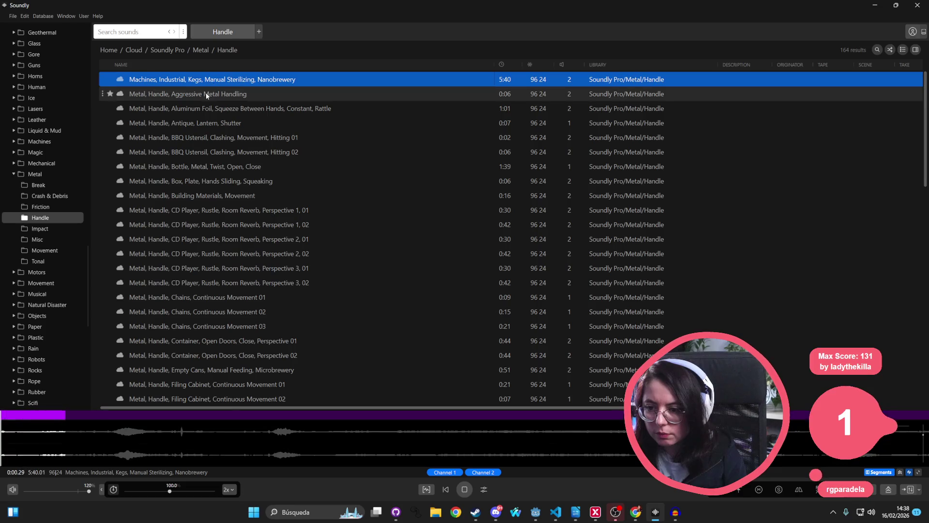
pyautogui.click(206, 95)
pyautogui.click(144, 109)
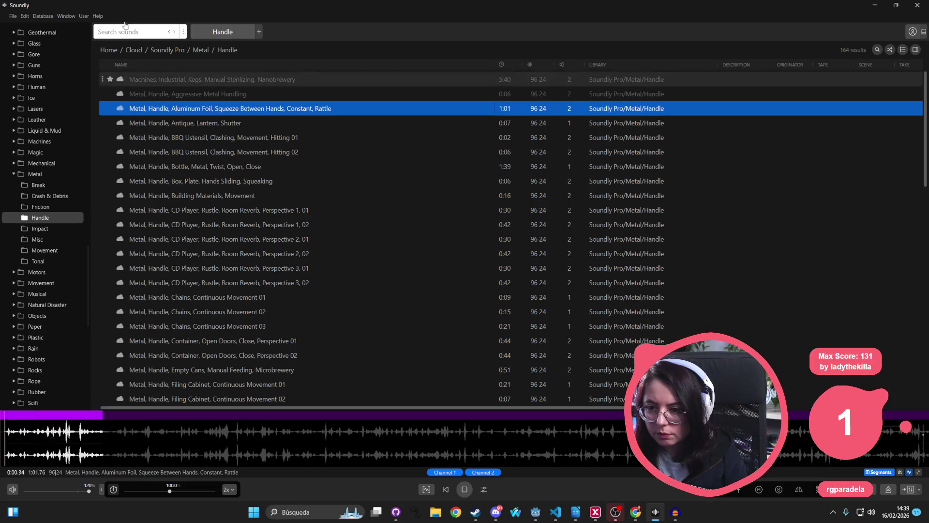
# Search for 'click' and preview the Metal Click Rattle variations, MIDI knob and Metal Click Close Variations 01
pyautogui.click(124, 31)
pyautogui.write('lock')
pyautogui.click(122, 49)
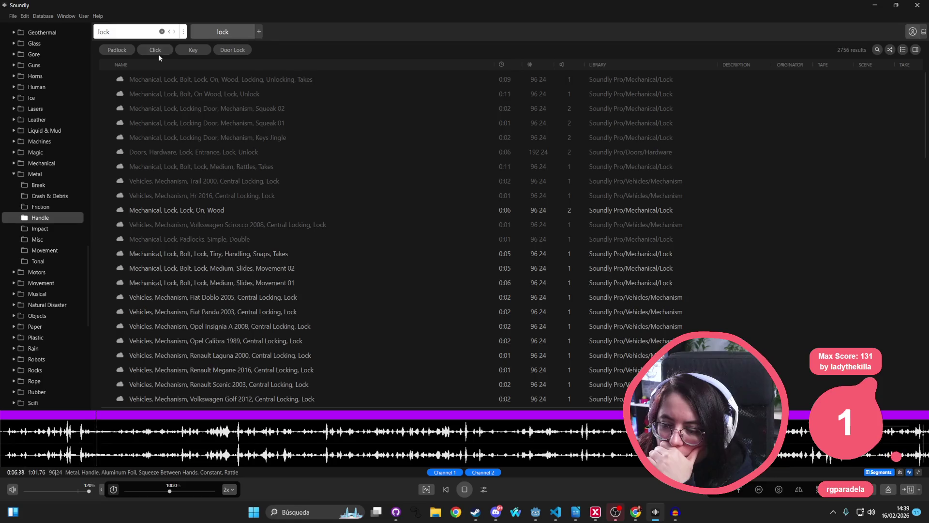
pyautogui.click(158, 50)
pyautogui.click(176, 80)
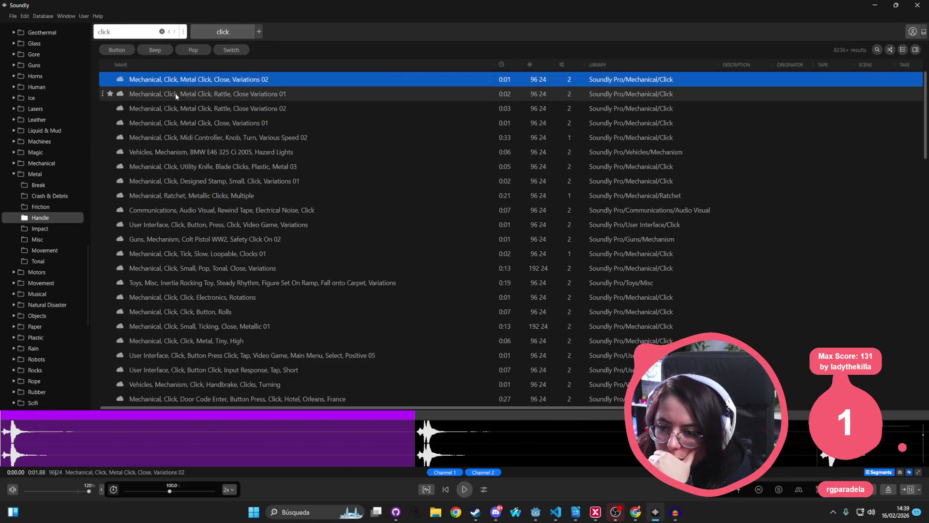
pyautogui.click(175, 93)
pyautogui.click(200, 112)
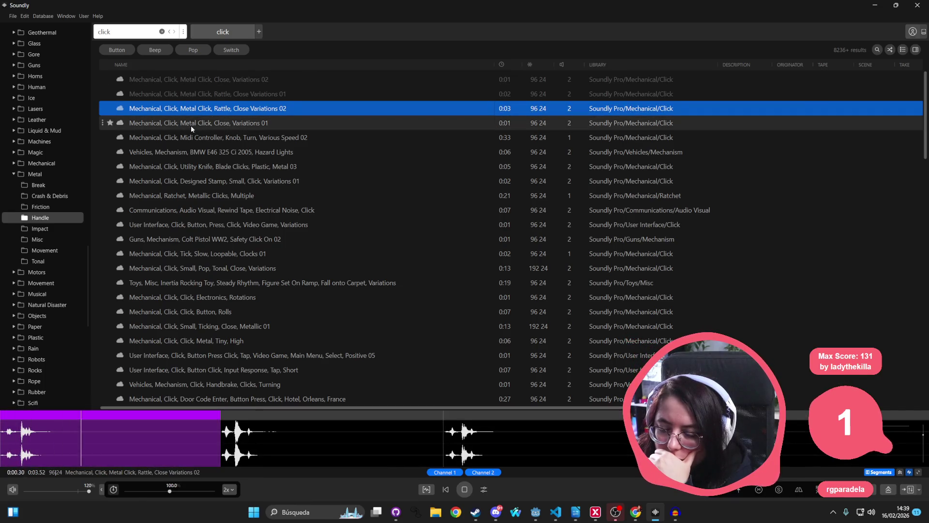
pyautogui.click(172, 137)
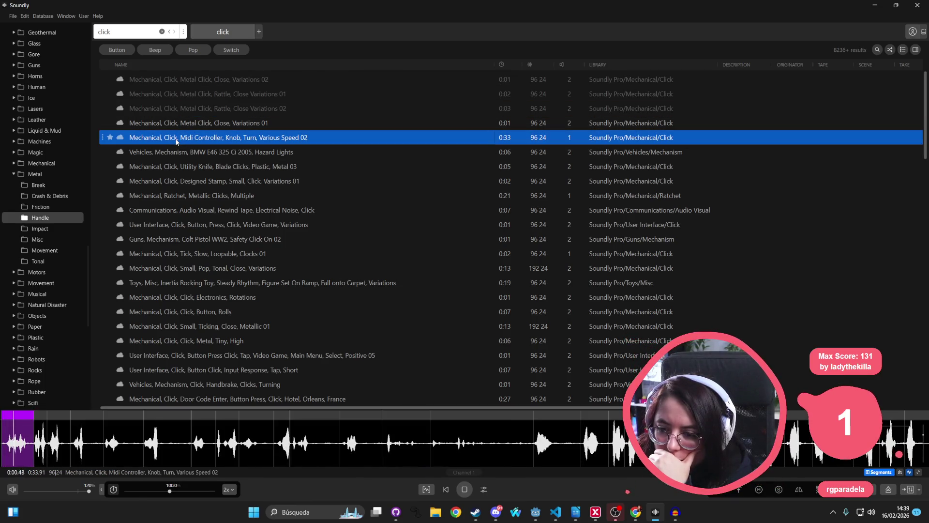
pyautogui.click(169, 123)
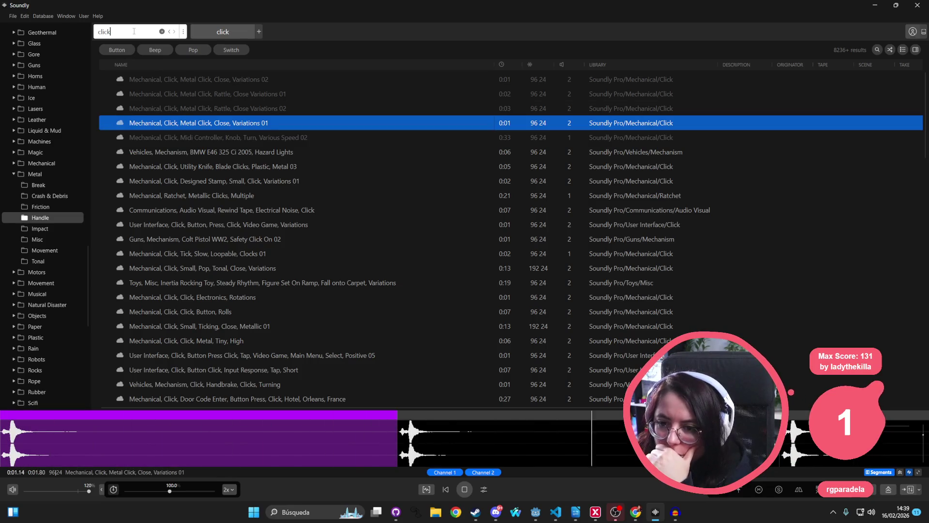
# Search 'click lock' and preview the basement door click, complex lock unlocking variations and workshop door click
pyautogui.write('lock')
pyautogui.press('Return')
pyautogui.click(165, 78)
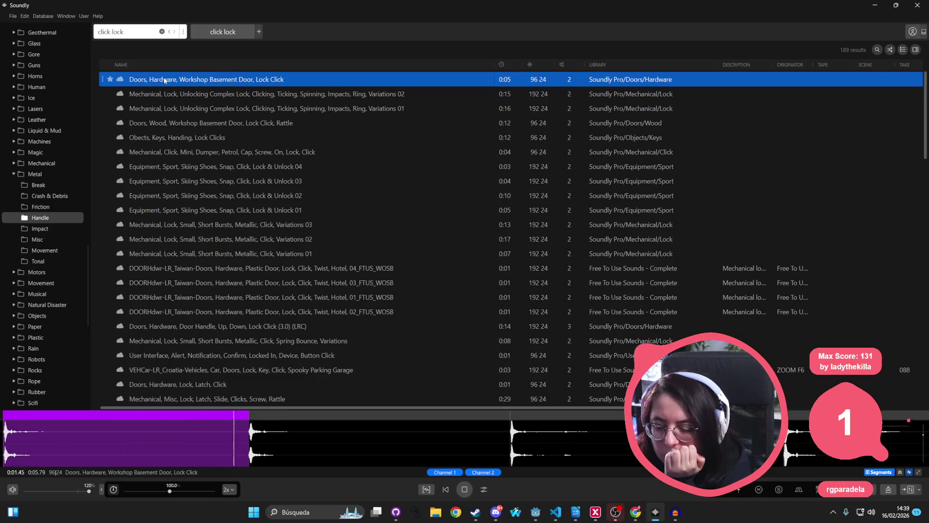
pyautogui.click(208, 95)
pyautogui.click(209, 109)
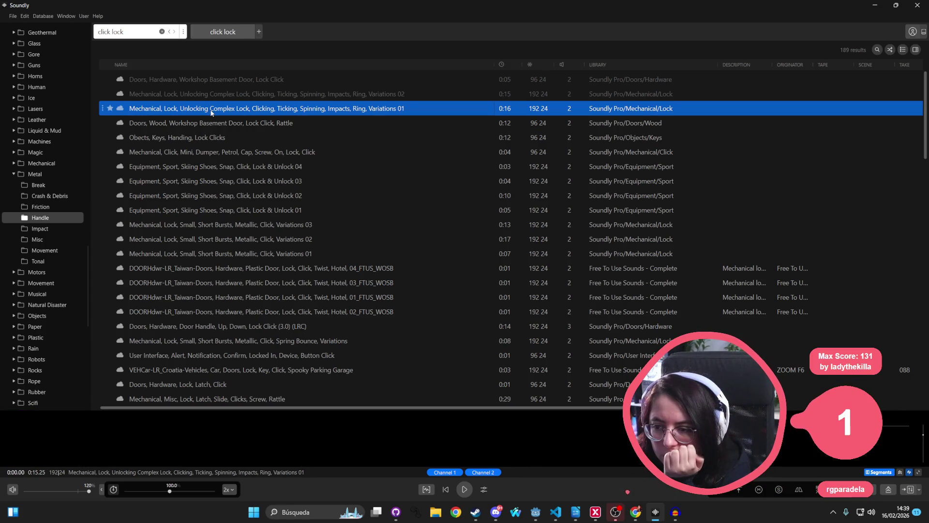
pyautogui.click(208, 124)
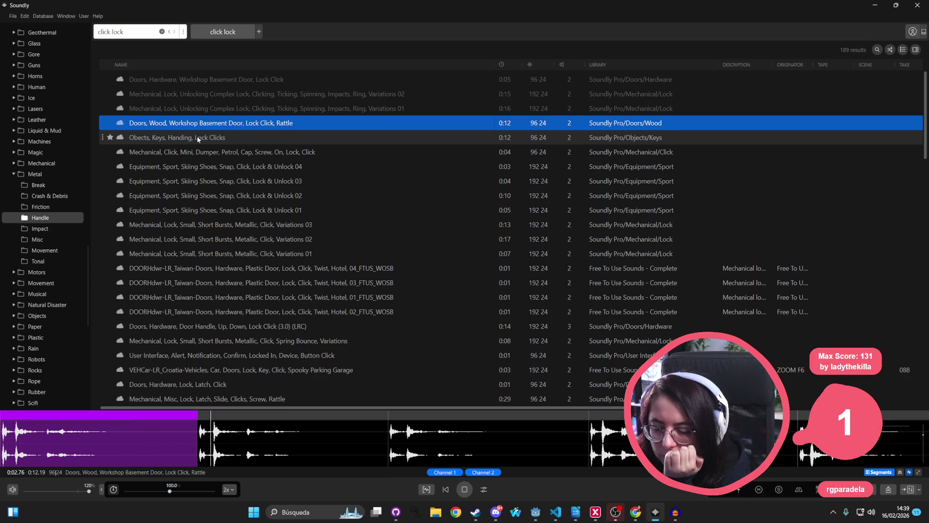
# Preview the keys handling, mini dumper cap, ski shoe Lock & Unlock and small metallic lock click Variations 03
pyautogui.click(198, 138)
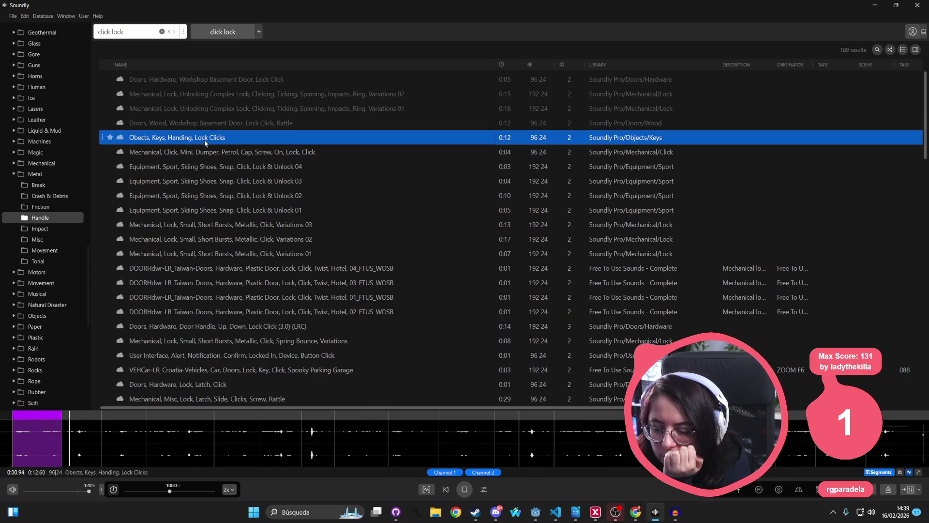
pyautogui.click(203, 152)
pyautogui.click(228, 167)
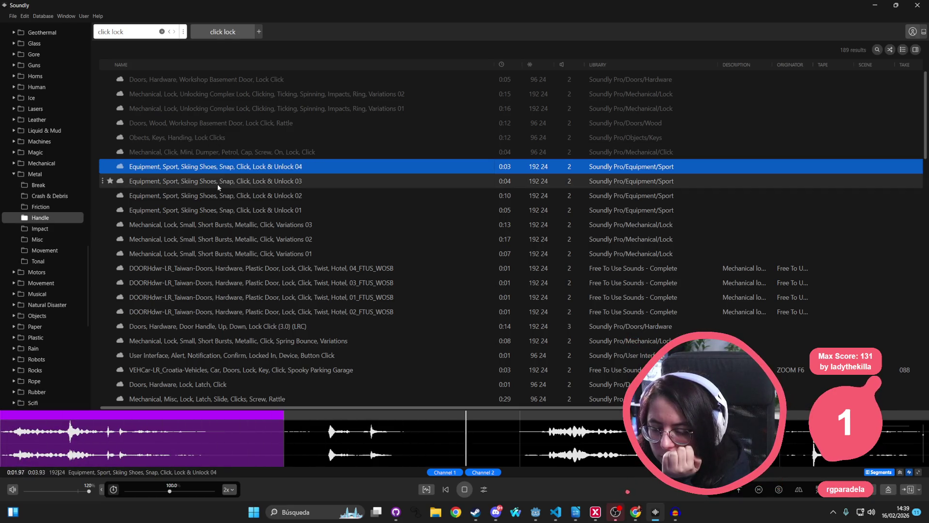
pyautogui.click(217, 184)
pyautogui.click(251, 224)
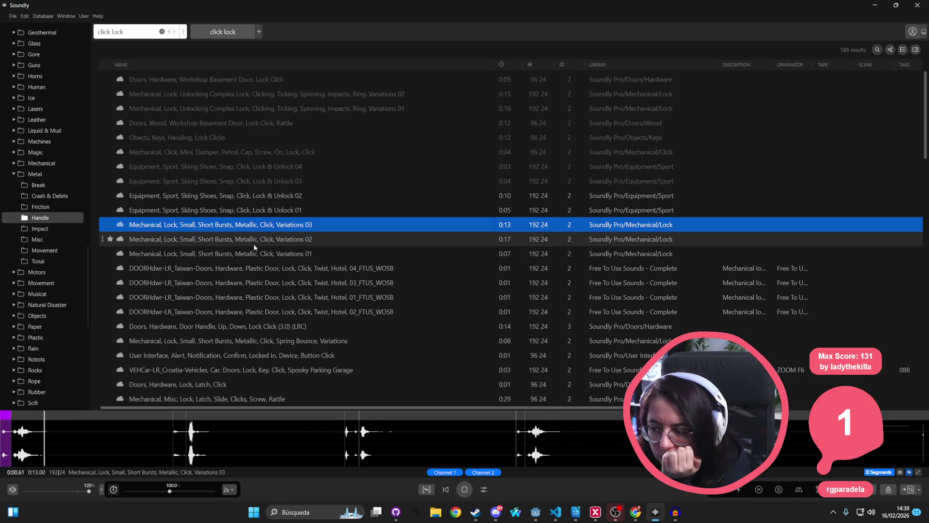
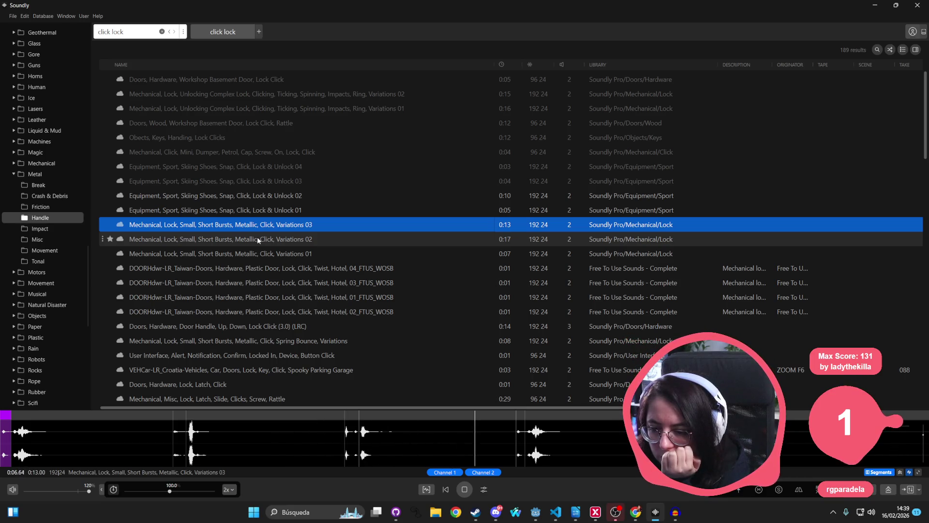
# Preview the metallic, plastic door, handle, latch, car door and spring-bounce lock click sounds
pyautogui.click(257, 237)
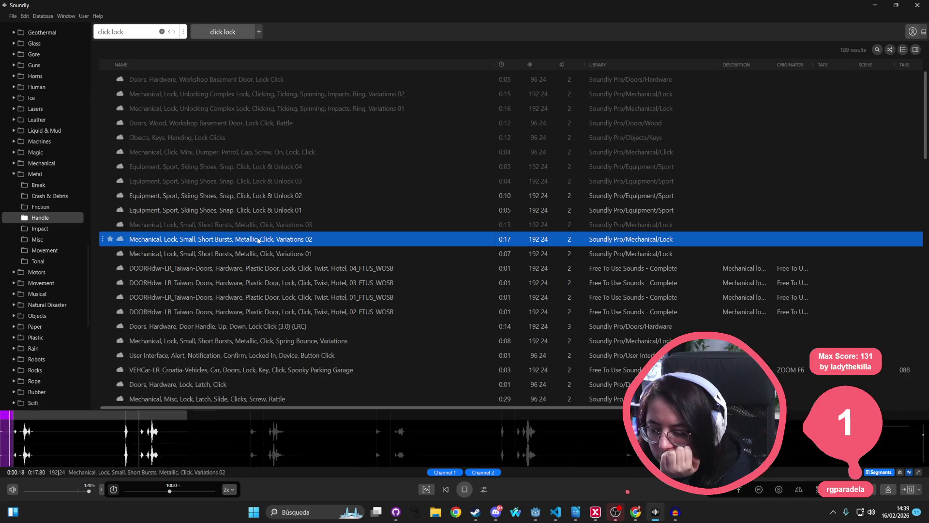
pyautogui.click(257, 253)
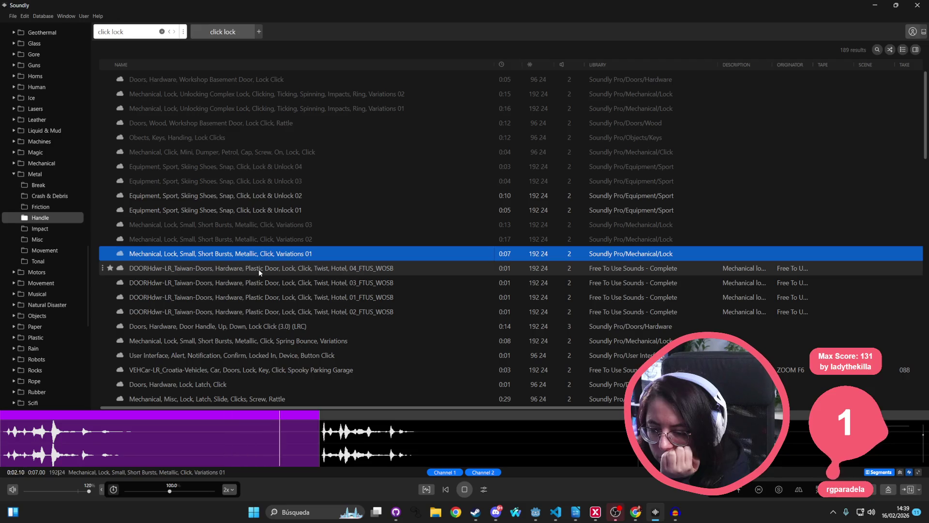
pyautogui.click(259, 269)
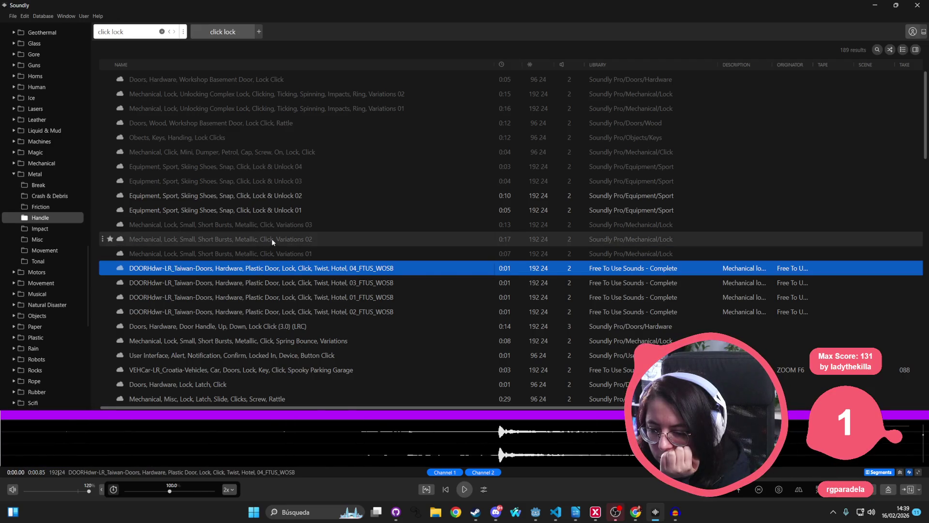
pyautogui.scroll(-1, 272, 239)
pyautogui.click(260, 285)
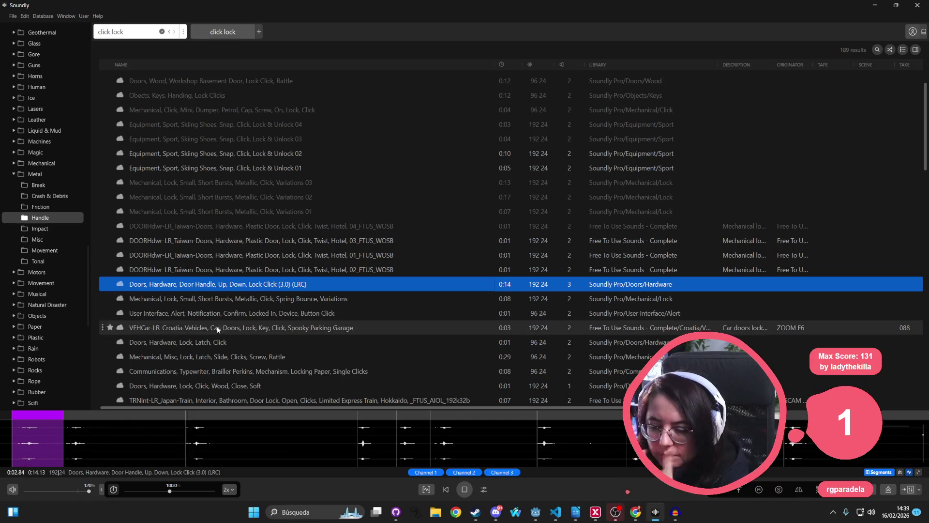
pyautogui.scroll(-1, 222, 327)
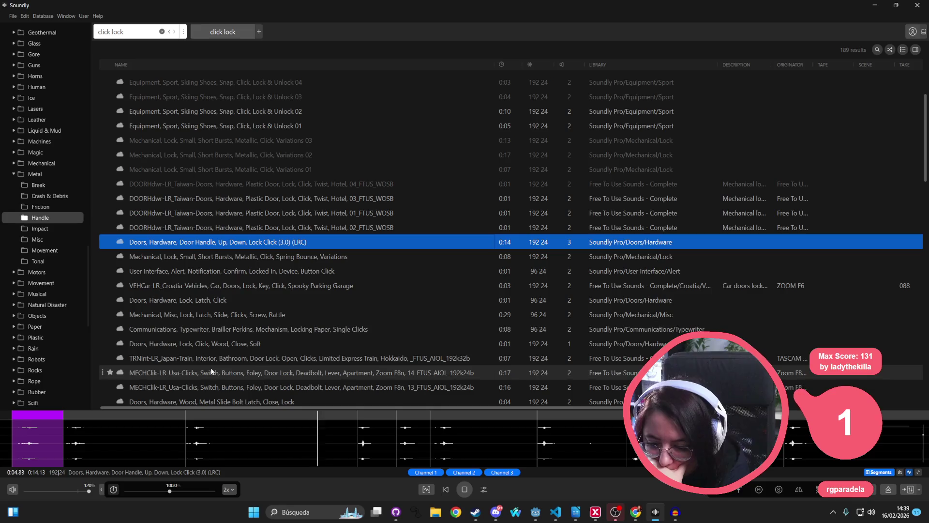
pyautogui.click(230, 302)
pyautogui.click(238, 286)
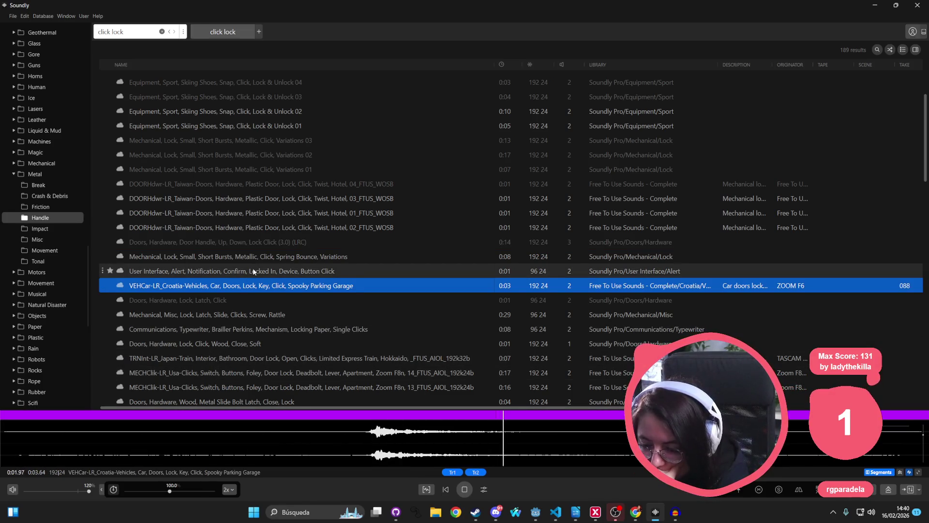
pyautogui.click(253, 271)
pyautogui.click(260, 256)
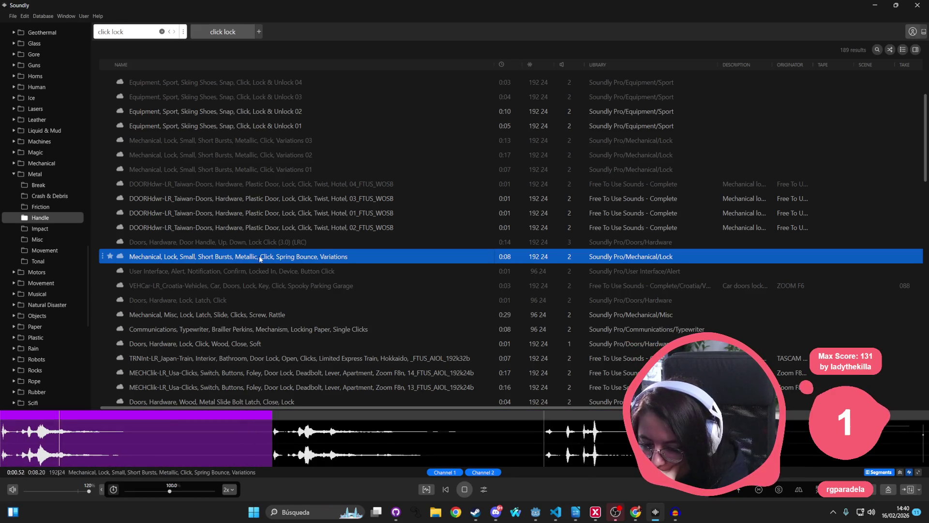
# Preview the ski shoe Lock & Unlock 02 sound, then search the library for 'close lock'
pyautogui.scroll(2, 260, 237)
pyautogui.click(264, 196)
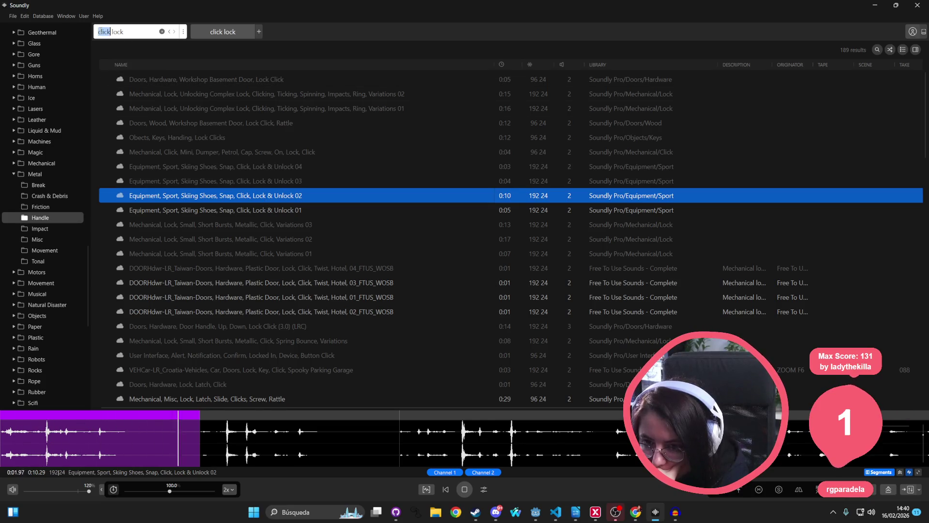
pyautogui.write('e')
pyautogui.press('Return')
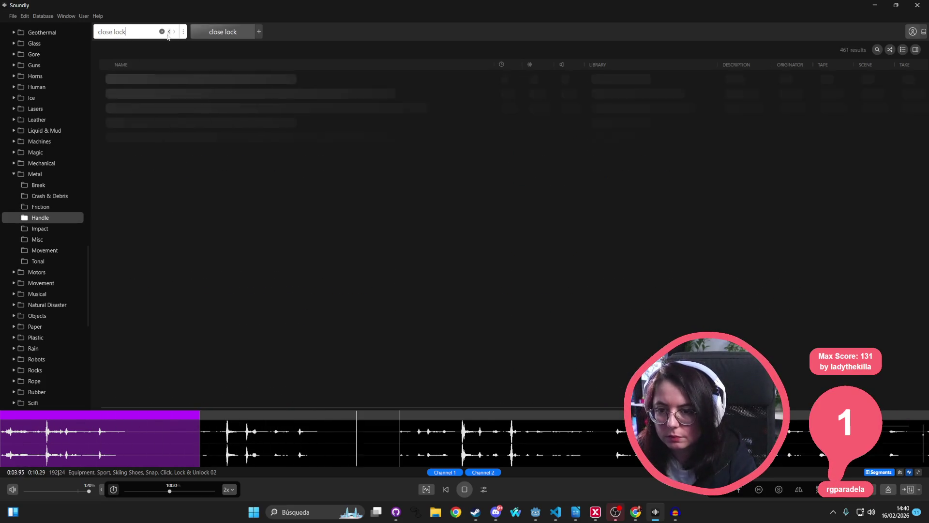
# Preview the metal handle lock closes, old camera viewer closes, metal doors and car/bathroom lock sounds
pyautogui.click(215, 81)
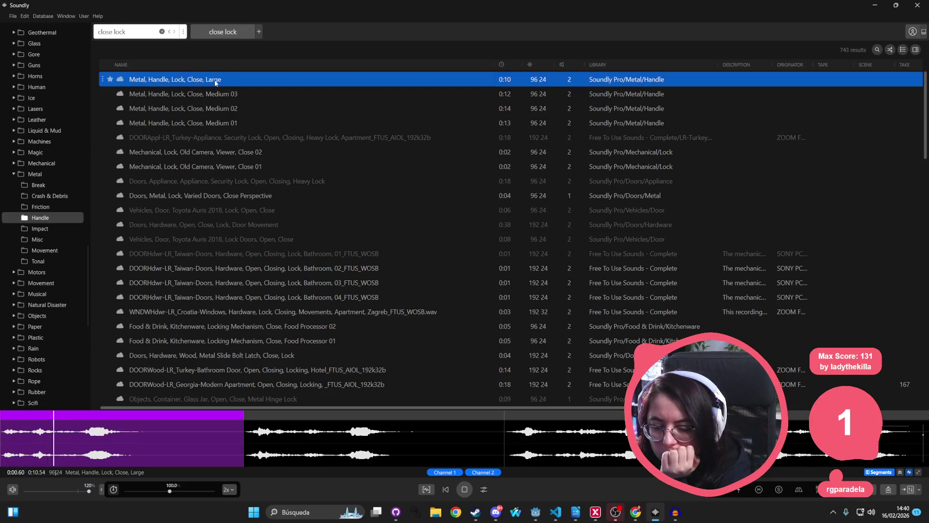
pyautogui.click(208, 97)
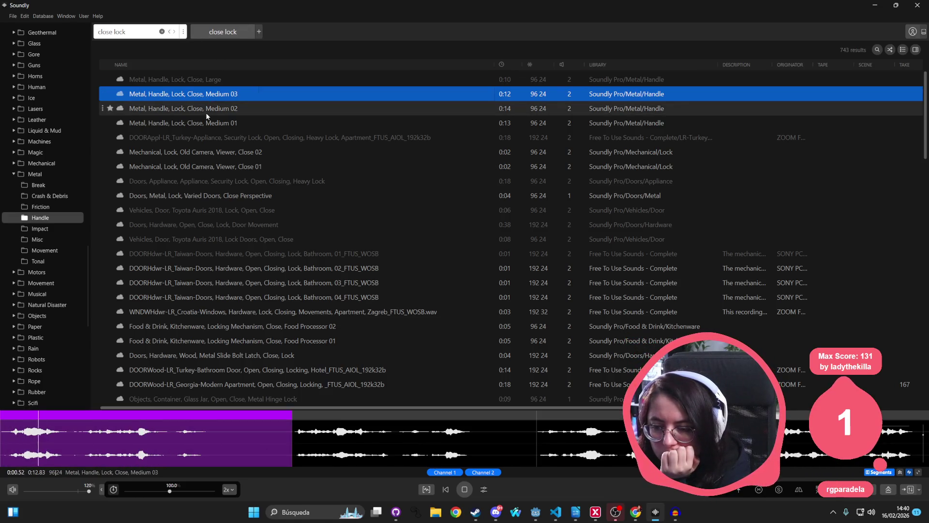
pyautogui.click(207, 110)
pyautogui.click(206, 124)
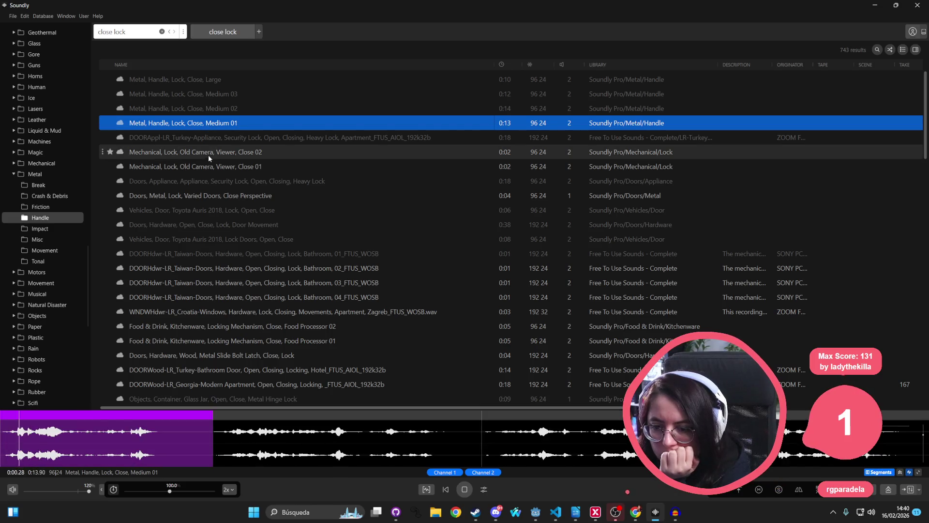
pyautogui.click(212, 152)
pyautogui.click(209, 166)
pyautogui.click(202, 196)
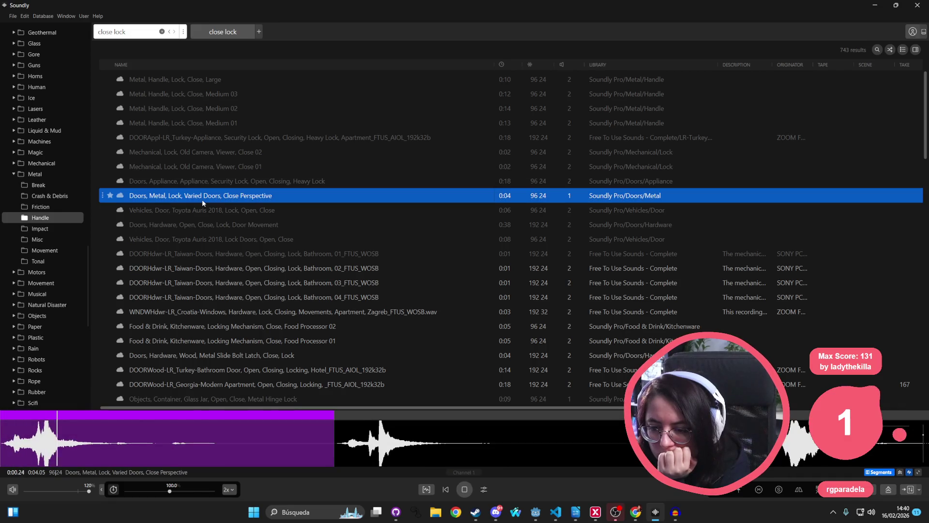
pyautogui.click(185, 268)
pyautogui.click(201, 210)
pyautogui.click(214, 142)
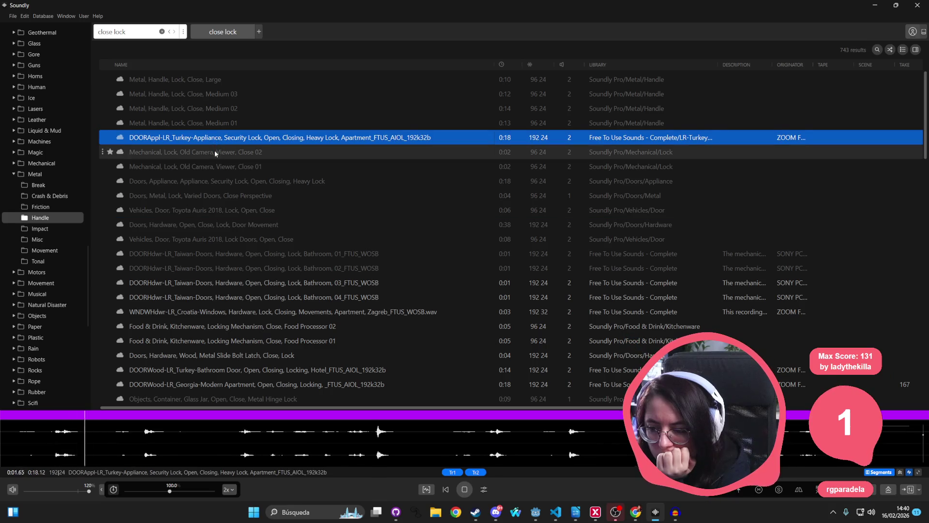
pyautogui.click(214, 151)
pyautogui.click(215, 168)
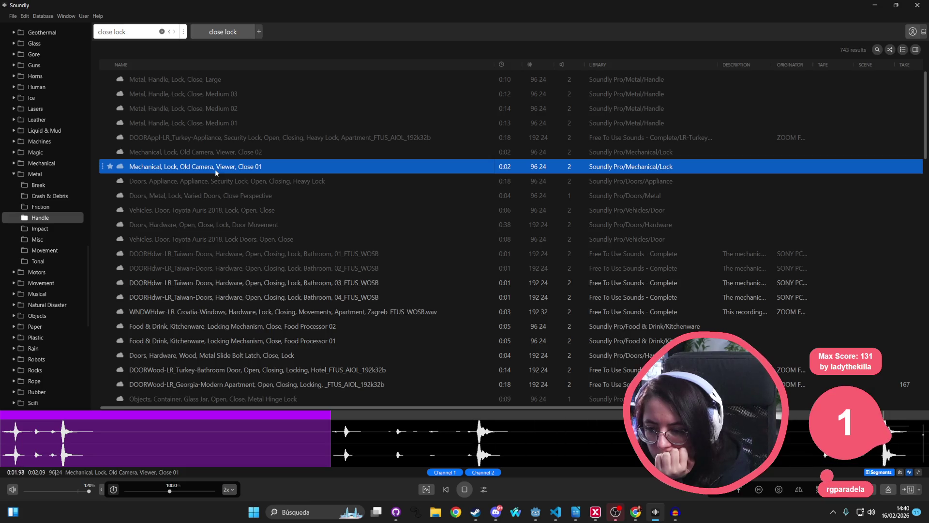
# Preview the slide bolt latch, bathroom and apartment door locking, ending on the hotel room door lock
pyautogui.scroll(-1, 206, 235)
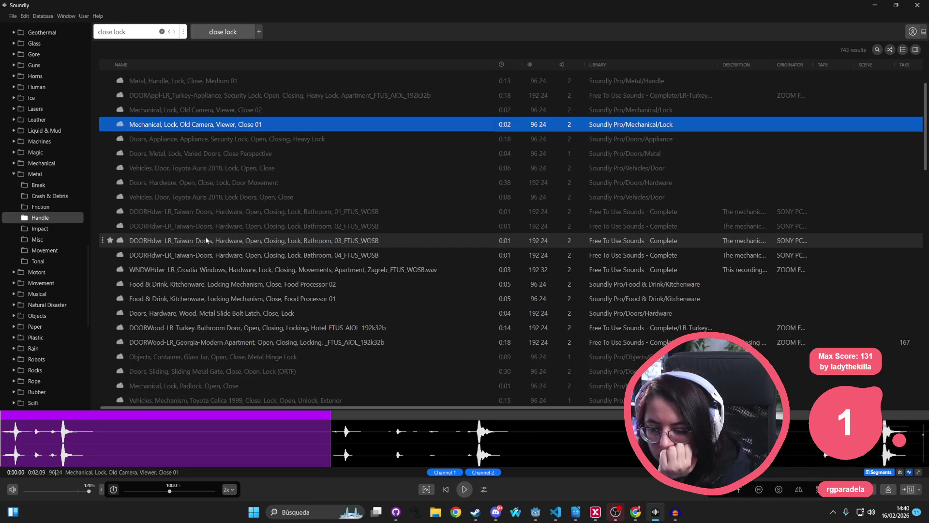
pyautogui.click(196, 313)
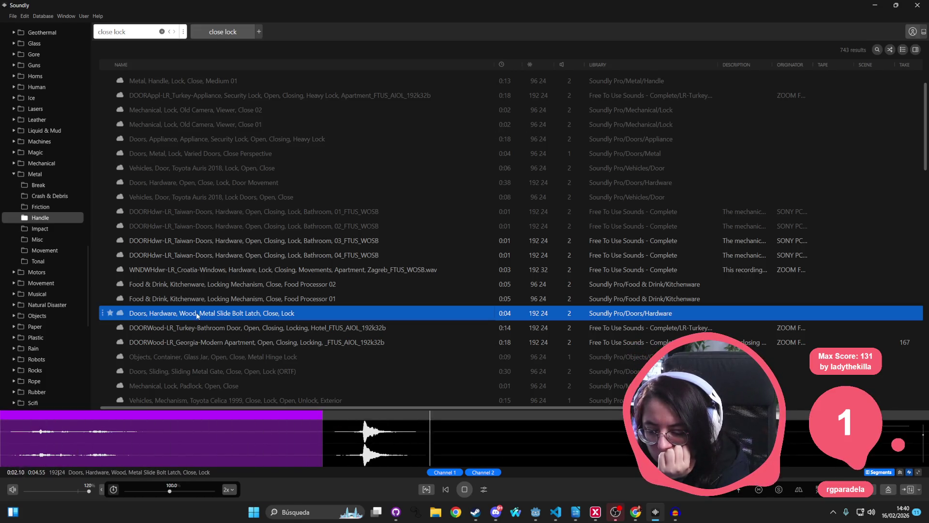
pyautogui.click(184, 328)
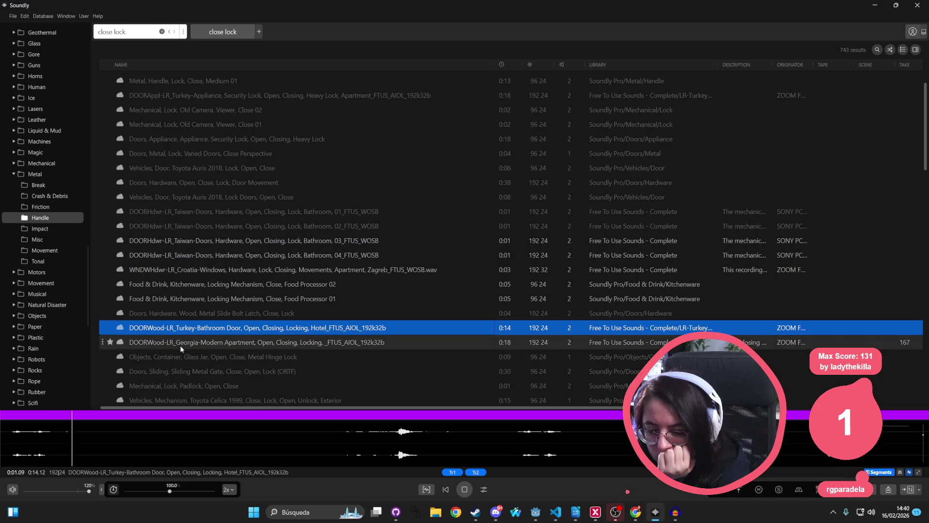
pyautogui.click(179, 344)
pyautogui.scroll(-4, 199, 305)
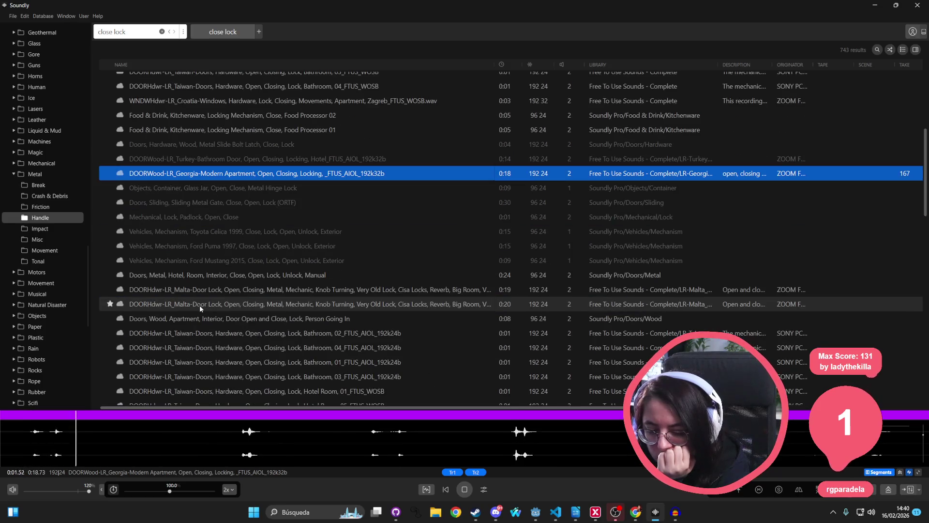
pyautogui.click(205, 280)
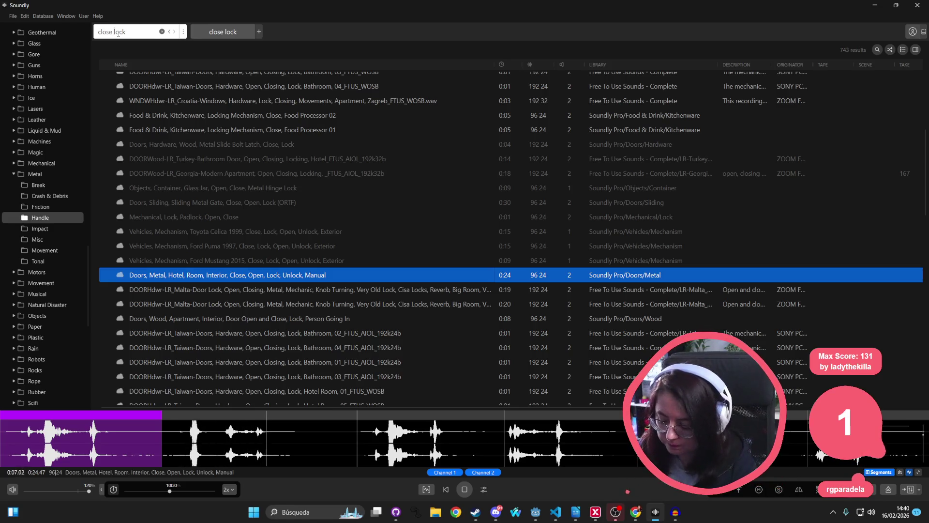
pyautogui.write('pad')
# Search for 'close padlock' and preview the small padlock, steel shackle Takes A/B and Padlock Closing sounds
pyautogui.press('Return')
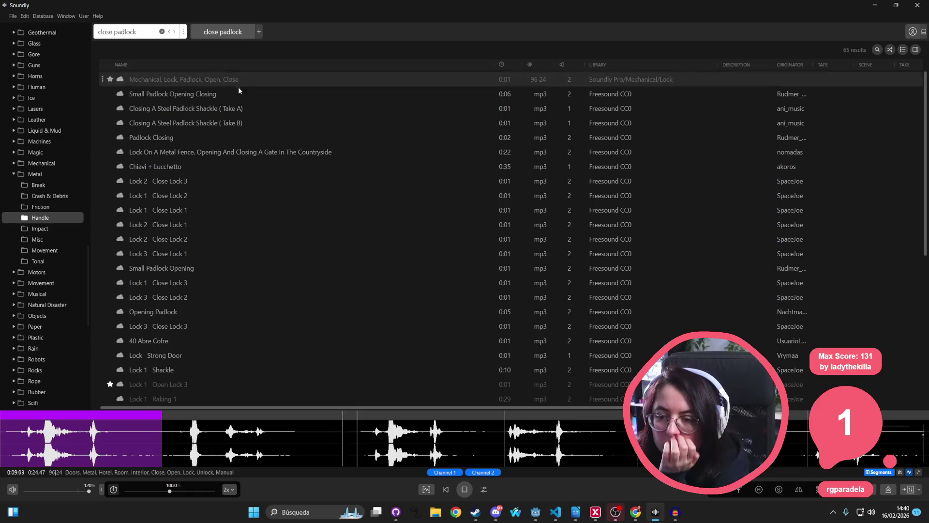
pyautogui.click(225, 96)
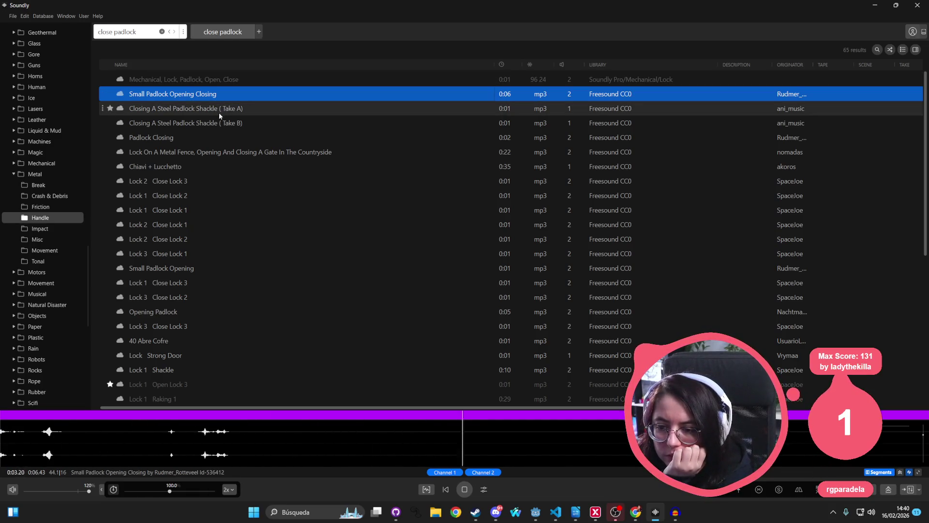
pyautogui.click(207, 109)
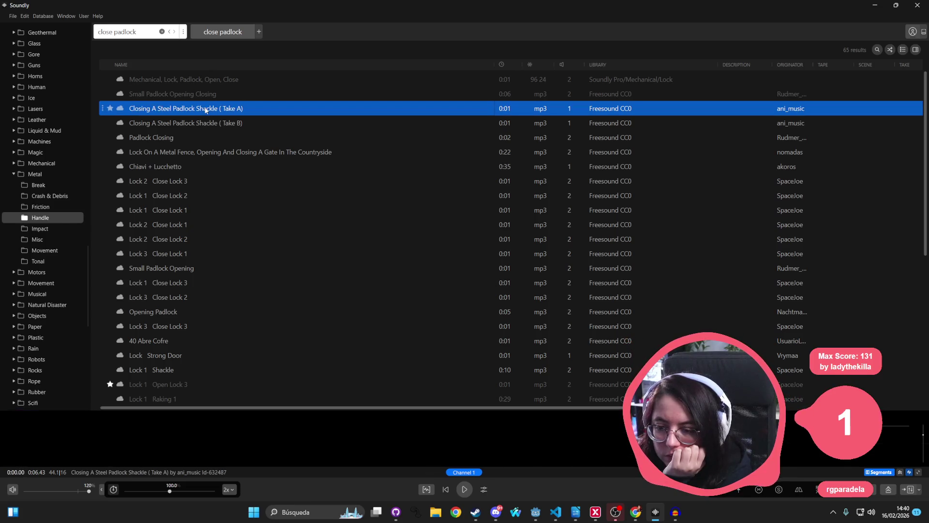
pyautogui.click(196, 122)
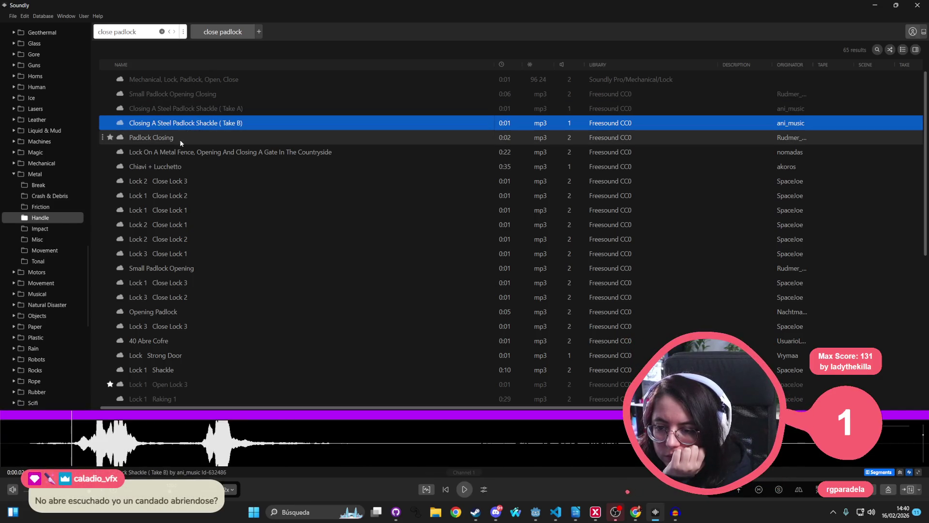
pyautogui.click(189, 111)
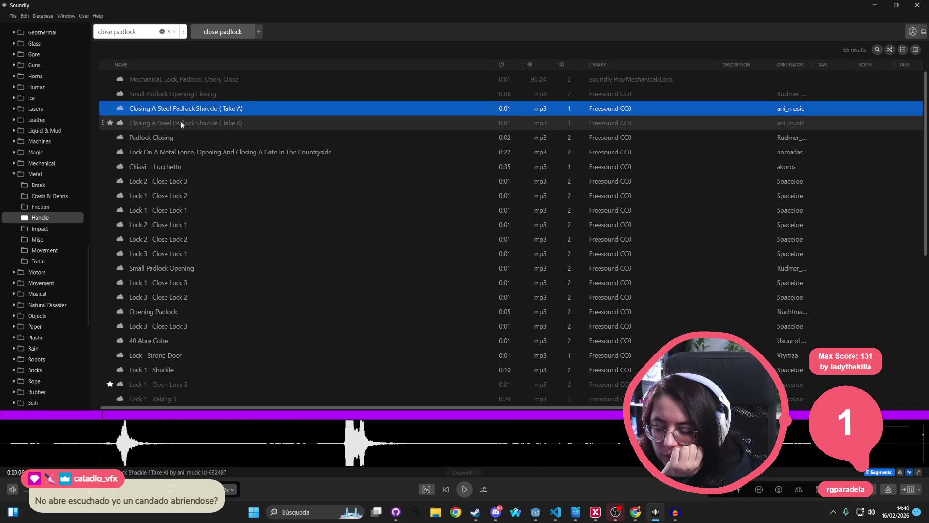
pyautogui.click(180, 123)
pyautogui.click(169, 137)
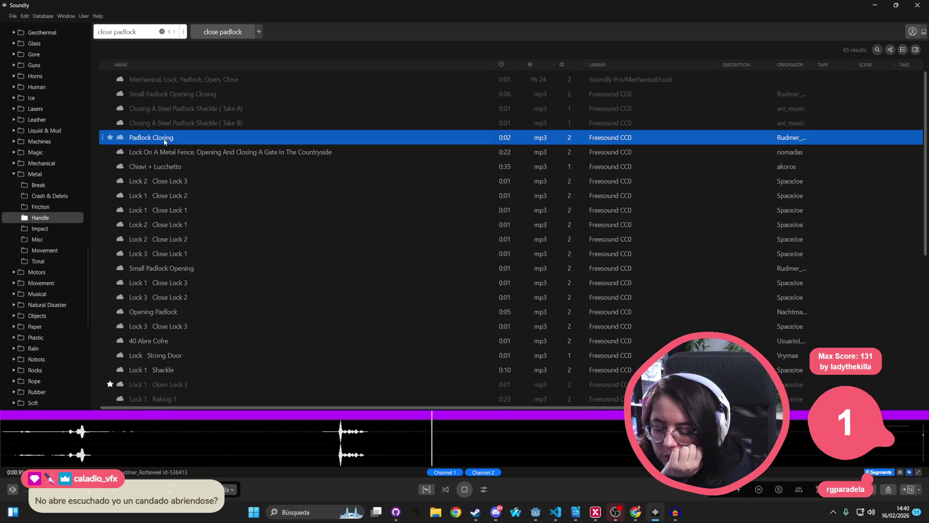
# Preview the Lock 1–3 Close Lock 1–3 variants and Lock 1 Open Lock 3
pyautogui.click(158, 184)
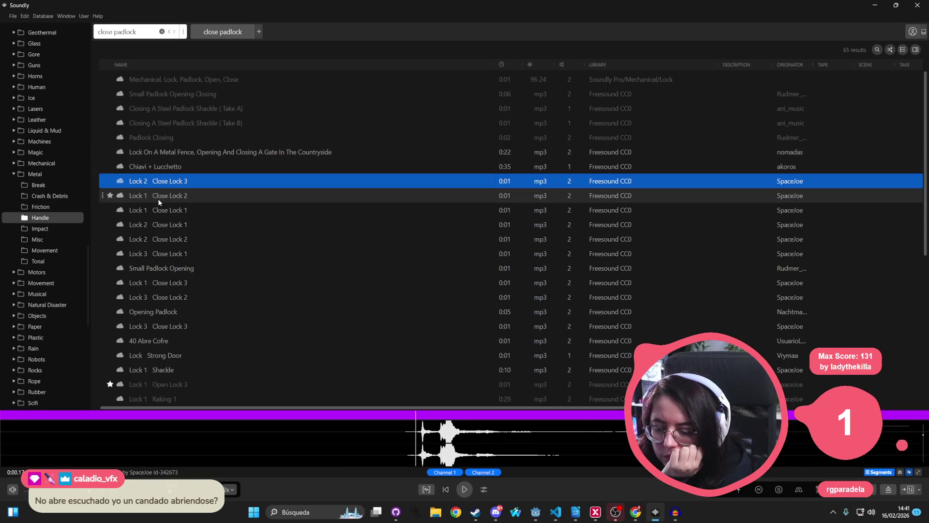
pyautogui.click(158, 199)
pyautogui.click(157, 211)
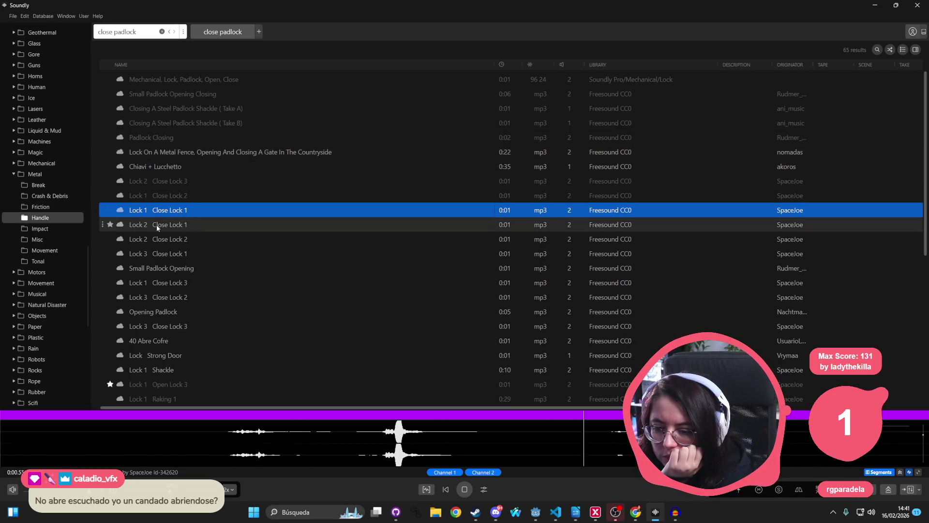
pyautogui.click(156, 224)
pyautogui.click(169, 239)
pyautogui.click(170, 253)
pyautogui.click(170, 282)
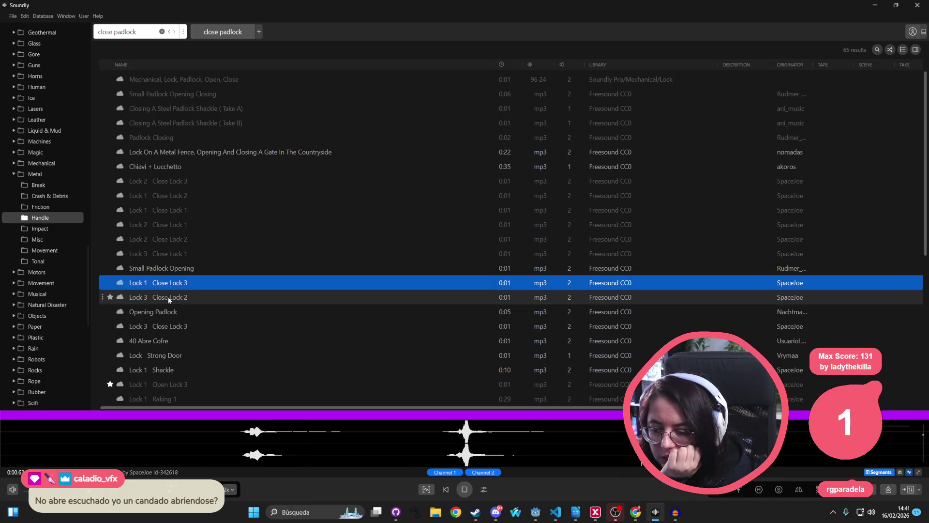
pyautogui.click(168, 297)
pyautogui.click(171, 326)
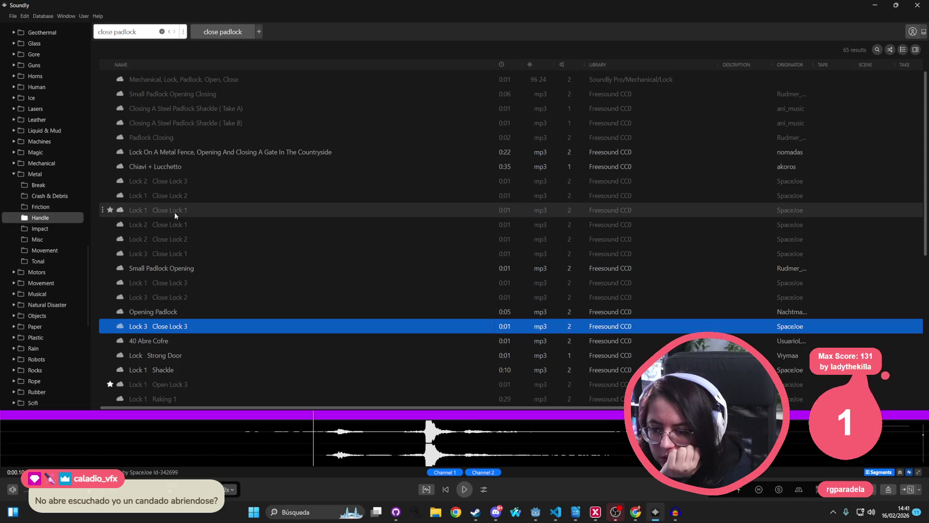
pyautogui.click(184, 184)
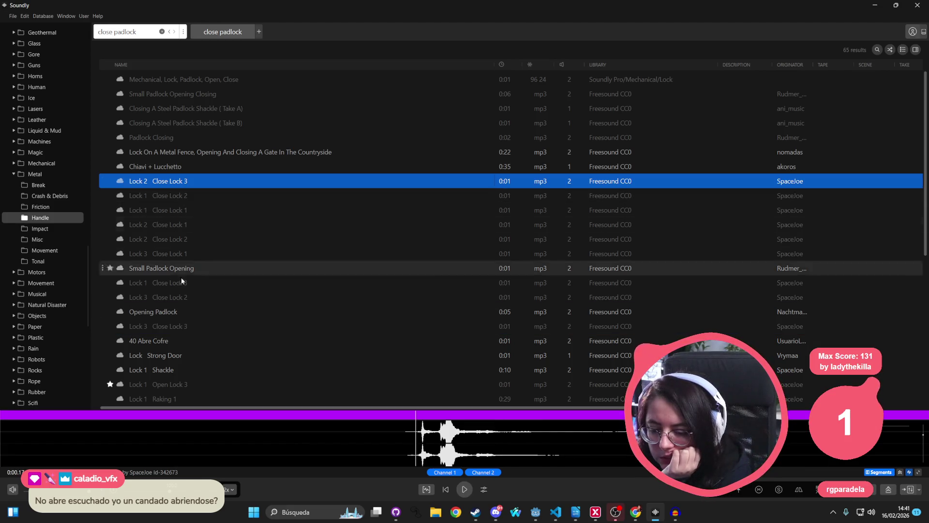
pyautogui.click(187, 384)
# Audition the Open Lock, Lock 2 Raking, Insert Key and Lock 1 Remove Key 3 sounds
pyautogui.scroll(-3, 191, 375)
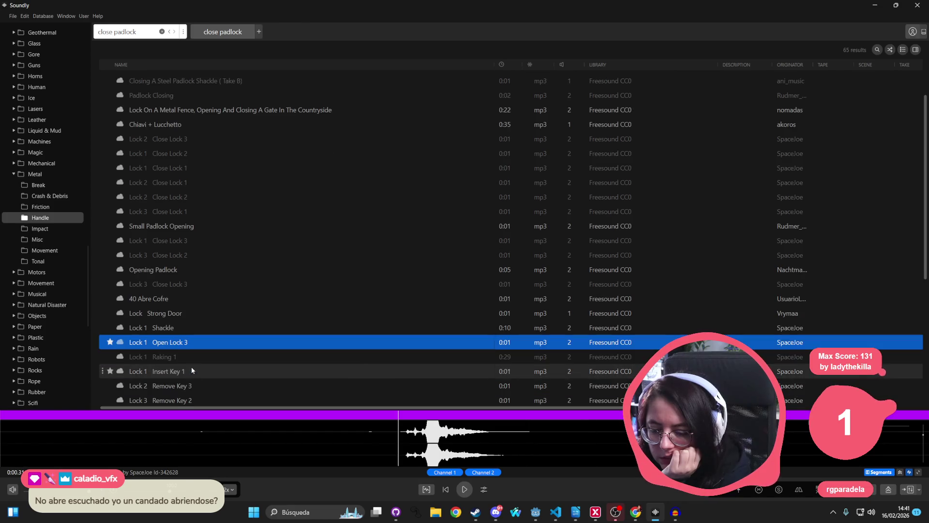
pyautogui.scroll(-3, 199, 277)
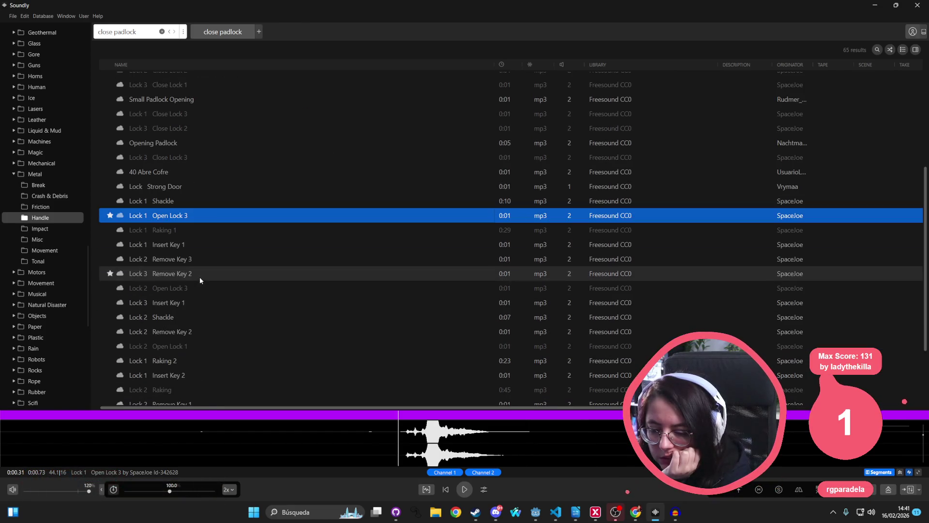
pyautogui.click(198, 344)
pyautogui.click(205, 291)
pyautogui.click(179, 389)
pyautogui.scroll(-3, 201, 364)
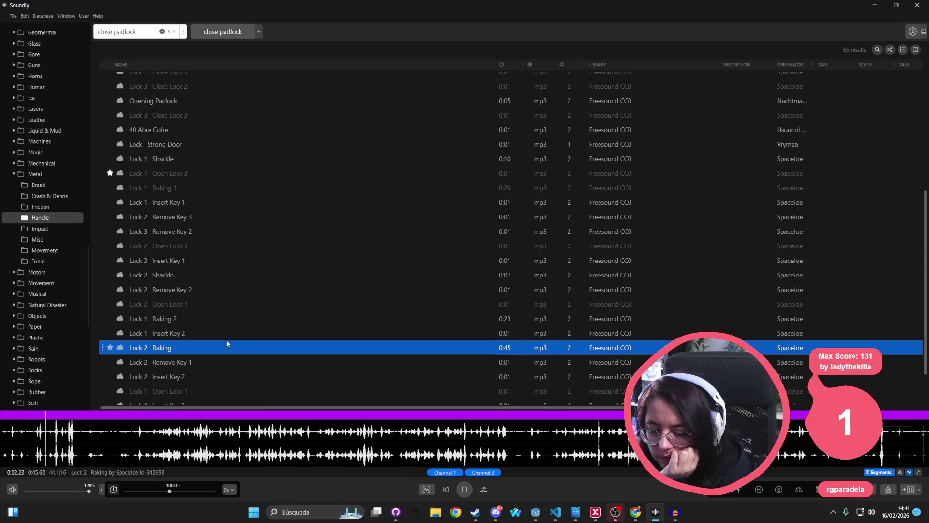
pyautogui.click(181, 391)
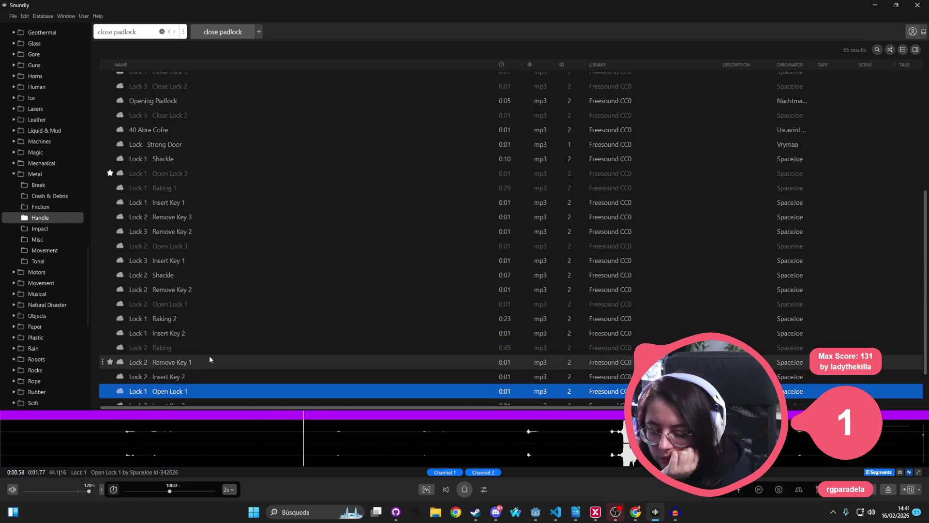
pyautogui.scroll(-2, 210, 355)
pyautogui.click(186, 382)
pyautogui.click(192, 369)
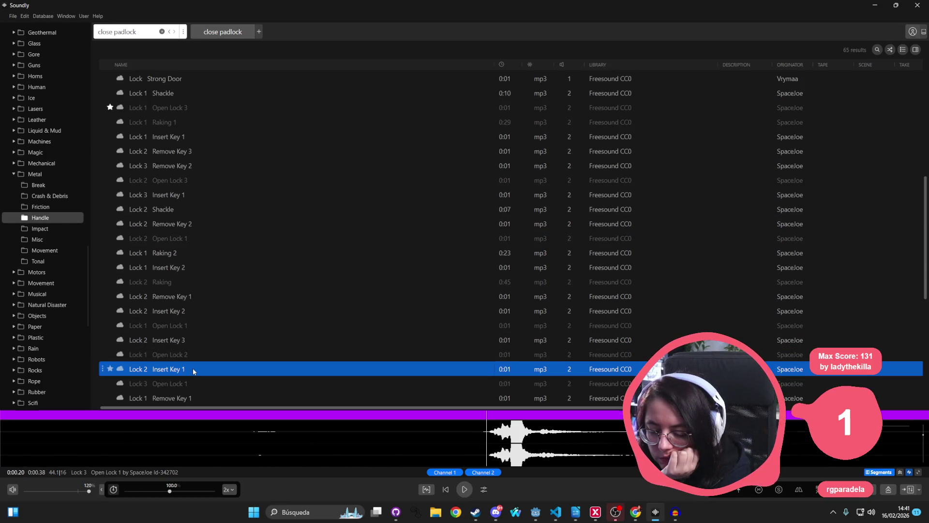
pyautogui.scroll(-3, 208, 358)
pyautogui.click(215, 329)
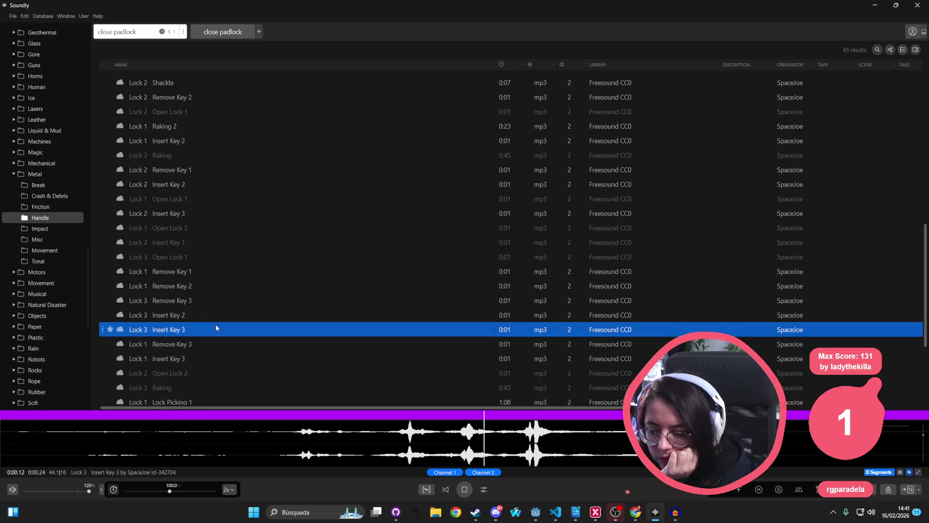
pyautogui.click(207, 345)
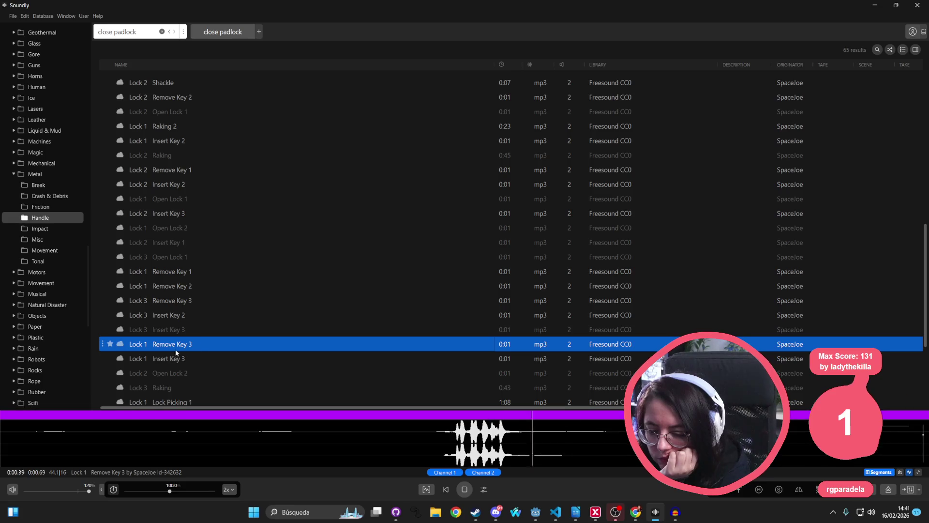
pyautogui.press('space')
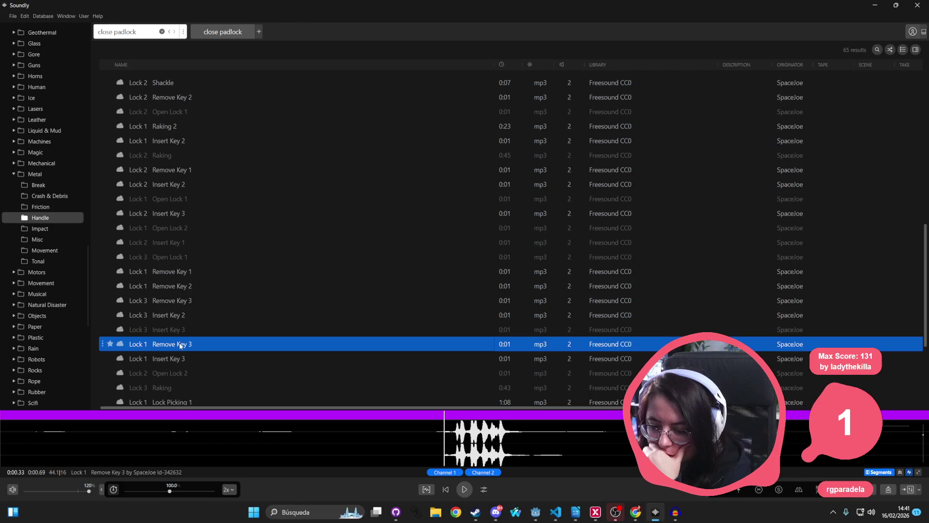
# Compare the Remove Key clips and settle on Lock 1 Remove Key 1, previewed in mono
pyautogui.click(177, 301)
pyautogui.click(187, 286)
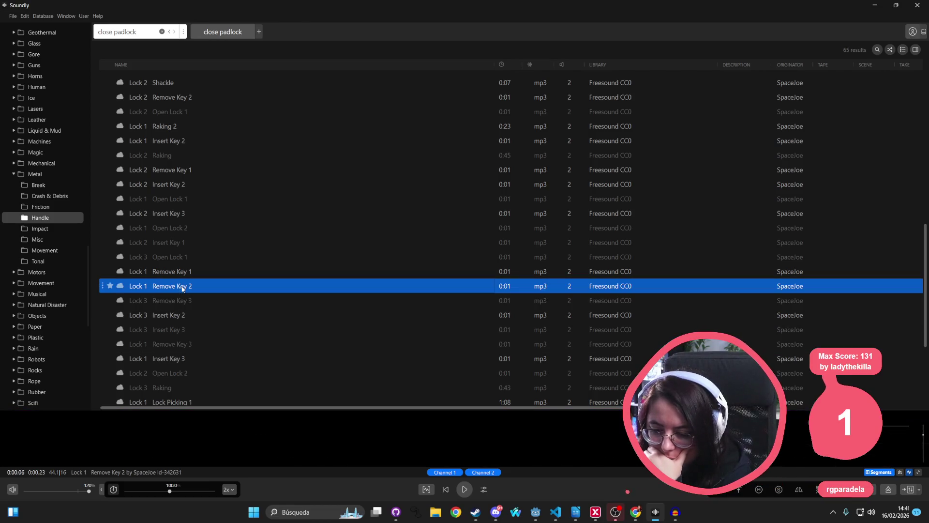
pyautogui.click(184, 274)
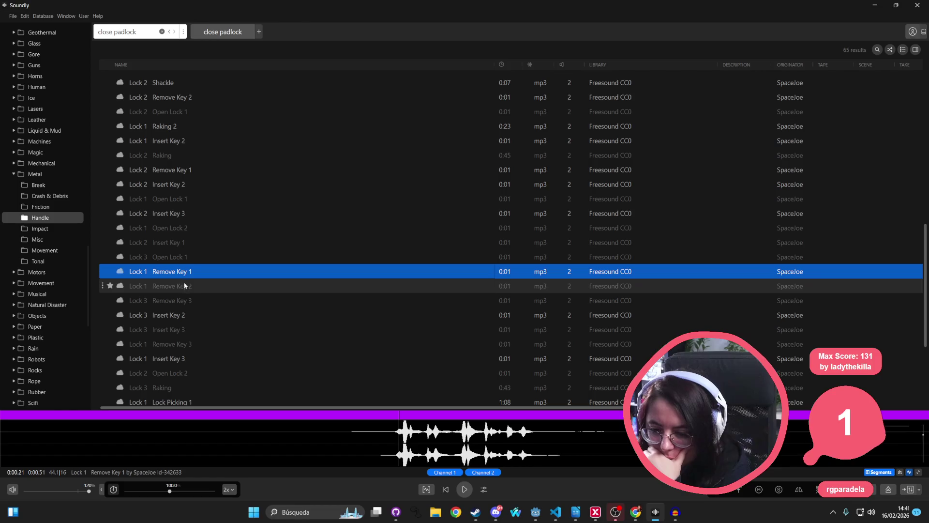
pyautogui.click(759, 490)
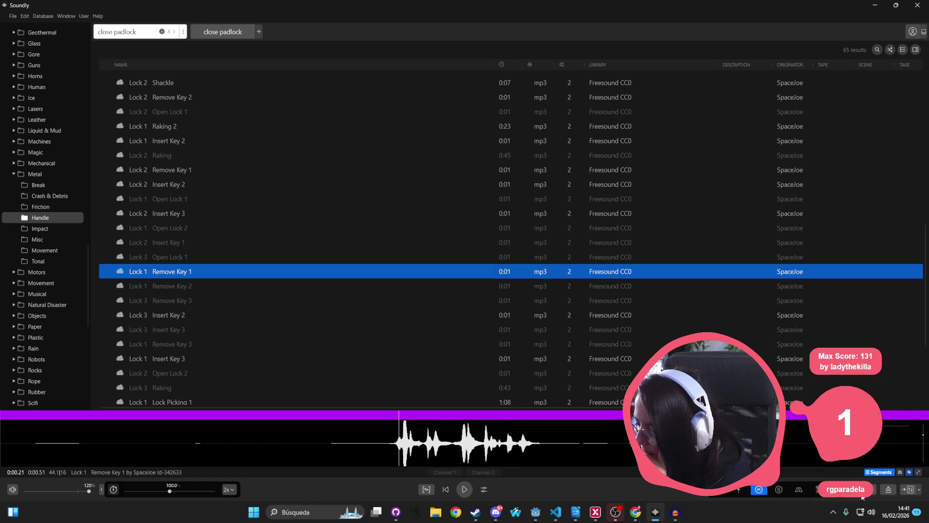
pyautogui.click(919, 489)
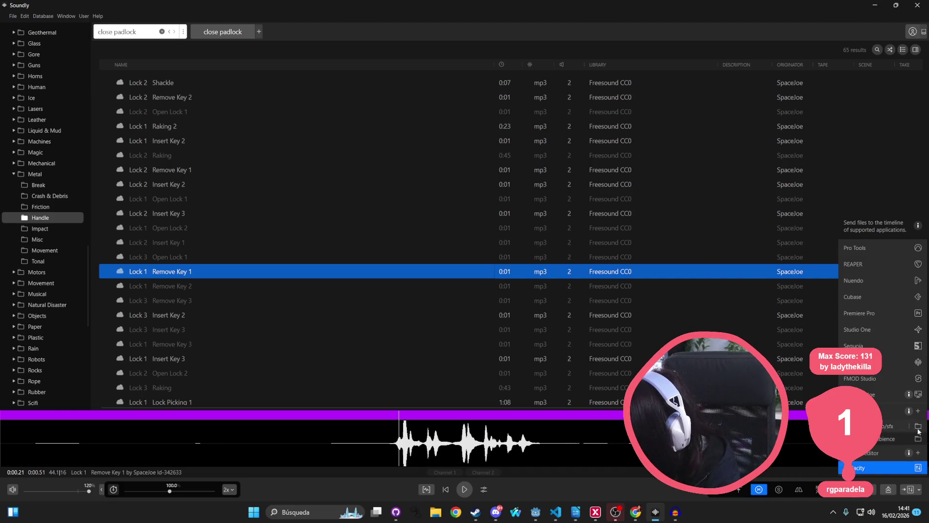
# Create a 'mechanic' folder under audio/sfx and save it as a Send To Folder destination
pyautogui.click(919, 412)
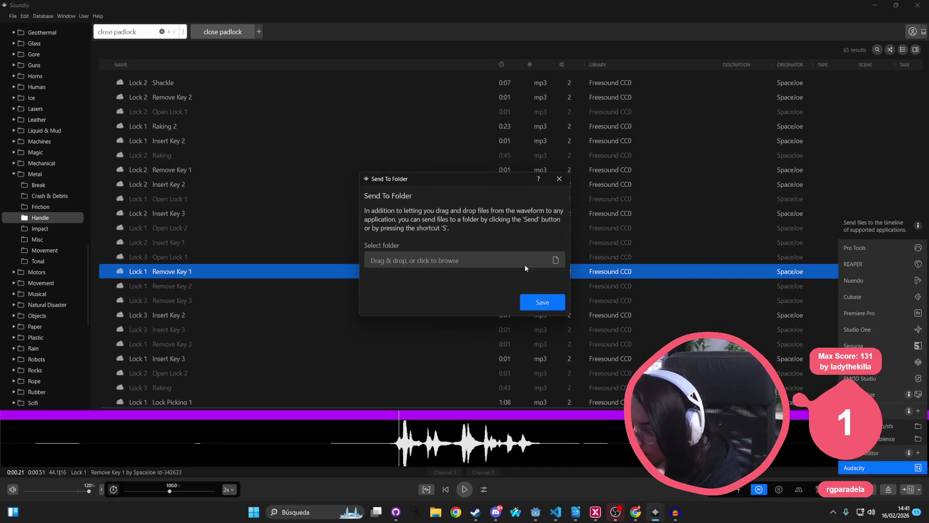
pyautogui.click(557, 260)
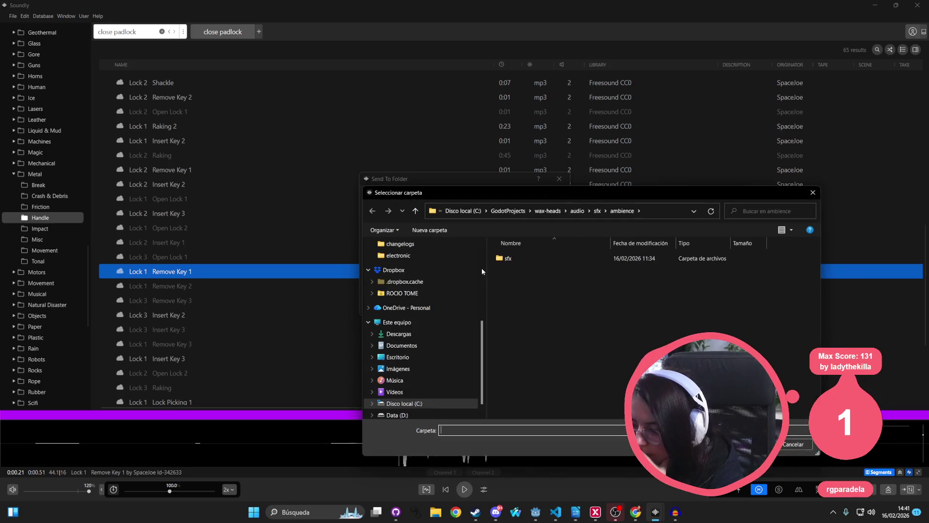
pyautogui.click(598, 211)
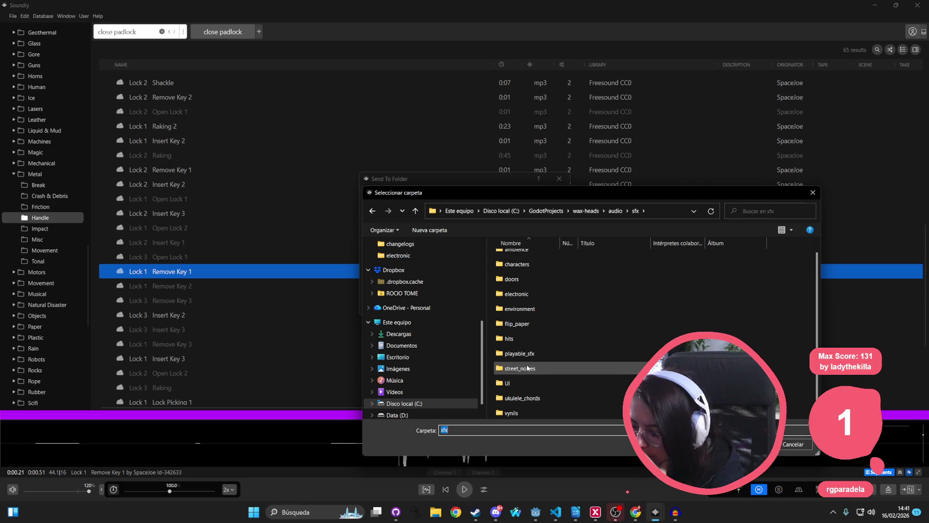
pyautogui.scroll(1, 528, 368)
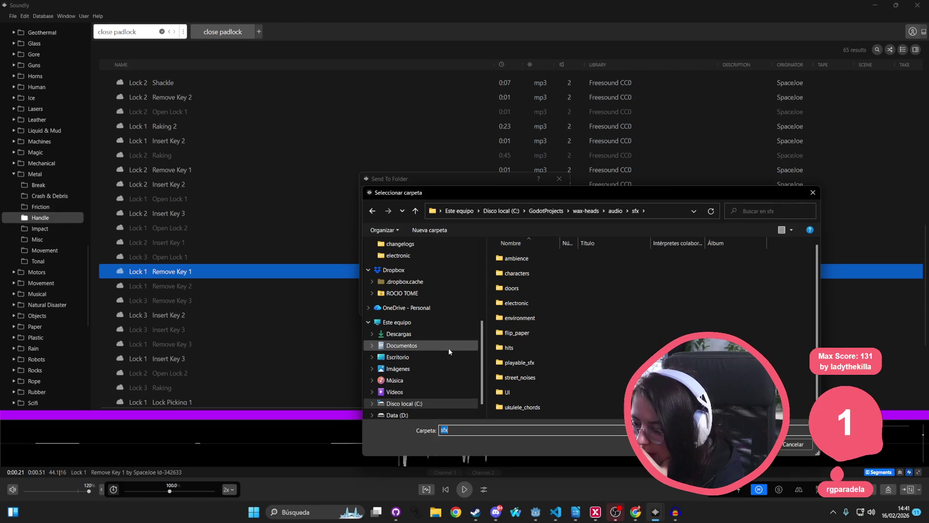
pyautogui.scroll(-1, 450, 352)
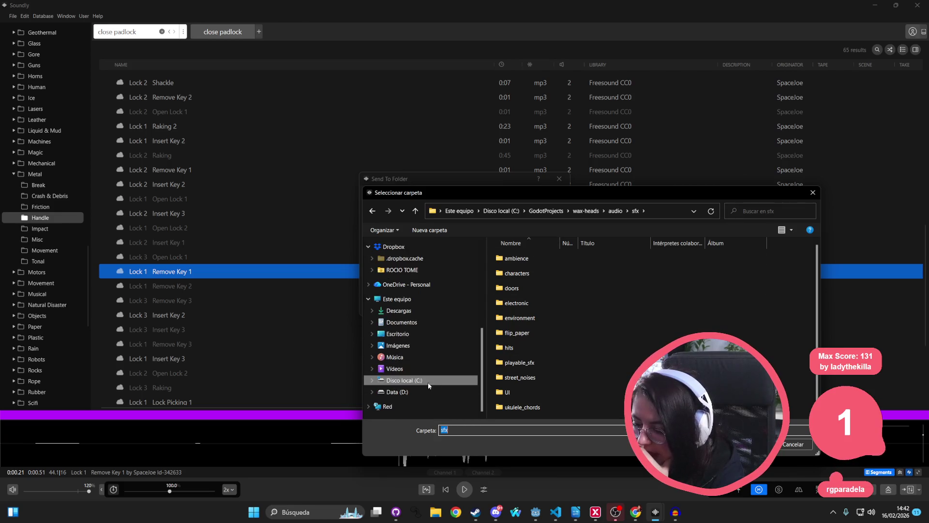
pyautogui.click(424, 231)
pyautogui.write('mechanic')
pyautogui.press('Return')
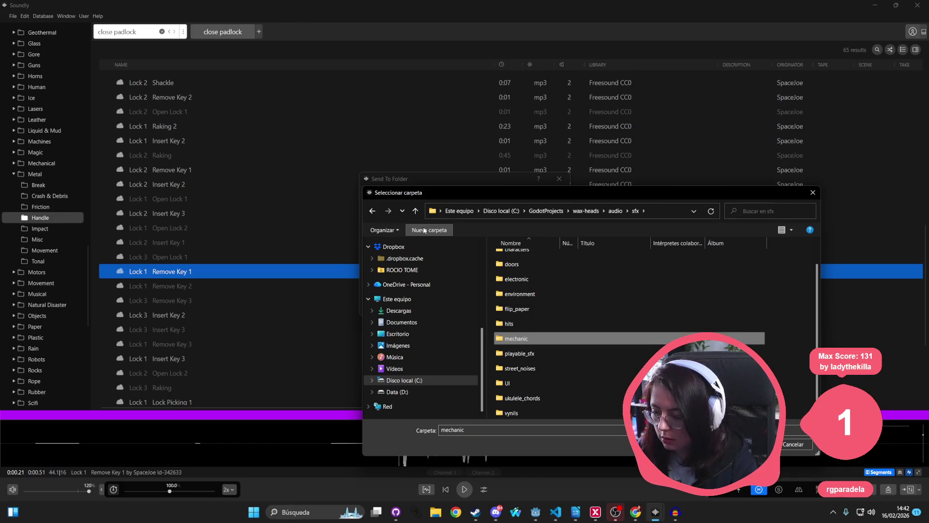
pyautogui.press('Return')
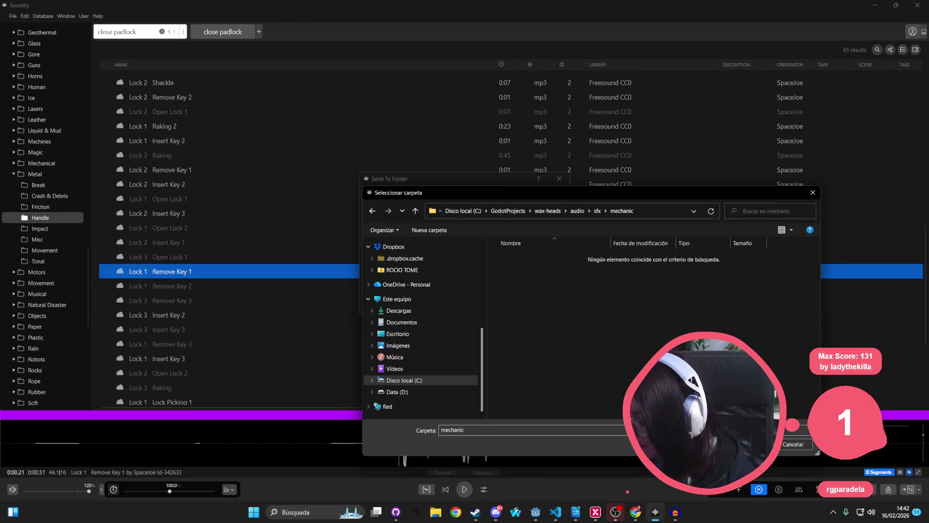
pyautogui.press('Return')
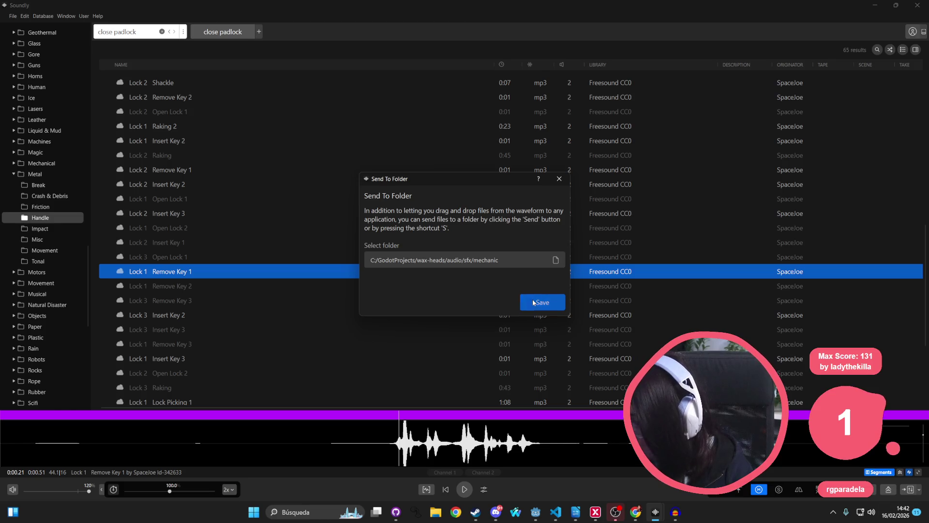
pyautogui.click(534, 303)
pyautogui.click(921, 490)
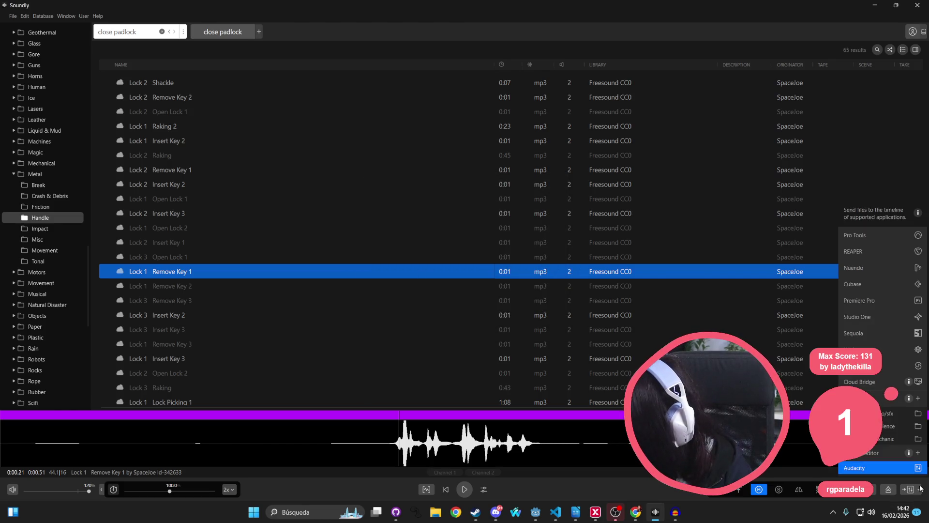
# Set mechanic as the send target and preview Lock 1 Remove Key 2 and Lock 3 Remove Key 3 in mono
pyautogui.click(890, 440)
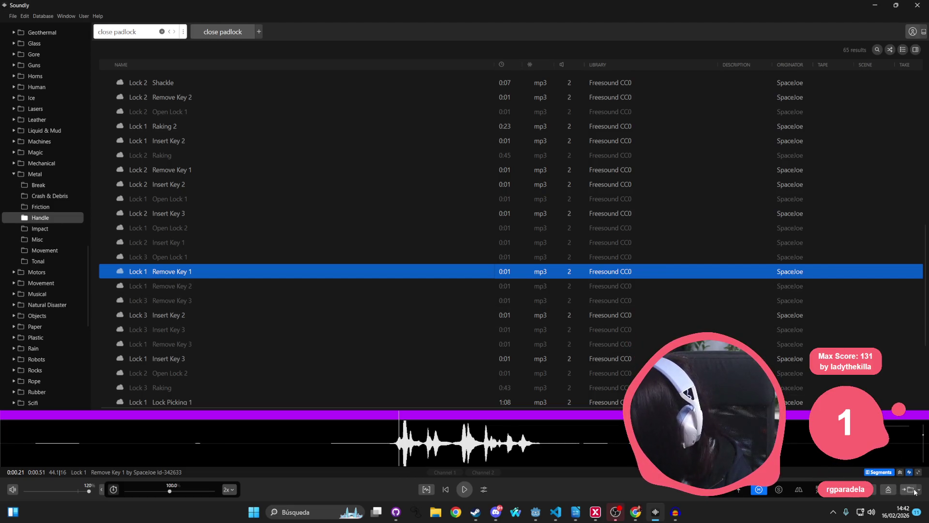
pyautogui.click(231, 285)
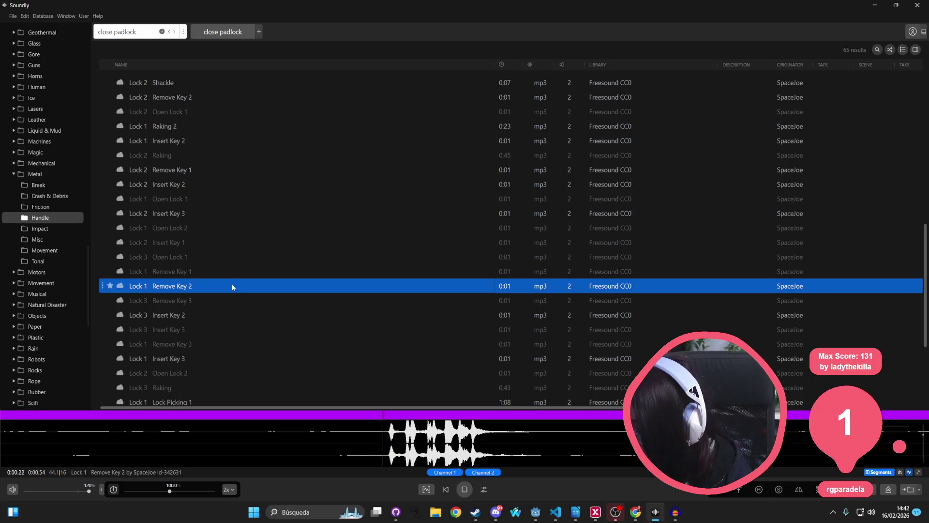
pyautogui.click(758, 489)
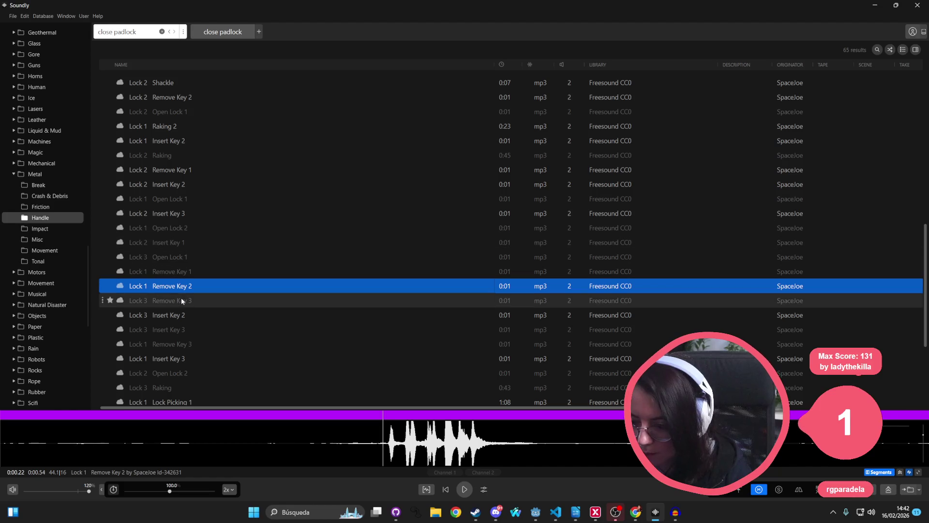
pyautogui.click(183, 301)
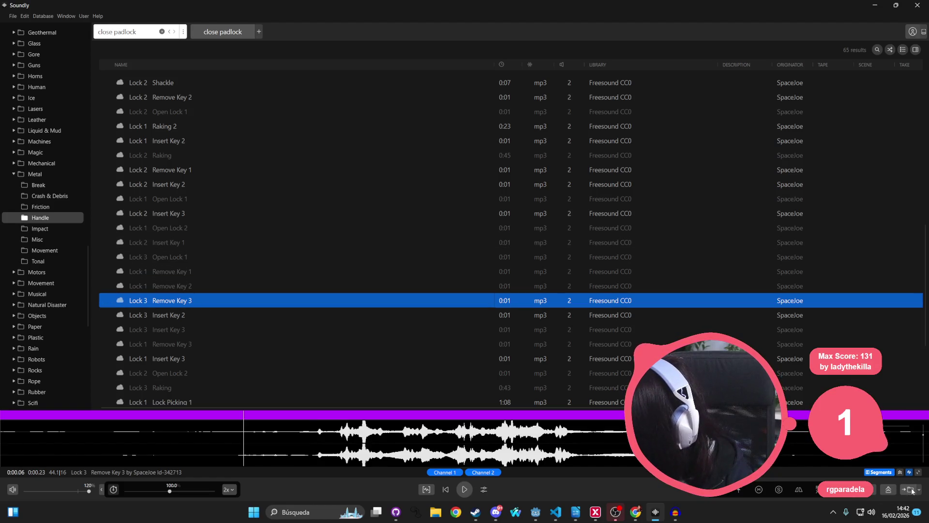
pyautogui.click(758, 490)
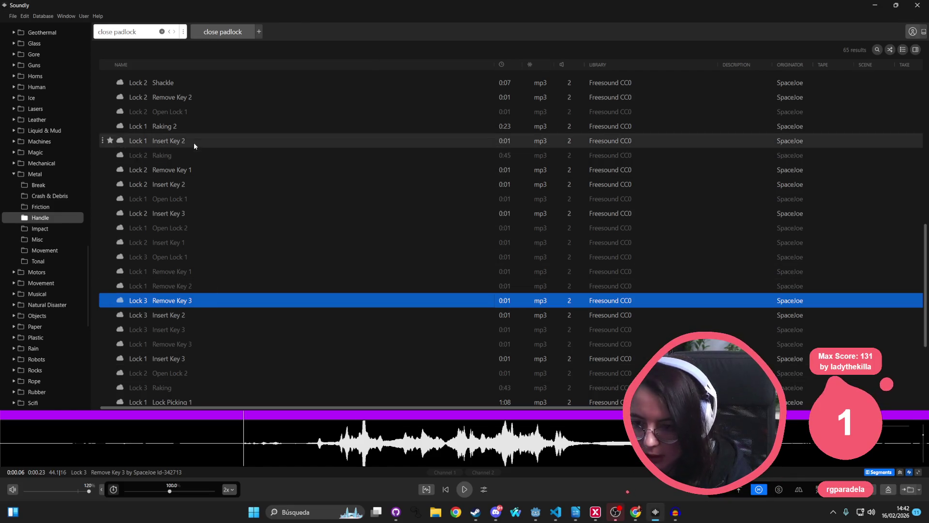
# Audition Lock 1 Open Lock 3, Lock 3 Close Lock 3 and the Remove Key 1–3 sounds
pyautogui.scroll(3, 193, 169)
pyautogui.scroll(3, 193, 168)
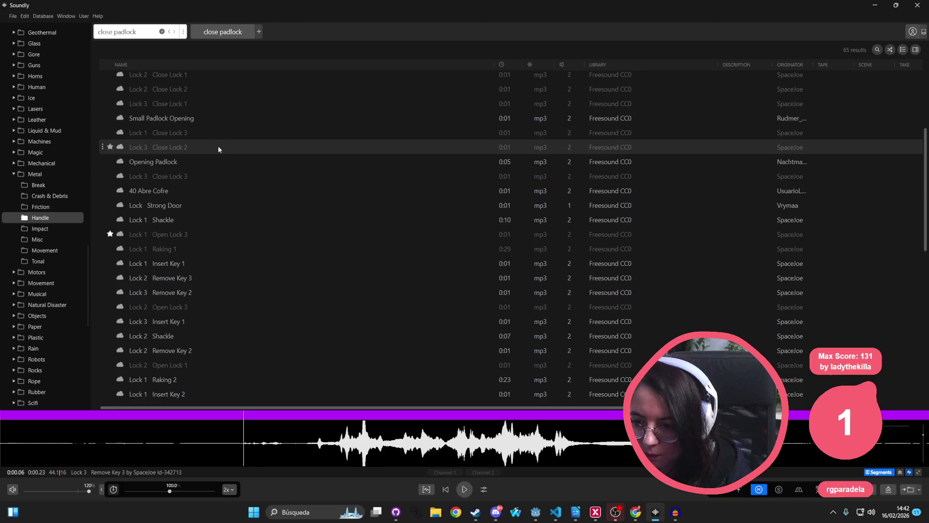
pyautogui.click(207, 234)
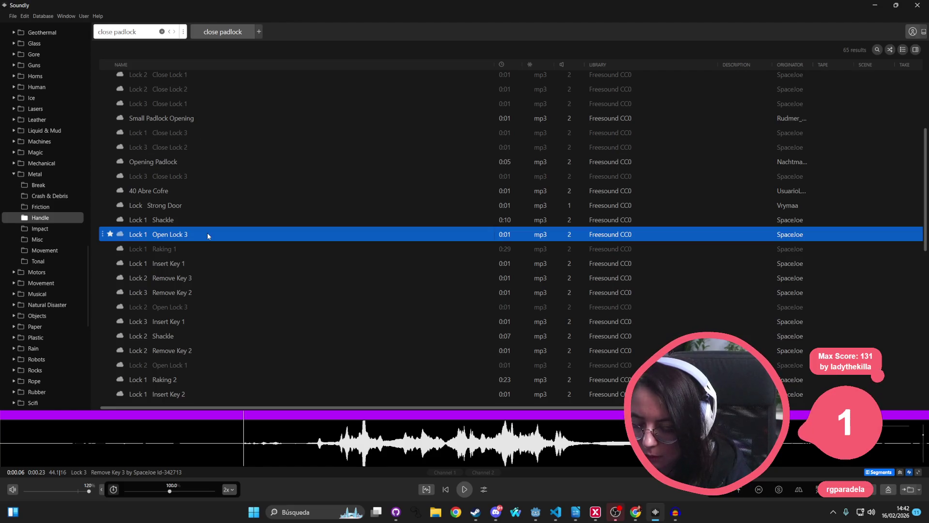
pyautogui.click(208, 177)
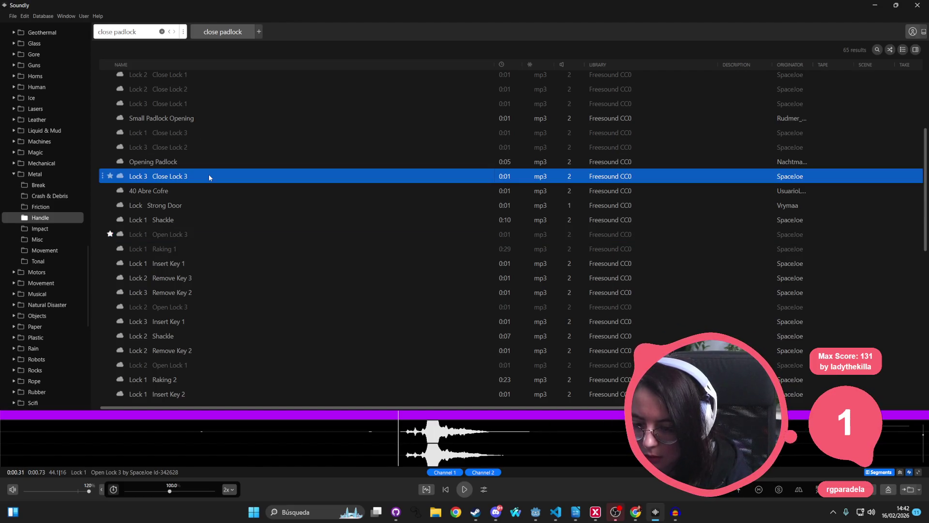
pyautogui.scroll(-7, 236, 234)
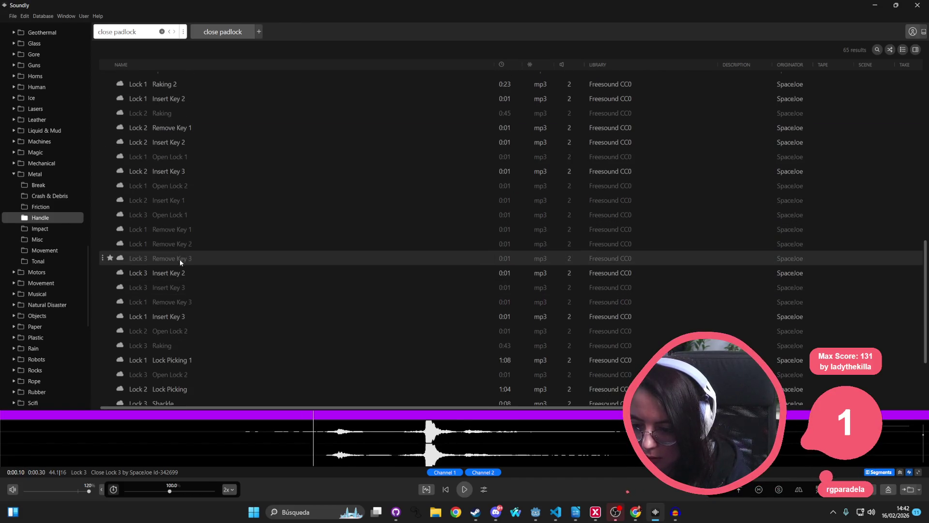
pyautogui.click(195, 231)
pyautogui.click(194, 245)
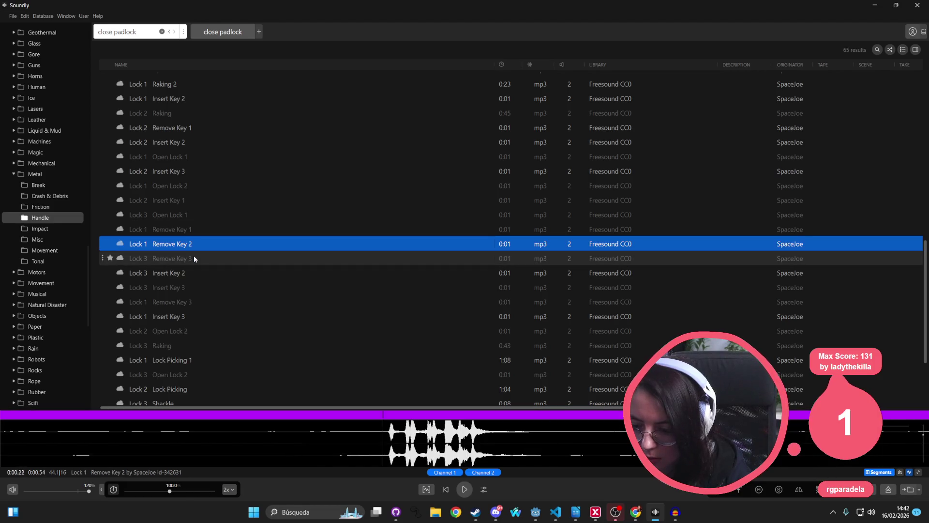
pyautogui.click(194, 258)
pyautogui.click(197, 302)
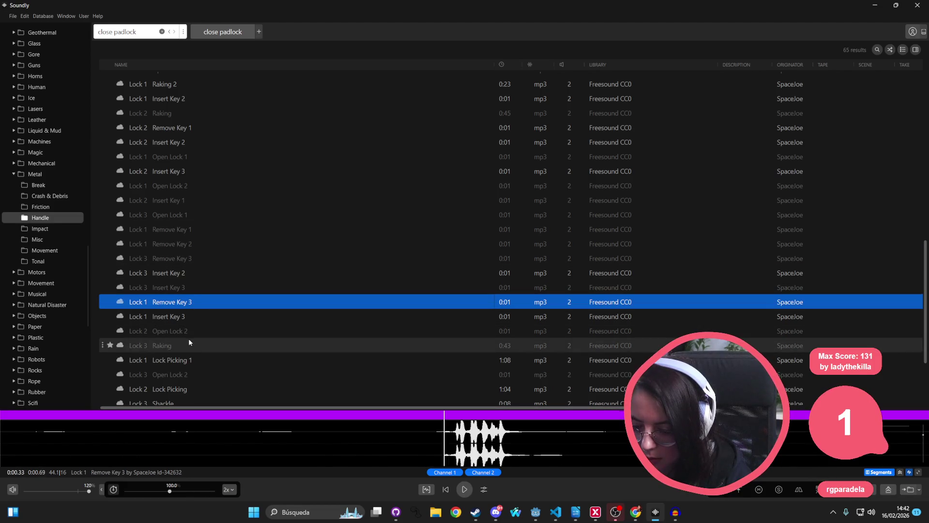
# Preview Lock 1 Lock Picking 2 and Lock 3 Open Lock 3
pyautogui.scroll(-3, 207, 356)
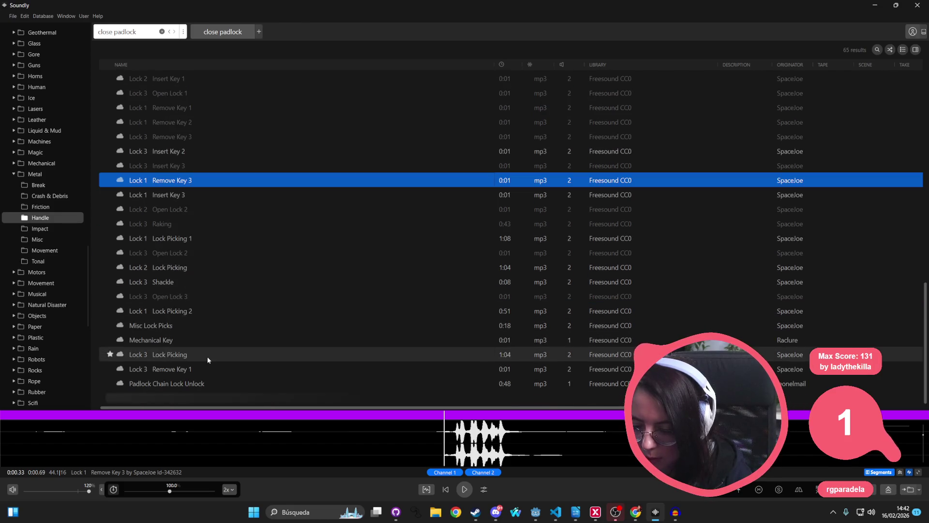
pyautogui.click(185, 312)
pyautogui.click(191, 295)
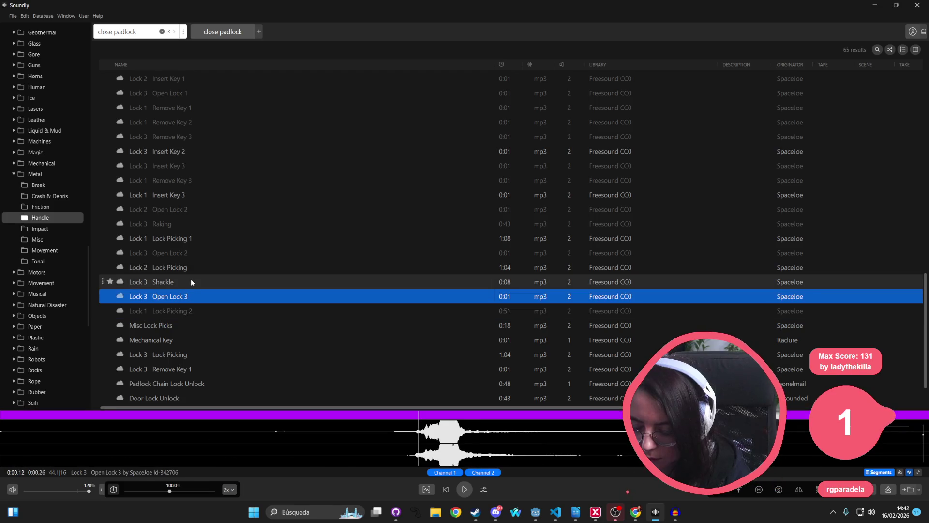
pyautogui.scroll(10, 203, 261)
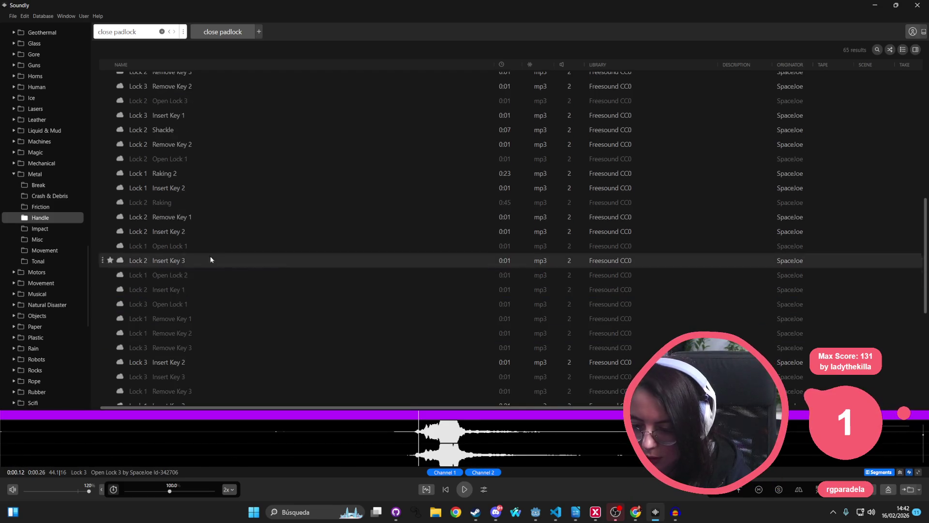
# Compare Lock 2 Close Lock 3, Lock 1 Close Lock 2 and Lock 1 Close Lock 1, settling on Close Lock 1
pyautogui.click(213, 181)
pyautogui.click(208, 193)
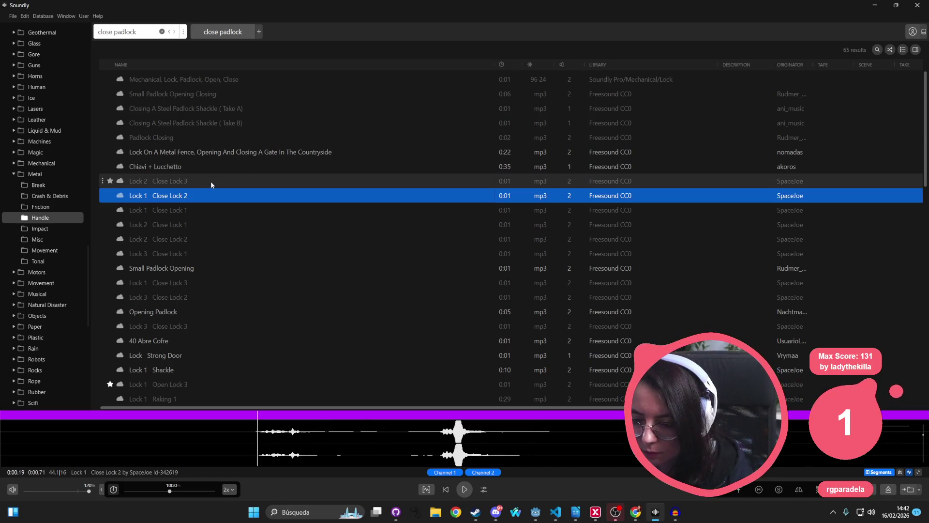
pyautogui.click(200, 209)
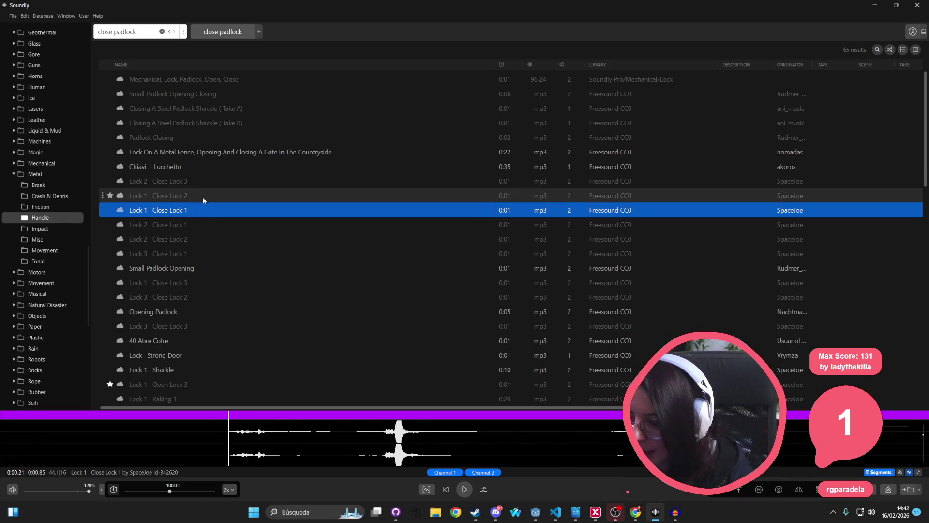
pyautogui.click(202, 196)
pyautogui.click(194, 204)
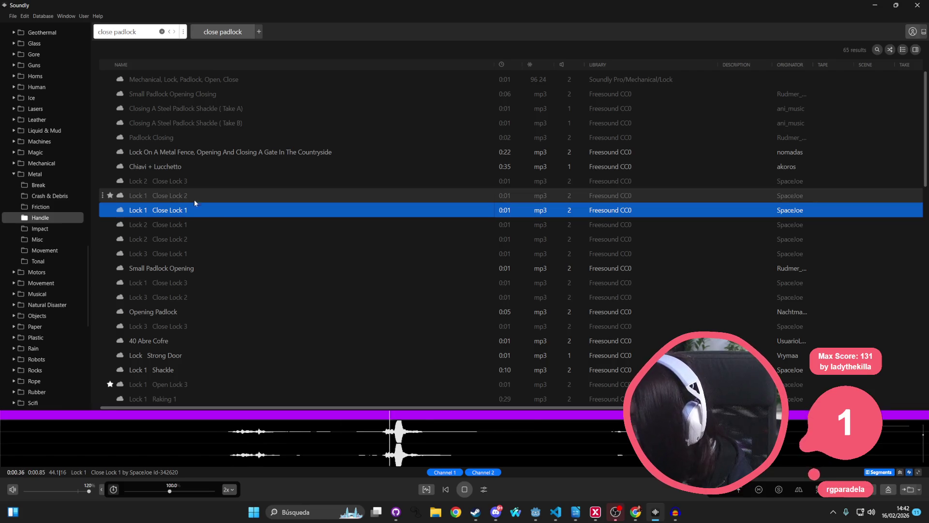
pyautogui.click(198, 193)
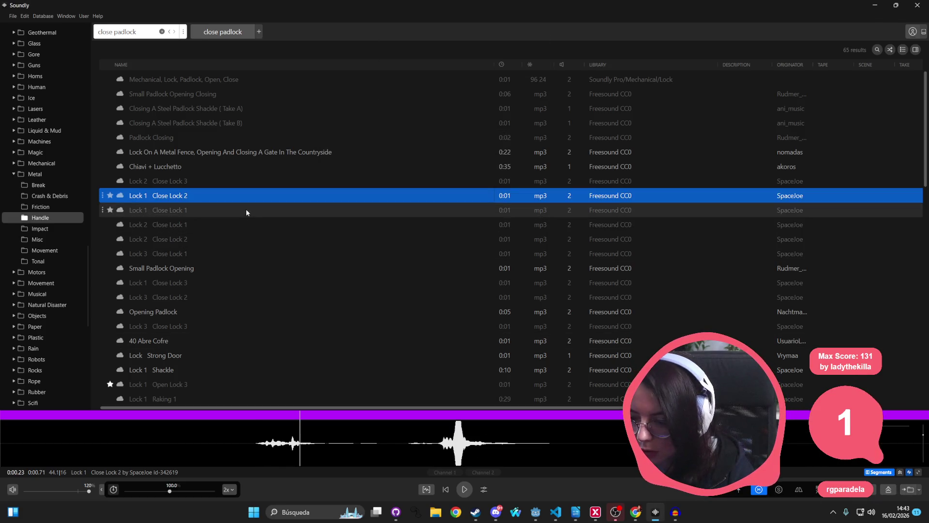
pyautogui.click(245, 209)
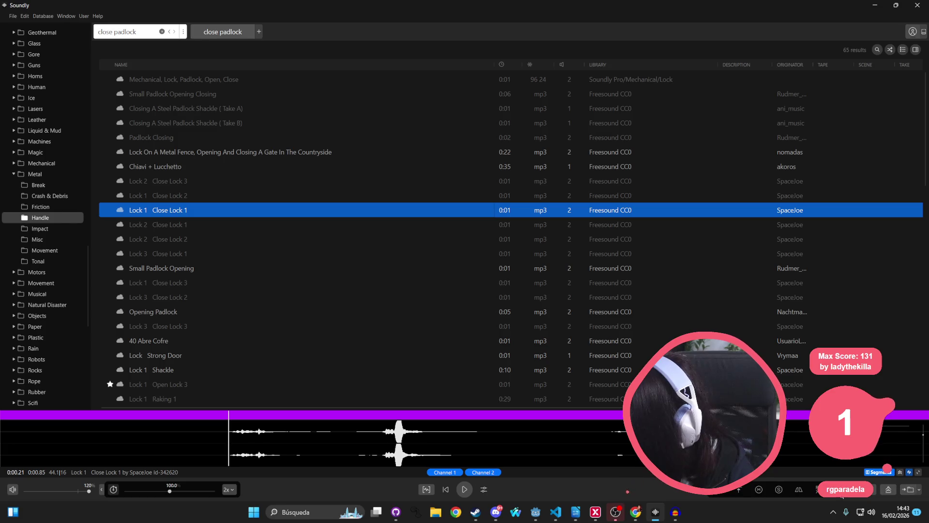
# Merge Lock 1 Close Lock 1 to mono and drag the whole clip into the Godot project
pyautogui.click(763, 492)
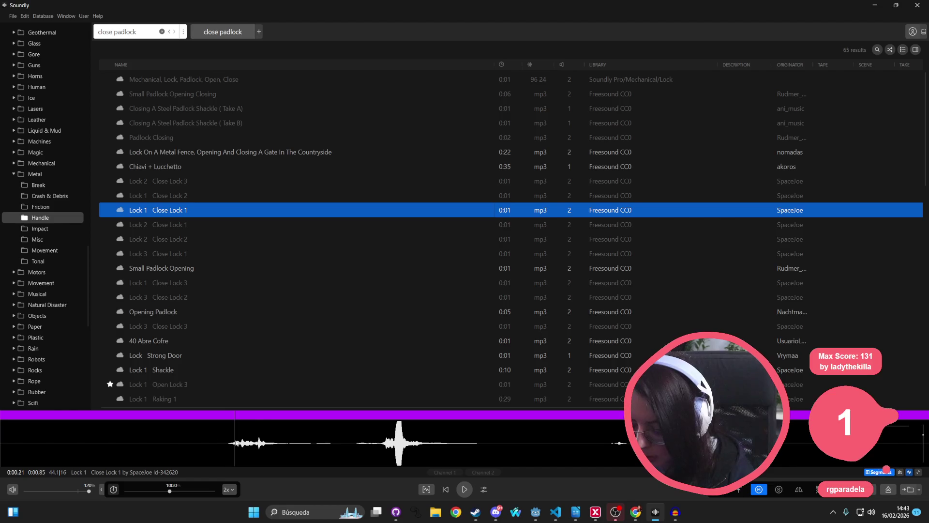
pyautogui.moveTo(2, 432)
pyautogui.mouseDown()
pyautogui.moveTo(910, 445)
pyautogui.moveTo(928, 455)
pyautogui.mouseUp()
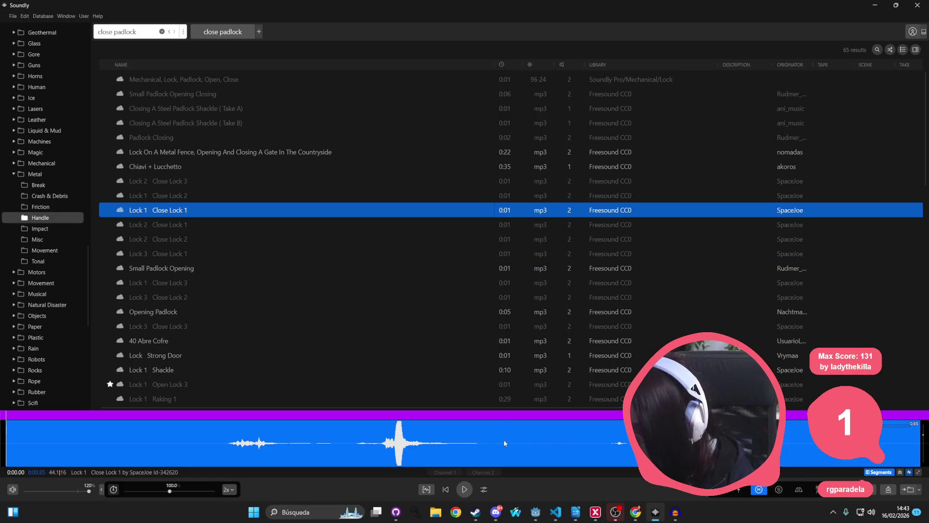
pyautogui.moveTo(187, 448)
pyautogui.mouseDown()
pyautogui.moveTo(526, 461)
pyautogui.moveTo(504, 462)
pyautogui.mouseUp()
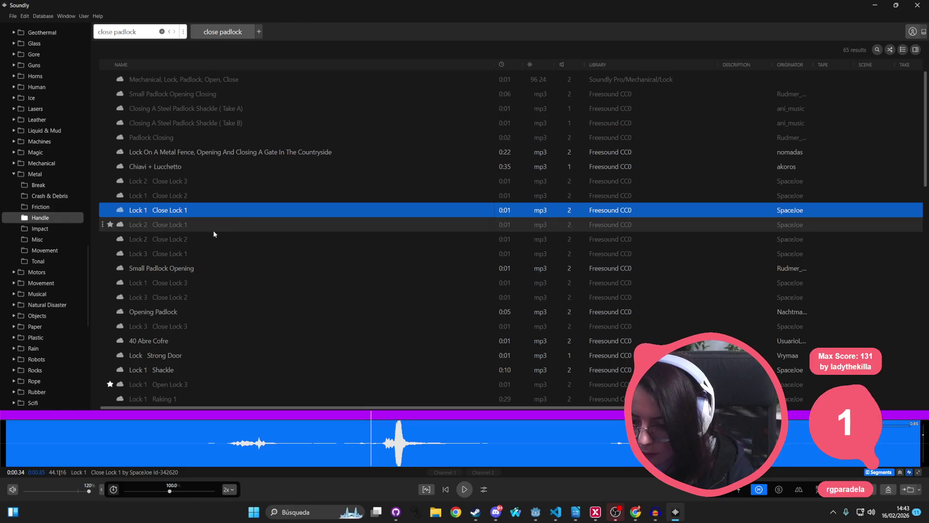
# Preview the Lock 1 Open Lock 3 sound
pyautogui.scroll(-3, 231, 289)
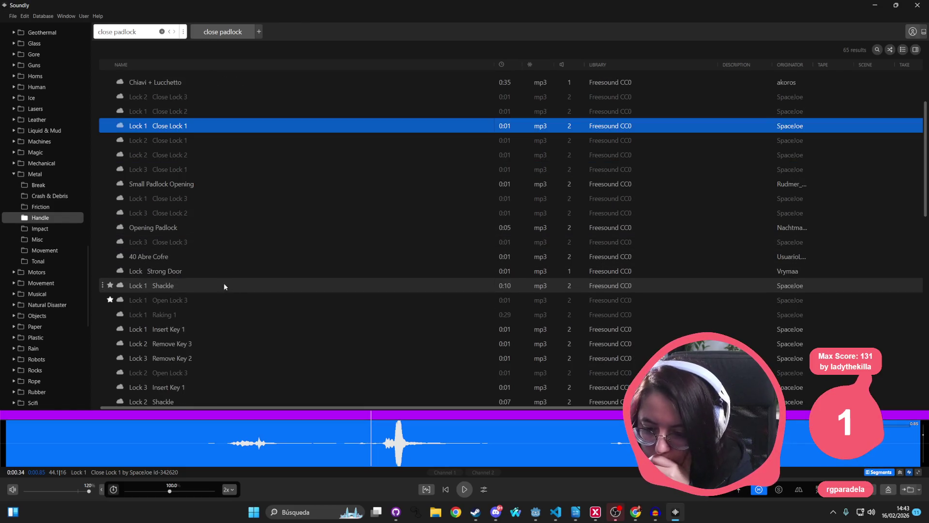
pyautogui.click(213, 300)
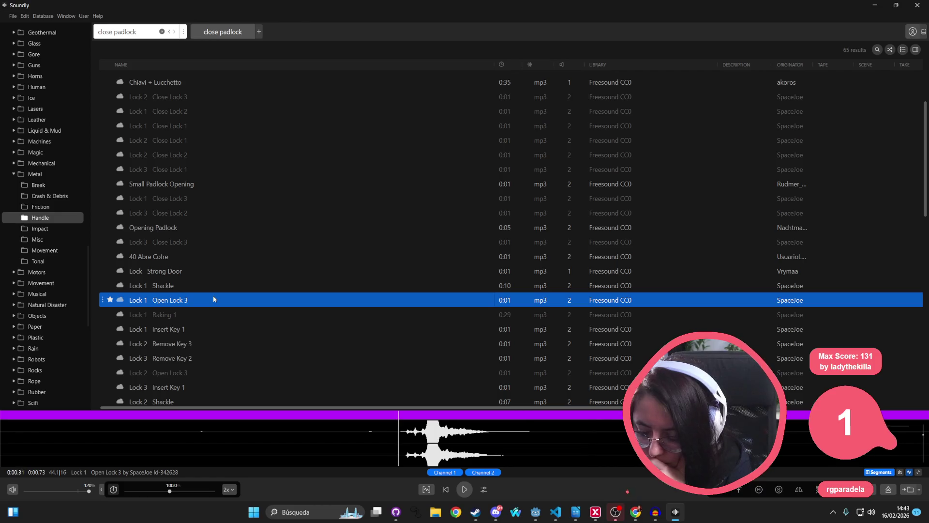
pyautogui.click(915, 492)
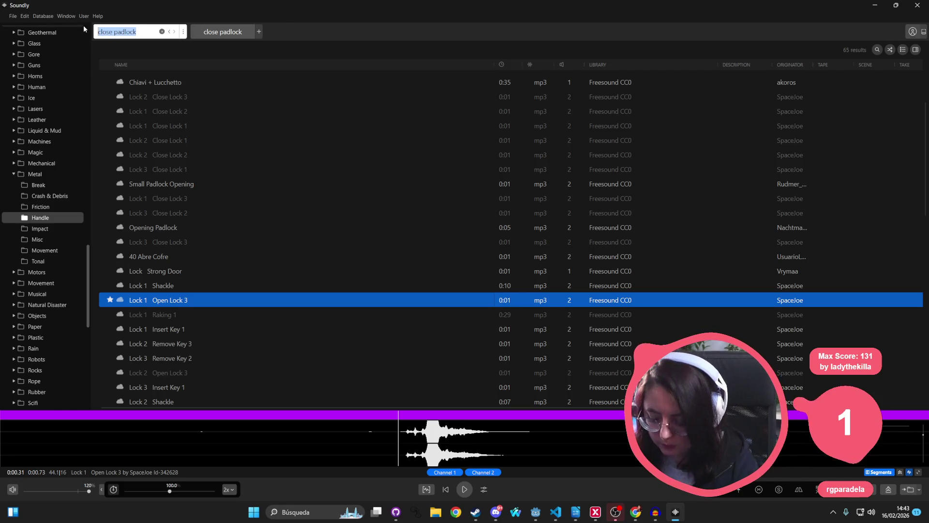
# Search for 'open door' and preview the cabinet door, gate dryer door and solid wood door sounds
pyautogui.write('open door')
pyautogui.press('Return')
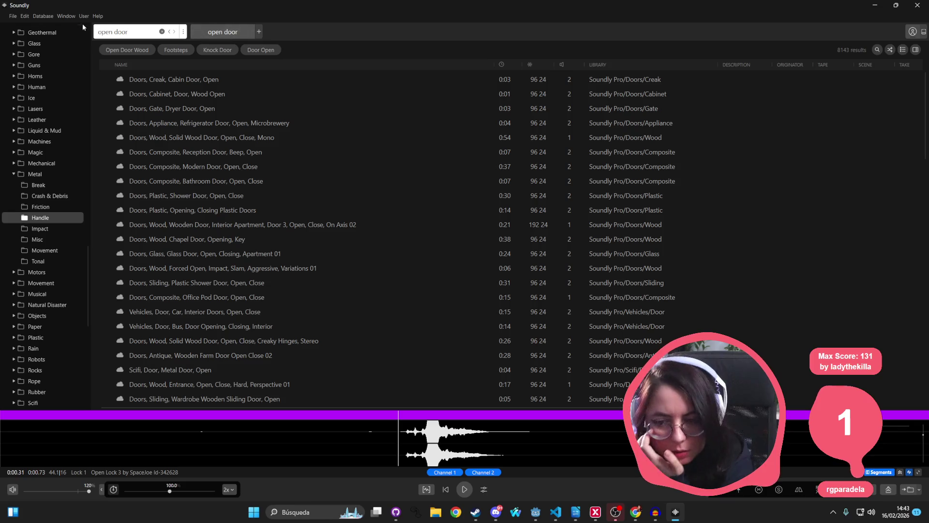
pyautogui.click(191, 94)
pyautogui.click(192, 109)
pyautogui.click(178, 138)
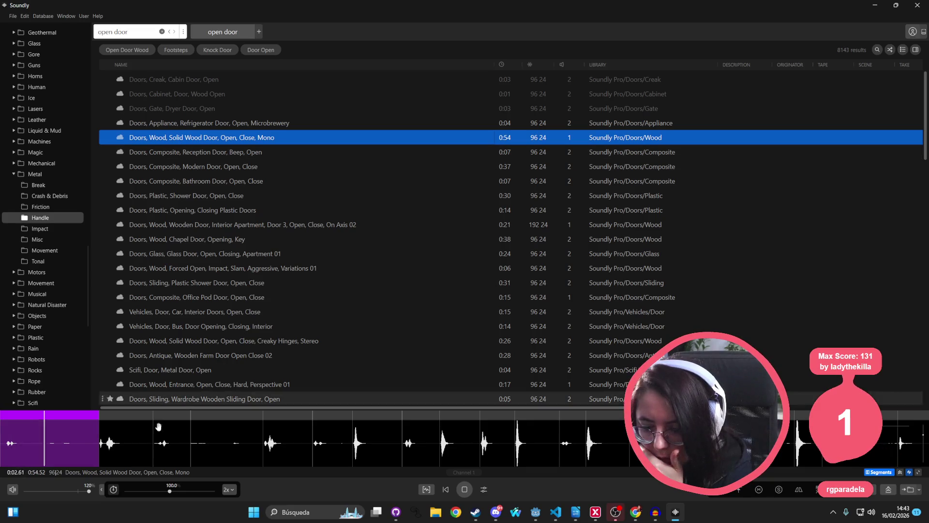
pyautogui.click(102, 444)
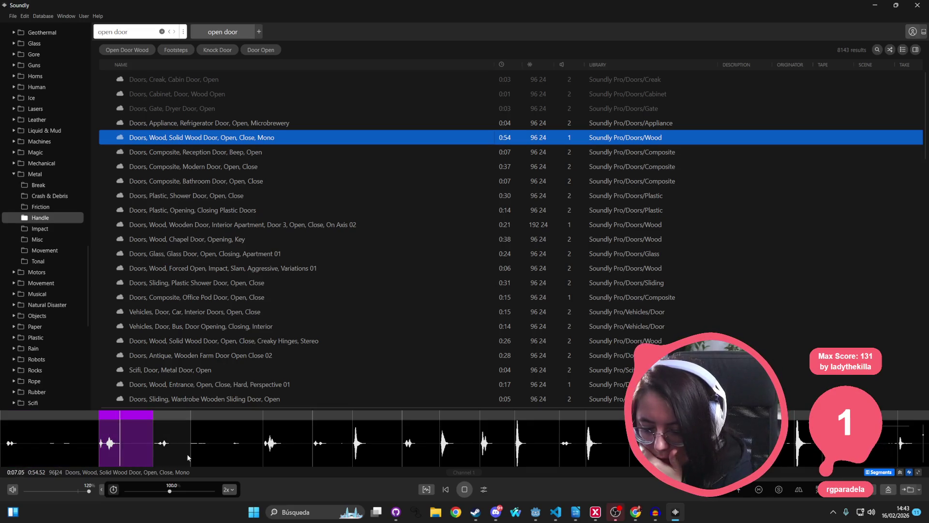
pyautogui.click(271, 450)
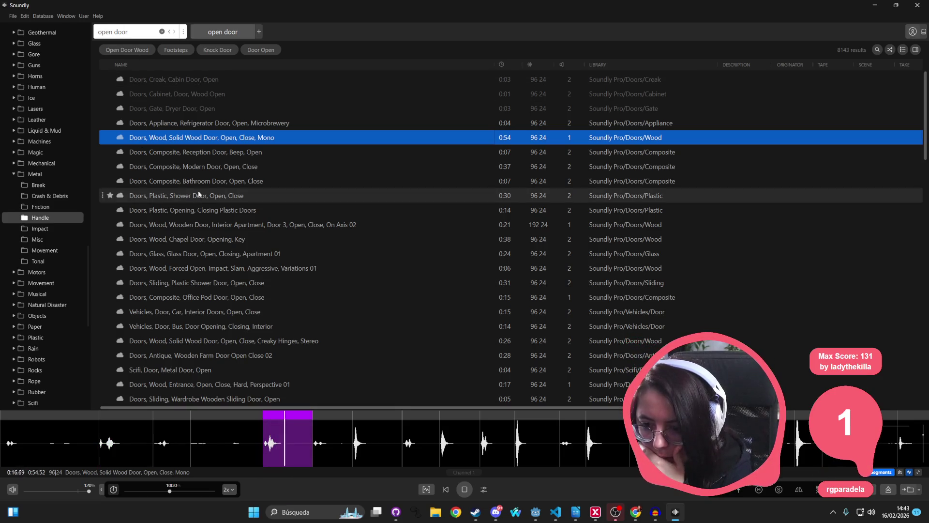
# Preview reception, modern, plastic, car, office pod, shower and wood forced-open doors, then narrow to 'open door wood'
pyautogui.click(206, 155)
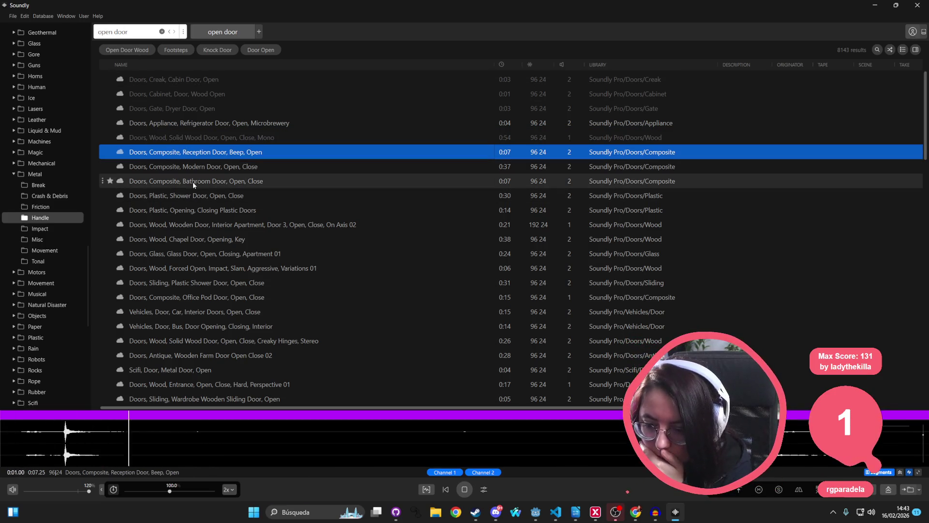
pyautogui.click(196, 167)
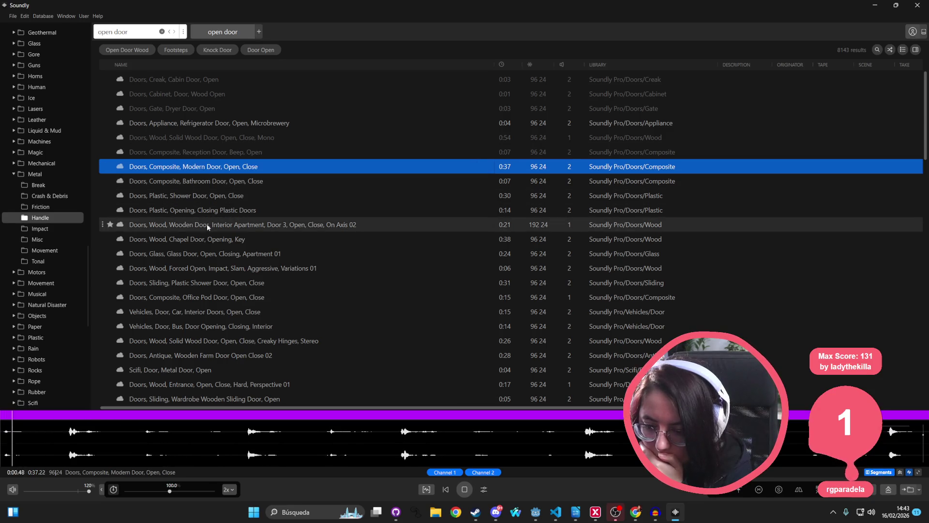
pyautogui.click(208, 209)
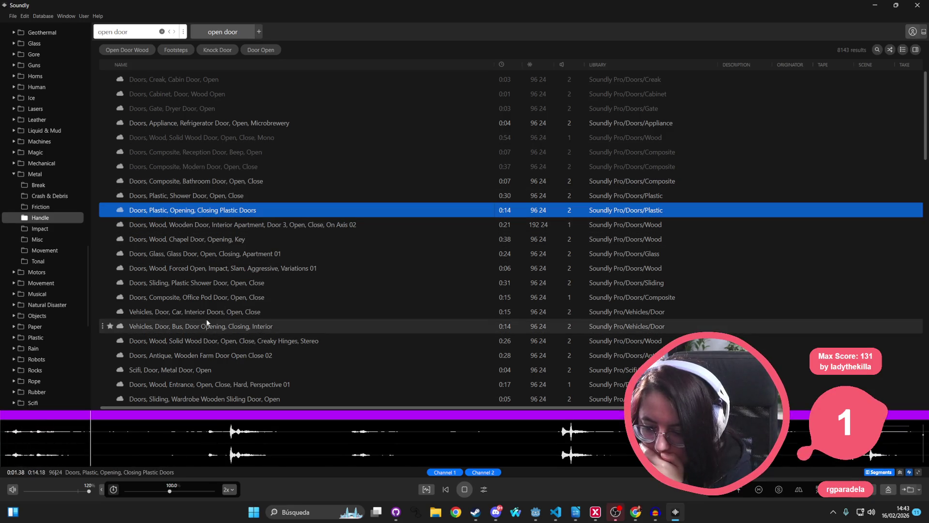
pyautogui.click(206, 316)
pyautogui.click(203, 300)
pyautogui.click(196, 286)
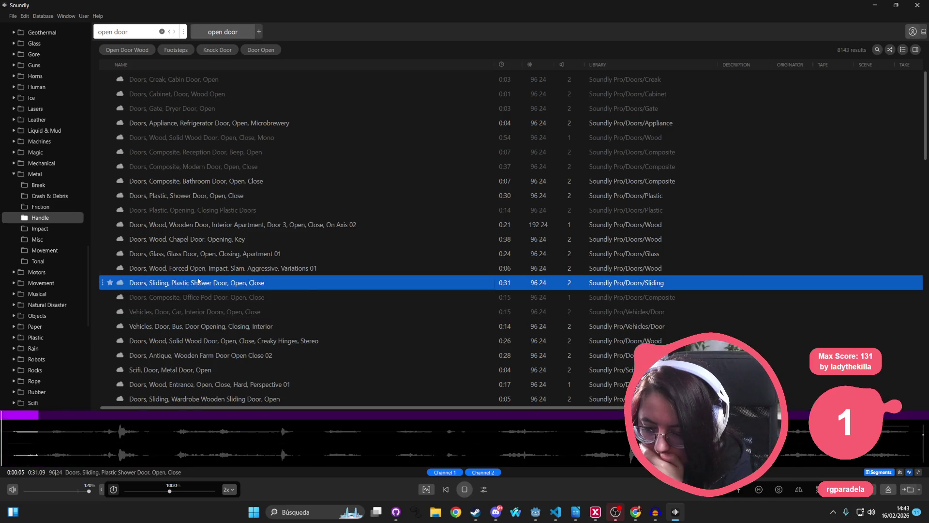
pyautogui.click(199, 271)
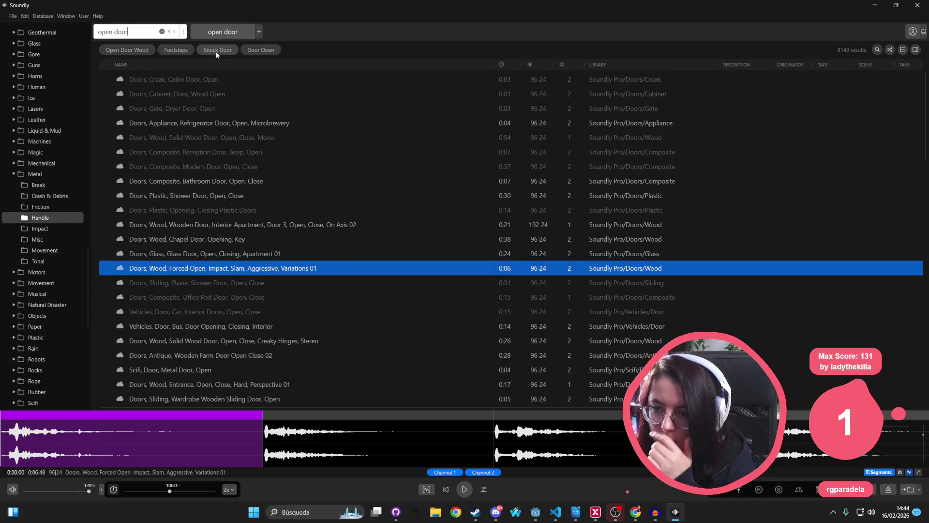
pyautogui.click(129, 51)
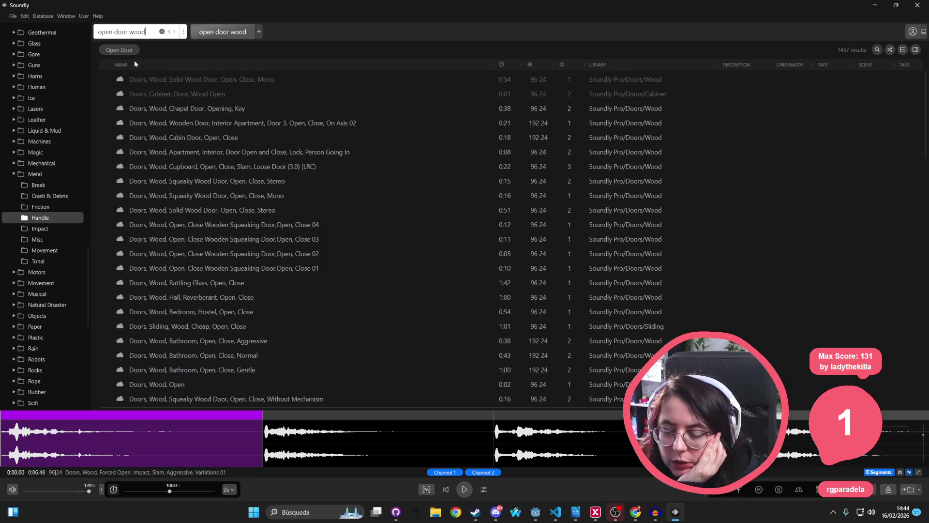
# Audition the Chapel, Apartment, Cabin, Cupboard, Squeaky Wood and Solid Wood door clips
pyautogui.click(162, 110)
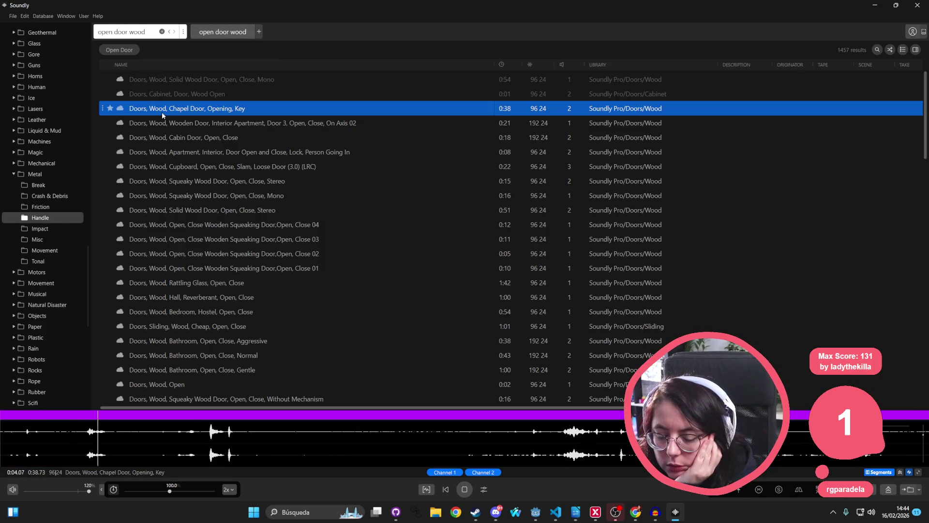
pyautogui.click(192, 124)
pyautogui.click(189, 138)
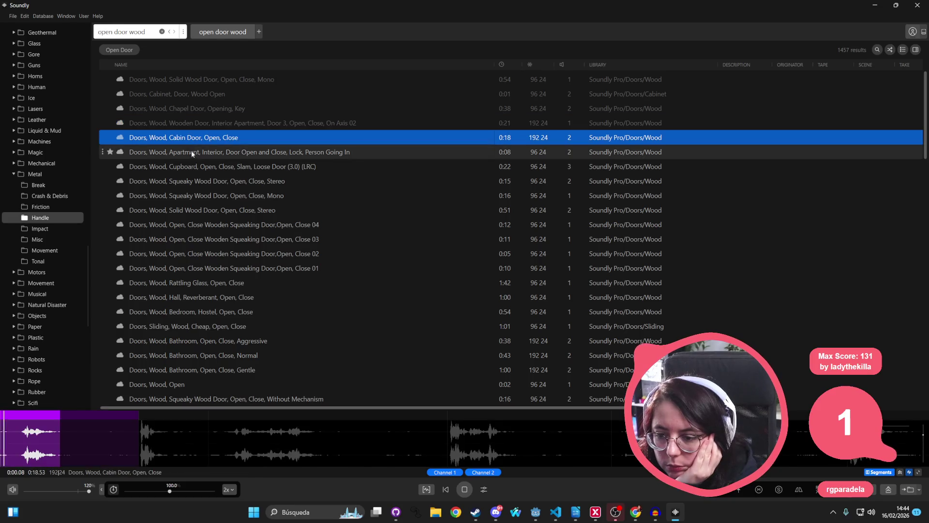
pyautogui.click(191, 154)
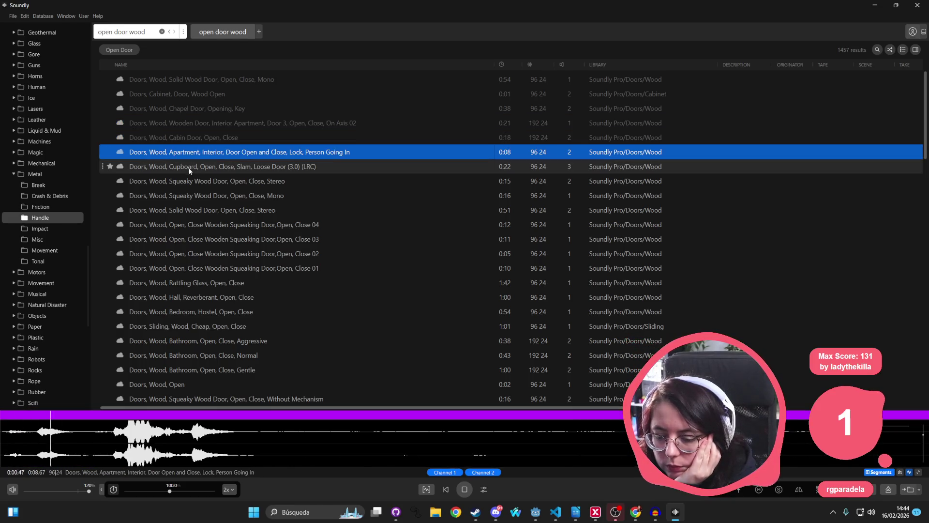
pyautogui.click(189, 167)
pyautogui.click(184, 186)
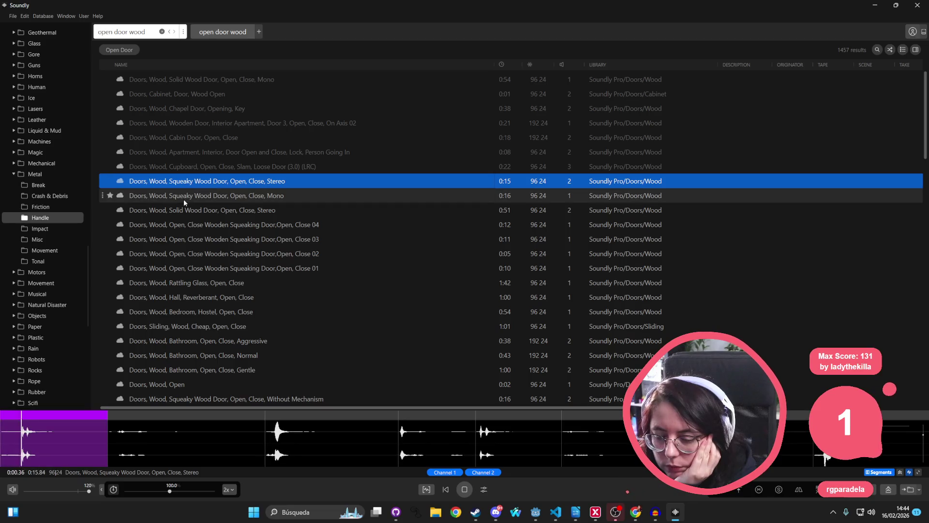
pyautogui.click(184, 198)
pyautogui.click(187, 210)
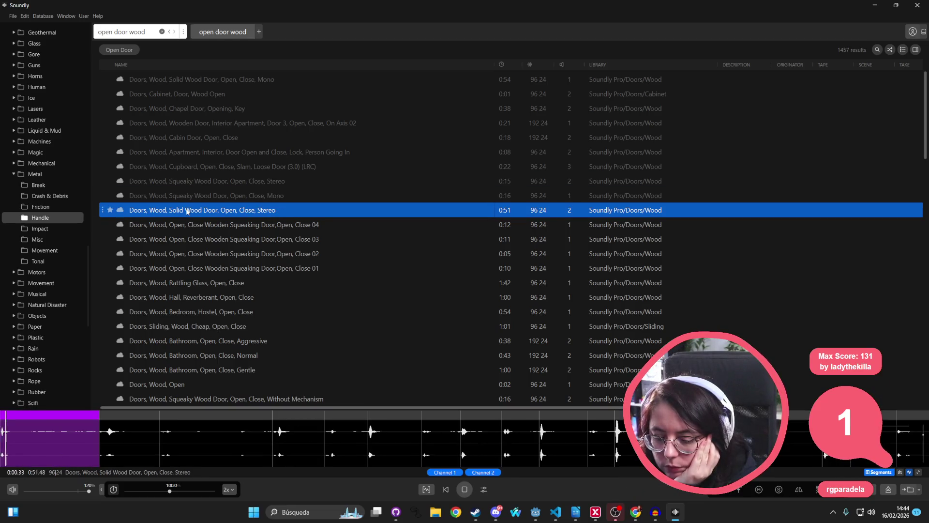
# Audition later door clips through Squeaky Wood Door Without Mechanism, then clear the 'open door wood' search
pyautogui.click(281, 438)
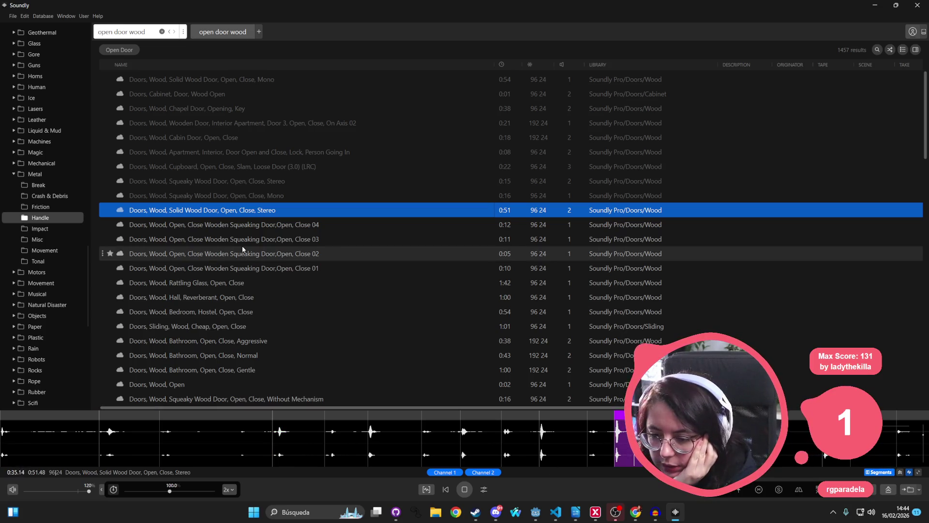
pyautogui.press('Down')
pyautogui.click(217, 283)
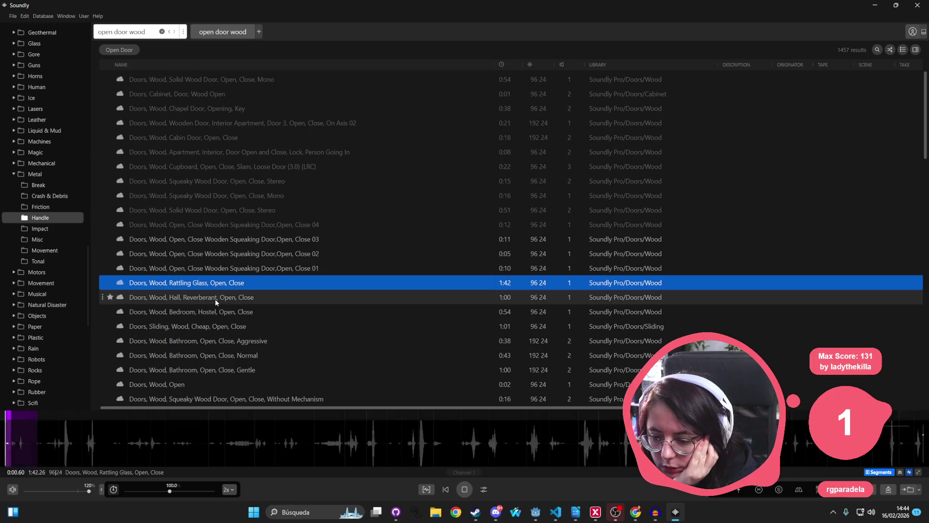
pyautogui.click(215, 298)
pyautogui.click(214, 312)
pyautogui.click(207, 326)
pyautogui.click(190, 384)
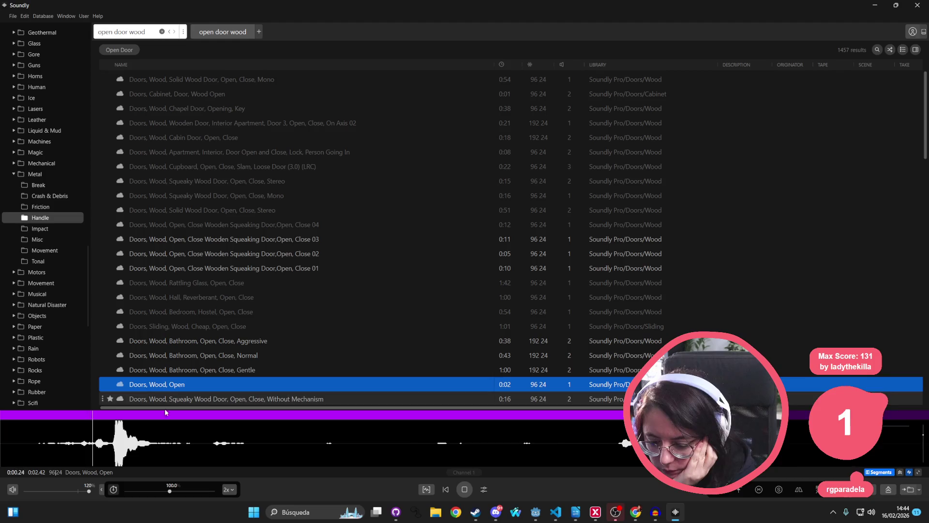
pyautogui.scroll(-2, 203, 359)
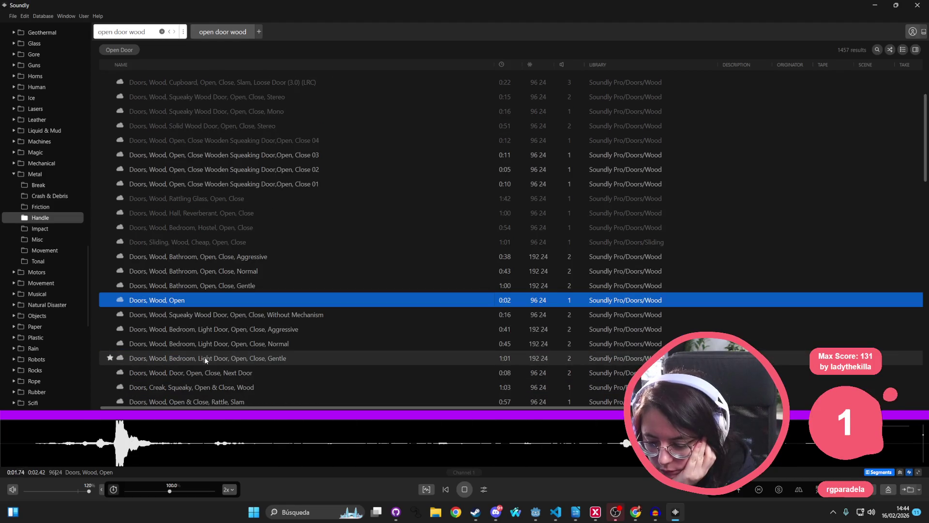
pyautogui.click(193, 315)
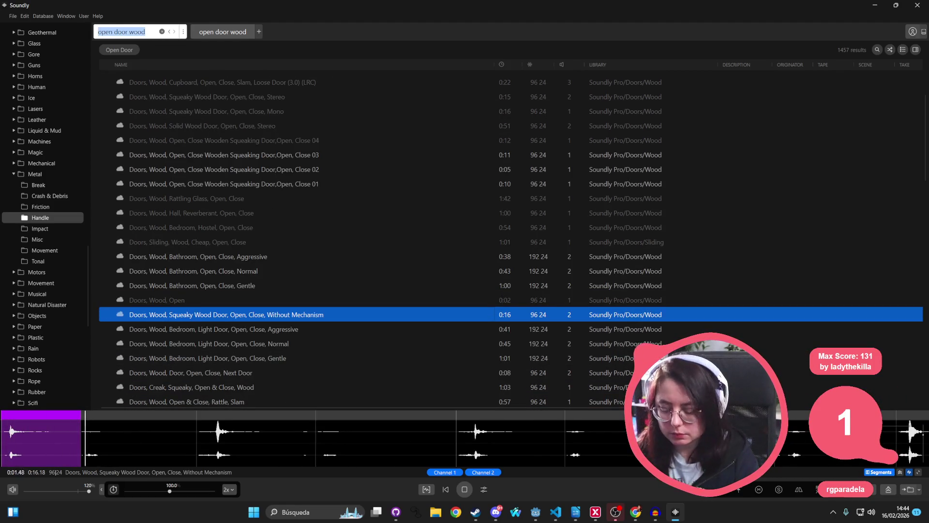
pyautogui.press('BackSpace')
# Search 'slide door' and audition train, steamship, wardrobe, sci-fi and glass sliding door clips
pyautogui.write('slide')
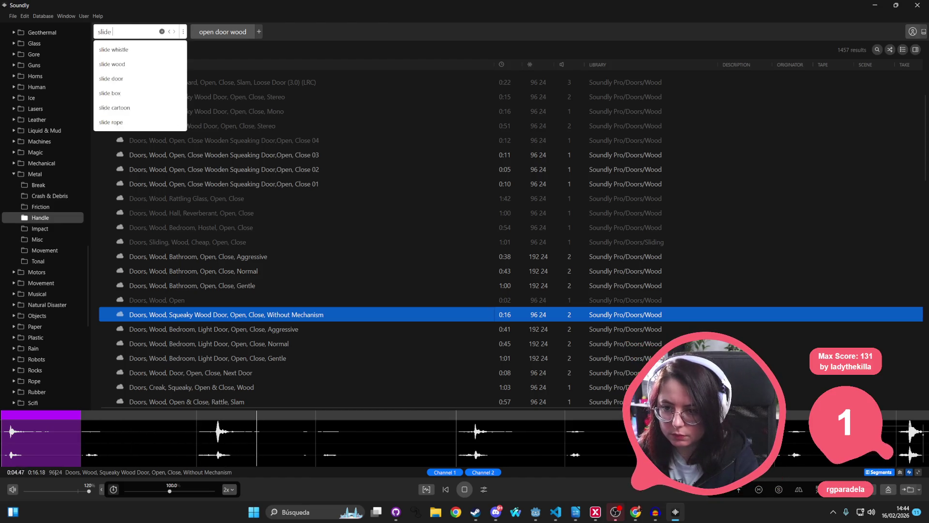
pyautogui.click(176, 78)
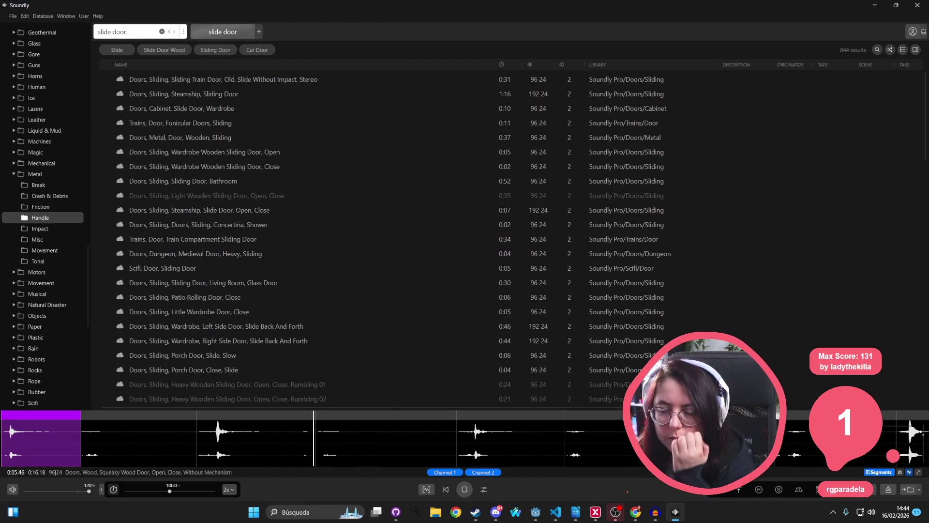
pyautogui.click(176, 79)
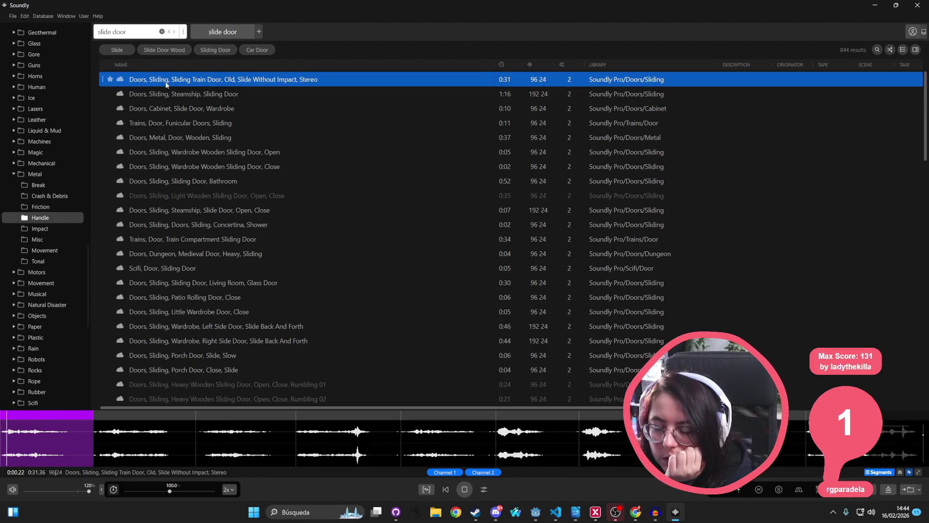
pyautogui.click(166, 93)
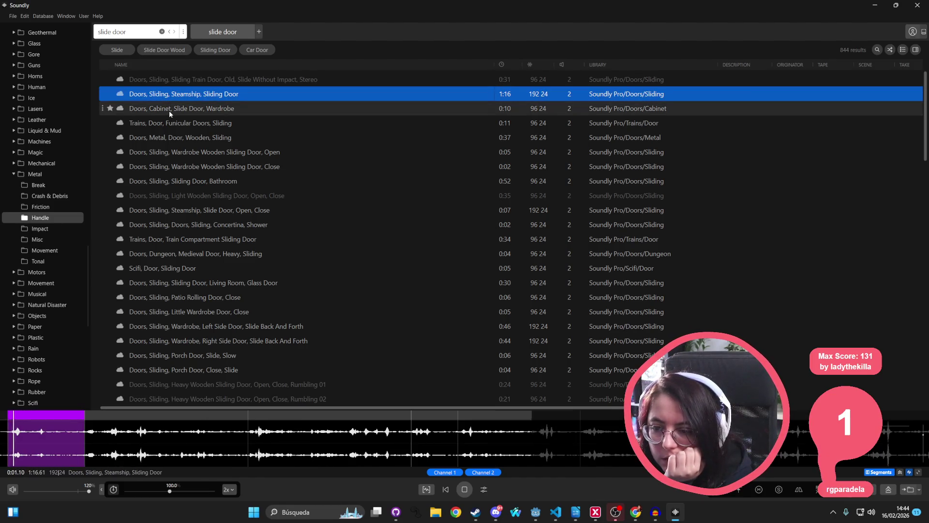
pyautogui.click(169, 110)
pyautogui.click(169, 125)
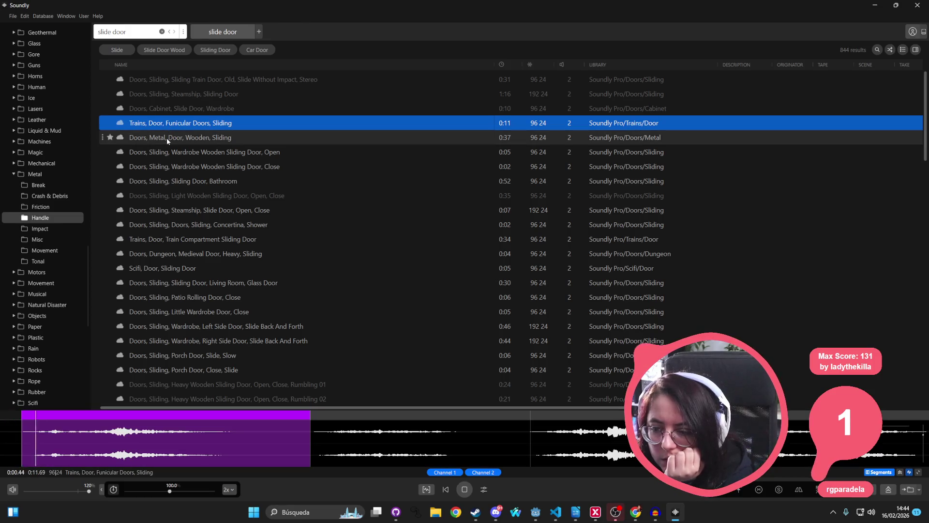
pyautogui.click(166, 138)
pyautogui.click(167, 153)
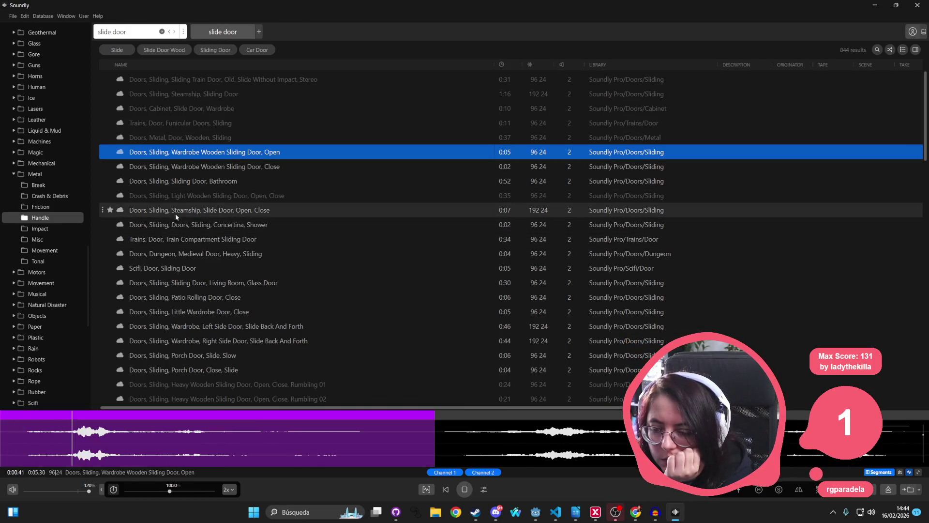
pyautogui.click(177, 211)
pyautogui.click(161, 269)
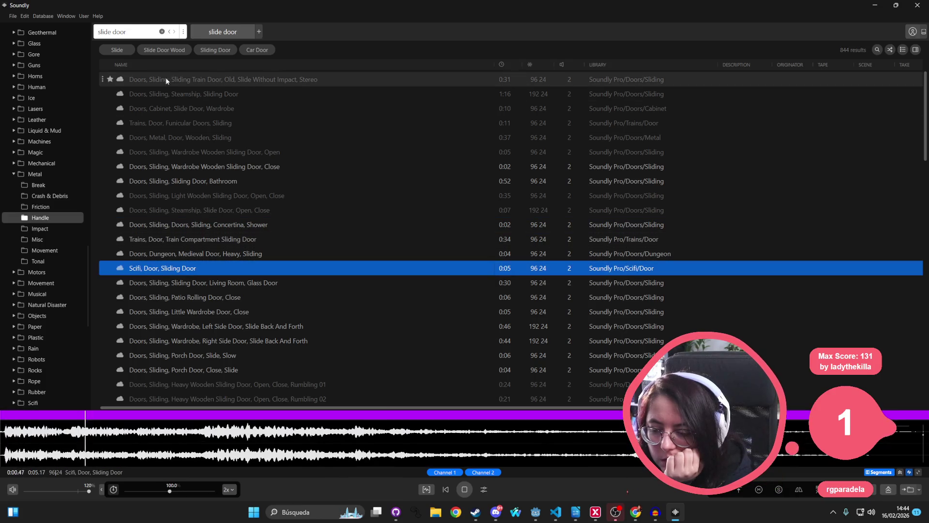
pyautogui.click(165, 283)
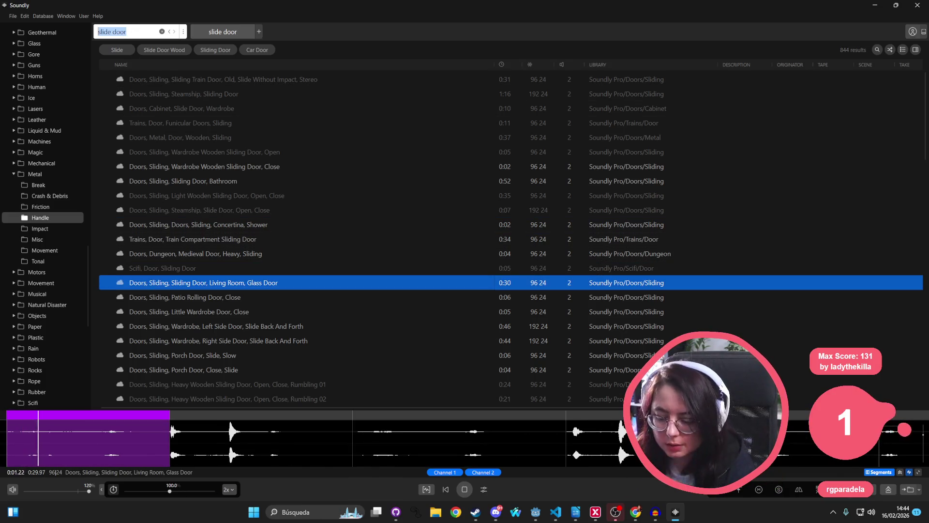
# Search 'open door' and preview the Refrigerator Door Open clip
pyautogui.write('open door')
pyautogui.press('Return')
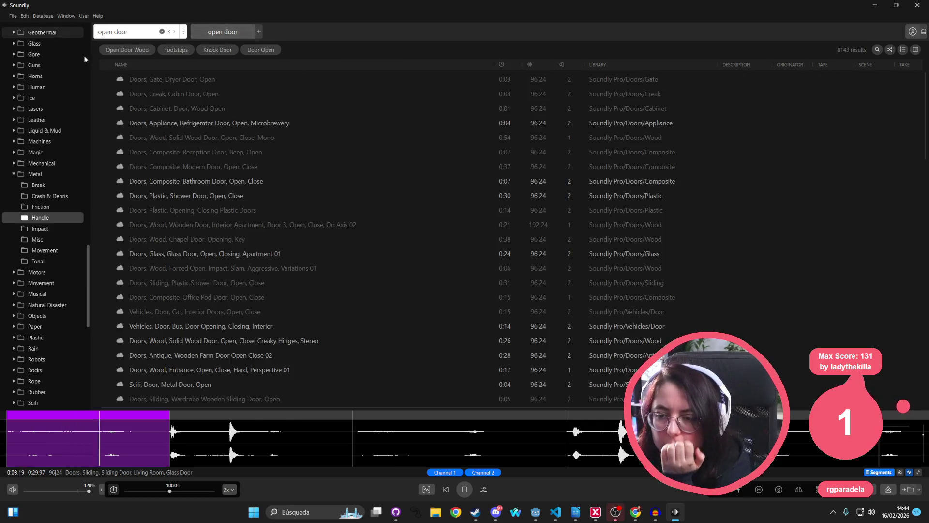
pyautogui.click(198, 124)
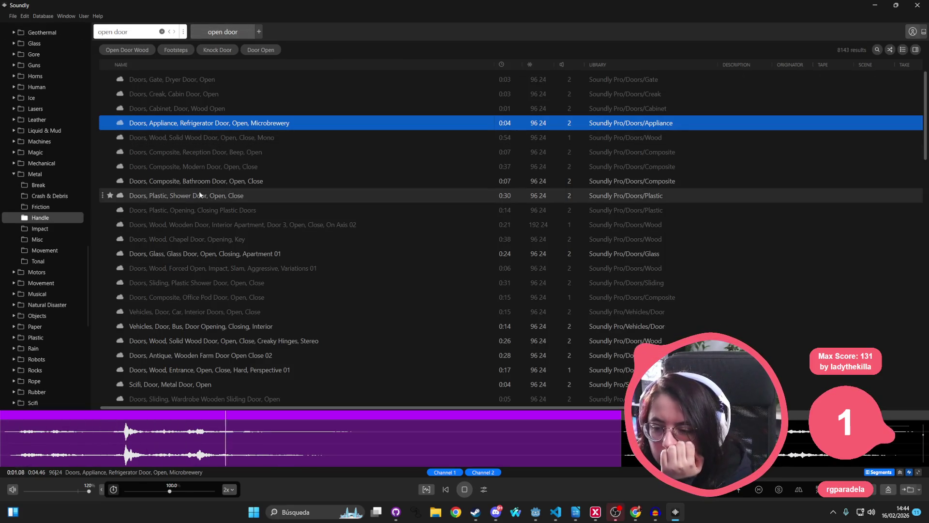
# Audition the bathroom, plastic shower, glass apartment and Zastava Rival car door clips
pyautogui.click(201, 186)
pyautogui.click(196, 193)
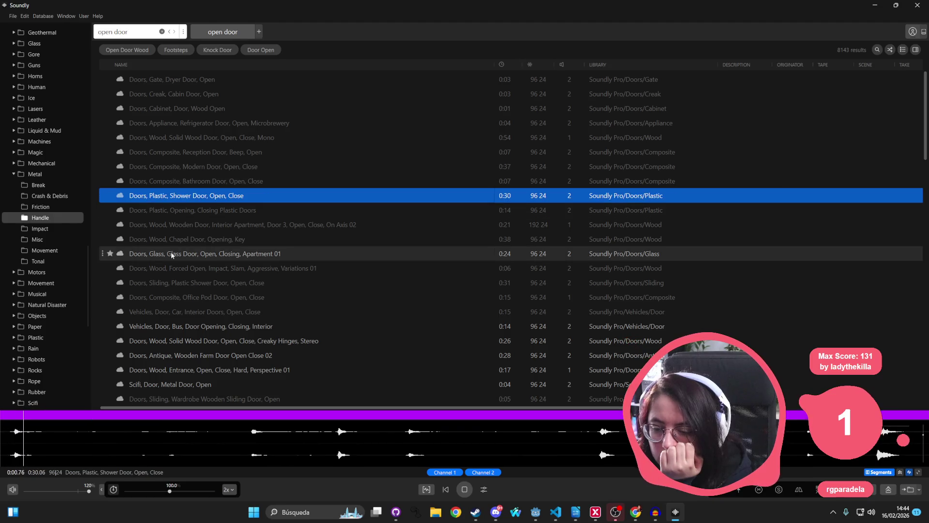
pyautogui.click(170, 251)
pyautogui.scroll(-3, 173, 248)
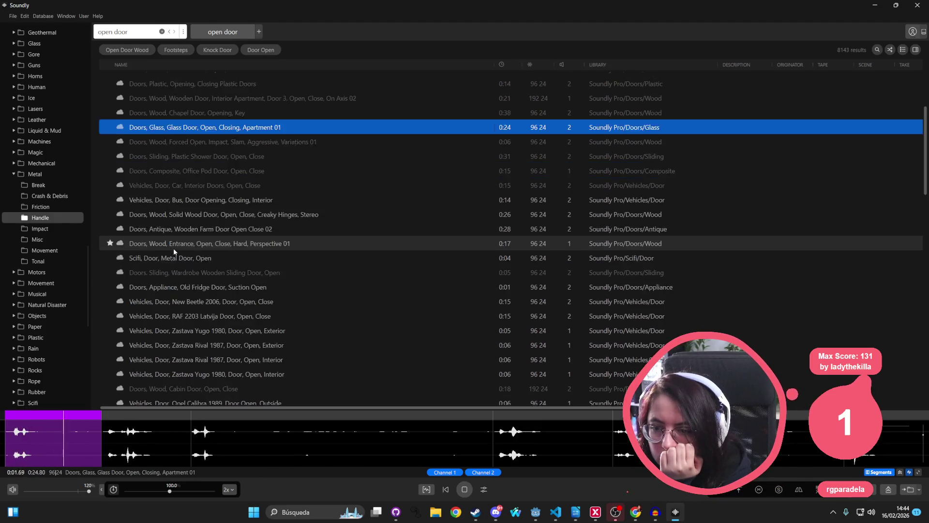
pyautogui.scroll(-1, 173, 247)
pyautogui.click(177, 309)
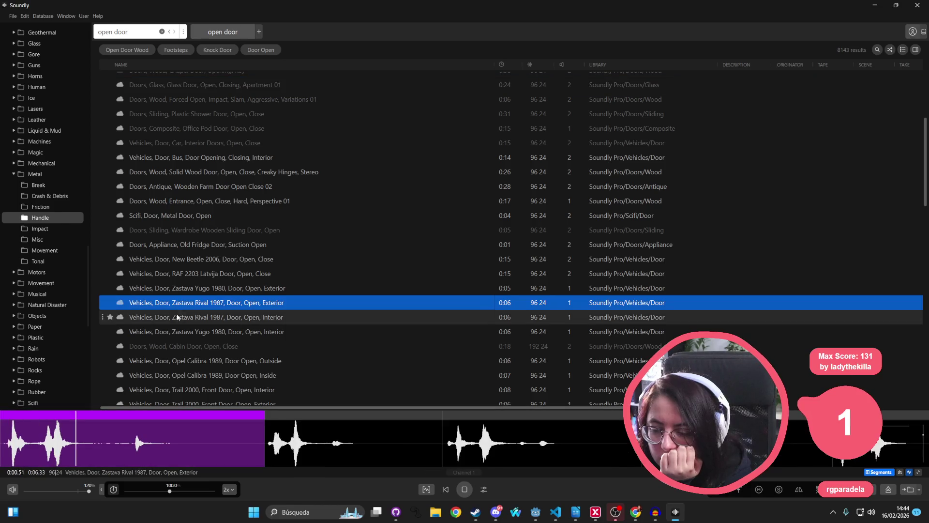
pyautogui.click(177, 315)
# Audition the vehicle sliding, medieval dungeon and steamship latch door clips, then return to Godot
pyautogui.scroll(-5, 180, 312)
pyautogui.click(199, 315)
pyautogui.scroll(-2, 213, 316)
pyautogui.click(178, 312)
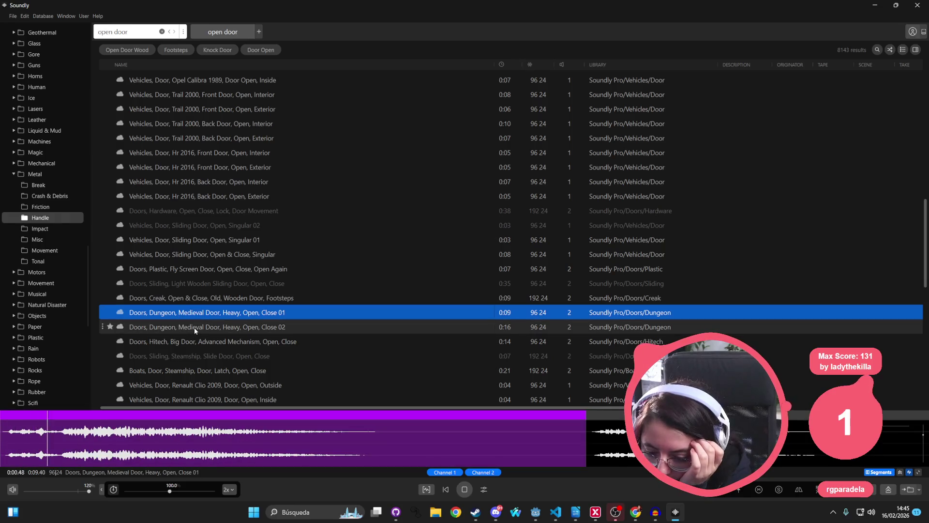
pyautogui.click(194, 331)
pyautogui.scroll(-1, 196, 331)
pyautogui.click(196, 332)
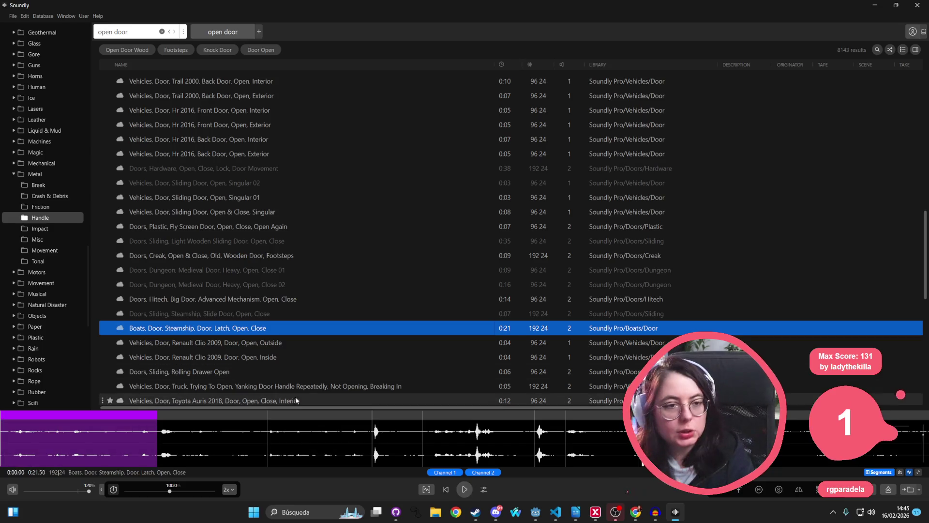
pyautogui.hotkey('alt', 'Tab')
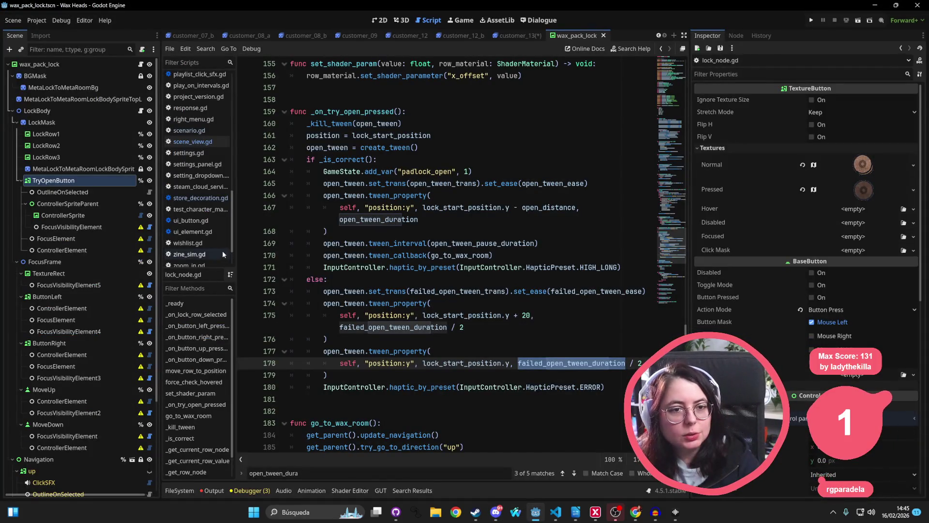
# Create an AudioStreamPlayer child under TryOpenButton using the 'audio' node search
pyautogui.click(435, 279)
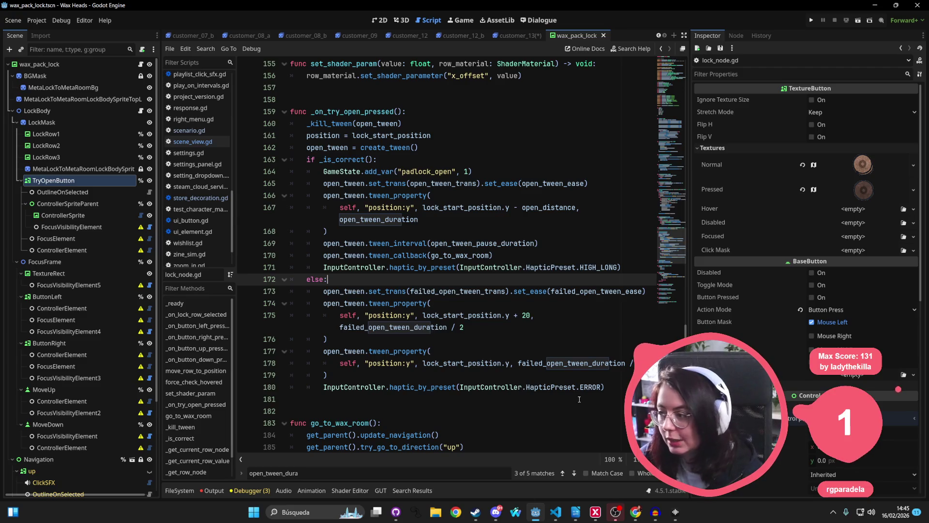
pyautogui.rightClick(71, 181)
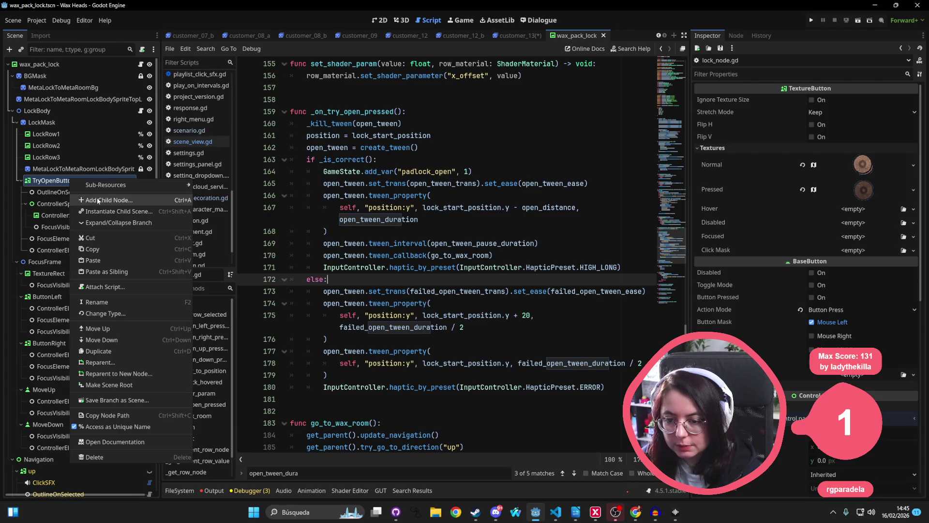
pyautogui.click(102, 200)
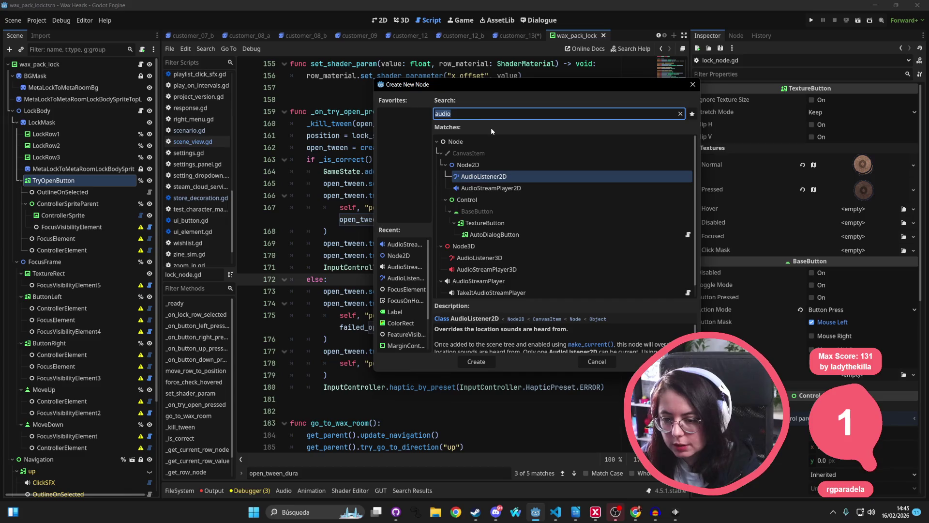
pyautogui.write('audio')
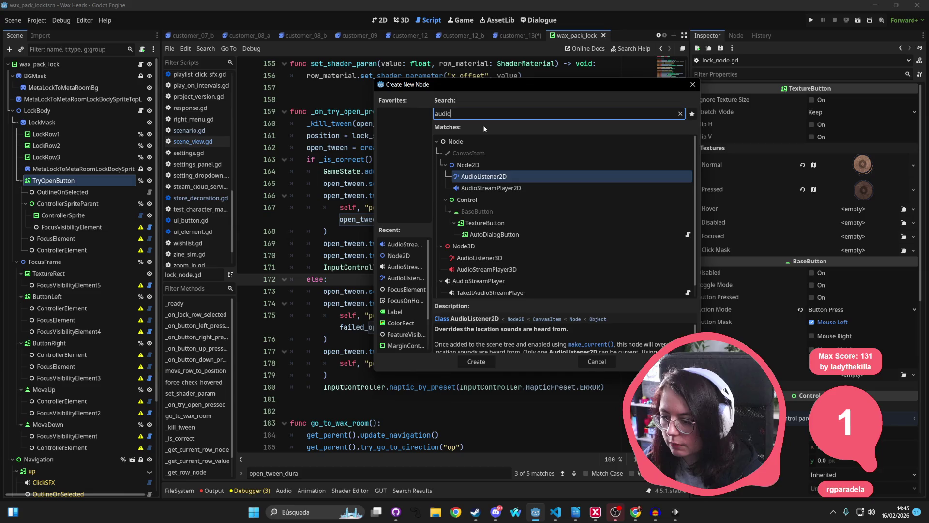
pyautogui.press('Down')
pyautogui.press('Down')
pyautogui.press('Down')
pyautogui.press('Return')
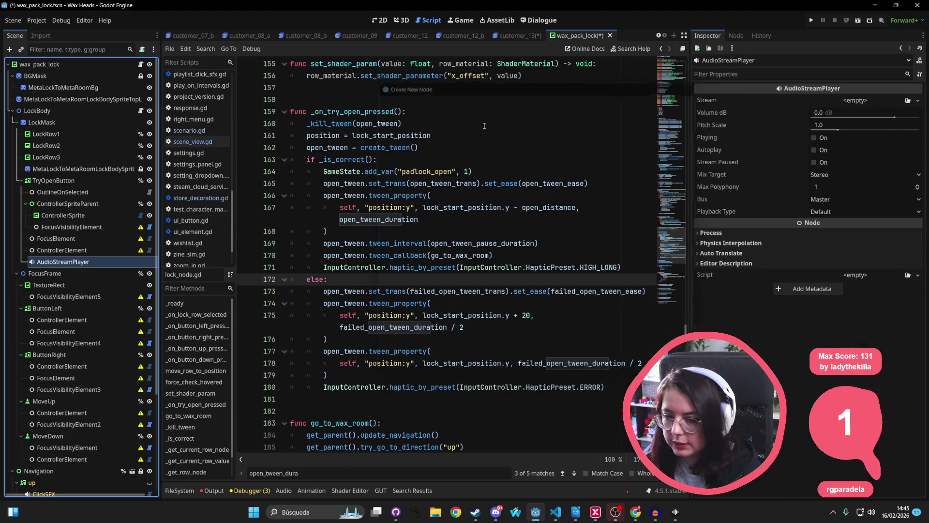
# Rename the new audio player to lock_bad and reselect TryOpenButton
pyautogui.doubleClick(81, 261)
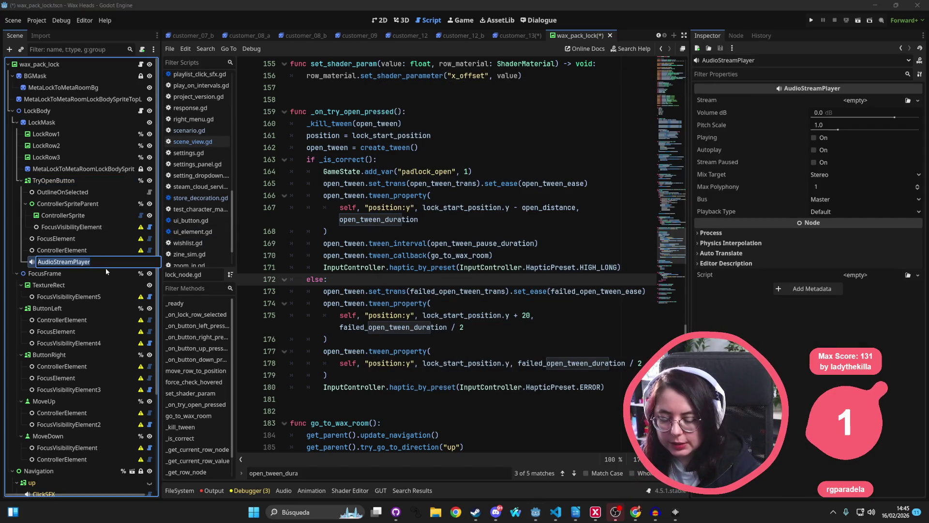
pyautogui.write('lock_')
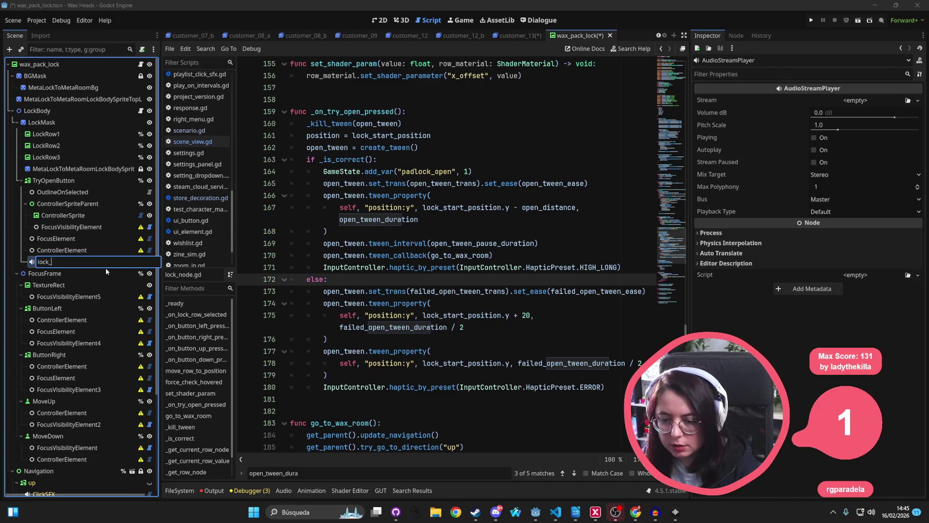
pyautogui.write('bad')
pyautogui.press('Return')
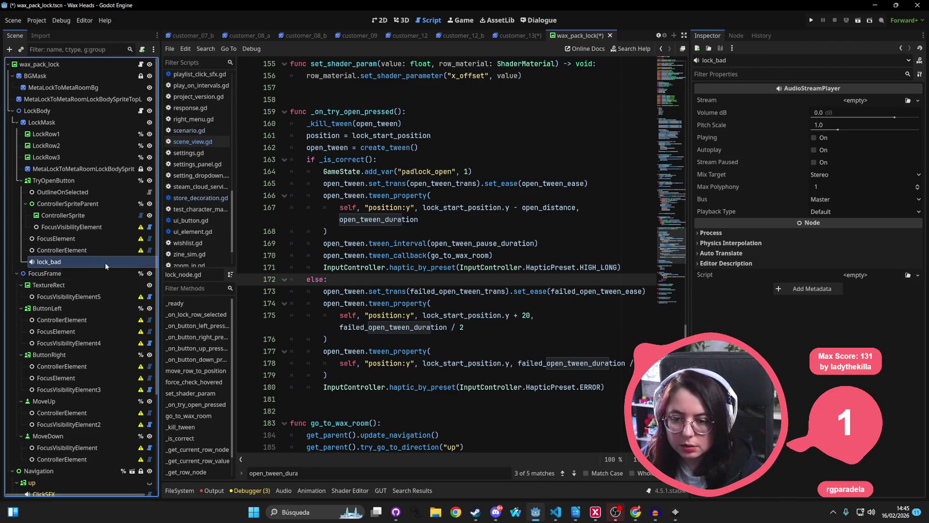
pyautogui.click(55, 181)
pyautogui.rightClick(54, 179)
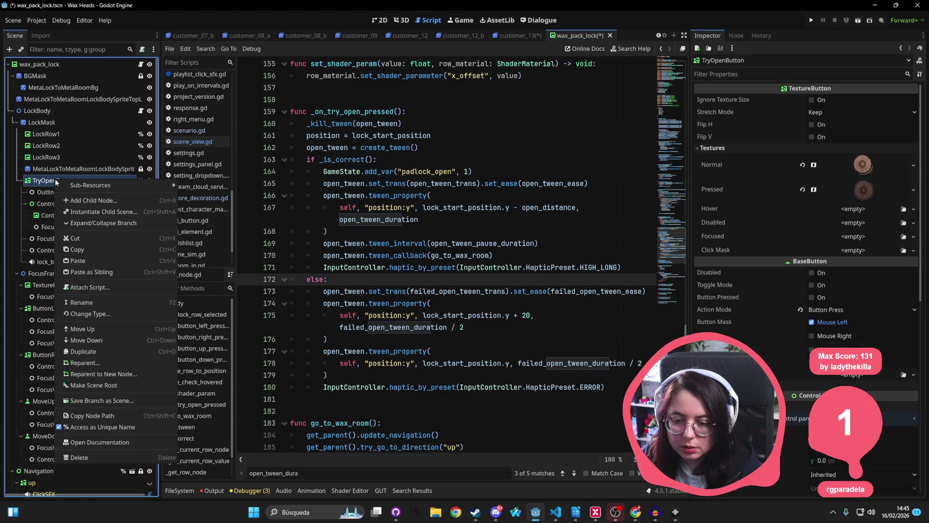
# Abandon an extra child-node addition and route lock_bad to the SFX bus
pyautogui.moveTo(72, 185)
pyautogui.click(92, 199)
pyautogui.write('loc')
pyautogui.press('BackSpace')
pyautogui.press('BackSpace')
pyautogui.press('BackSpace')
pyautogui.write('node2d')
pyautogui.press('Return')
pyautogui.click(68, 262)
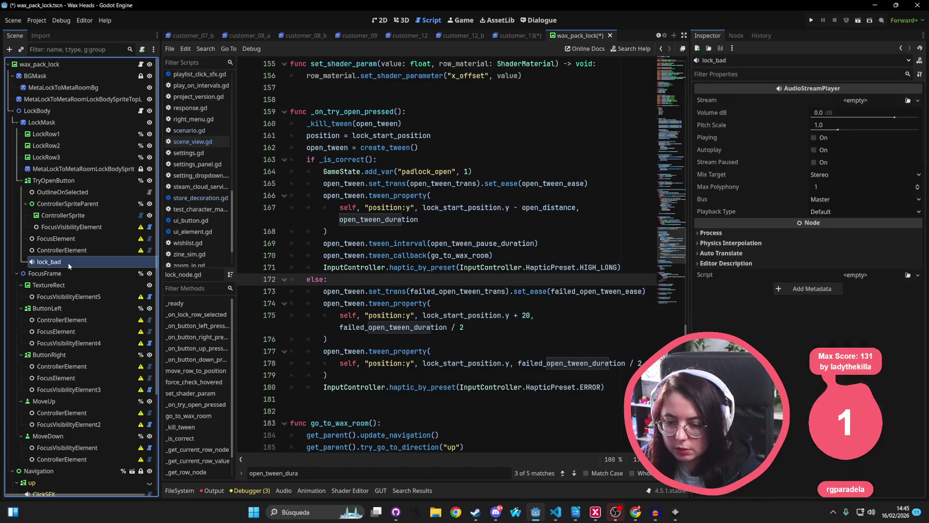
pyautogui.click(835, 201)
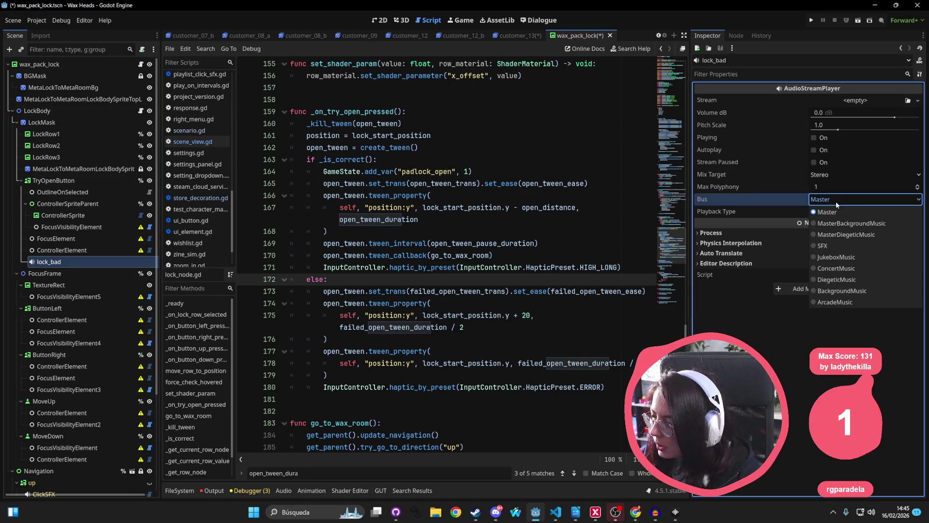
pyautogui.click(859, 249)
# Duplicate lock_bad as lock_good and save the scene
pyautogui.hotkey('ctrl', 'd')
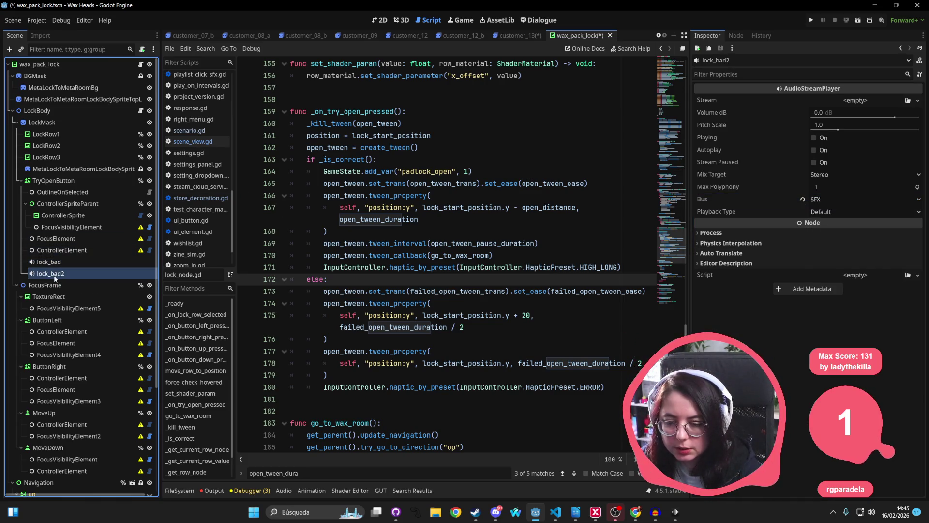
pyautogui.doubleClick(93, 273)
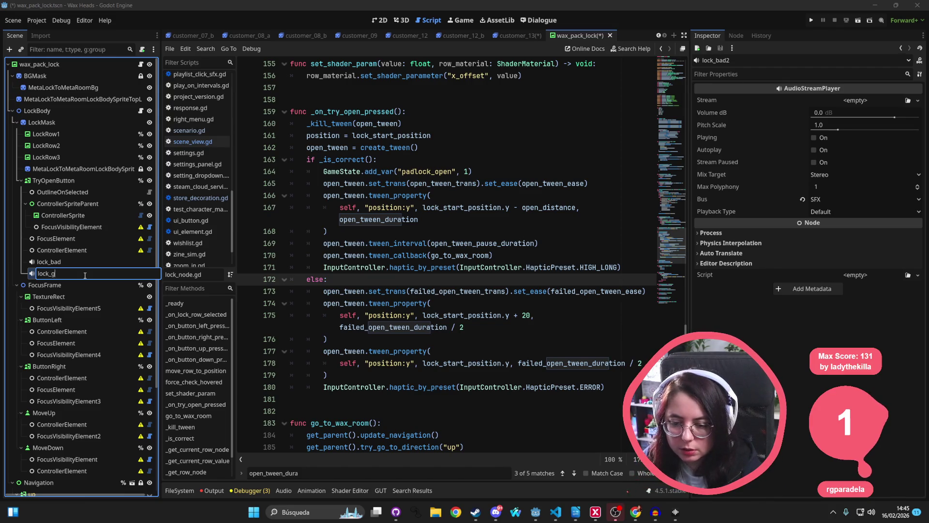
pyautogui.write('ood')
pyautogui.press('Return')
pyautogui.hotkey('ctrl', 's')
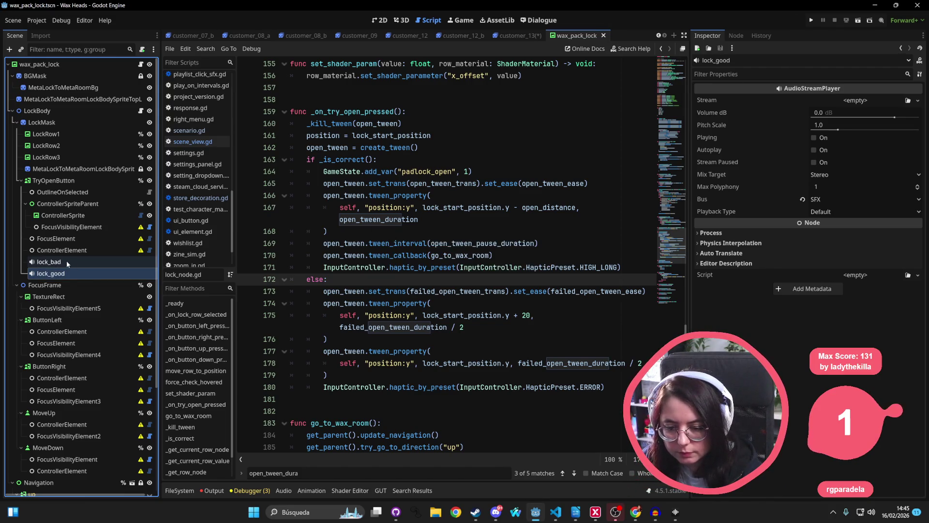
# Add another AudioStreamPlayer under TryOpenButton on the SFX bus and save
pyautogui.rightClick(58, 182)
pyautogui.click(92, 204)
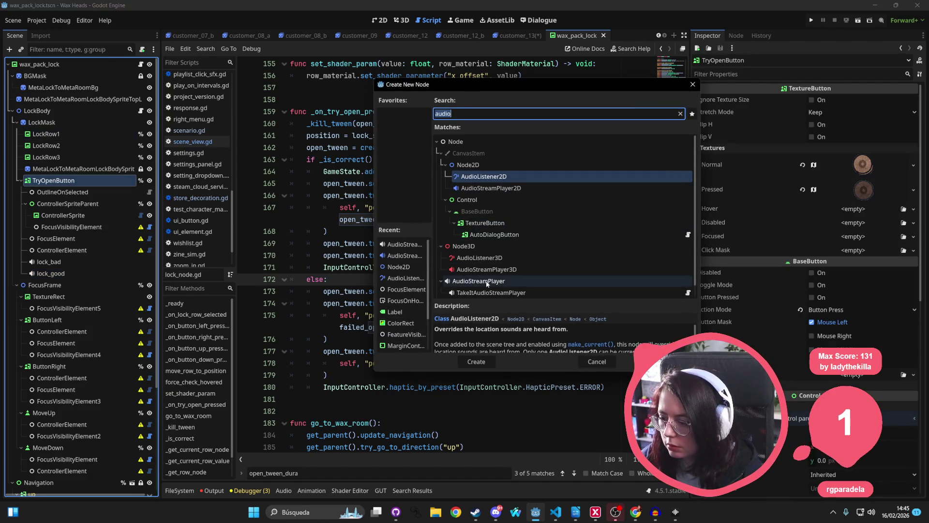
pyautogui.doubleClick(487, 282)
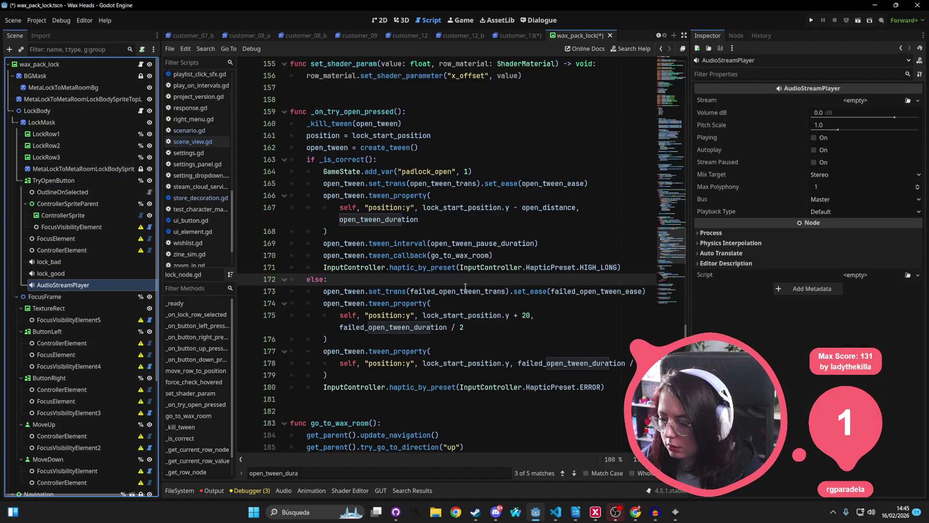
pyautogui.click(826, 202)
pyautogui.click(840, 249)
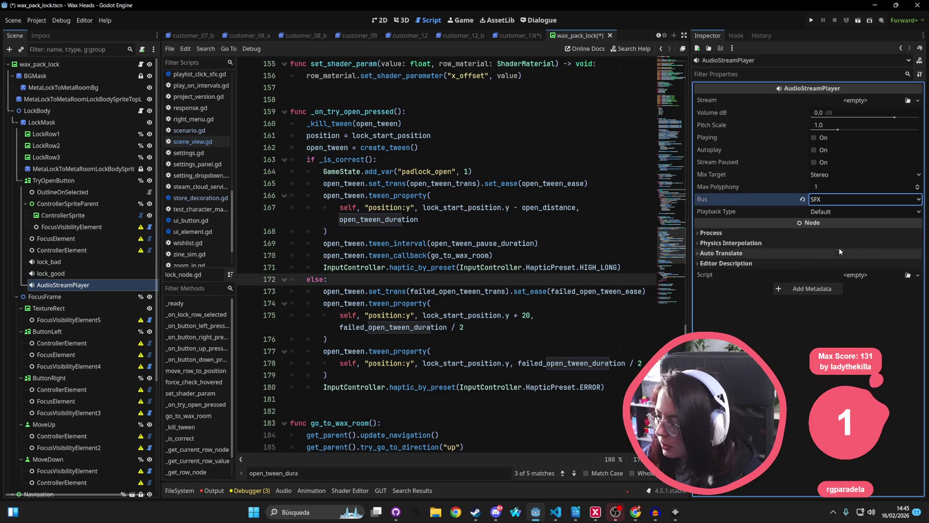
pyautogui.hotkey('ctrl', 's')
# Rename the new player to open_door, save, and select lock_bad
pyautogui.doubleClick(121, 285)
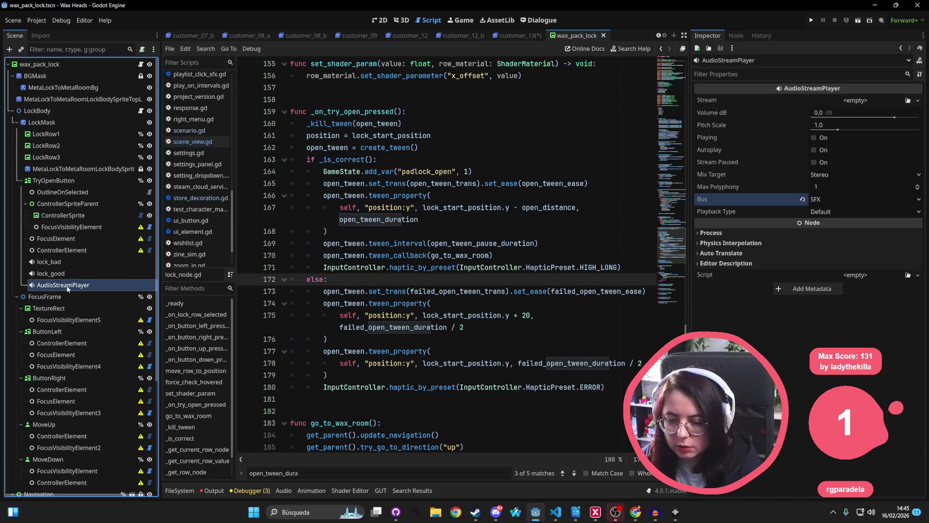
pyautogui.write('open_do')
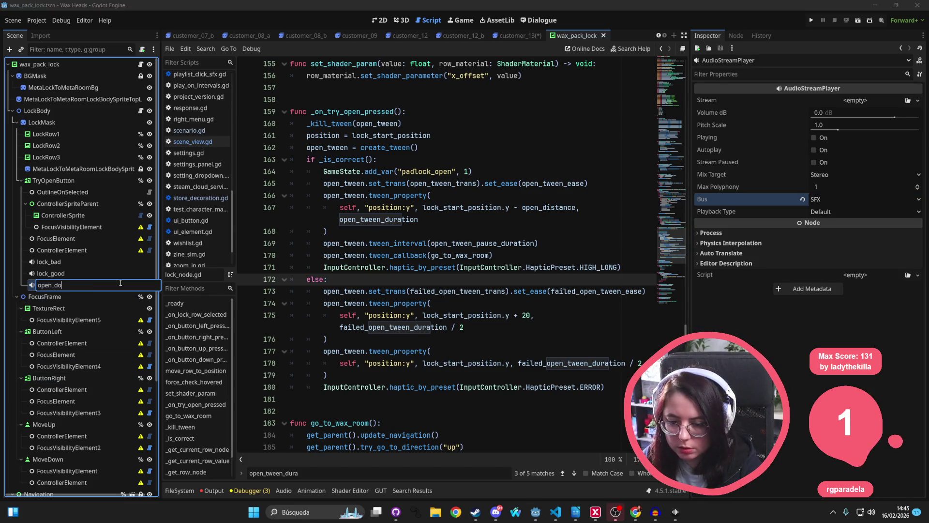
pyautogui.press('Return')
pyautogui.hotkey('ctrl', 's')
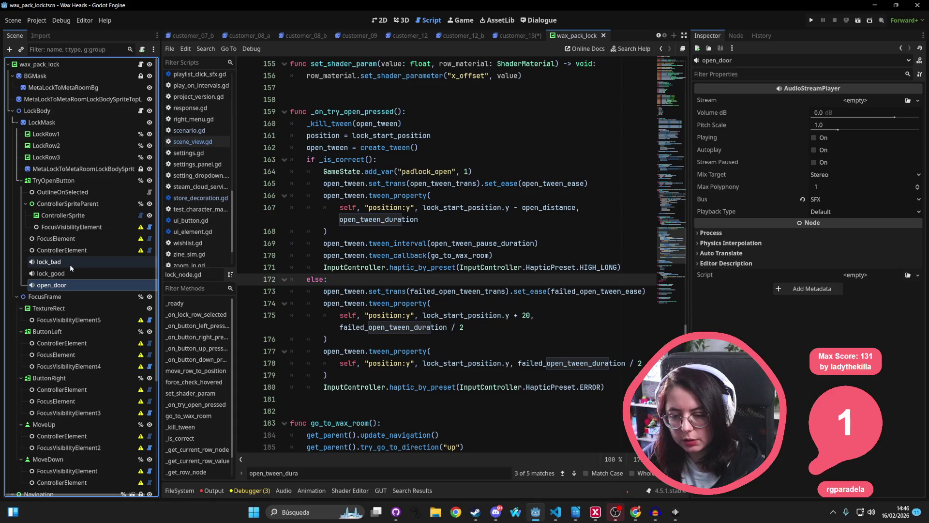
pyautogui.click(77, 262)
# Give lock_bad a new AudioStreamRandomizer in Random (Avoid Repeats) mode with Random Pitch 1.1
pyautogui.click(855, 100)
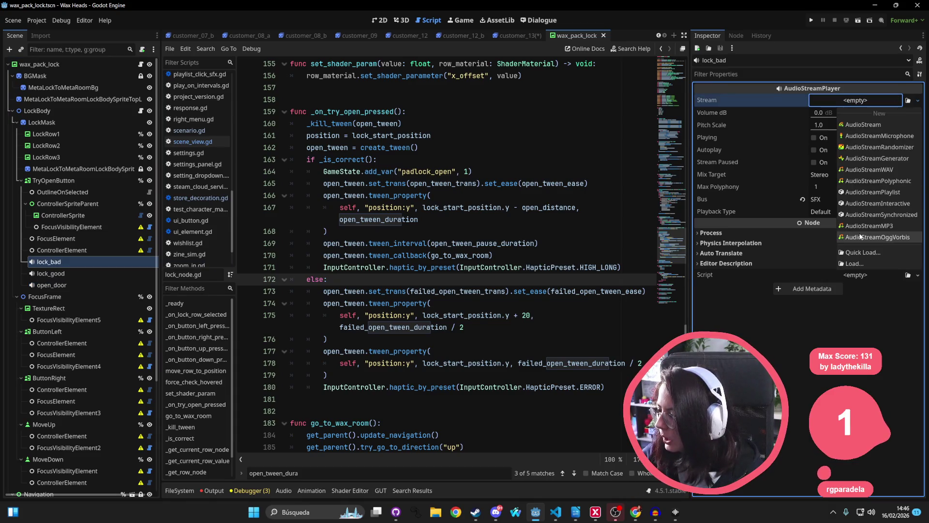
pyautogui.click(885, 147)
pyautogui.click(869, 102)
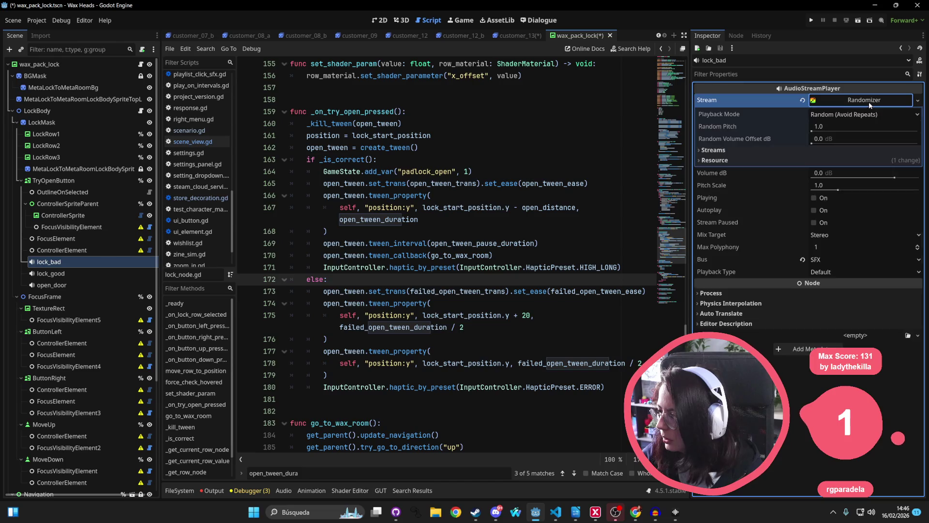
pyautogui.click(847, 115)
pyautogui.click(846, 126)
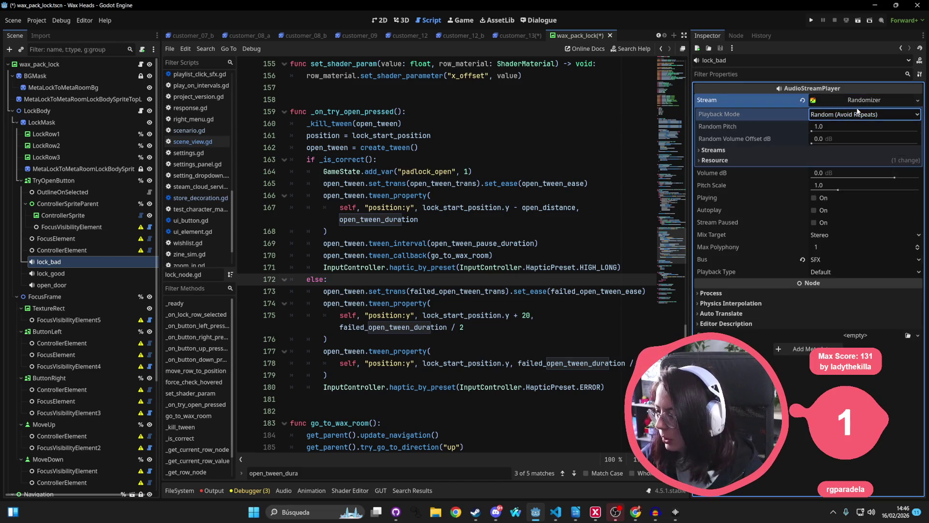
pyautogui.click(818, 126)
pyautogui.write('.1')
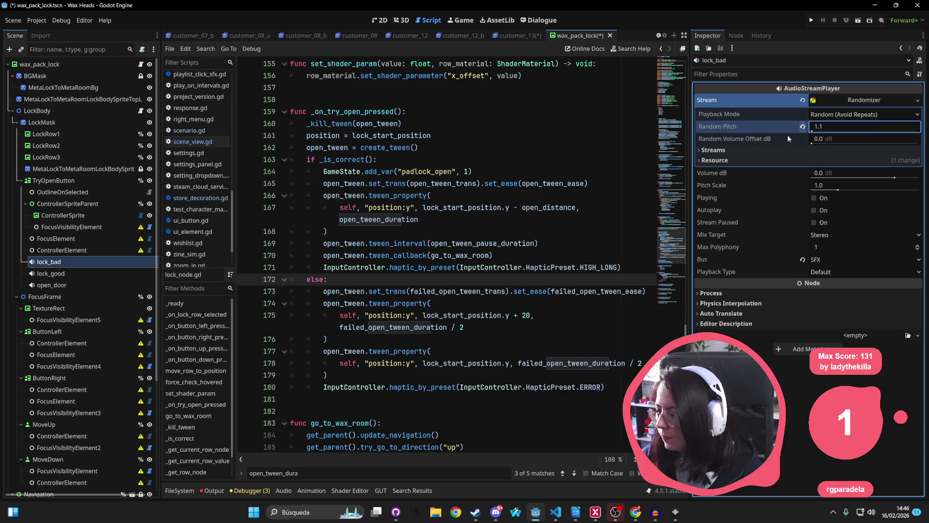
pyautogui.press('Tab')
# Add three empty stream slots to the randomizer's Streams list
pyautogui.click(772, 149)
pyautogui.click(818, 163)
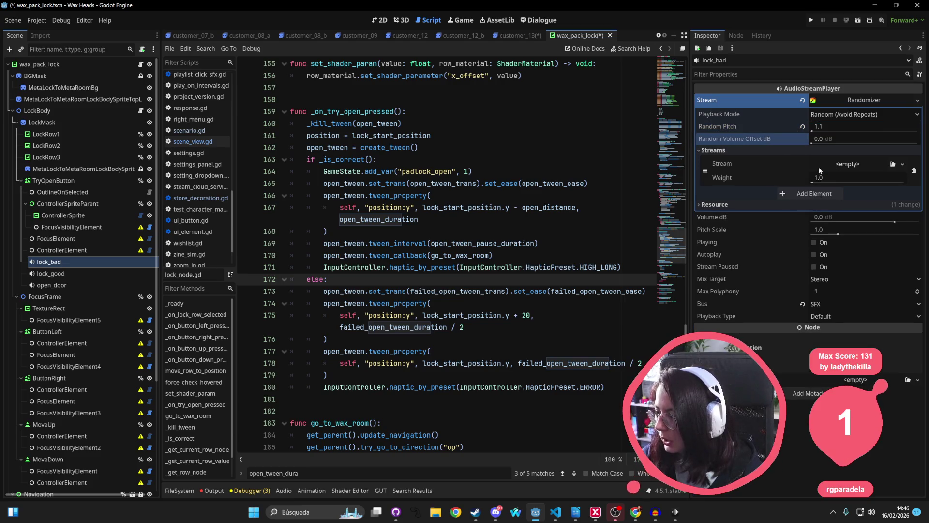
pyautogui.click(809, 195)
pyautogui.click(808, 225)
pyautogui.click(179, 491)
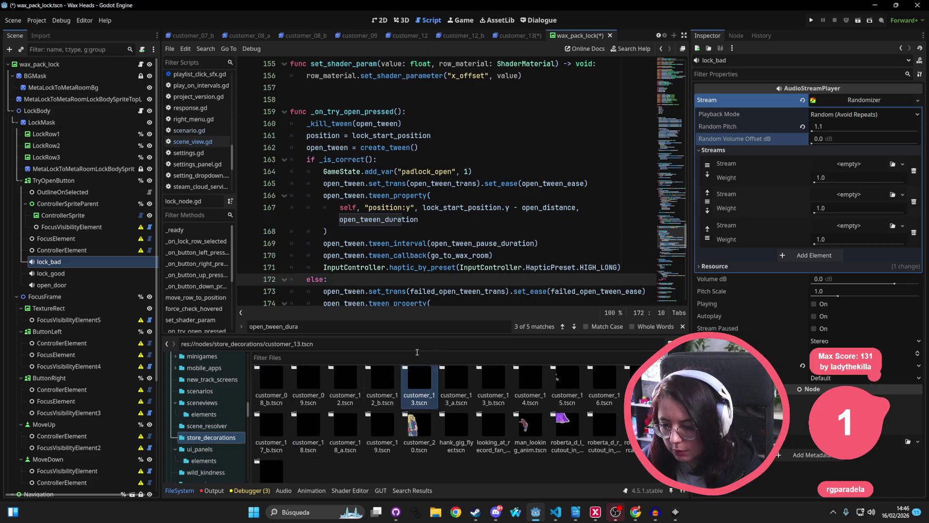
# Open res://audio/sfx/mechanic via the 'mechan' filter and rename the first clip to try_lock_1.wav
pyautogui.click(351, 358)
pyautogui.write('mechan')
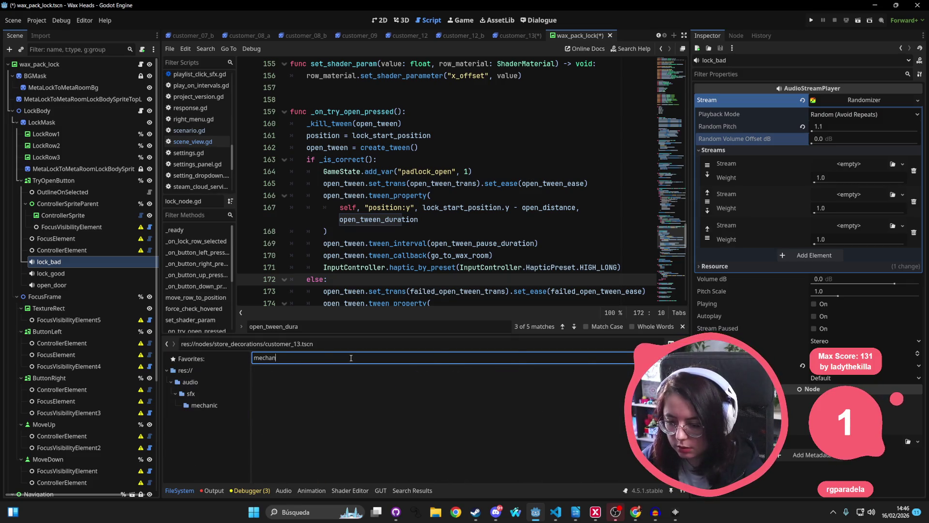
pyautogui.click(204, 406)
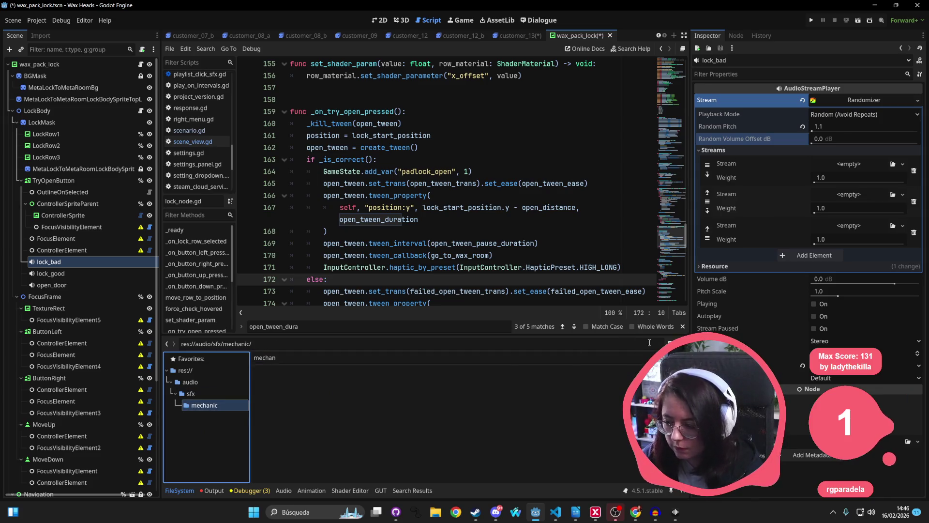
pyautogui.click(309, 390)
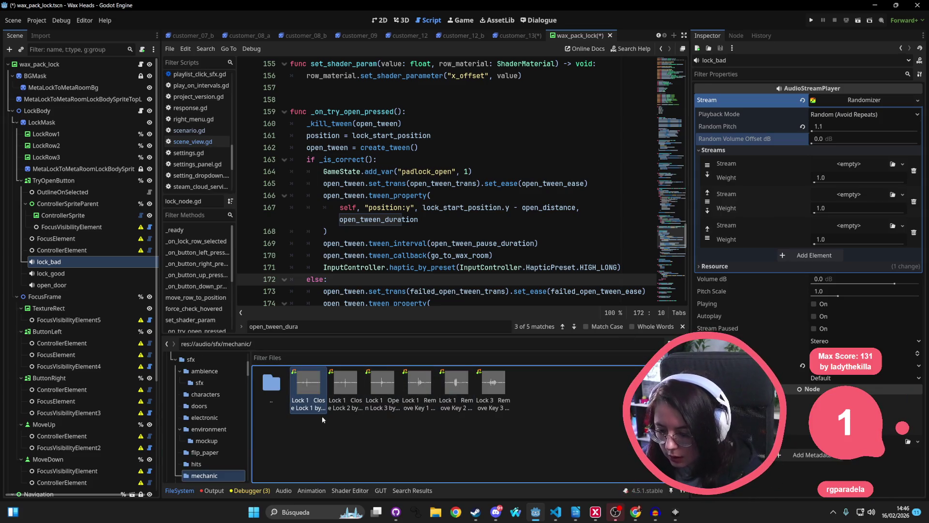
pyautogui.write('try_l')
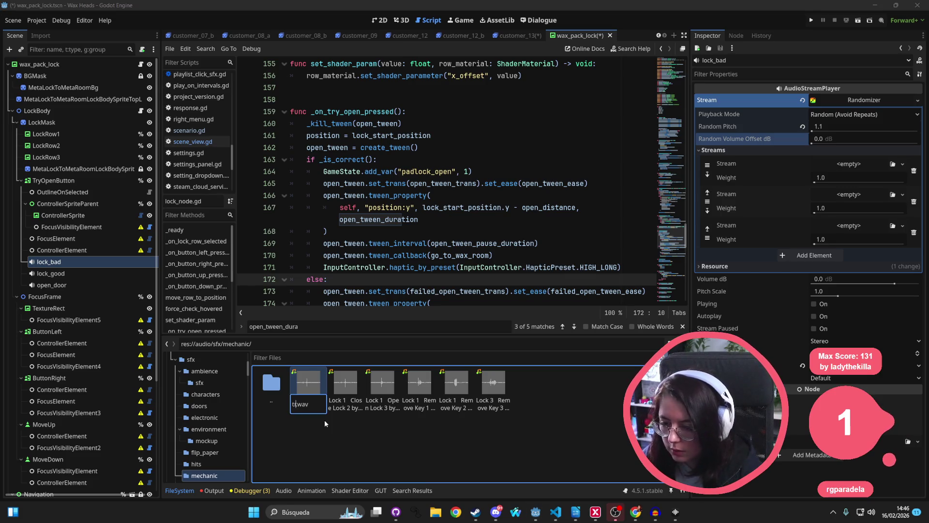
pyautogui.write('ock_1')
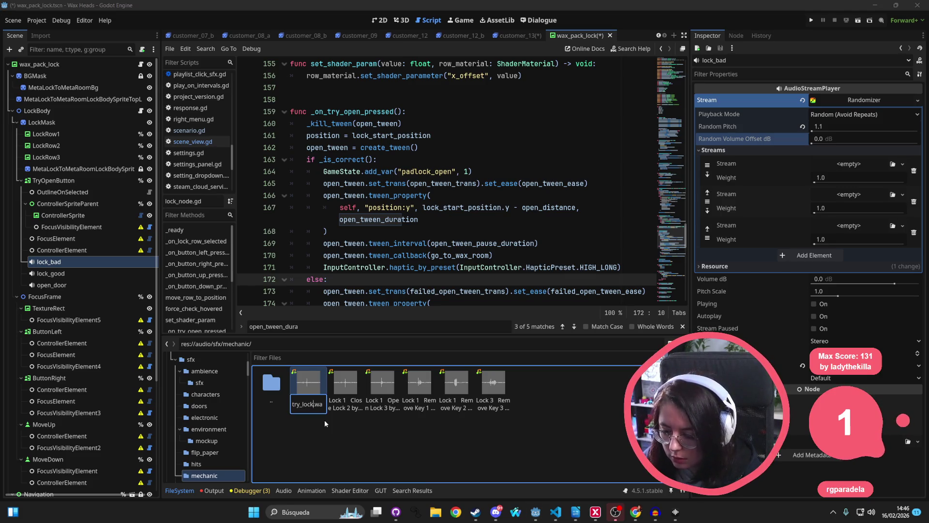
pyautogui.press('Return')
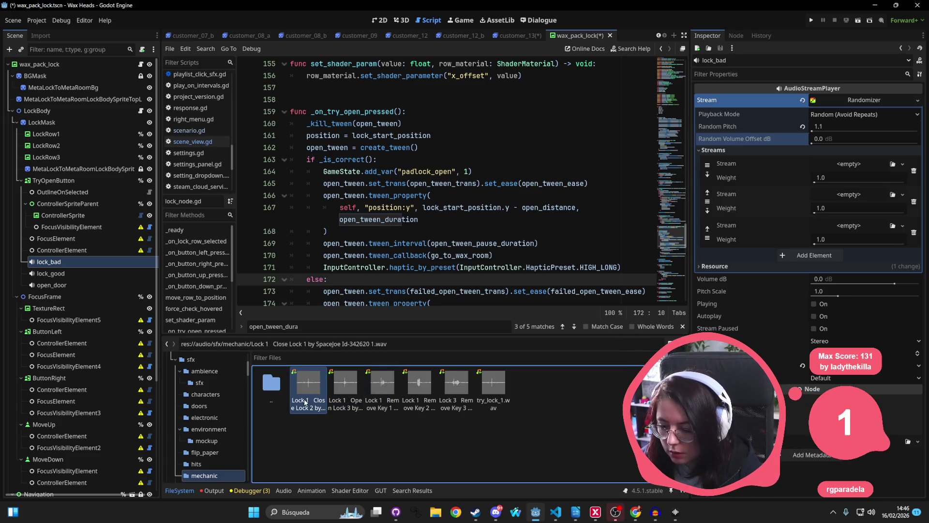
# Rename the second Close Lock clip to try_lock_2.wav
pyautogui.moveTo(505, 411)
pyautogui.press('F2')
pyautogui.write('try_')
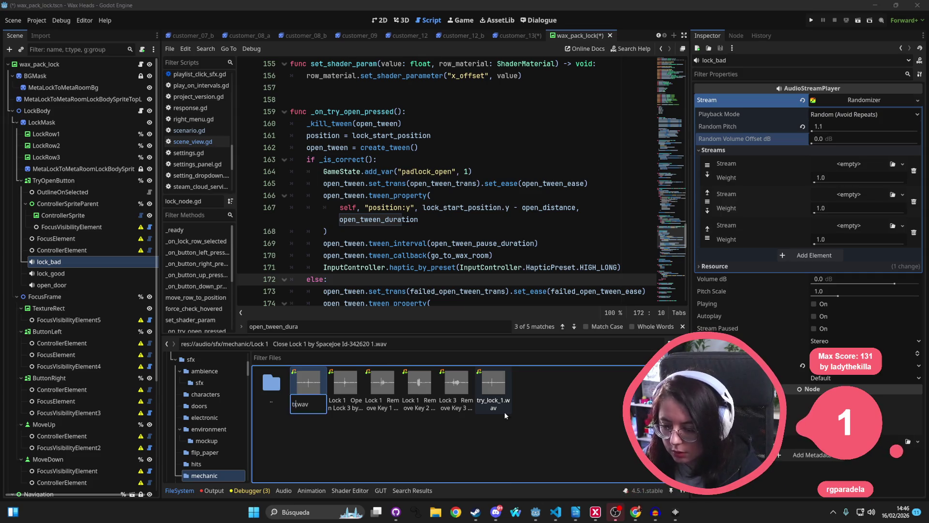
pyautogui.write('lock_2')
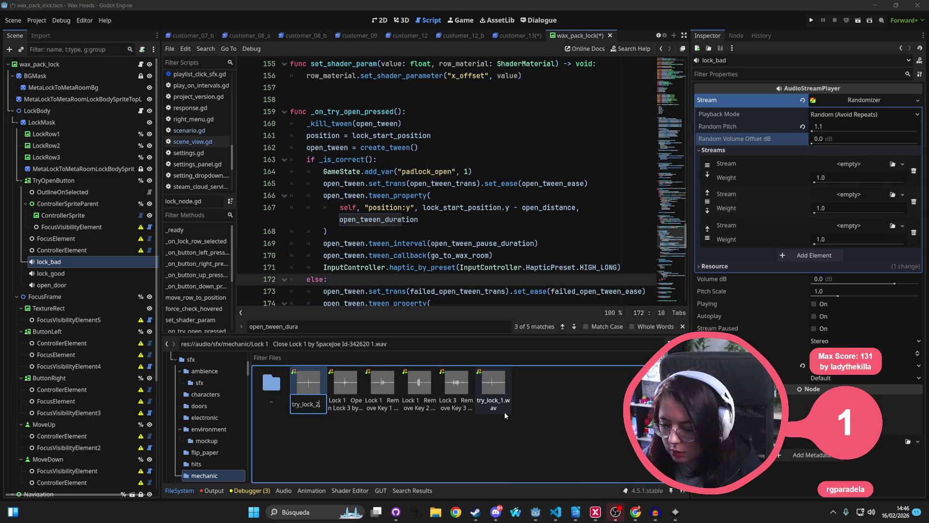
pyautogui.press('Return')
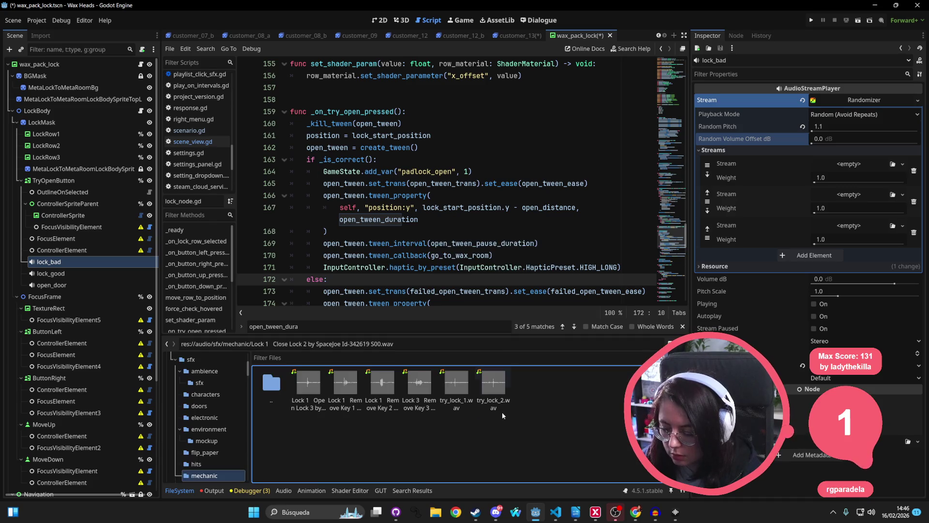
pyautogui.click(344, 386)
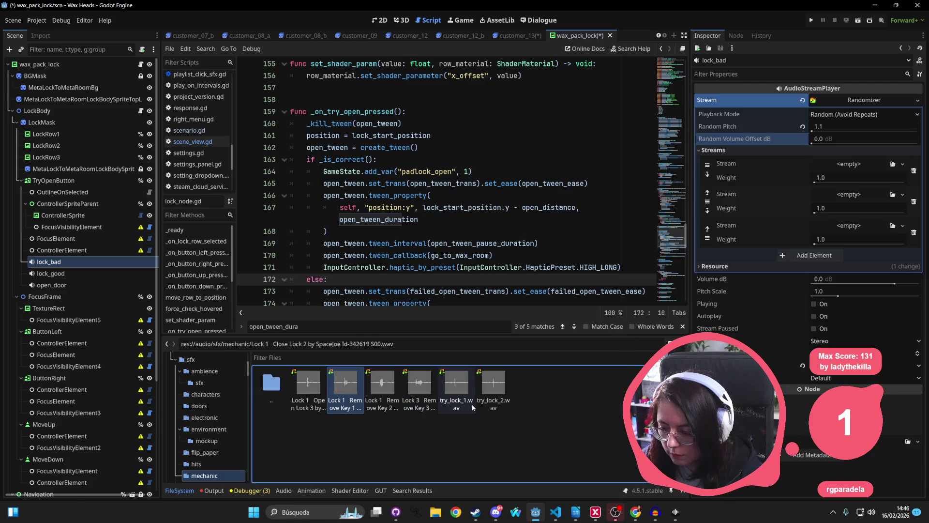
# Rename the Open Lock clip to lock_open.wav
pyautogui.click(308, 385)
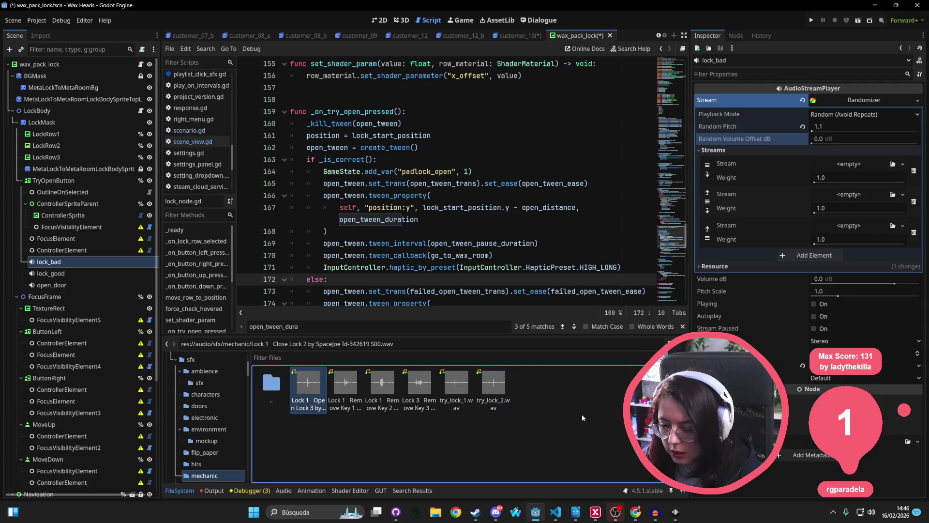
pyautogui.press('F2')
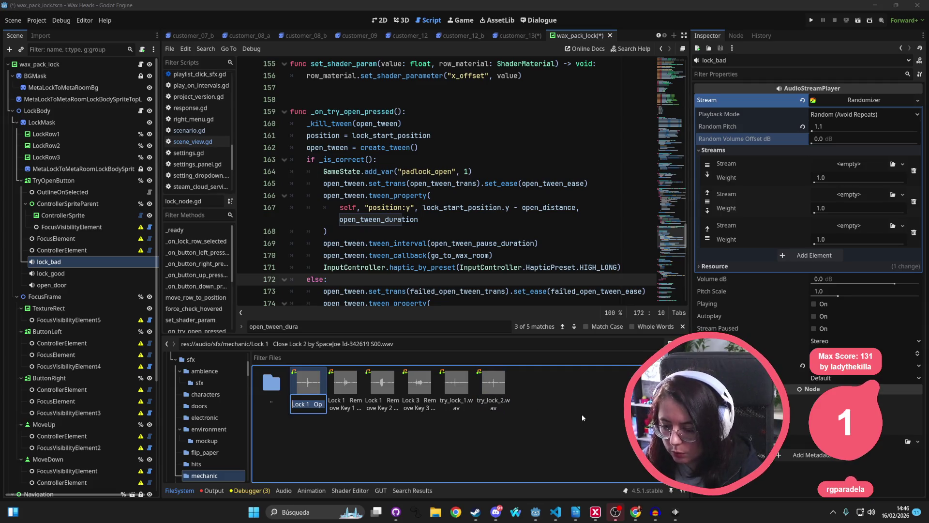
pyautogui.click(582, 414)
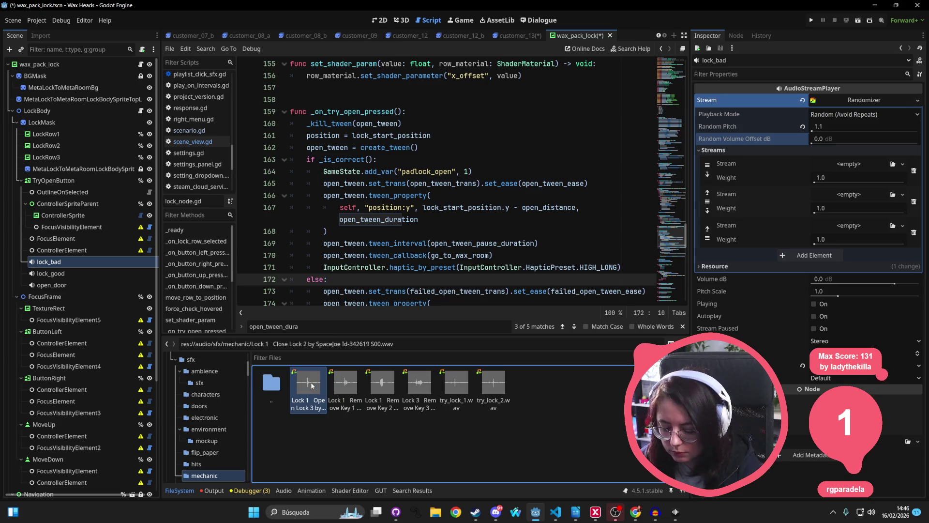
pyautogui.press('F2')
pyautogui.press('BackSpace')
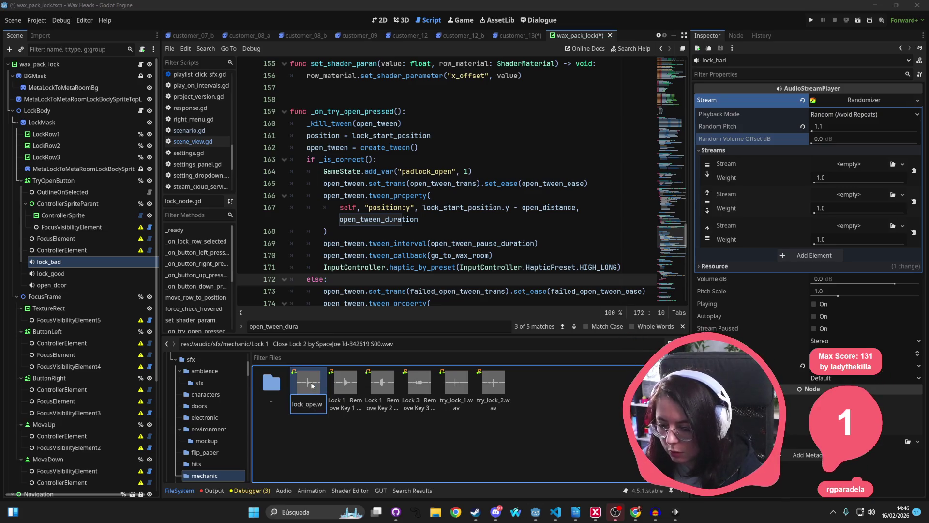
pyautogui.write('n')
pyautogui.press('Return')
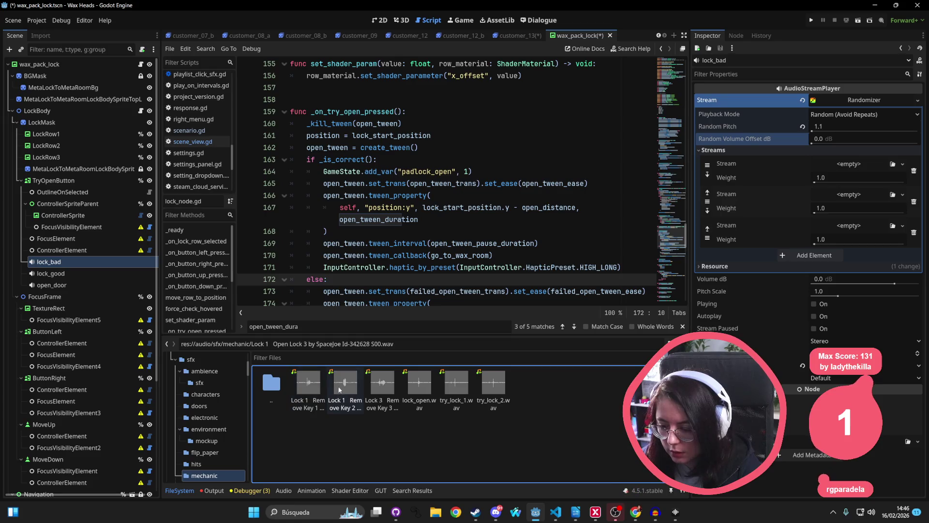
# Rename the three Remove Key clips to lock_dial_1.wav, lock_dial_2.wav and lock_dial_3.wav
pyautogui.press('F2')
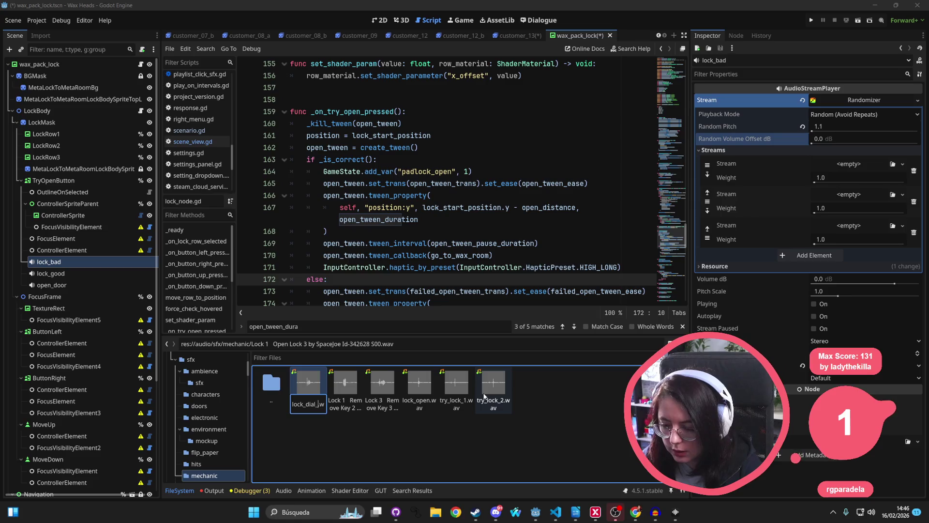
pyautogui.write('_1')
pyautogui.press('Return')
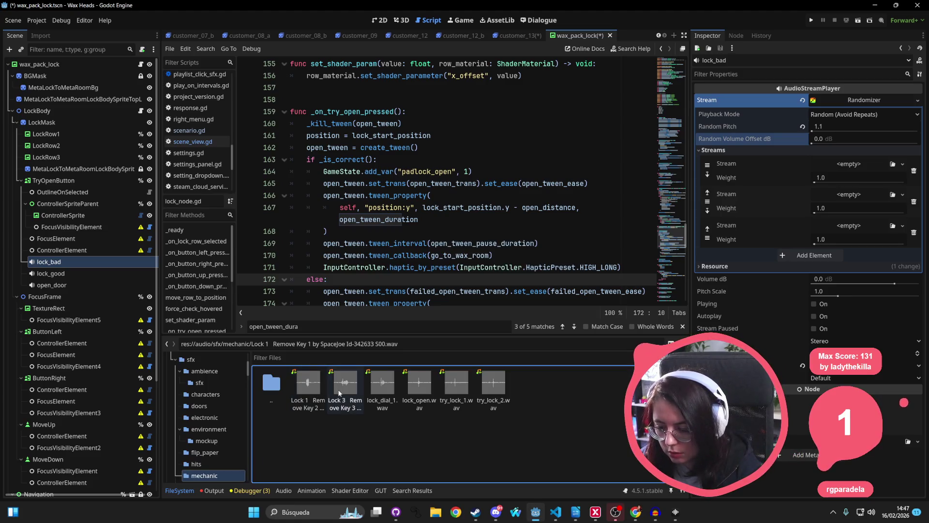
pyautogui.click(306, 388)
pyautogui.press('F2')
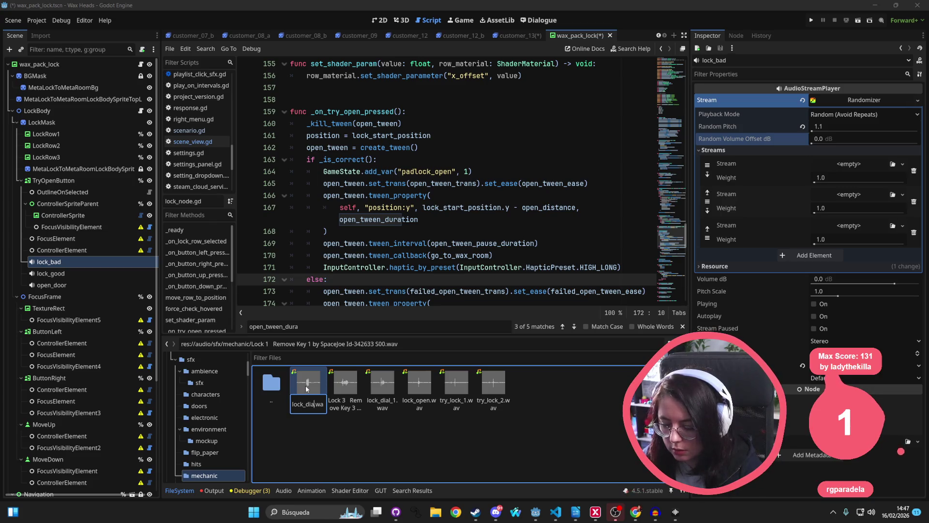
pyautogui.write('2')
pyautogui.press('Return')
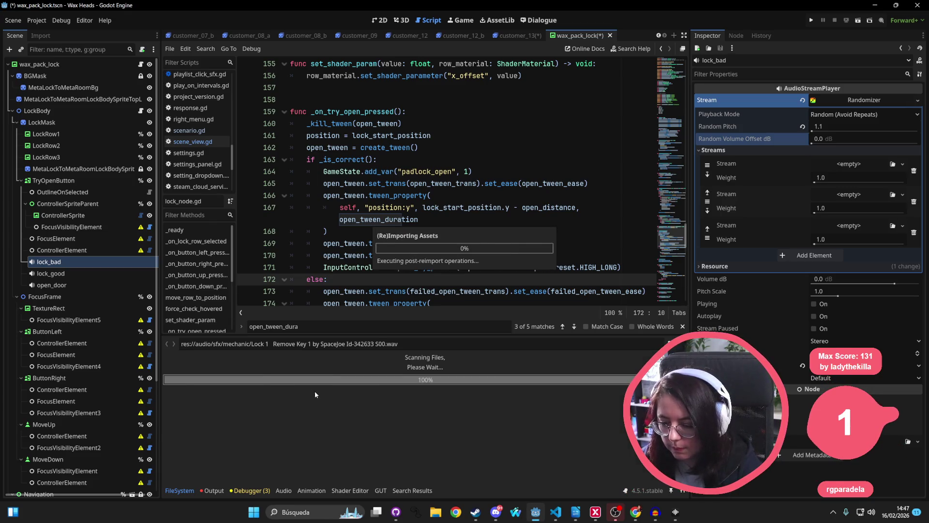
pyautogui.press('F2')
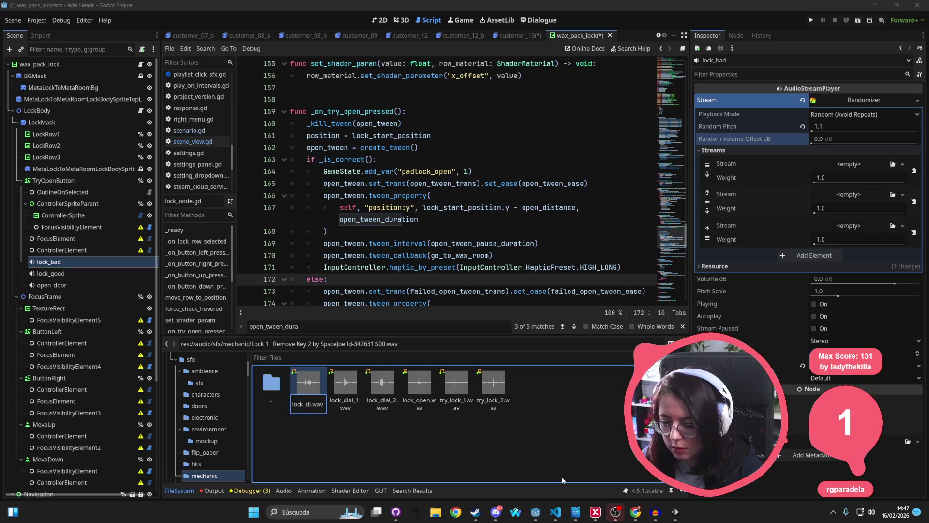
pyautogui.write('3')
pyautogui.press('Return')
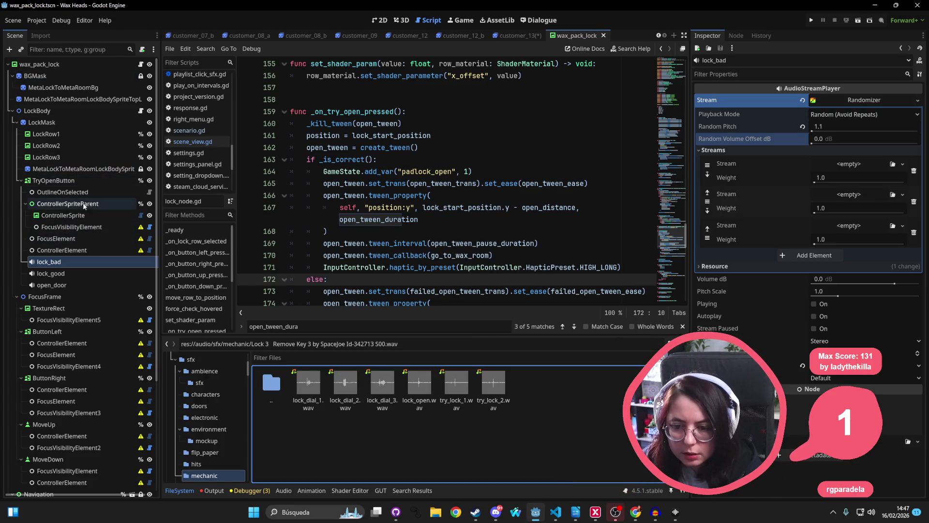
# Move lock_bad, lock_good and open_door together under LockBody
pyautogui.click(57, 239)
pyautogui.click(61, 250)
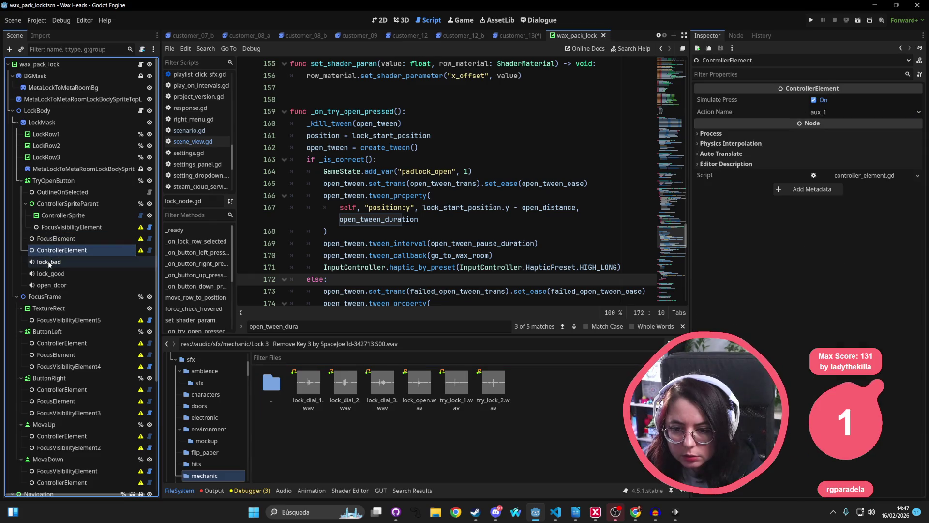
pyautogui.click(49, 261)
pyautogui.keyDown('shift'); pyautogui.click(51, 285); pyautogui.keyUp('shift')
pyautogui.moveTo(51, 285)
pyautogui.mouseDown()
pyautogui.moveTo(45, 195)
pyautogui.moveTo(58, 113)
pyautogui.mouseUp()
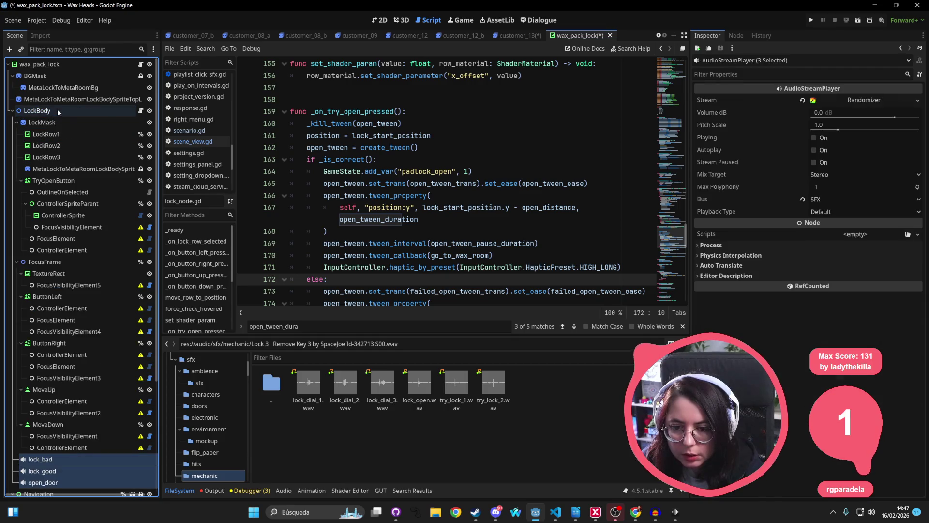
pyautogui.click(58, 112)
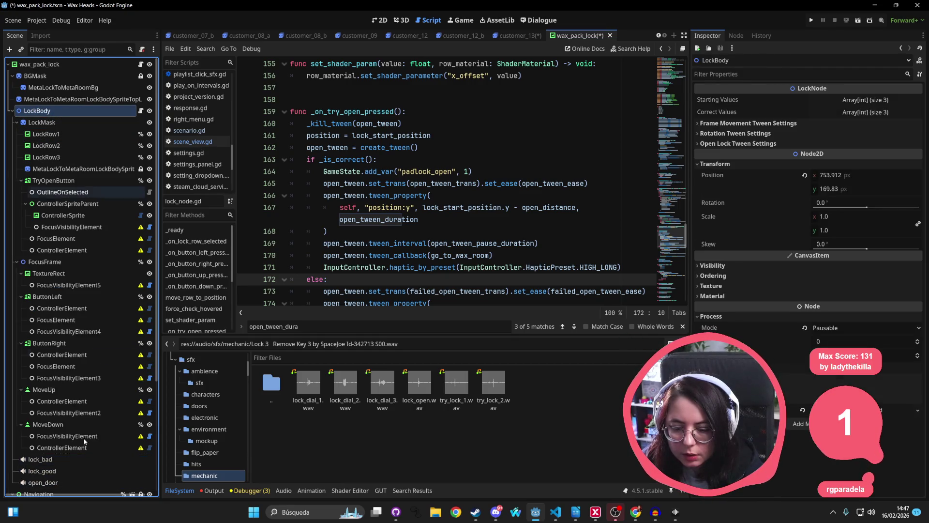
# Duplicate open_door and rename the copy lock_dial
pyautogui.click(44, 482)
pyautogui.hotkey('ctrl', 'd')
pyautogui.doubleClick(70, 487)
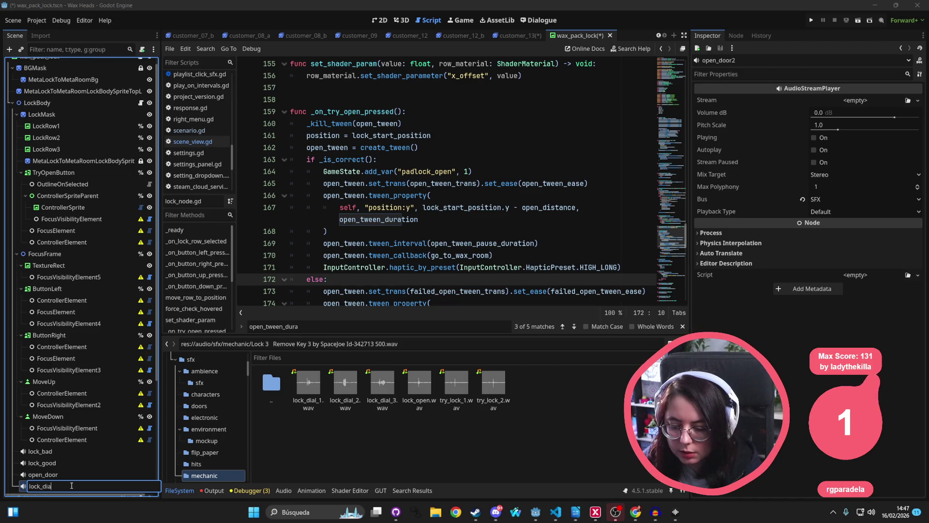
pyautogui.write('l')
pyautogui.press('Return')
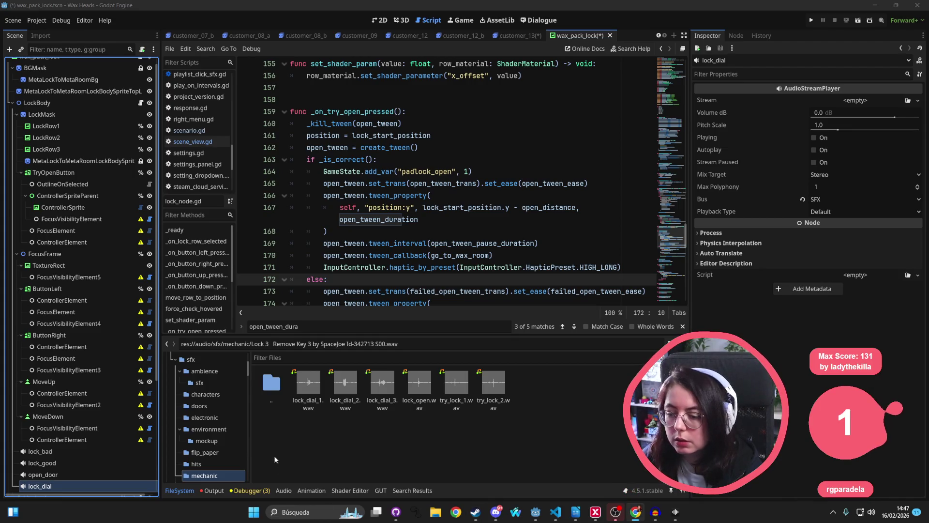
pyautogui.click(327, 414)
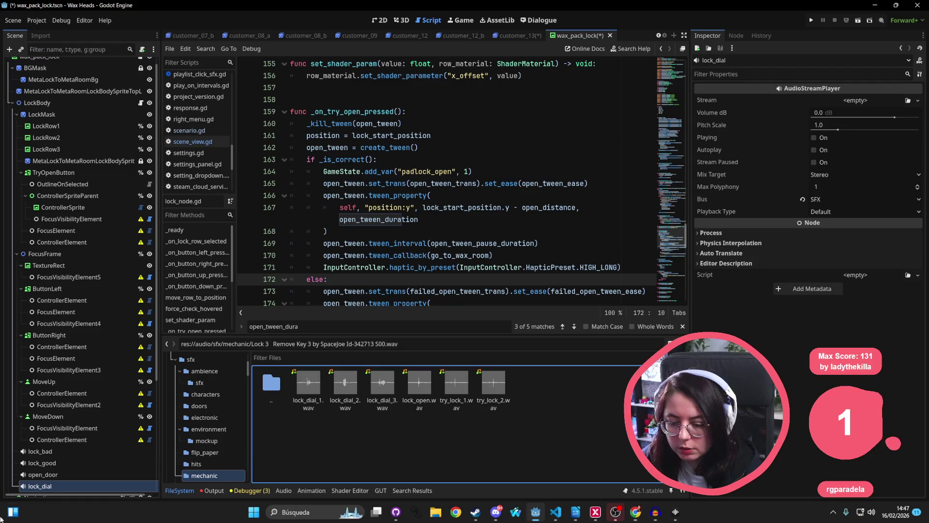
# Give lock_dial a new AudioStreamRandomizer stream at pitch scale 1.1 with three empty stream slots
pyautogui.click(918, 101)
pyautogui.click(866, 148)
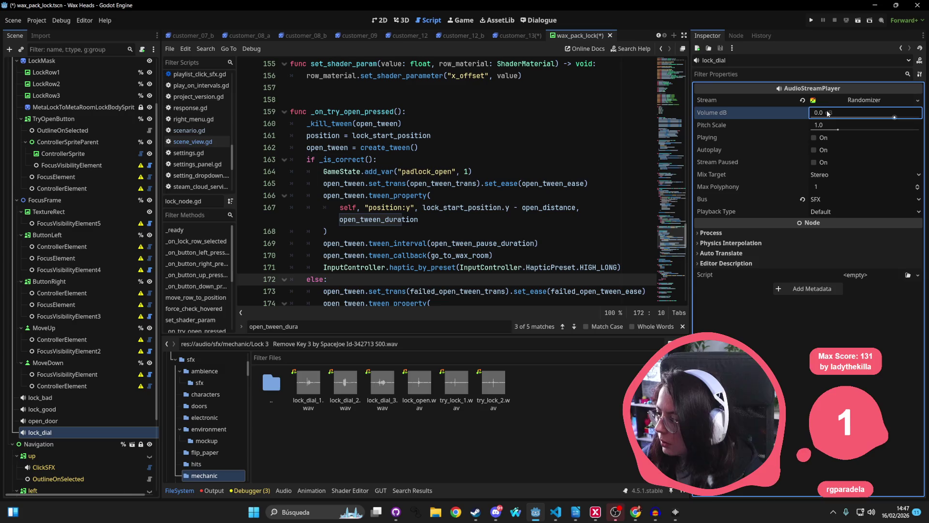
pyautogui.click(840, 127)
pyautogui.write('1.1')
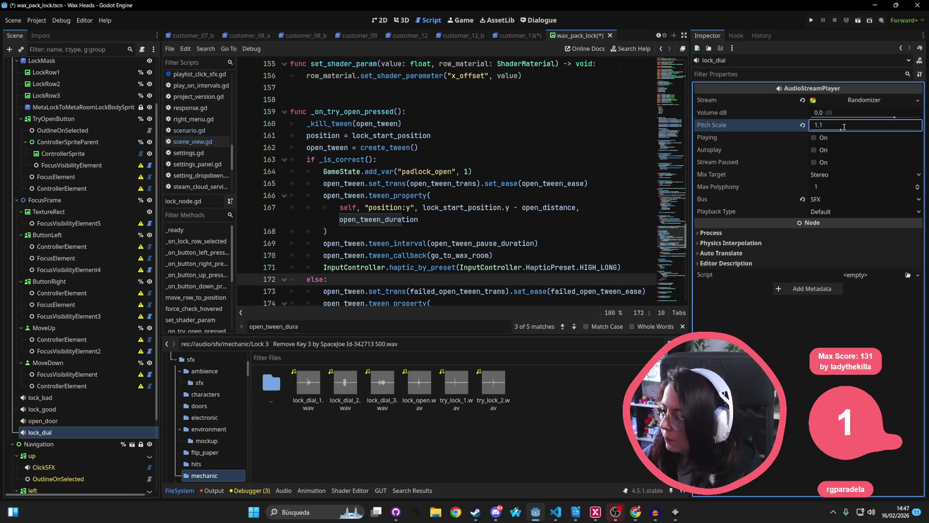
pyautogui.click(862, 100)
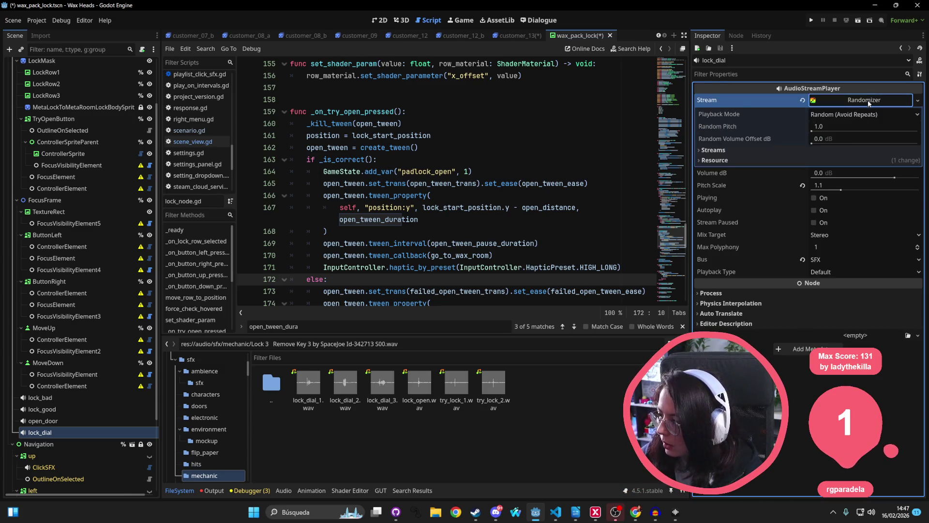
pyautogui.click(750, 155)
pyautogui.click(821, 165)
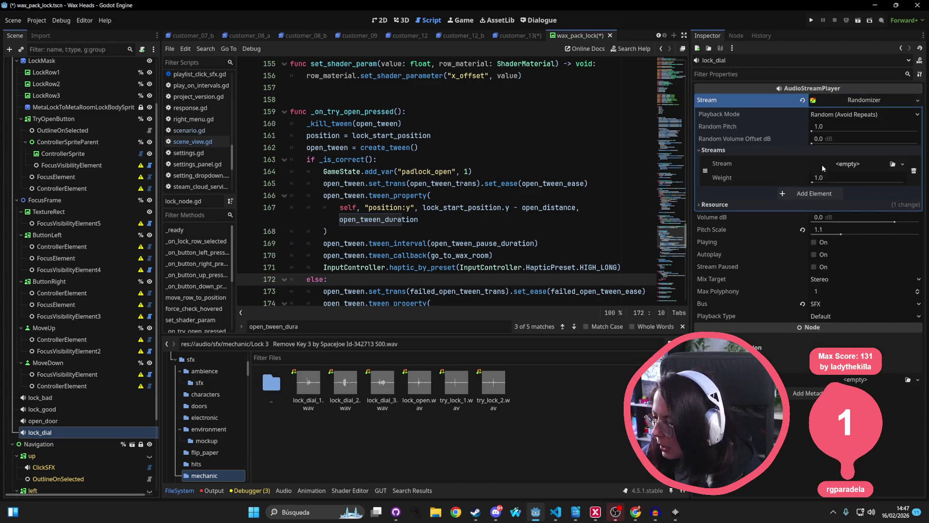
pyautogui.click(806, 194)
pyautogui.click(826, 226)
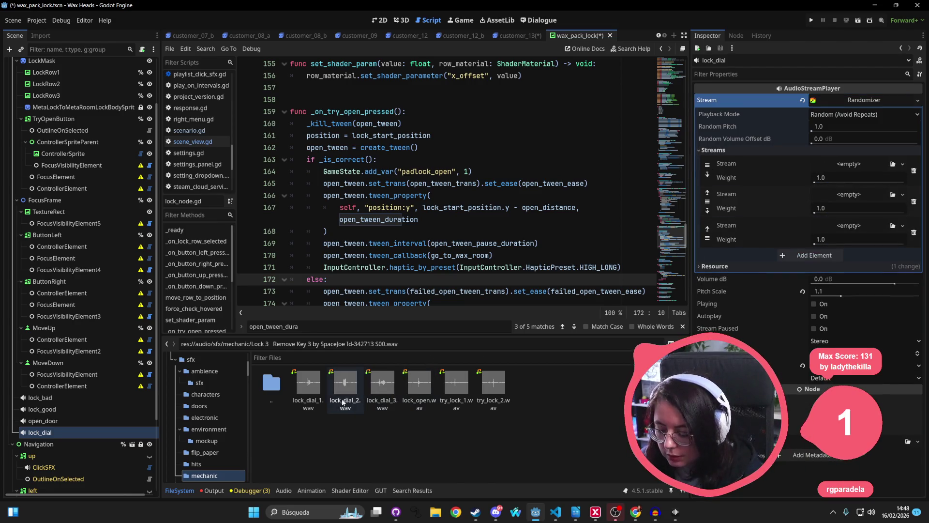
# Fill the three slots with lock_dial_1.wav, lock_dial_2.wav and lock_dial_3.wav, and save the scene
pyautogui.click(306, 390)
pyautogui.moveTo(379, 370); pyautogui.dragTo(849, 167)
pyautogui.moveTo(345, 385)
pyautogui.mouseDown()
pyautogui.moveTo(420, 374)
pyautogui.moveTo(869, 213)
pyautogui.mouseUp()
pyautogui.moveTo(383, 382)
pyautogui.mouseDown()
pyautogui.moveTo(402, 388)
pyautogui.moveTo(871, 254)
pyautogui.moveTo(851, 252)
pyautogui.mouseUp()
pyautogui.hotkey('ctrl', 's')
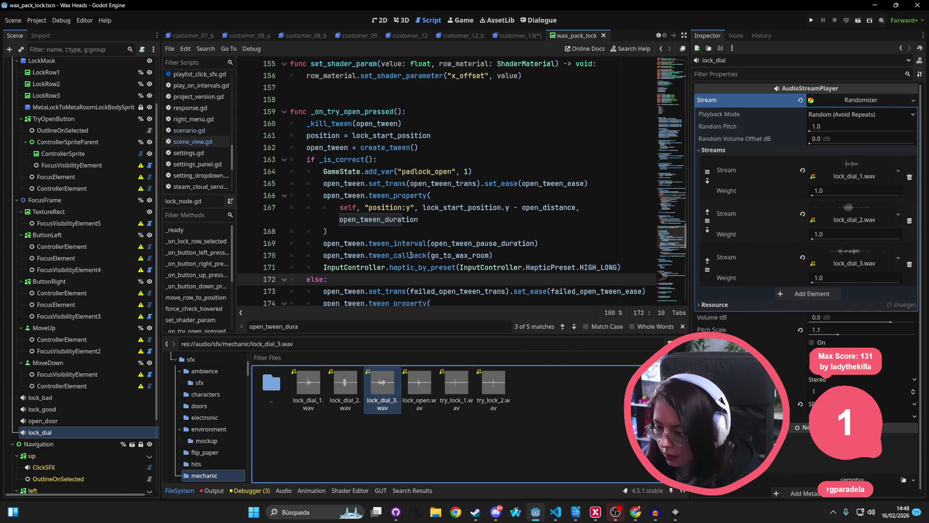
pyautogui.click(65, 420)
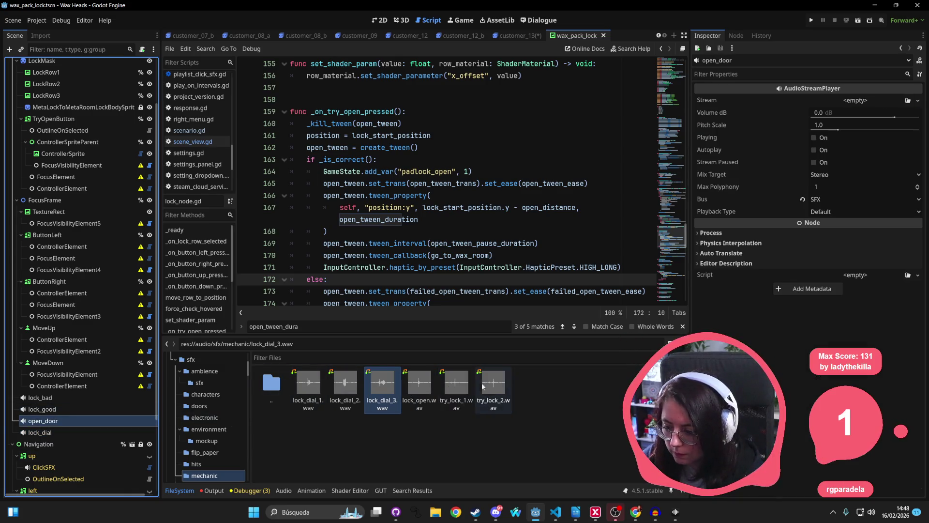
# Try lock_open.wav as open_door's stream, then undo that assignment and save the scene
pyautogui.moveTo(409, 386); pyautogui.dragTo(860, 101)
pyautogui.hotkey('ctrl', 's')
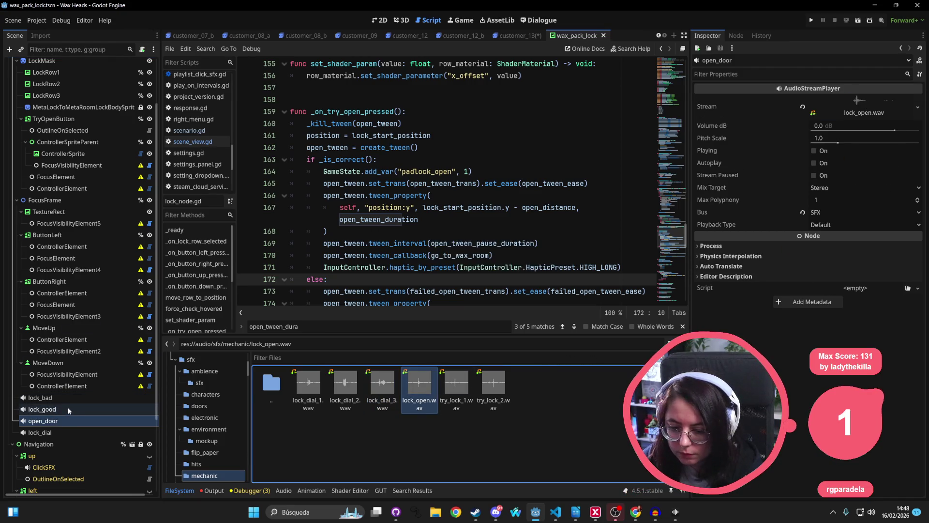
pyautogui.hotkey('ctrl', 'z')
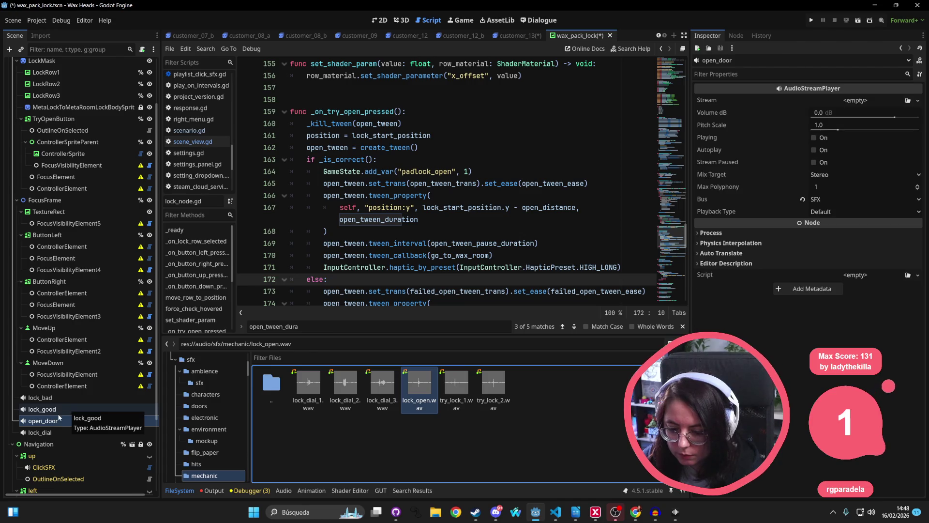
pyautogui.click(60, 412)
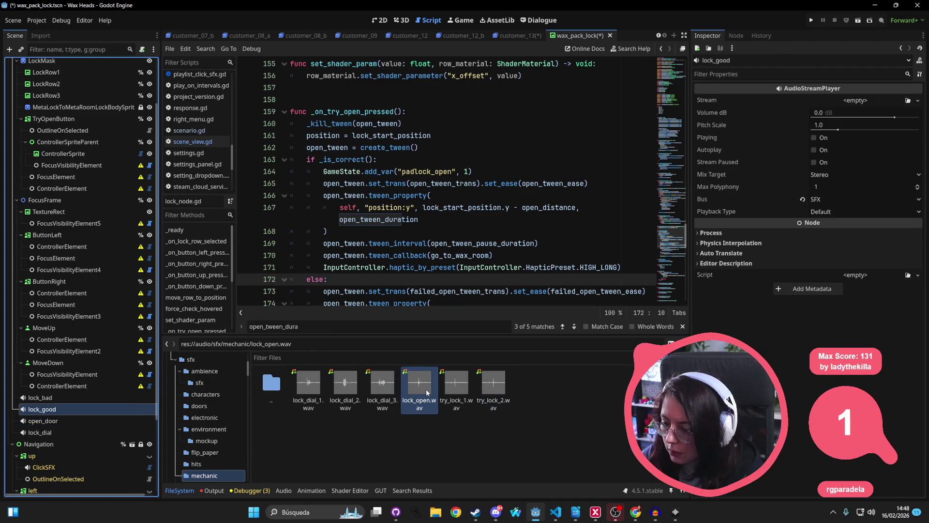
pyautogui.hotkey('ctrl', 's')
pyautogui.click(77, 421)
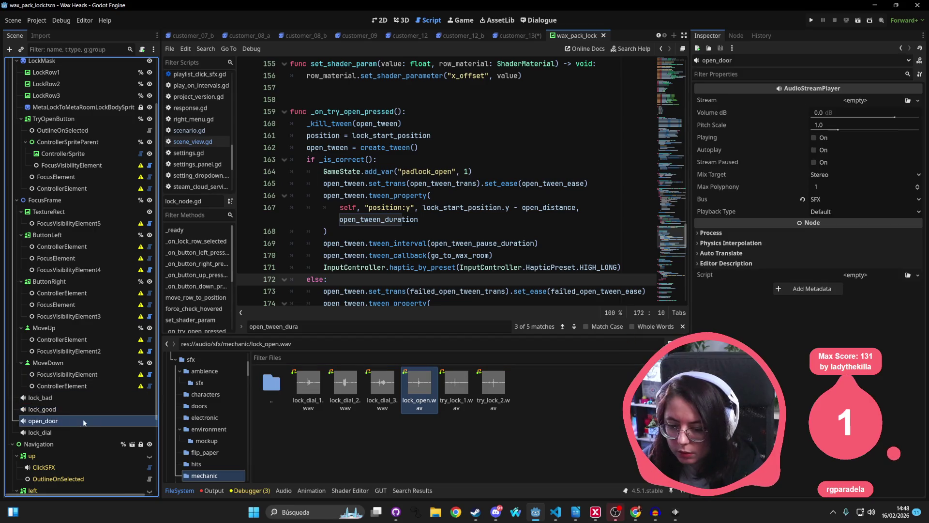
# Quick Load wooden_door_open.wav as open_door's stream by searching 'open'
pyautogui.click(918, 100)
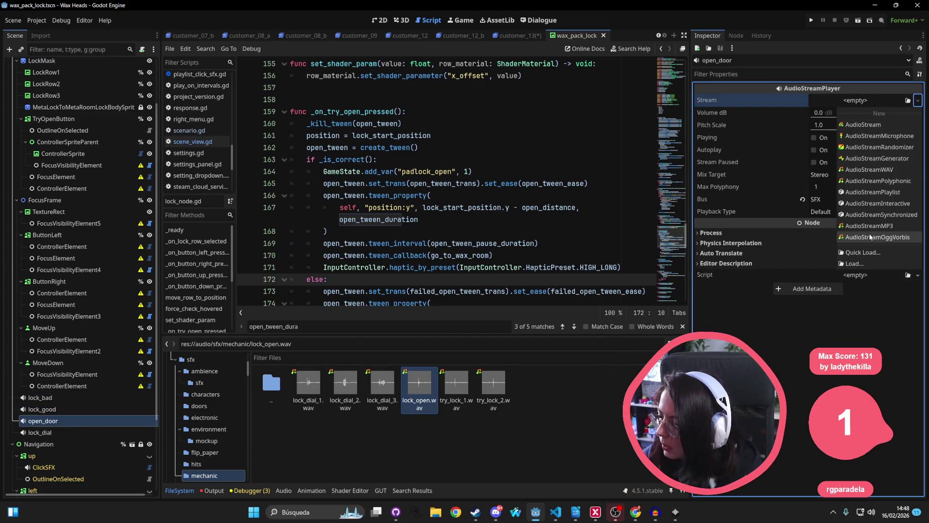
pyautogui.click(864, 252)
pyautogui.write('open')
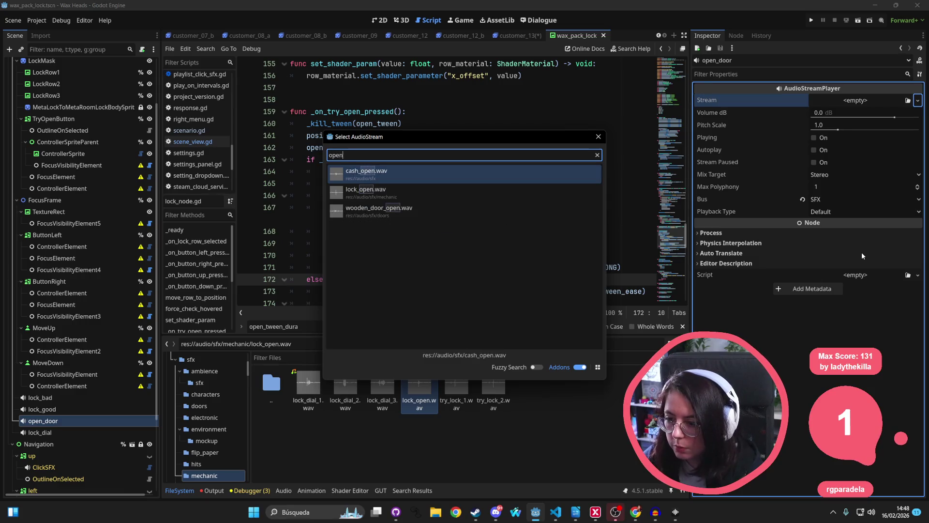
pyautogui.press('Down')
pyautogui.press('Down')
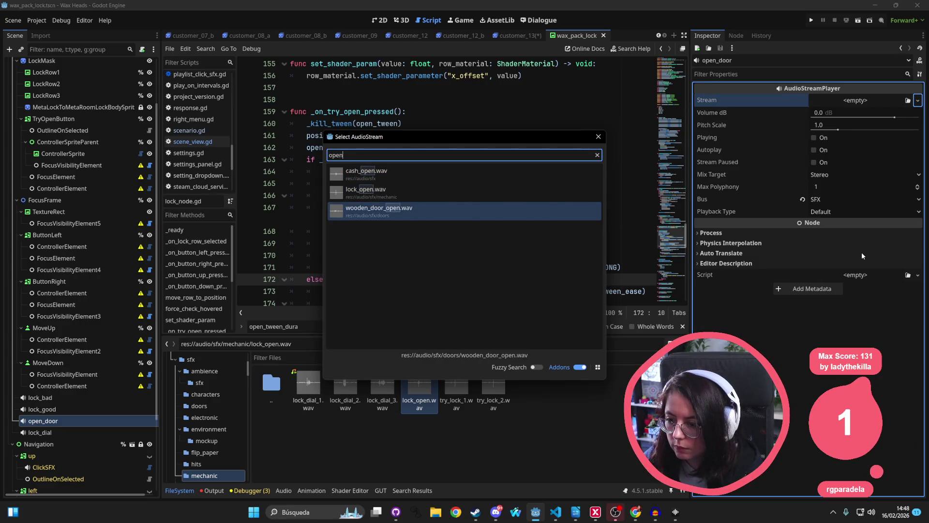
pyautogui.press('Return')
# Preview the wooden_door_open.wav clip from the stream's details
pyautogui.click(861, 106)
pyautogui.click(701, 152)
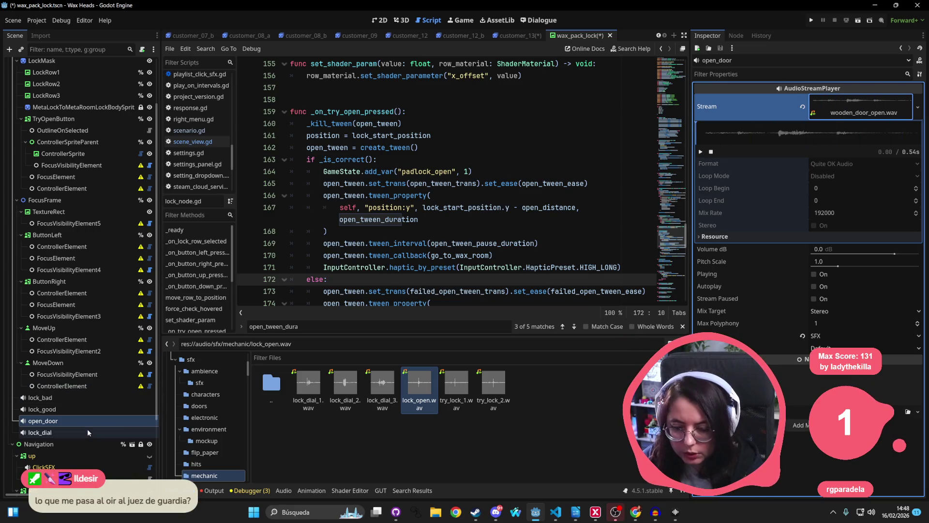
pyautogui.click(77, 399)
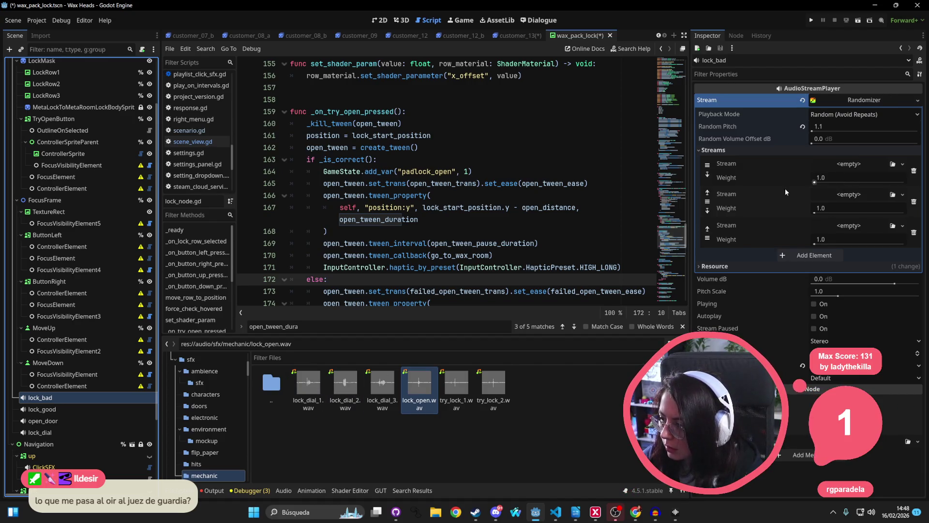
# Delete lock_bad's third stream slot, fill the other two with try_lock_1.wav and try_lock_2.wav, and save
pyautogui.click(915, 231)
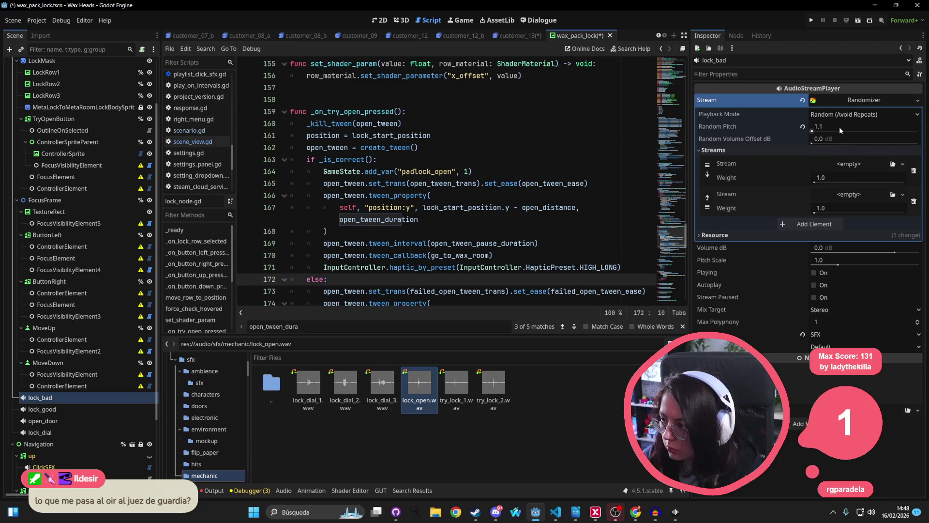
pyautogui.moveTo(457, 383)
pyautogui.mouseDown()
pyautogui.moveTo(734, 338)
pyautogui.moveTo(845, 150)
pyautogui.moveTo(852, 169)
pyautogui.mouseUp()
pyautogui.click(492, 396)
pyautogui.moveTo(492, 396); pyautogui.dragTo(852, 208)
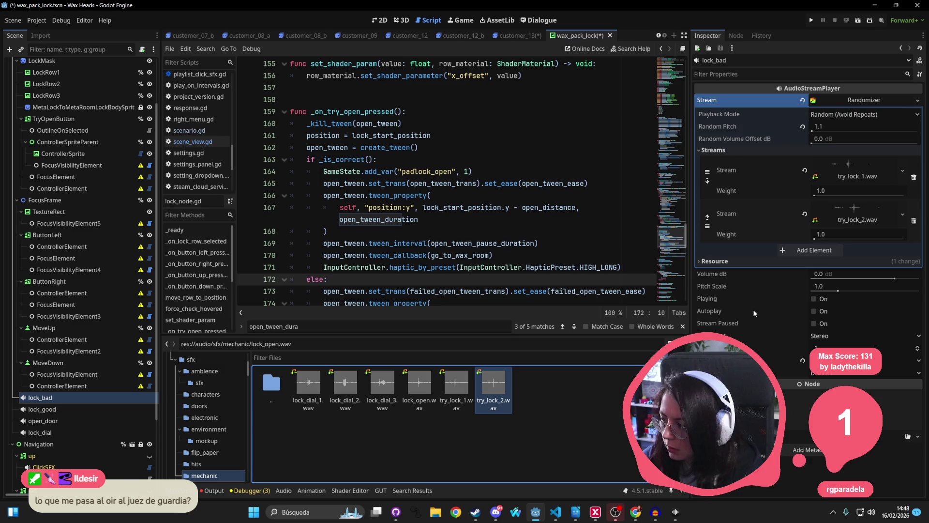
pyautogui.hotkey('ctrl', 's')
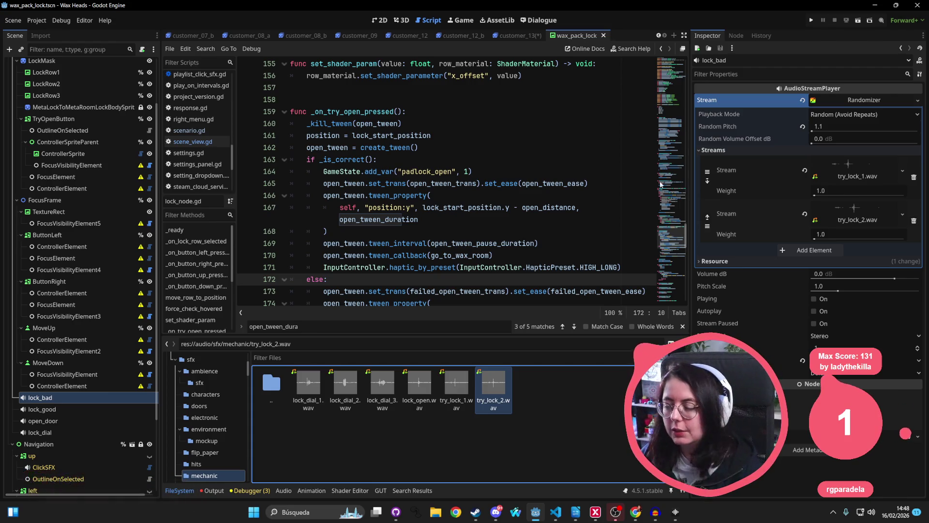
pyautogui.click(579, 148)
pyautogui.hotkey('ctrl', 's')
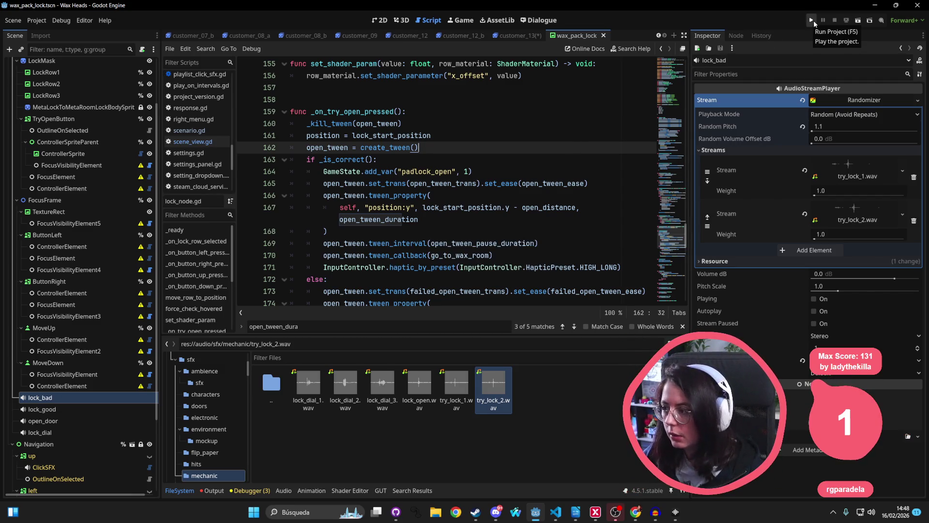
# Browse lock_node.gd and highlight every use of _on_lock_row_selected in _ready
pyautogui.scroll(3, 83, 193)
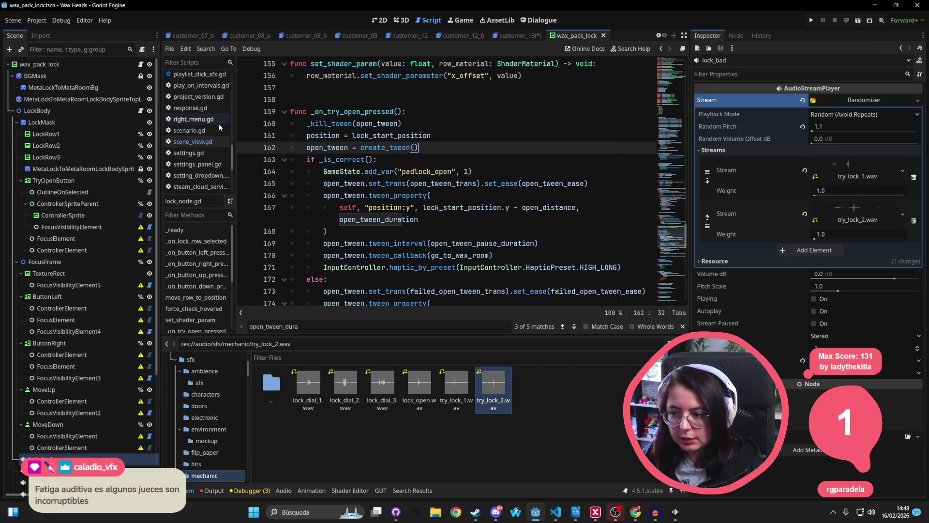
pyautogui.click(421, 123)
pyautogui.click(480, 176)
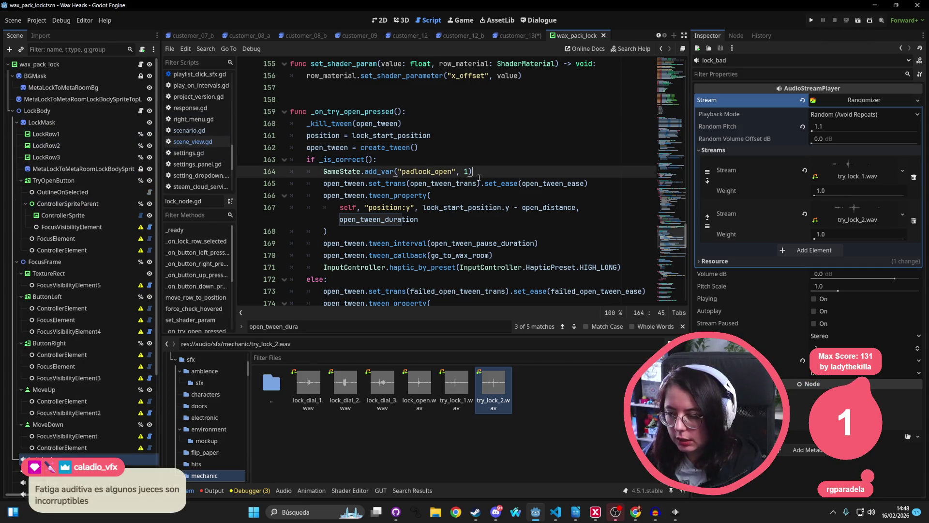
pyautogui.click(443, 112)
pyautogui.click(457, 144)
pyautogui.moveTo(685, 226); pyautogui.dragTo(685, 67)
pyautogui.scroll(-10, 565, 145)
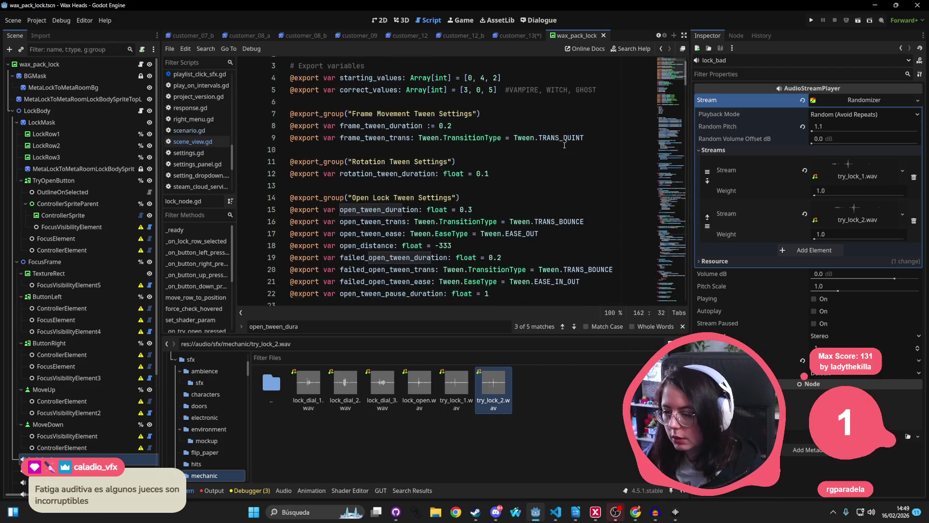
pyautogui.scroll(-9, 564, 145)
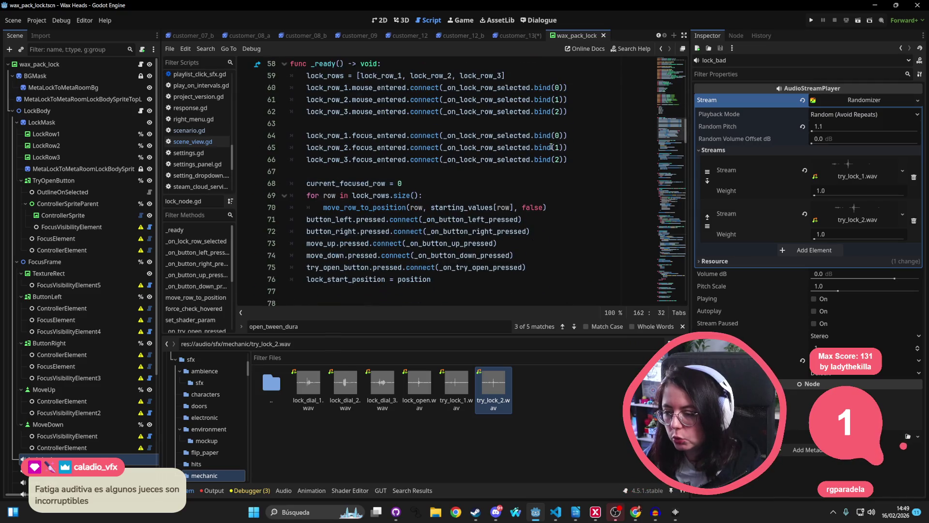
pyautogui.click(552, 147)
pyautogui.doubleClick(468, 100)
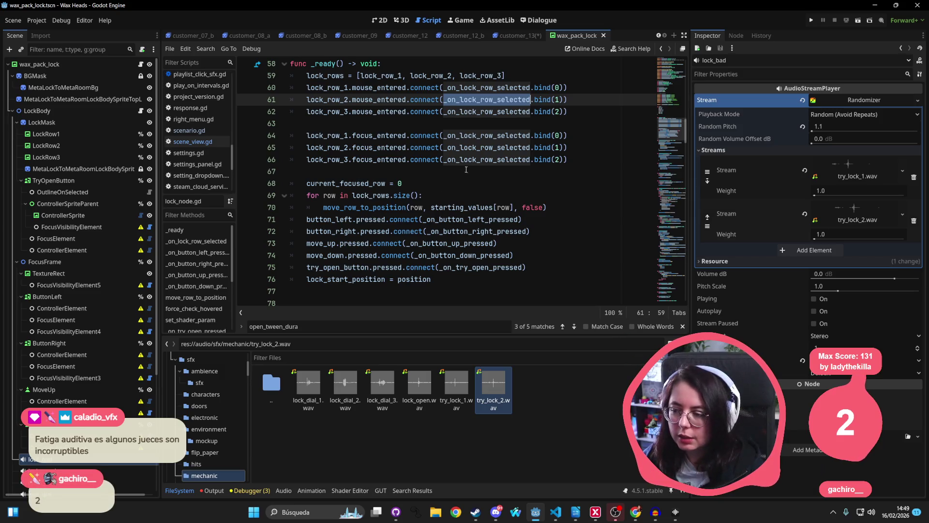
pyautogui.scroll(-3, 465, 170)
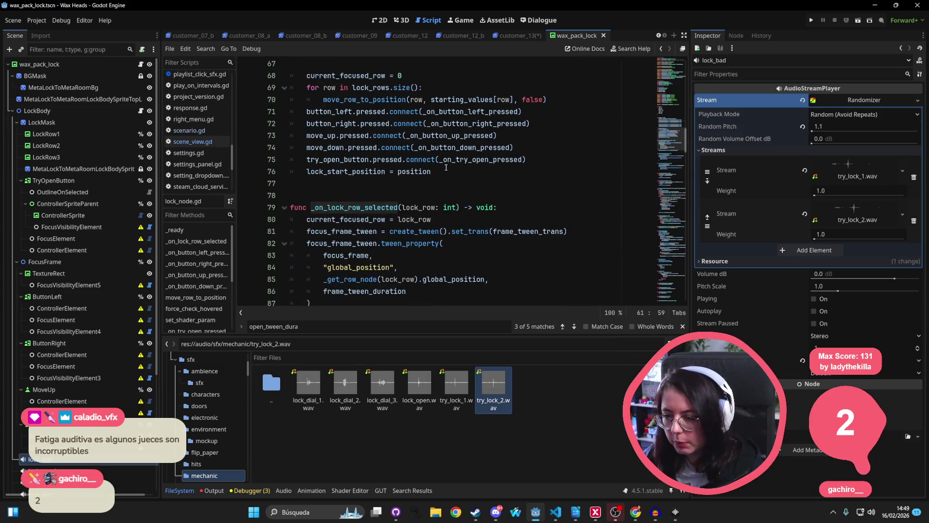
pyautogui.scroll(-2, 446, 166)
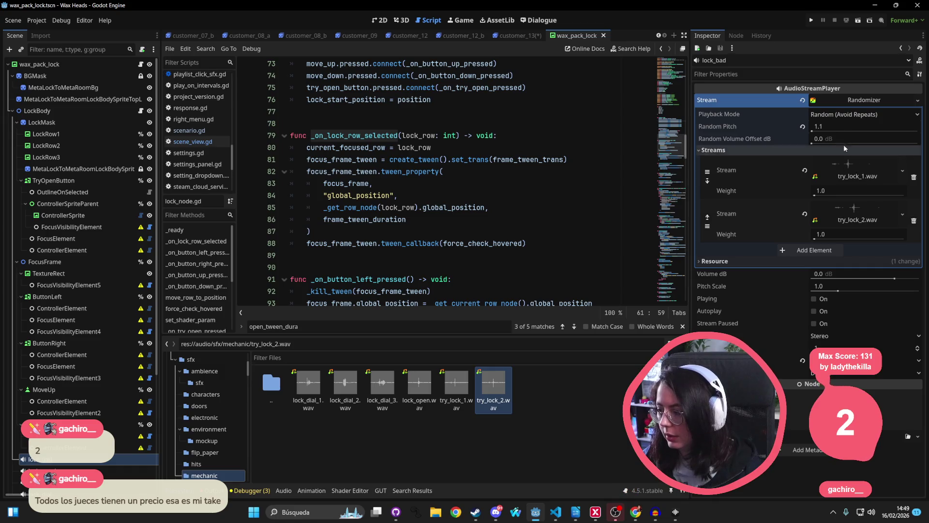
# Set lock_bad's randomizer Playback Mode to Random and save the scene
pyautogui.click(846, 115)
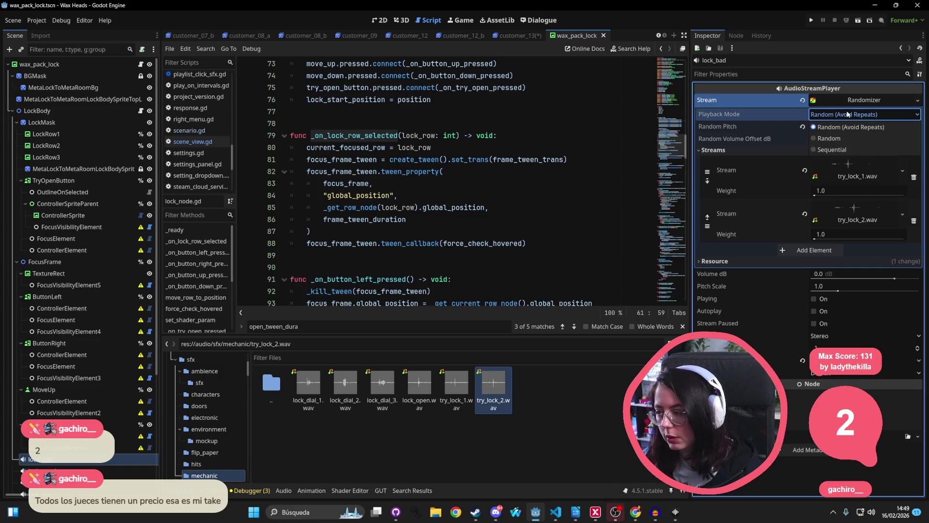
pyautogui.click(837, 138)
pyautogui.hotkey('ctrl', 's')
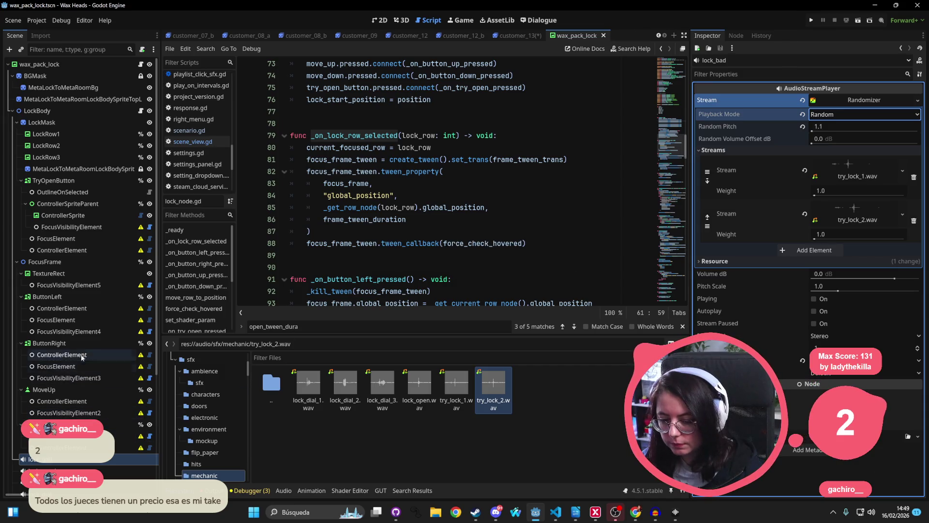
# Return to the script and jump to the move_row_to_position definition
pyautogui.scroll(-3, 101, 453)
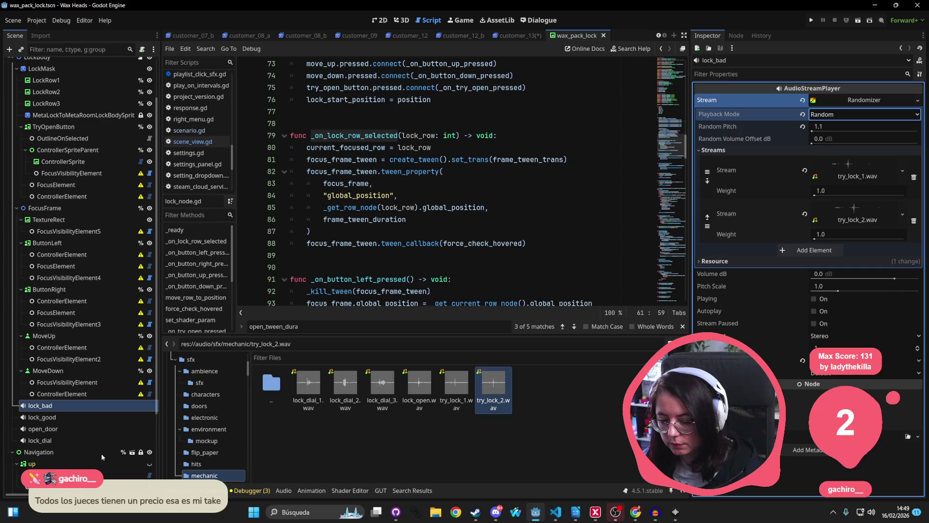
pyautogui.click(452, 207)
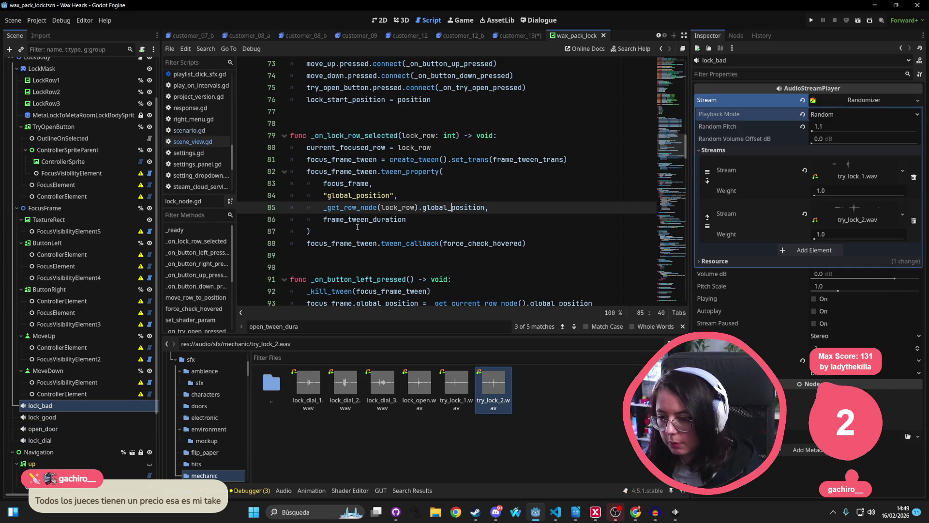
pyautogui.scroll(6, 391, 203)
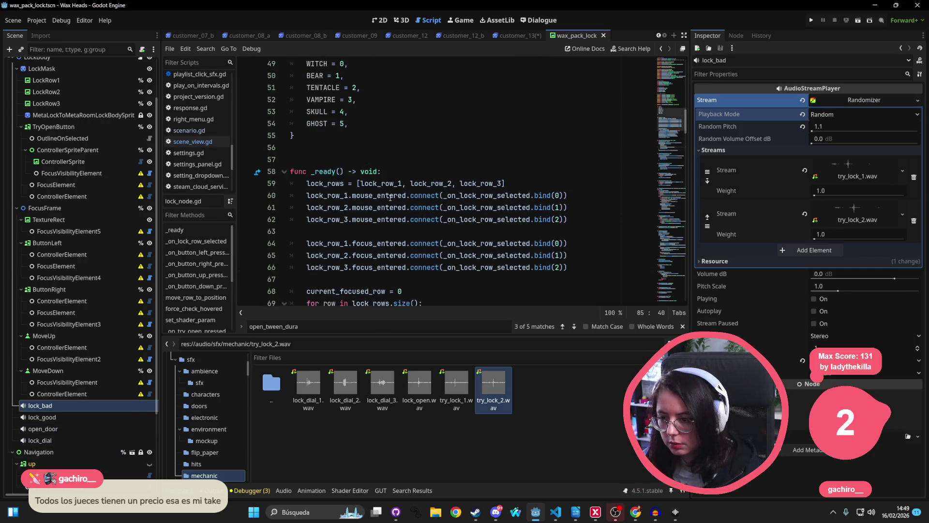
pyautogui.scroll(-1, 391, 203)
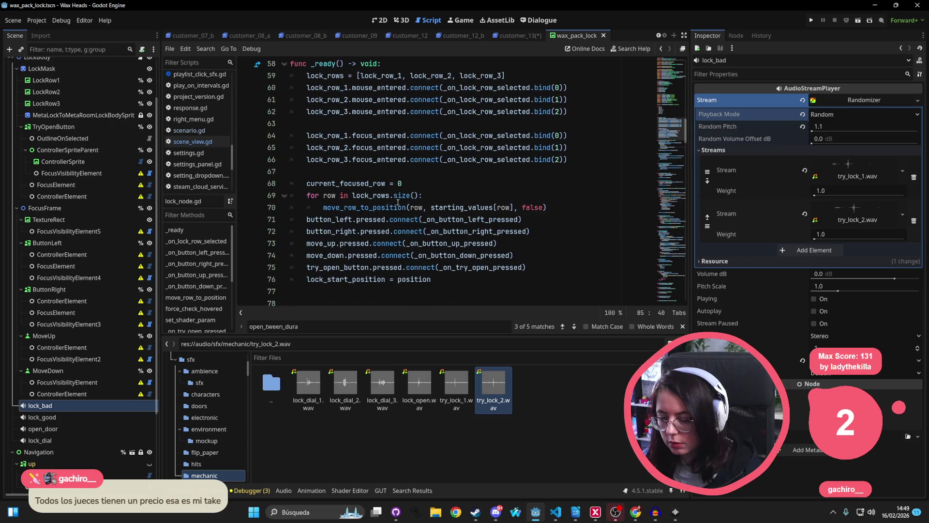
pyautogui.click(370, 208)
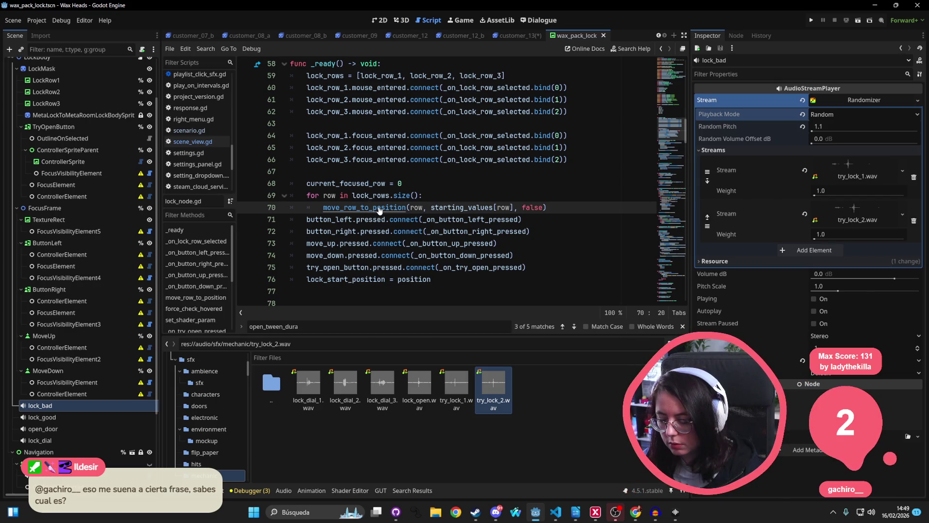
pyautogui.keyDown('ctrl'); pyautogui.click(379, 208); pyautogui.keyUp('ctrl')
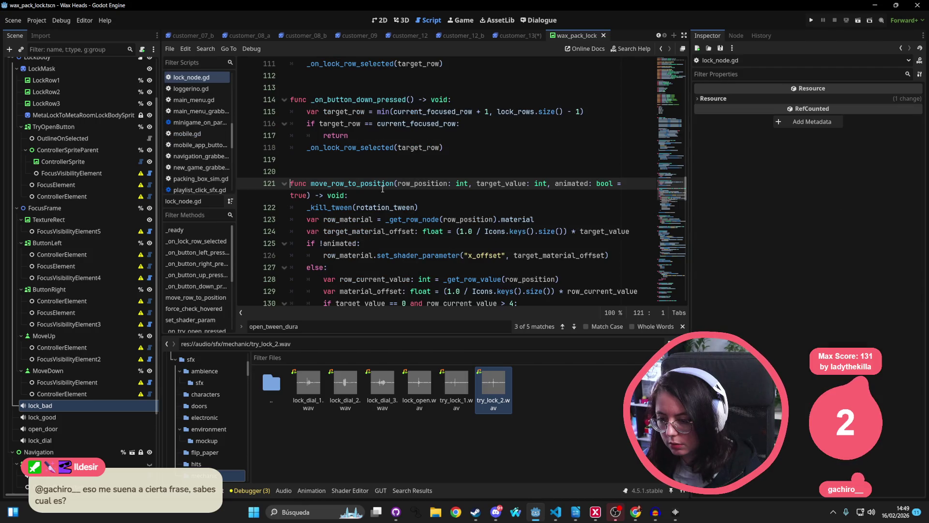
# Add $lock_dial.play() after the rotation tween in move_row_to_position and save
pyautogui.click(378, 195)
pyautogui.click(480, 206)
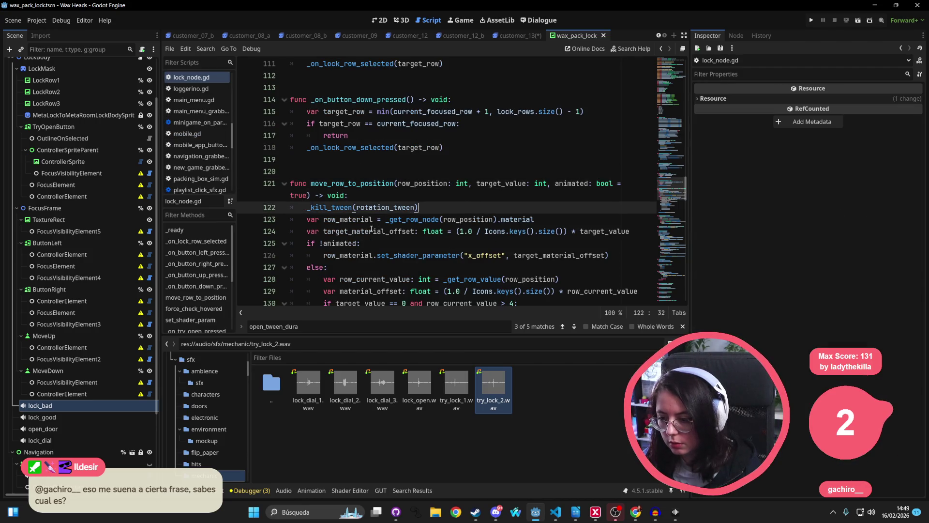
pyautogui.scroll(-4, 446, 237)
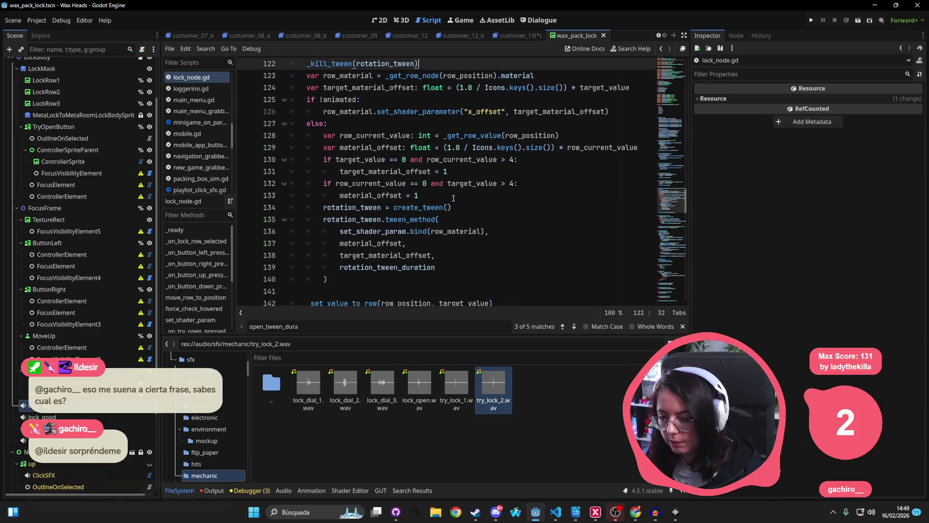
pyautogui.click(451, 195)
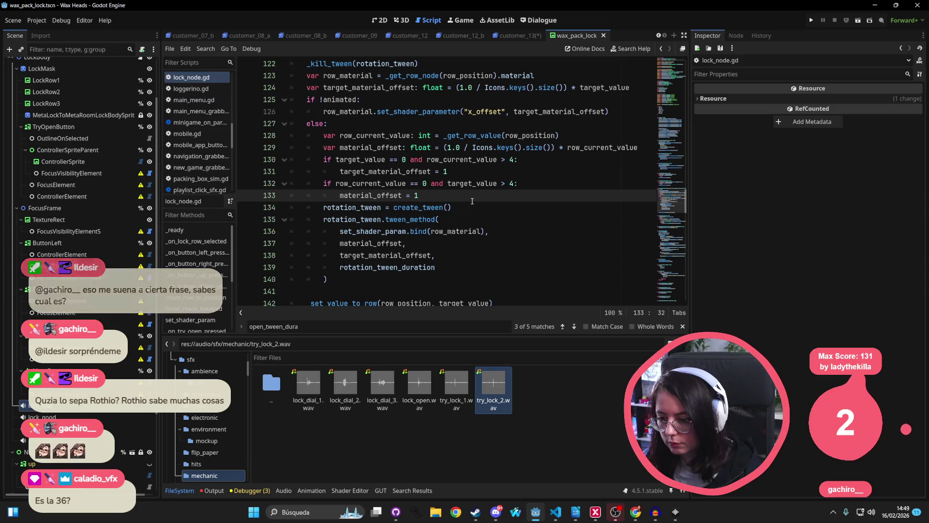
pyautogui.scroll(-1, 457, 213)
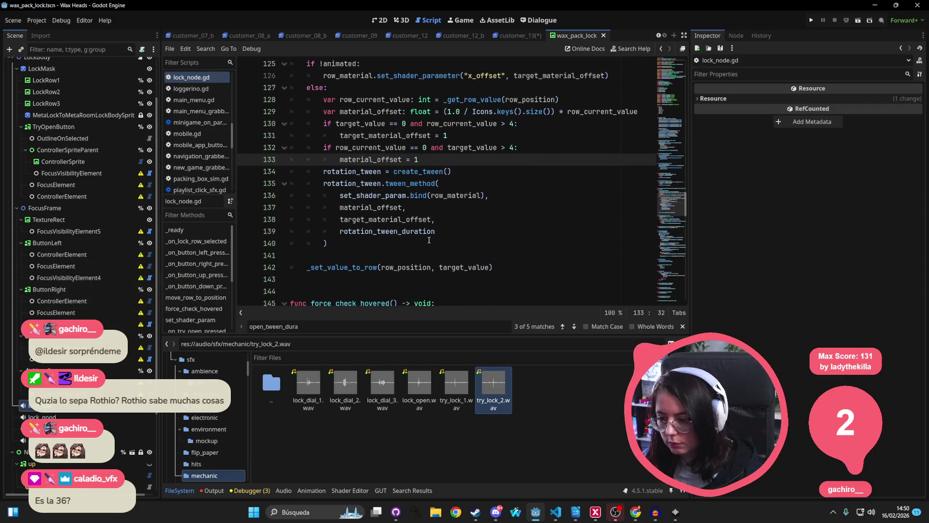
pyautogui.click(411, 255)
pyautogui.press('Tab')
pyautogui.press('Tab')
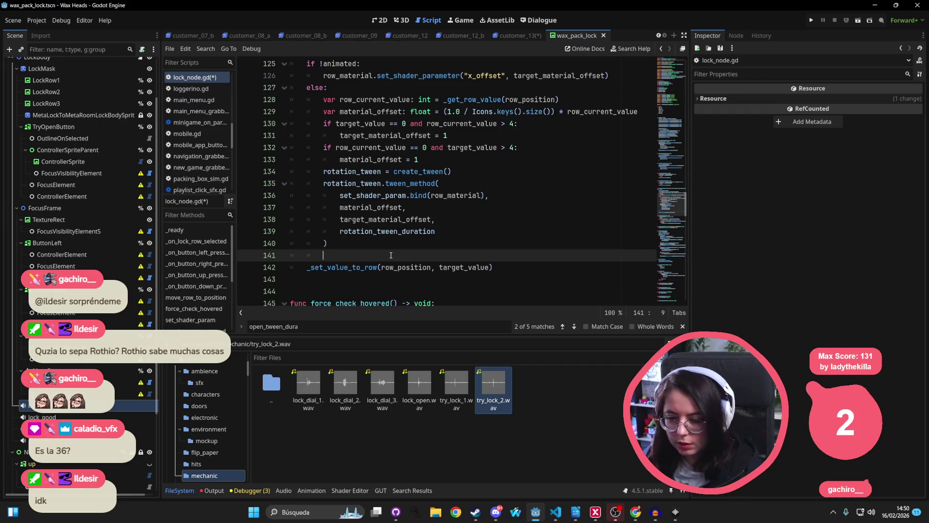
pyautogui.write('$lock_dial')
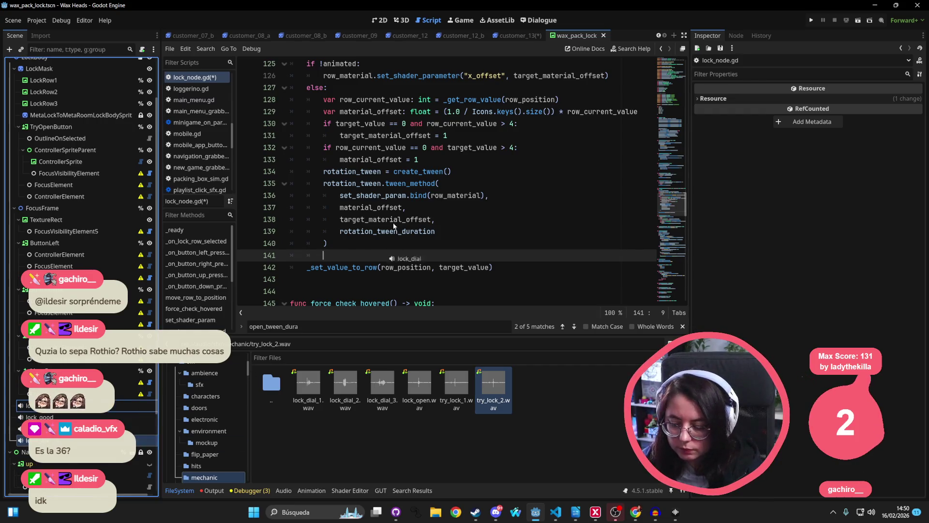
pyautogui.write('.play()')
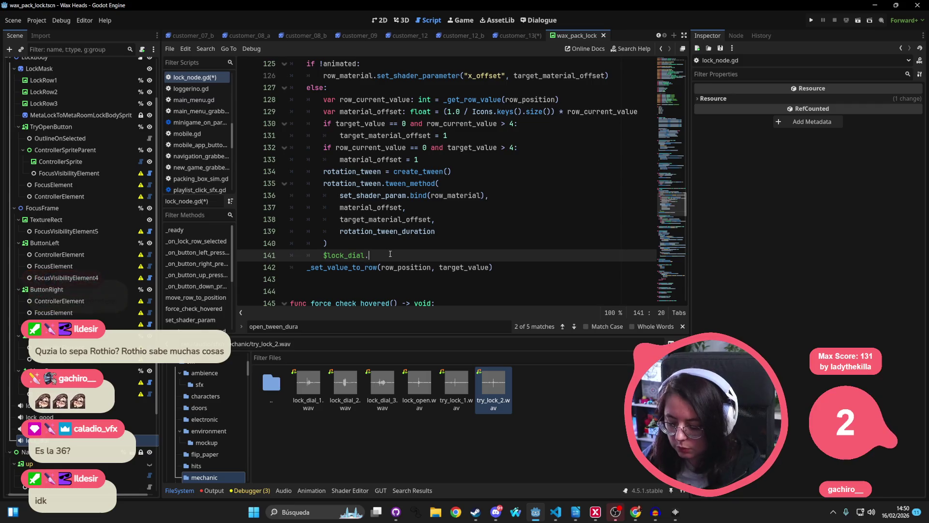
pyautogui.hotkey('ctrl', 's')
# Review _on_button_down_pressed and the animated parameter of move_row_to_position
pyautogui.click(422, 148)
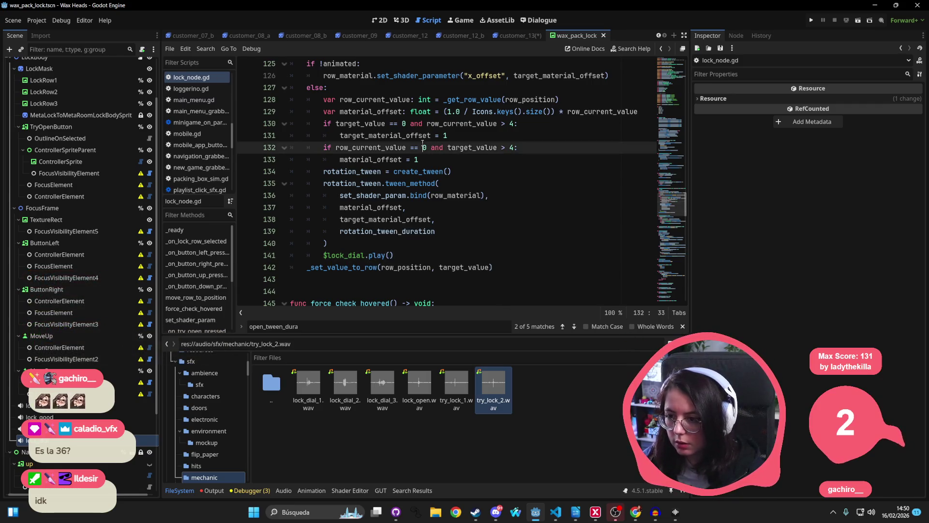
pyautogui.scroll(4, 422, 144)
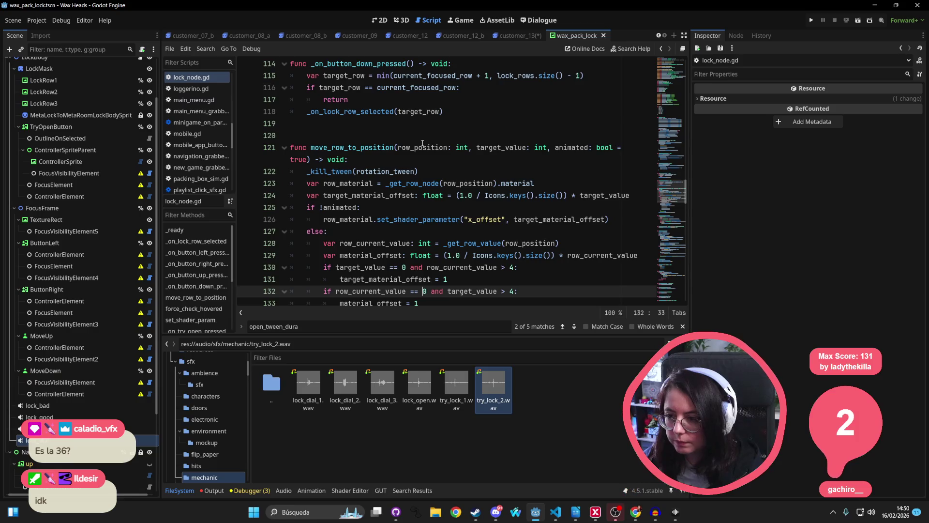
pyautogui.scroll(2, 423, 144)
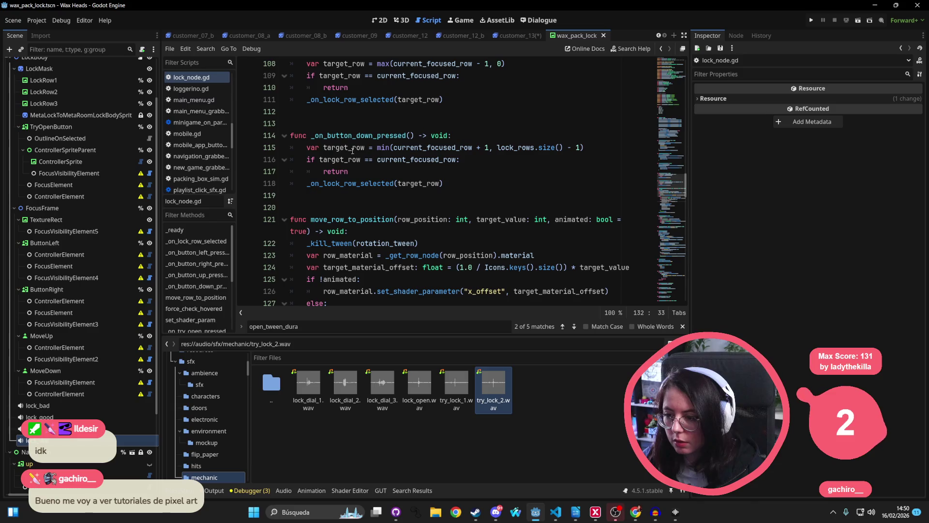
pyautogui.doubleClick(368, 135)
pyautogui.scroll(5, 401, 196)
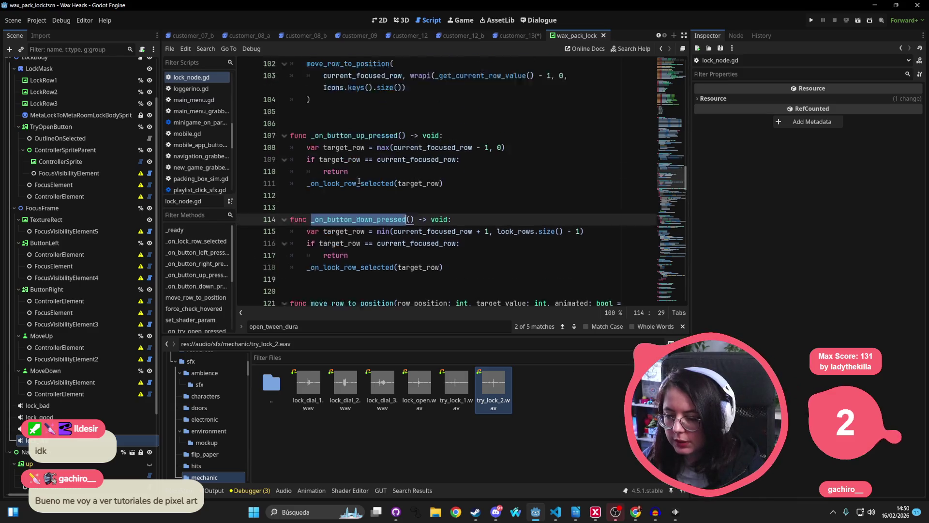
pyautogui.scroll(4, 382, 194)
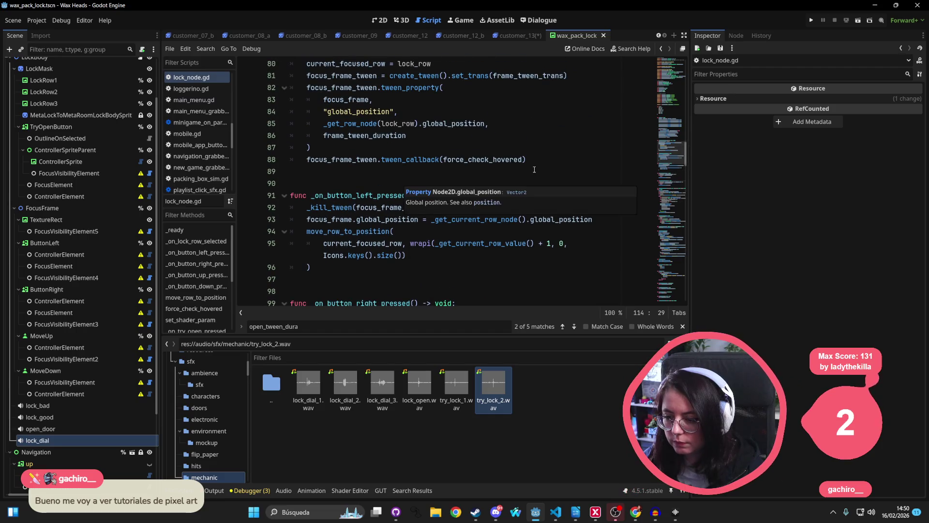
pyautogui.keyDown('ctrl'); pyautogui.click(363, 233); pyautogui.keyUp('ctrl')
pyautogui.scroll(-3, 380, 206)
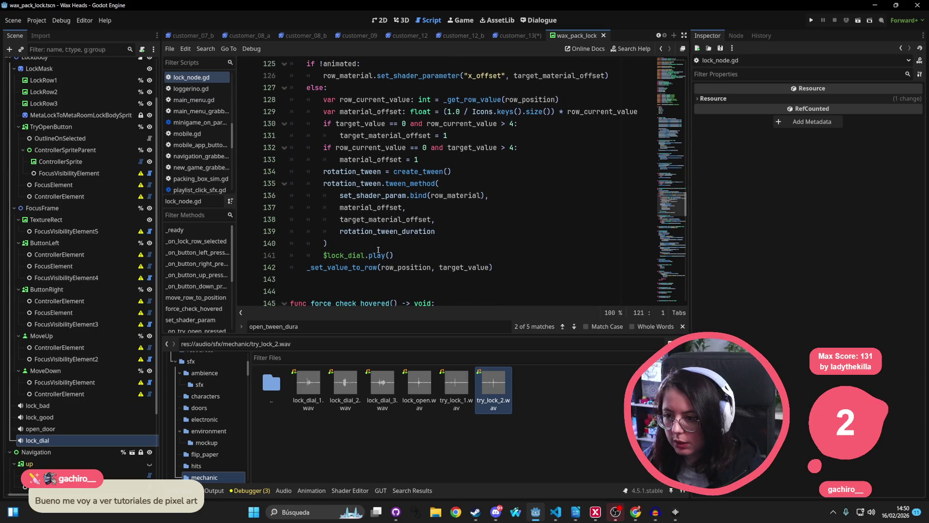
pyautogui.scroll(1, 391, 252)
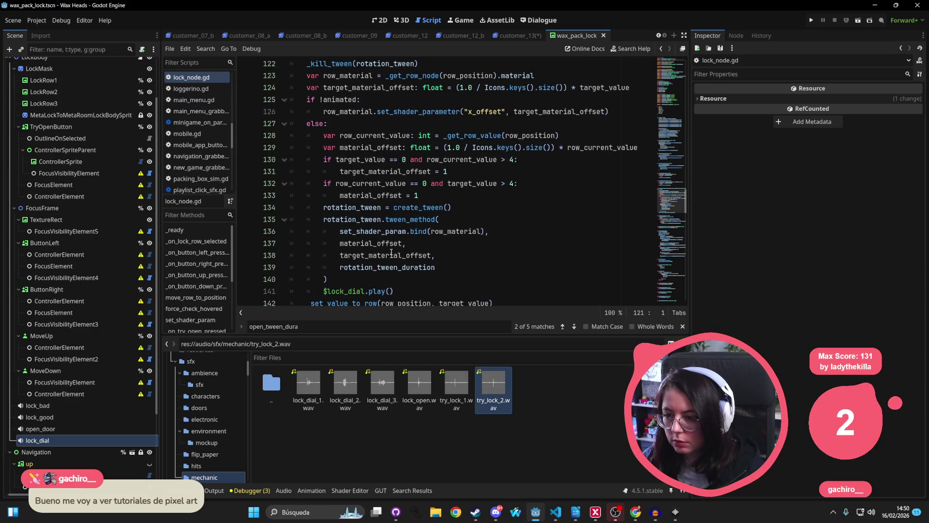
pyautogui.scroll(1, 391, 251)
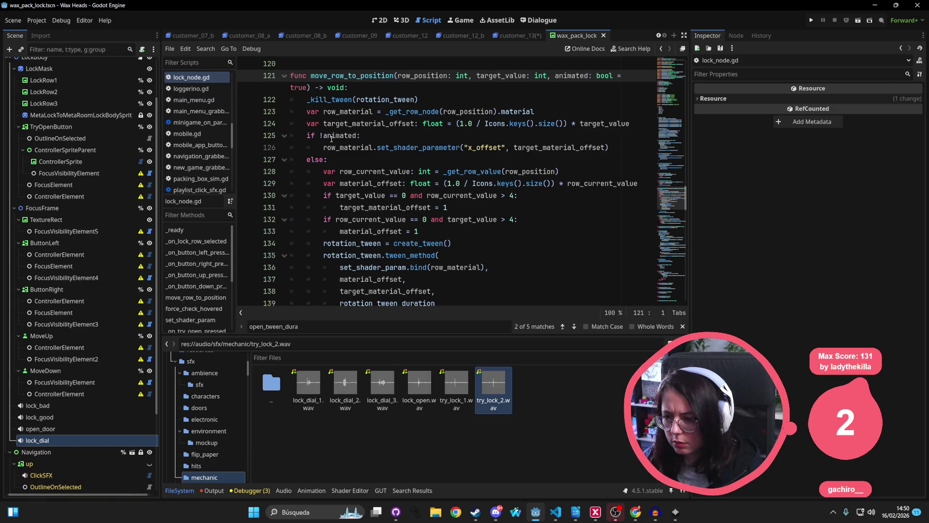
pyautogui.doubleClick(333, 137)
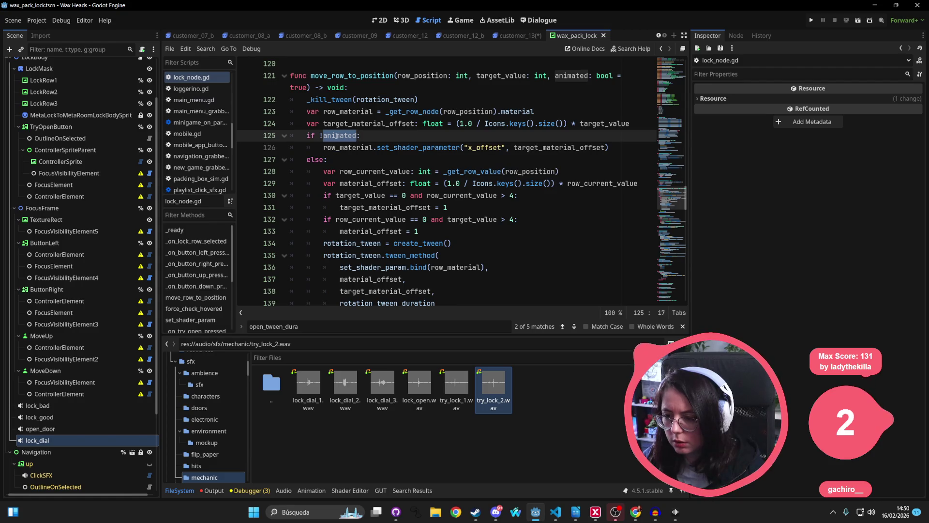
pyautogui.moveTo(337, 136)
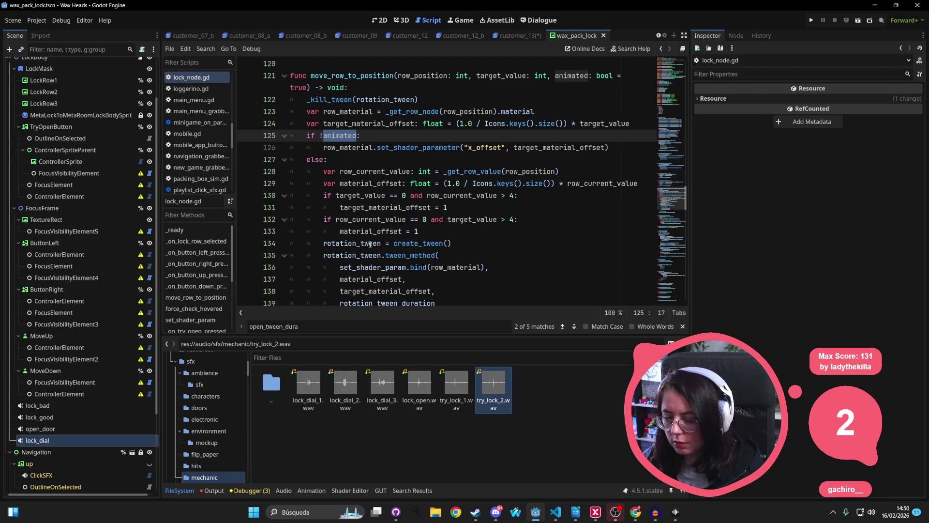
# Scroll down to _on_try_open_pressed and its success and failure branches
pyautogui.scroll(-4, 366, 296)
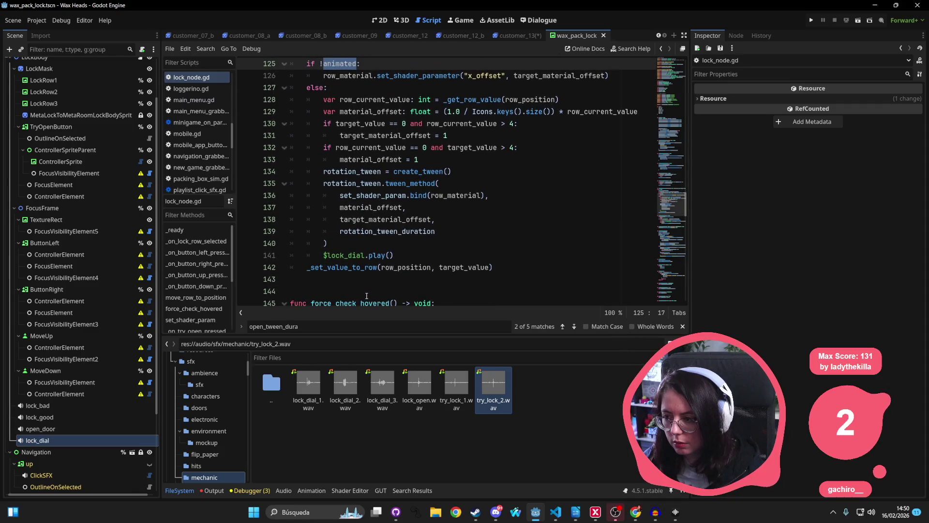
pyautogui.scroll(-2, 357, 173)
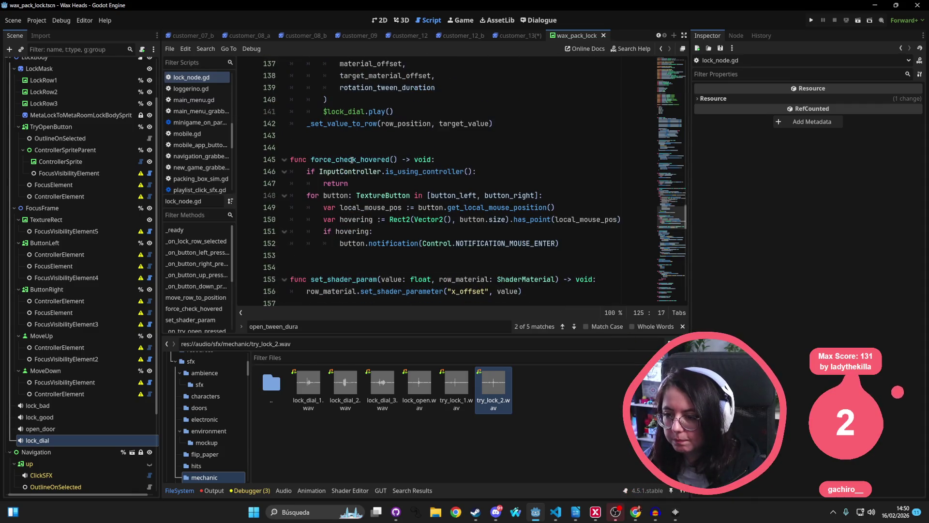
pyautogui.scroll(7, 352, 160)
pyautogui.scroll(-4, 382, 126)
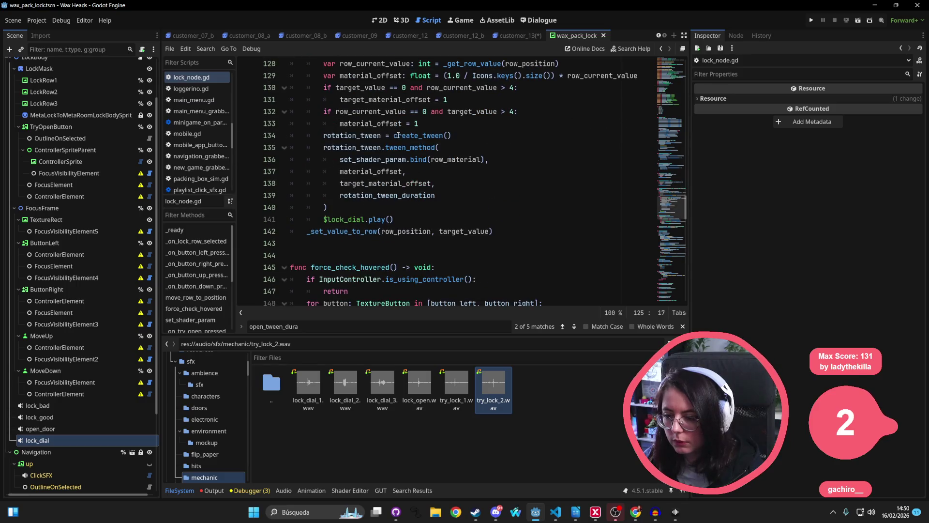
pyautogui.scroll(-1, 403, 191)
pyautogui.scroll(2, 400, 208)
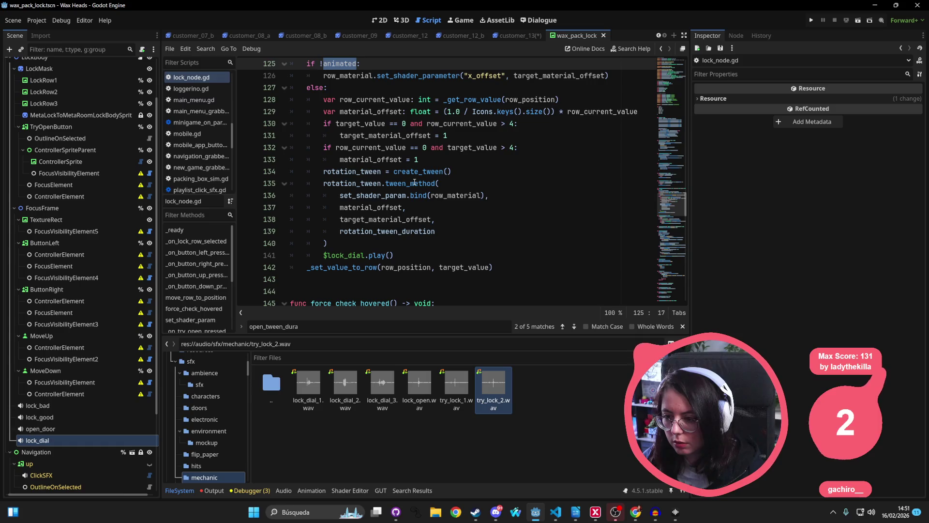
pyautogui.scroll(2, 339, 136)
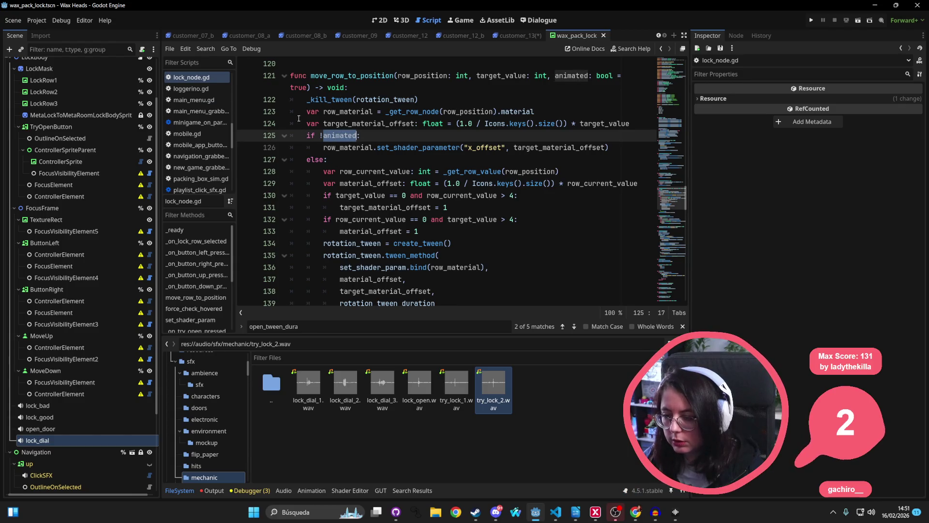
pyautogui.scroll(-7, 409, 164)
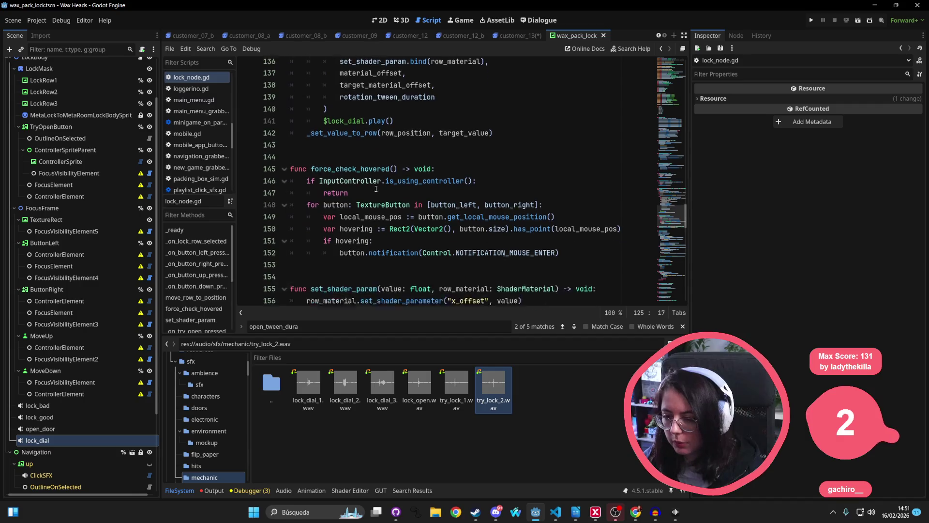
pyautogui.scroll(-5, 434, 126)
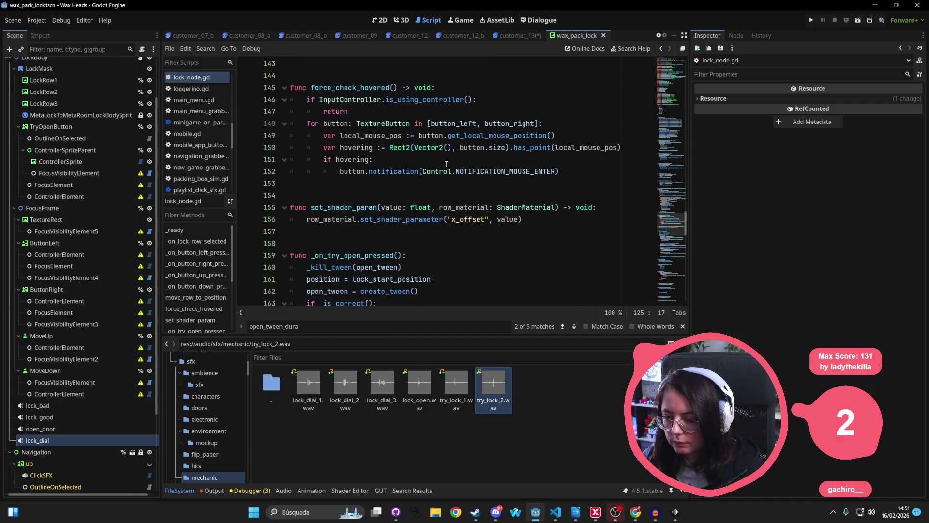
pyautogui.scroll(-2, 402, 199)
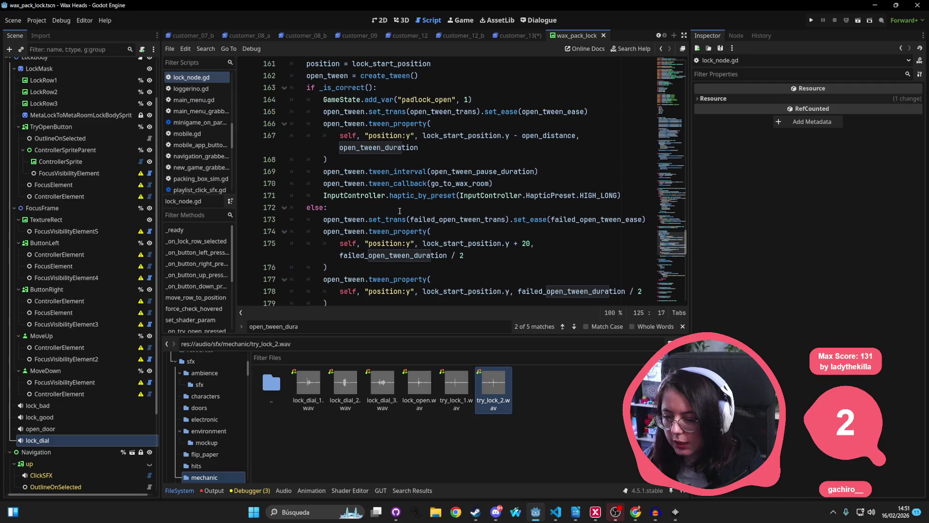
# Add $lock_good.play() at the start of the if _is_correct() branch and save
pyautogui.click(392, 87)
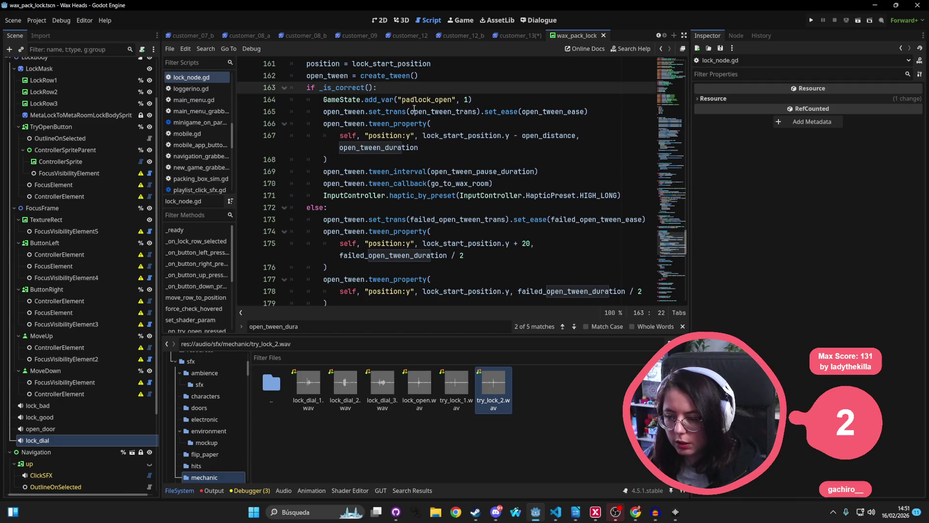
pyautogui.moveTo(414, 110)
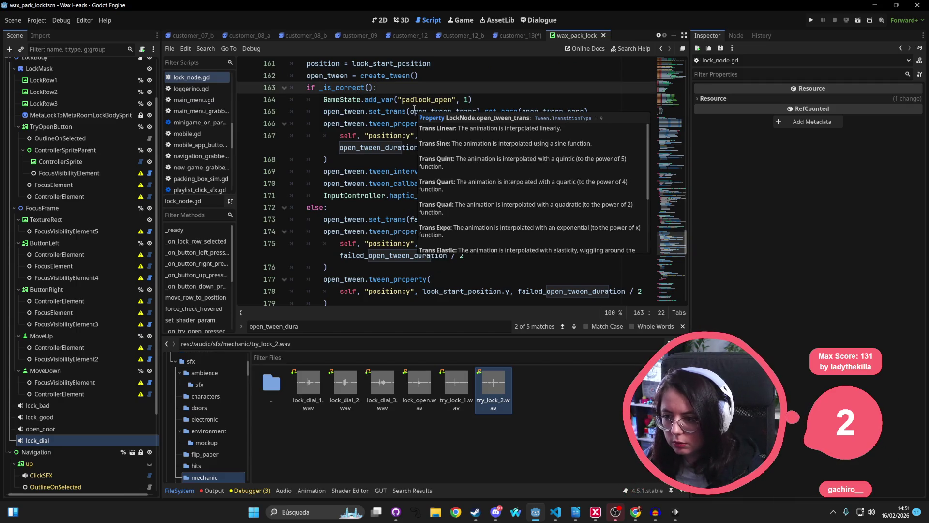
pyautogui.click(517, 100)
pyautogui.click(489, 91)
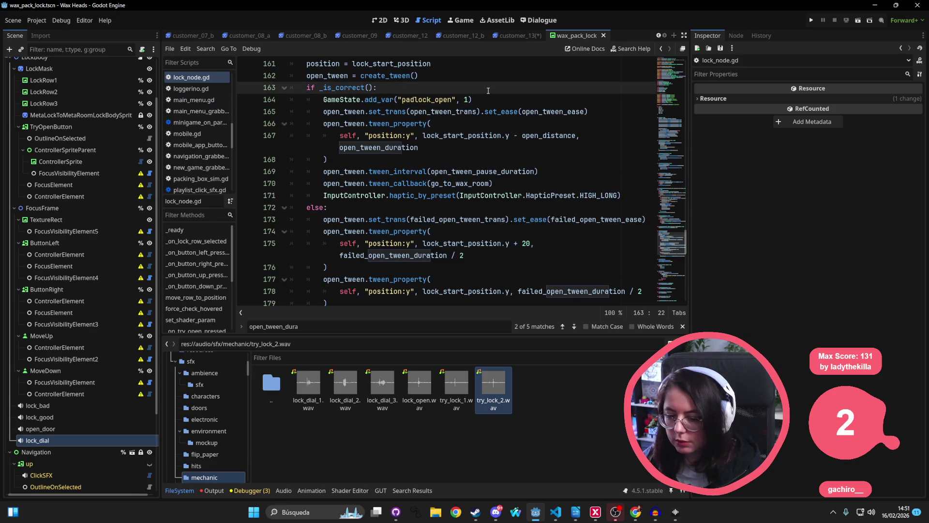
pyautogui.press('Return')
pyautogui.moveTo(38, 417)
pyautogui.mouseDown()
pyautogui.moveTo(315, 185)
pyautogui.moveTo(370, 98)
pyautogui.moveTo(361, 107)
pyautogui.moveTo(410, 104)
pyautogui.mouseUp()
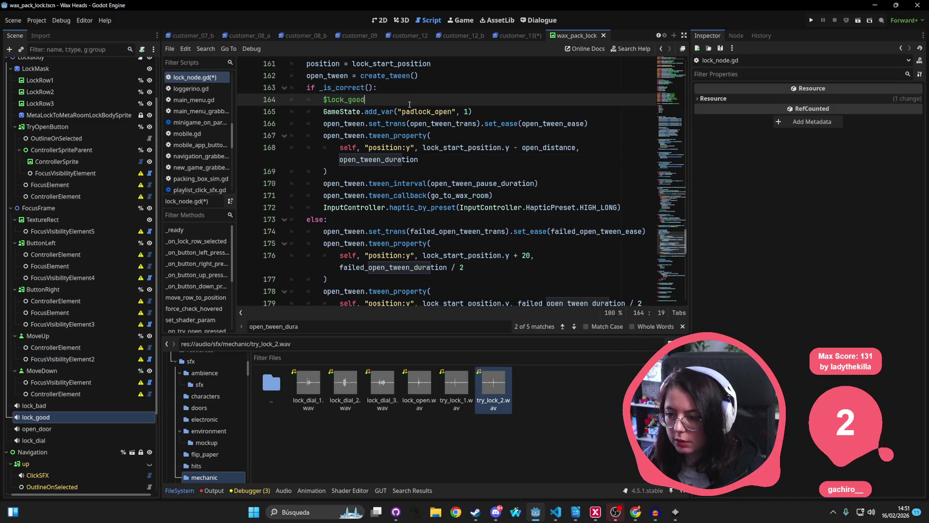
pyautogui.write('.play')
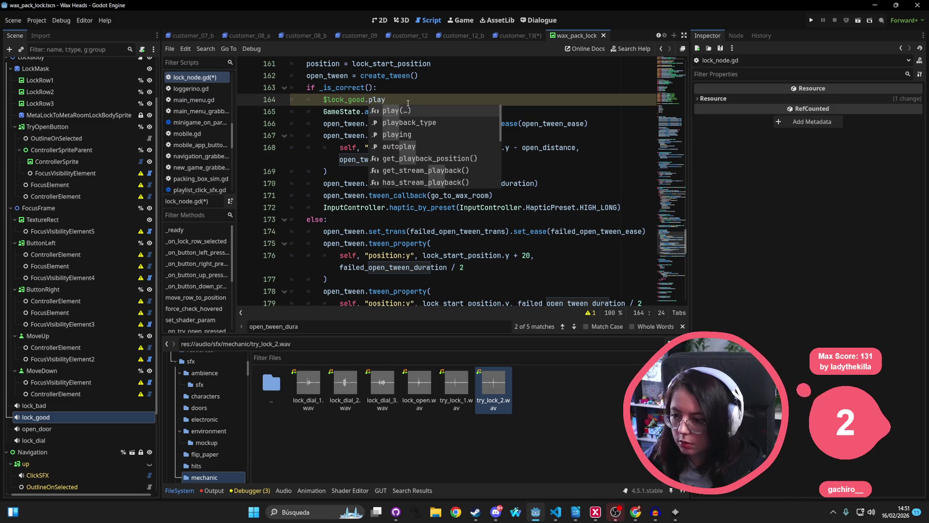
pyautogui.click(570, 184)
pyautogui.click(388, 99)
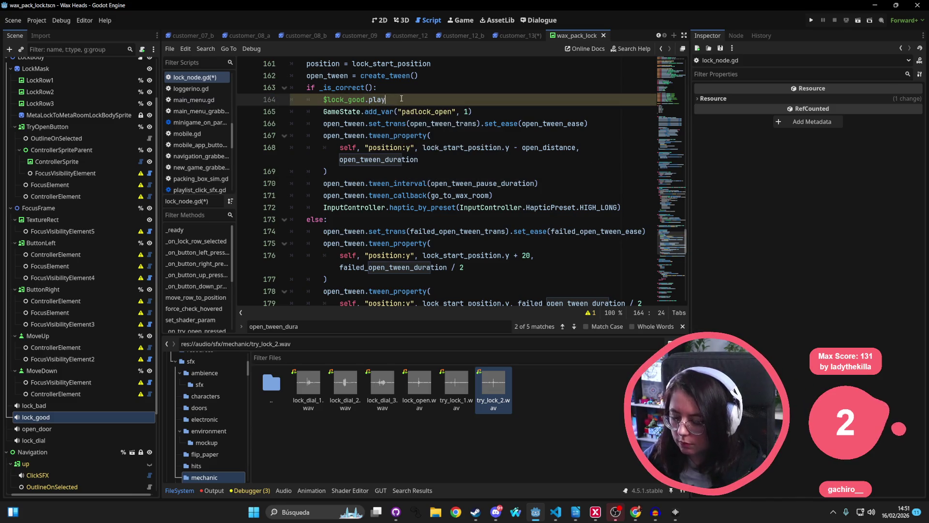
pyautogui.write('()')
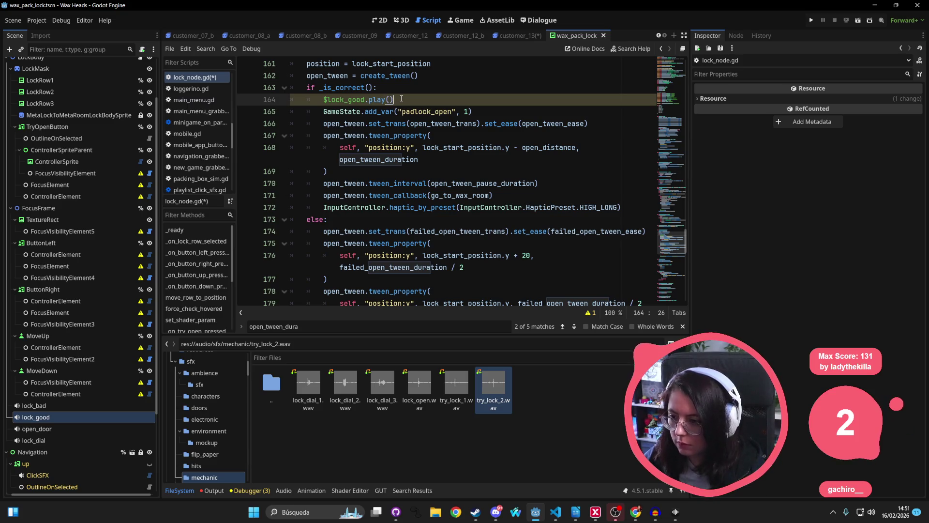
pyautogui.click(486, 183)
pyautogui.hotkey('ctrl', 's')
# Add open_tween.tween_callback($open_door.play) after the opening tween and save the script
pyautogui.click(489, 172)
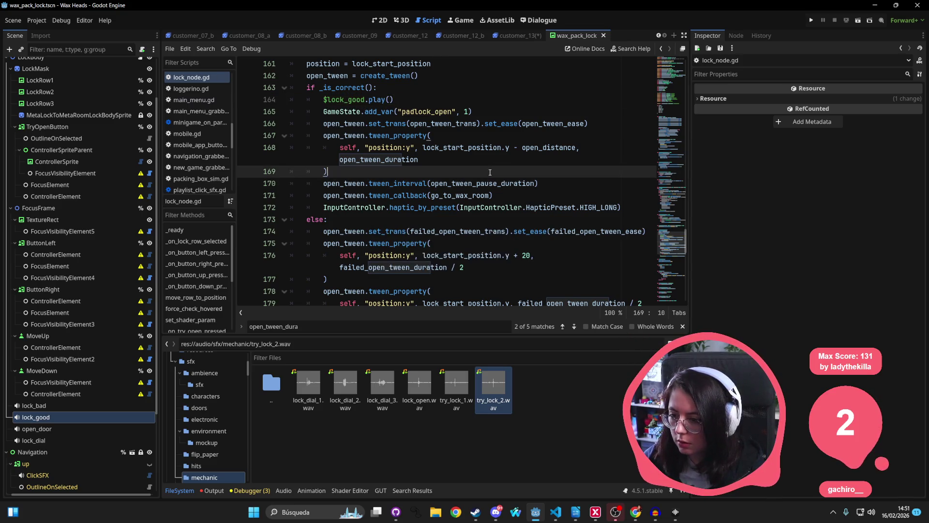
pyautogui.press('Return')
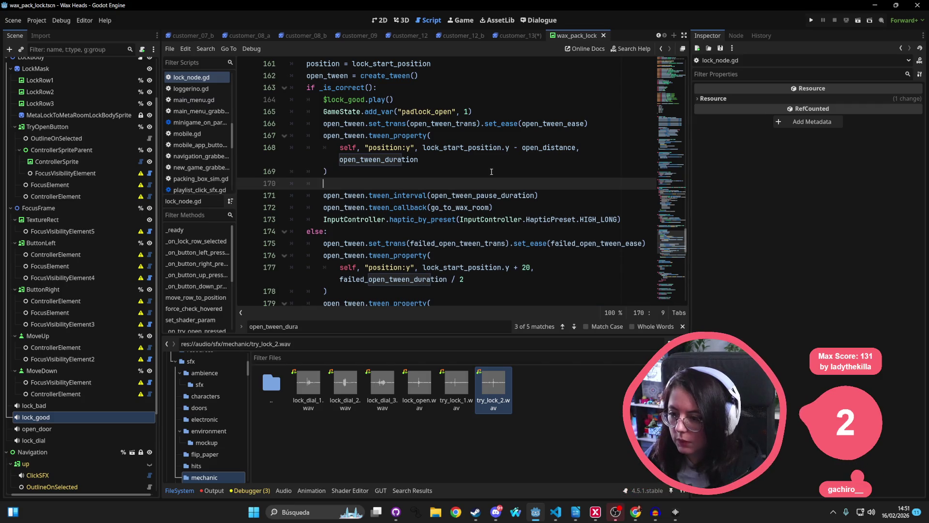
pyautogui.write('open_tween-t')
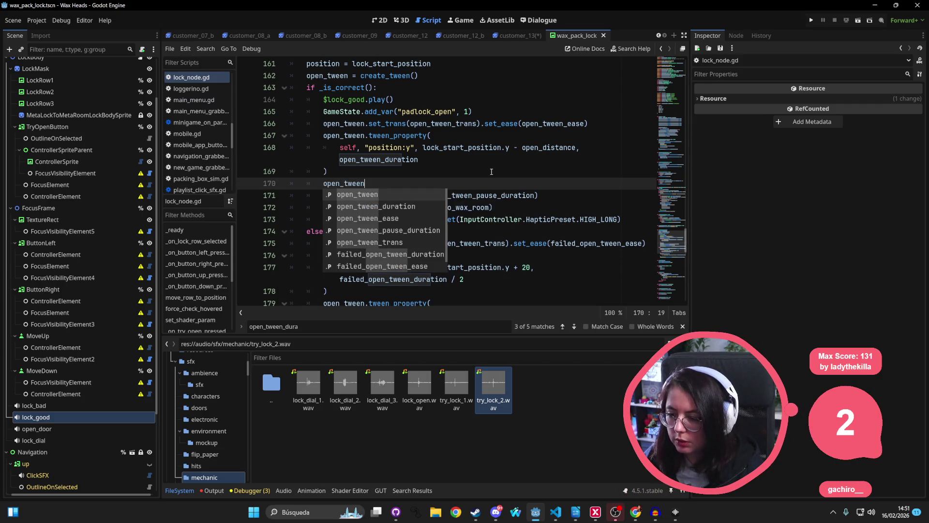
pyautogui.write('een_call')
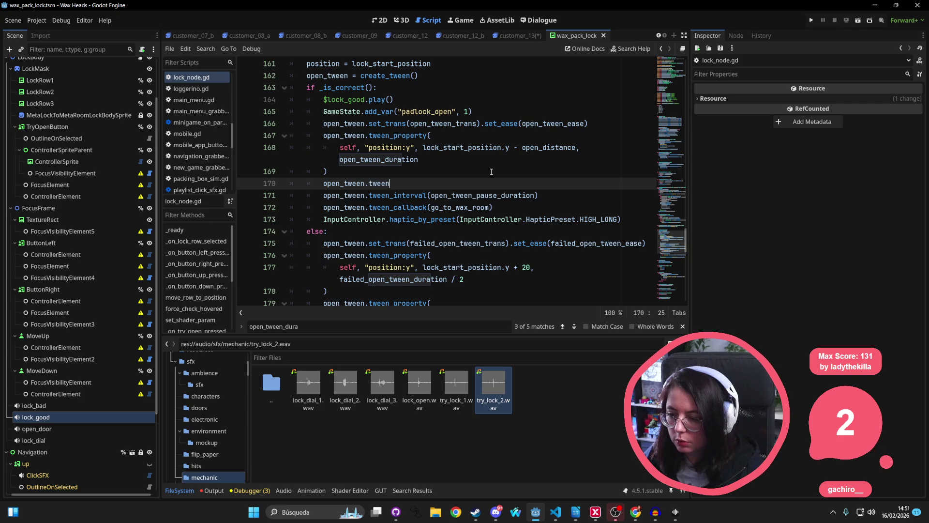
pyautogui.write('(')
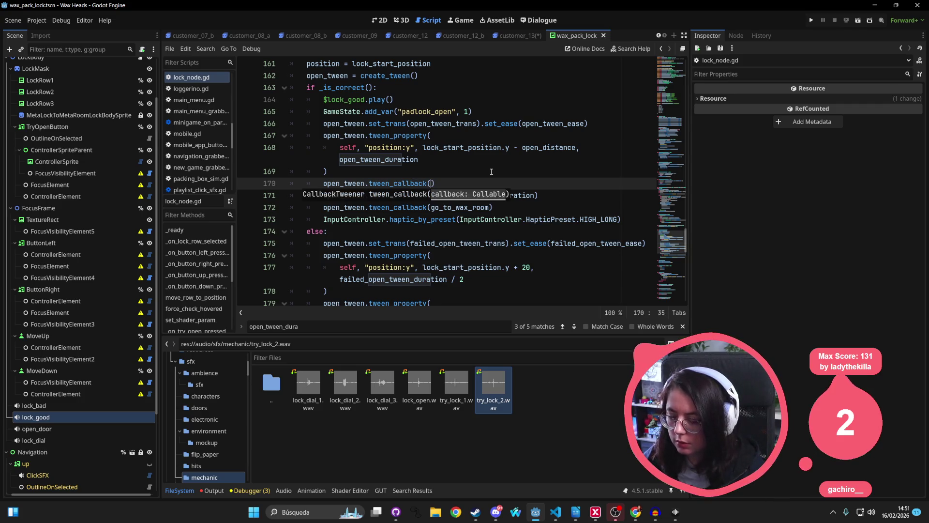
pyautogui.click(47, 430)
pyautogui.moveTo(431, 178); pyautogui.dragTo(432, 182)
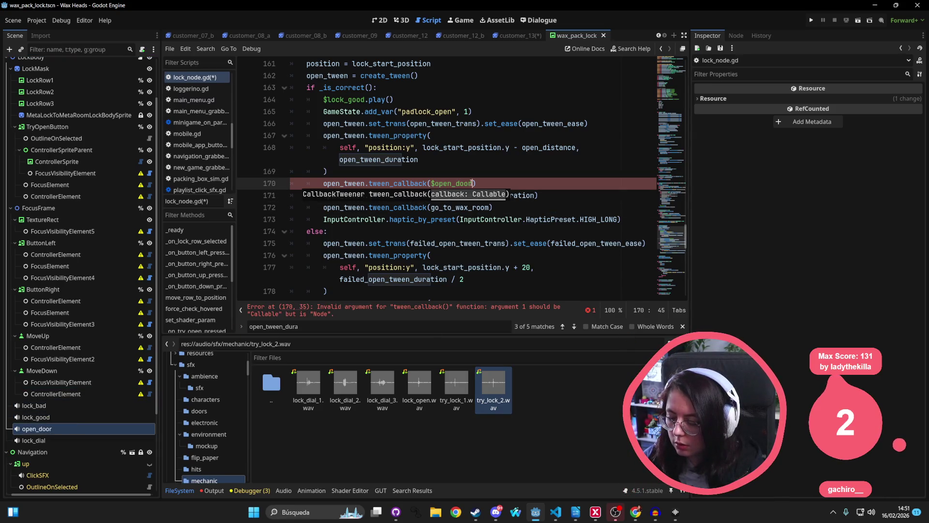
pyautogui.press('Escape')
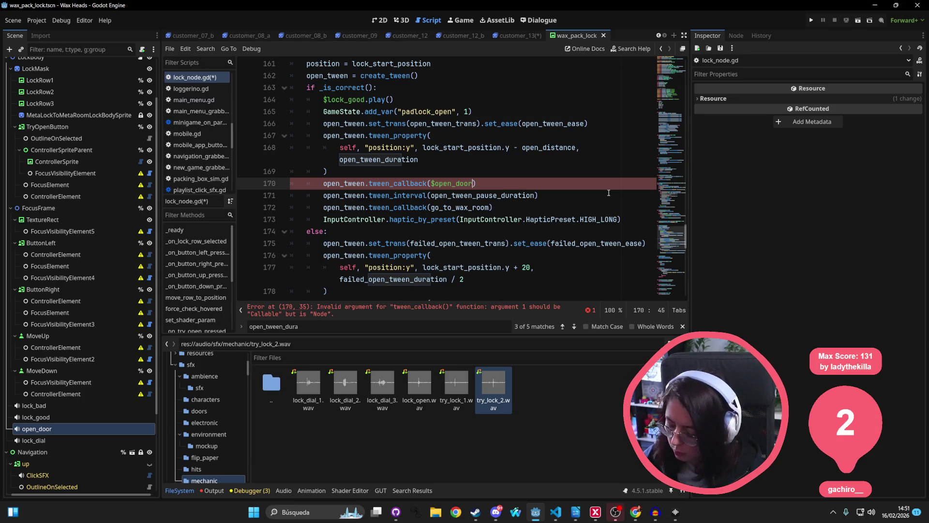
pyautogui.write('.play')
pyautogui.hotkey('ctrl', 's')
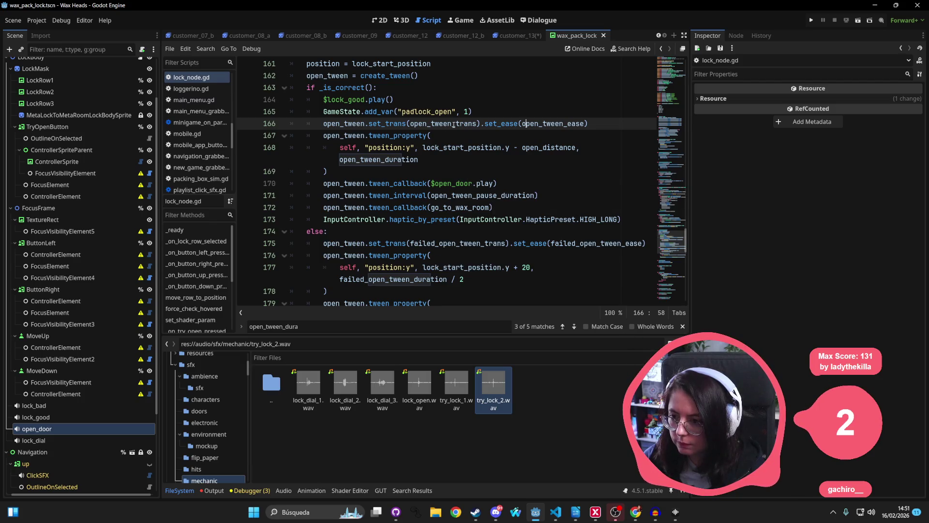
pyautogui.click(410, 99)
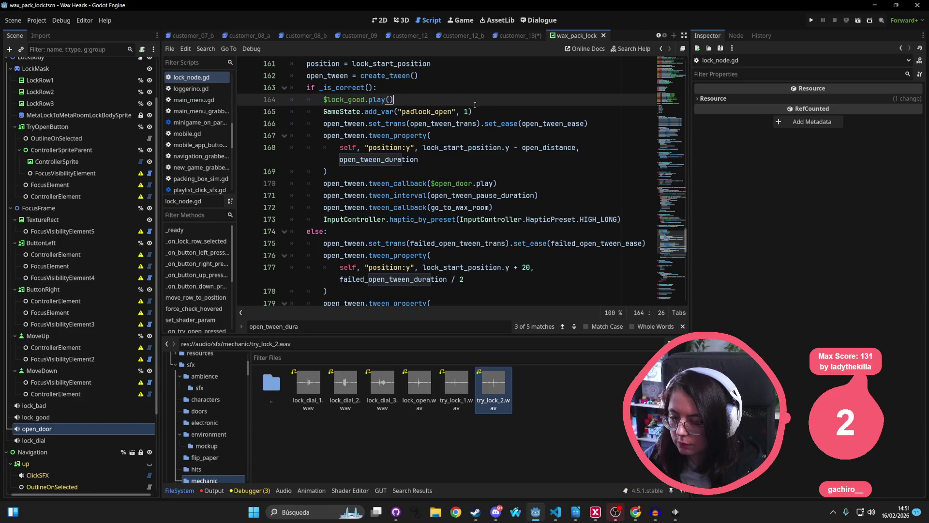
pyautogui.scroll(1, 560, 132)
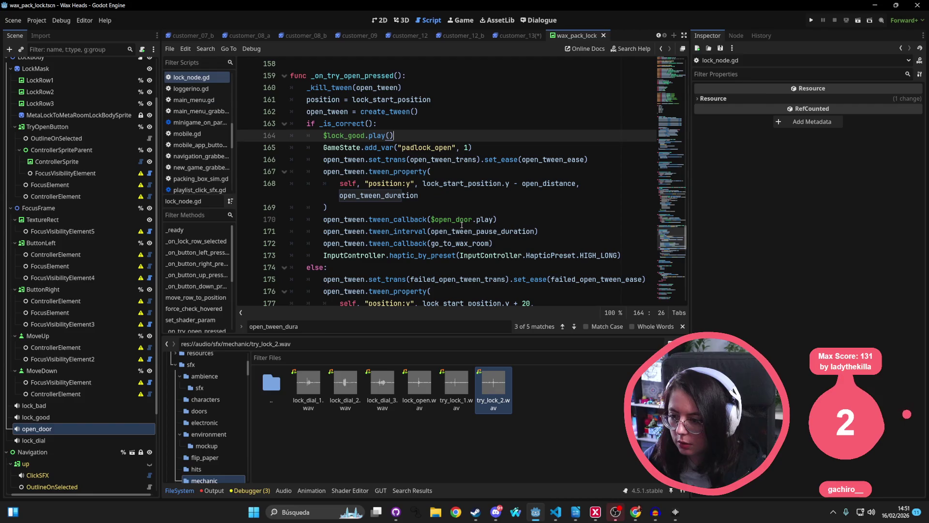
# Add open_tween.tween_callback($lock_bad.play) before the first bounce tween in the else branch and save
pyautogui.scroll(-3, 541, 223)
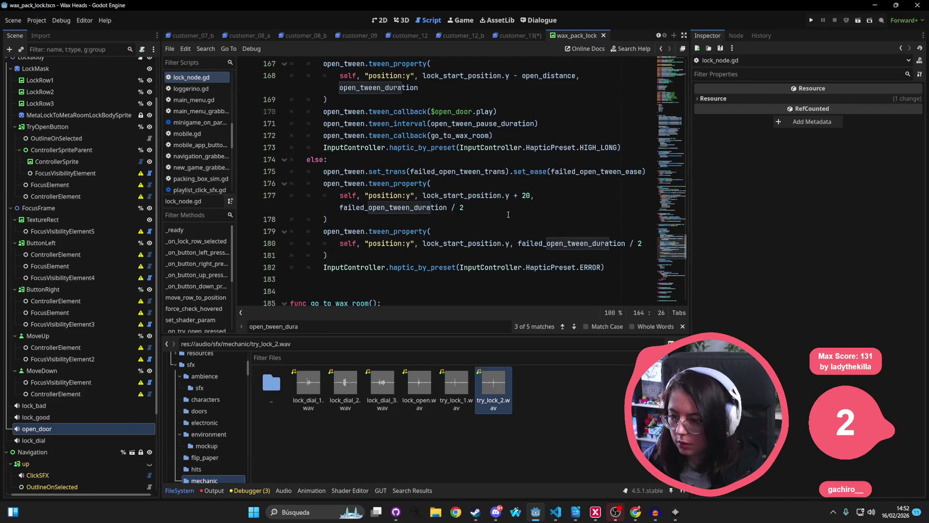
pyautogui.click(400, 160)
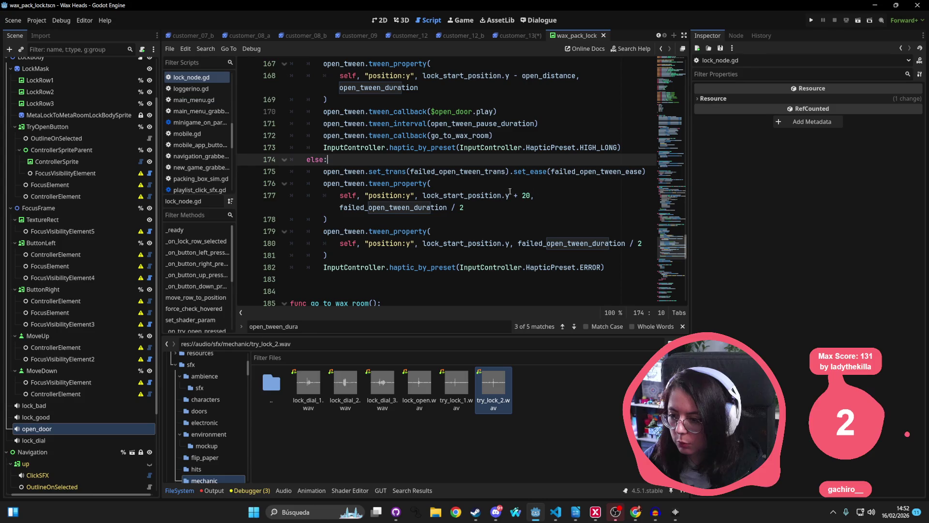
pyautogui.click(323, 177)
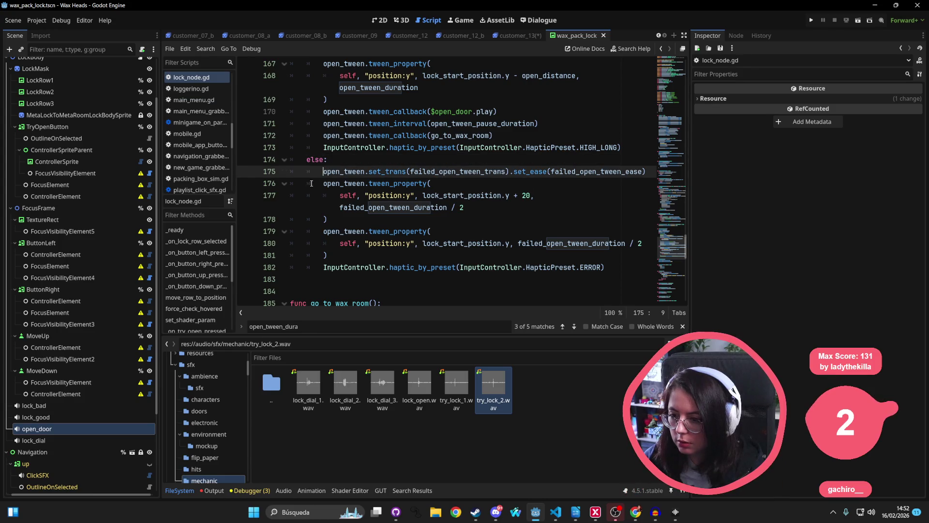
pyautogui.click(318, 184)
pyautogui.press('Return')
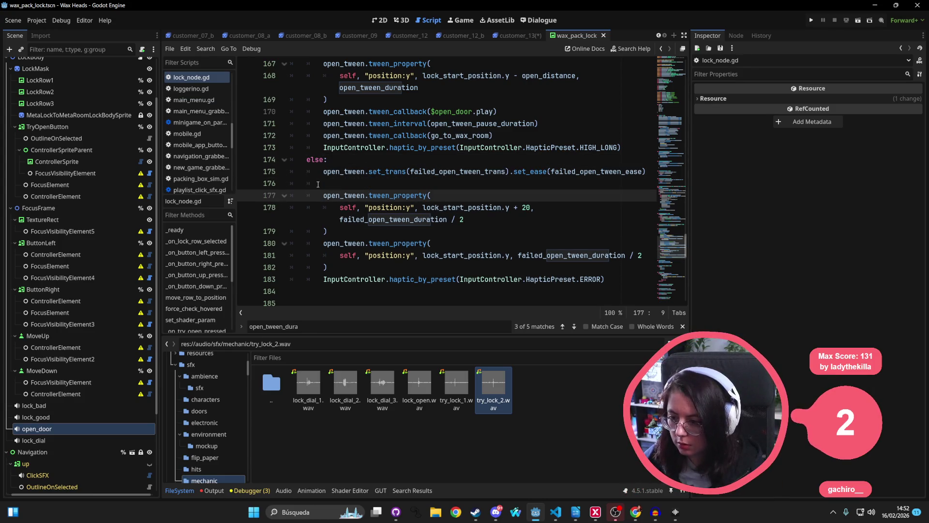
pyautogui.press('Up')
pyautogui.write('t')
pyautogui.press('BackSpace')
pyautogui.press('BackSpace')
pyautogui.press('BackSpace')
pyautogui.write('open_tween.tween_callback')
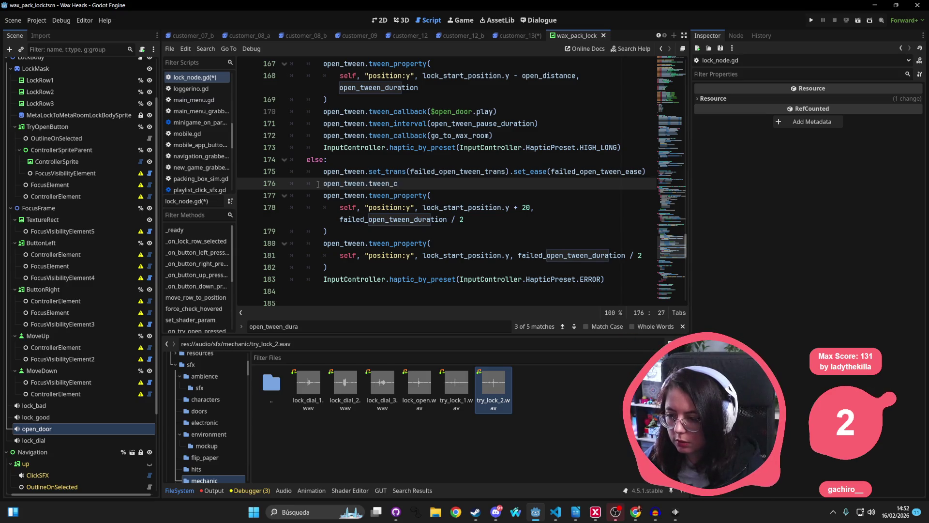
pyautogui.write('(')
pyautogui.moveTo(59, 401); pyautogui.dragTo(428, 183)
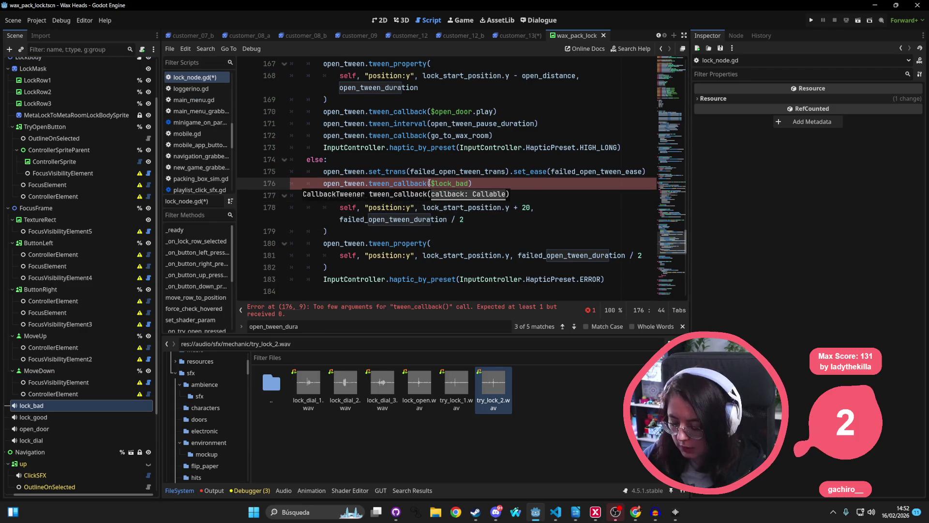
pyautogui.write('.play')
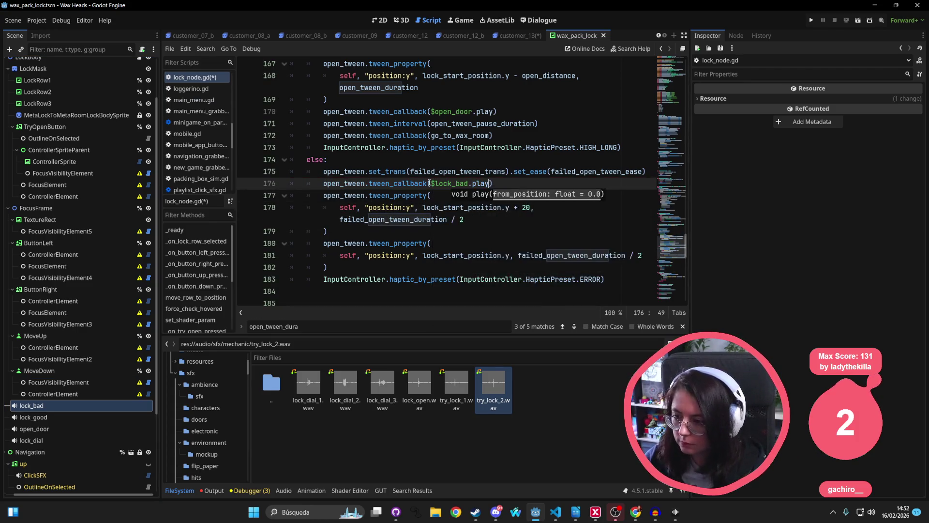
pyautogui.hotkey('ctrl', 's')
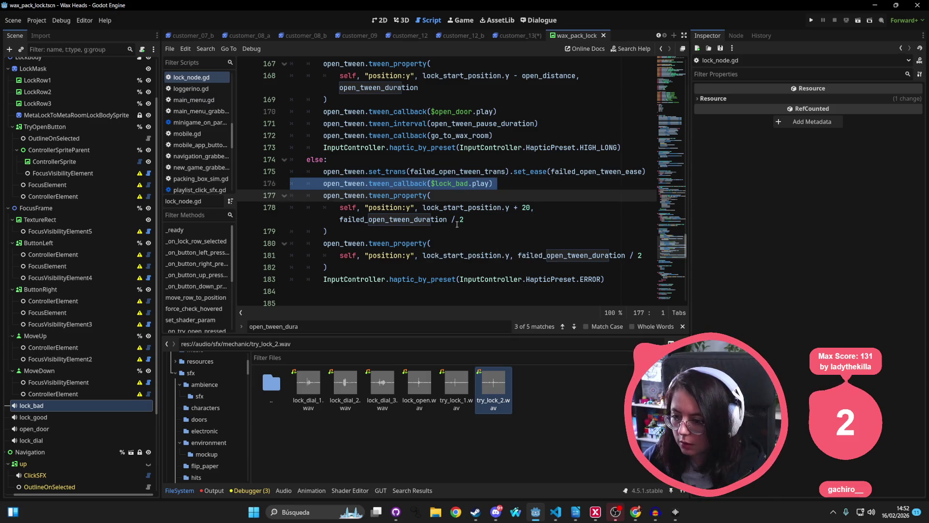
# Add a second lock_bad callback after the first bounce tween, save, and run the game
pyautogui.click(406, 228)
pyautogui.press('Return')
pyautogui.hotkey('ctrl', 'v')
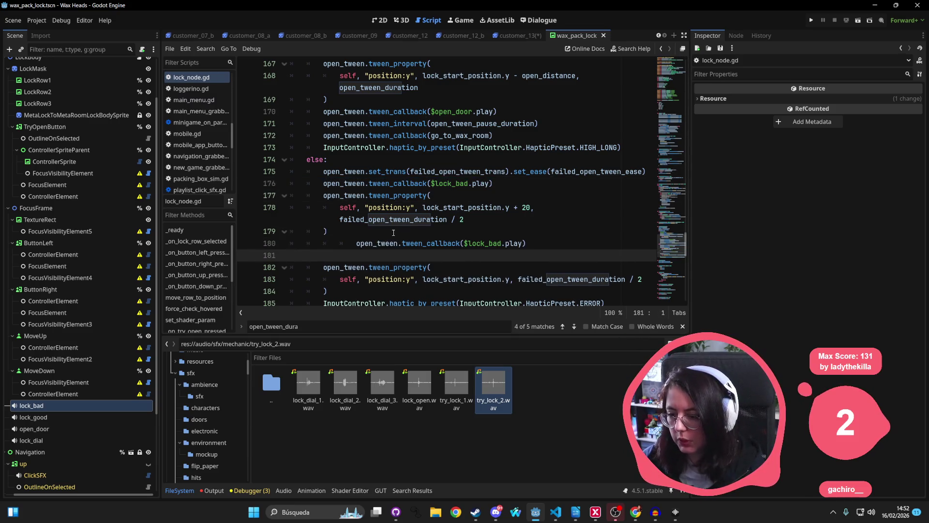
pyautogui.moveTo(347, 247); pyautogui.dragTo(318, 258)
pyautogui.hotkey('shift', 'Tab')
pyautogui.hotkey('ctrl', 's')
pyautogui.click(317, 256)
pyautogui.press('BackSpace')
pyautogui.press('Up')
pyautogui.hotkey('ctrl', 's')
pyautogui.click(811, 21)
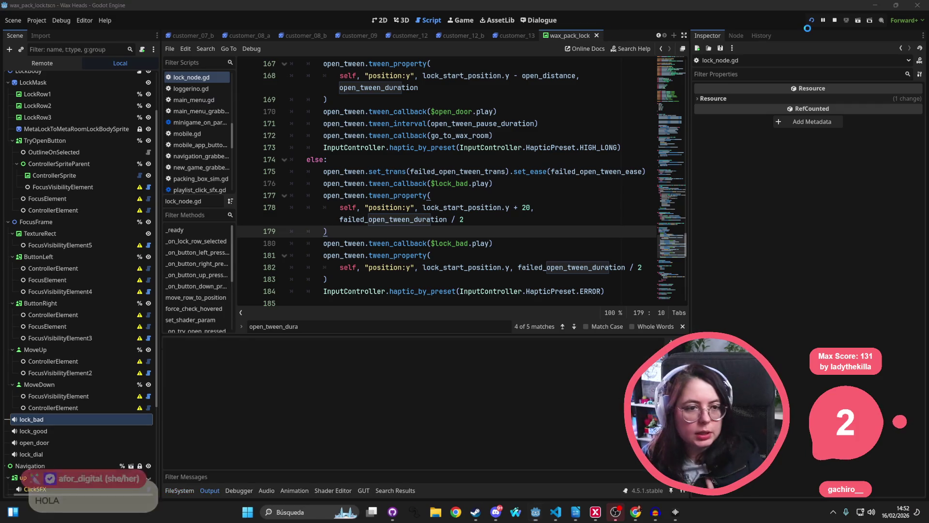
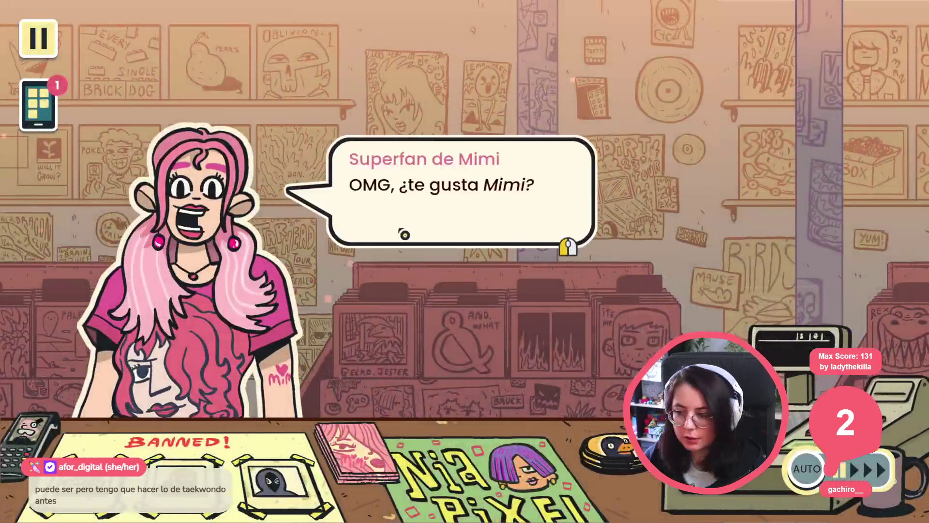
# Answer the superfan's Mimi dialogue, saying you like Mimi and checking the employee handbook
pyautogui.click(413, 189)
pyautogui.click(368, 269)
pyautogui.click(368, 272)
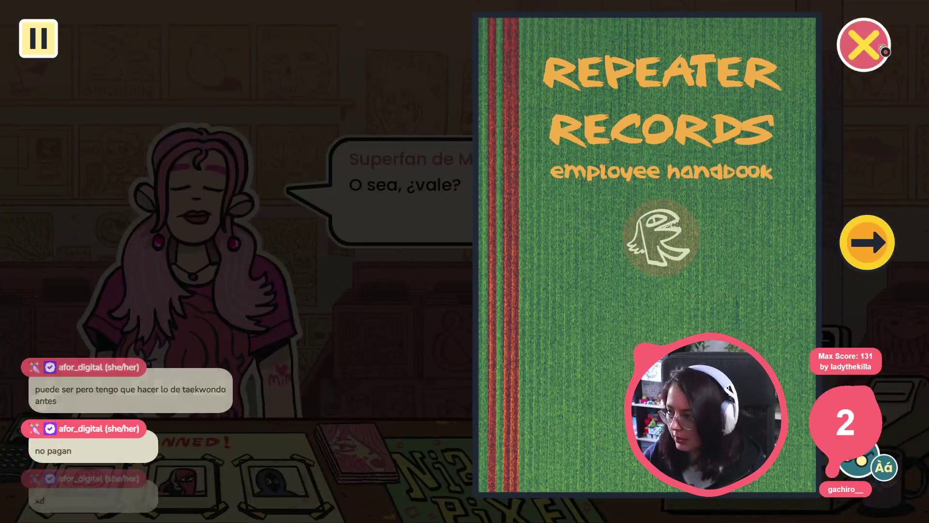
pyautogui.click(864, 45)
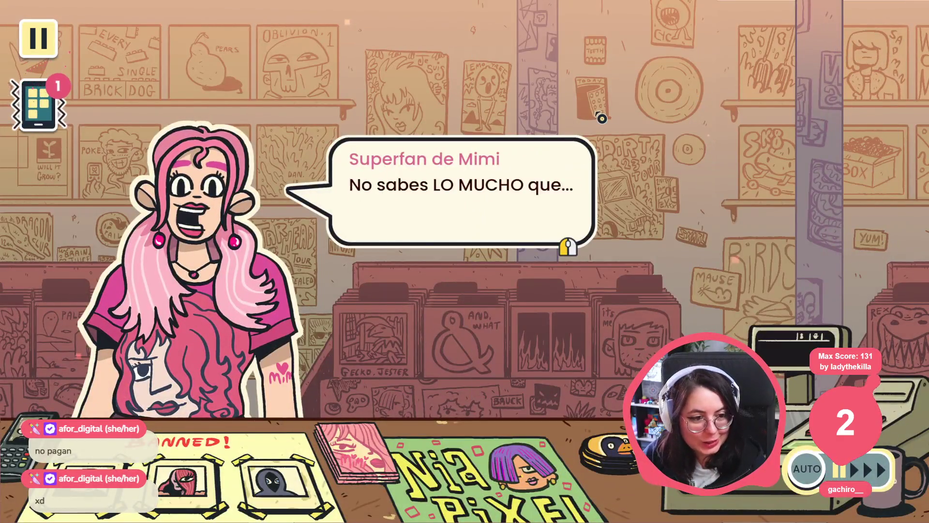
# Choose Buscar álbum and walk through the store to the tile lock
pyautogui.click(529, 204)
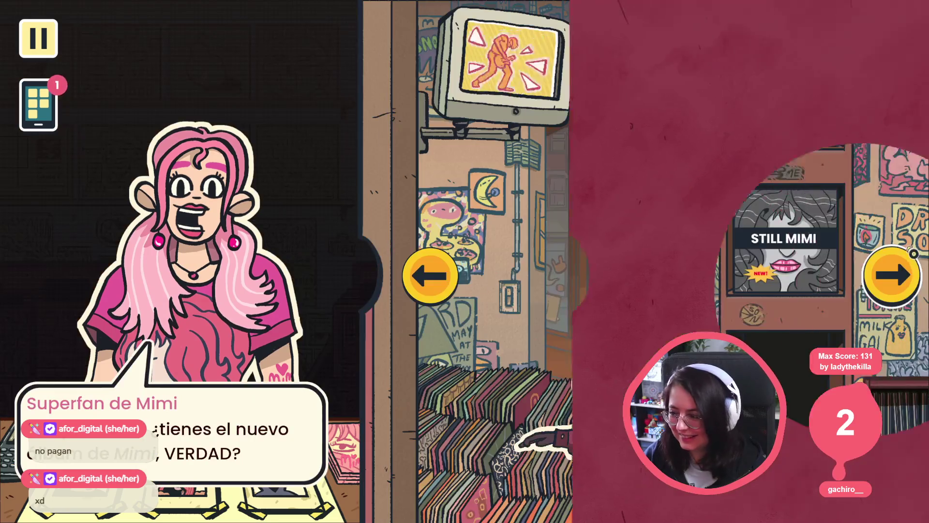
pyautogui.click(619, 208)
pyautogui.click(888, 271)
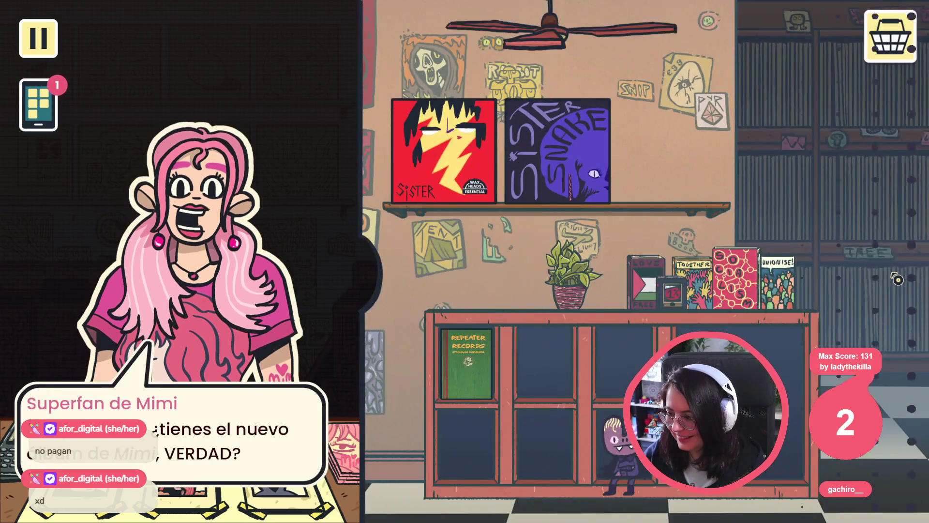
pyautogui.click(586, 167)
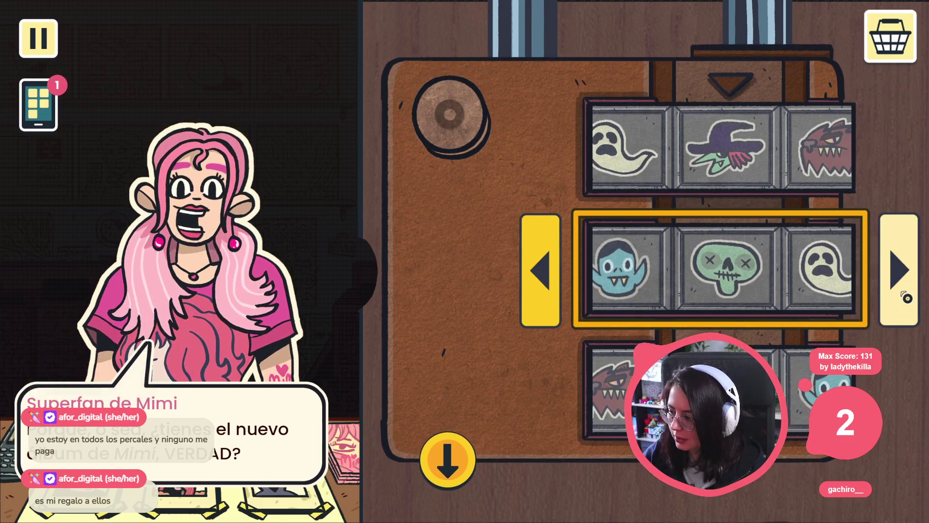
# Slide the middle tile row back and forth, try the lock knob, then return to Godot
pyautogui.click(905, 296)
pyautogui.click(905, 296)
pyautogui.click(906, 297)
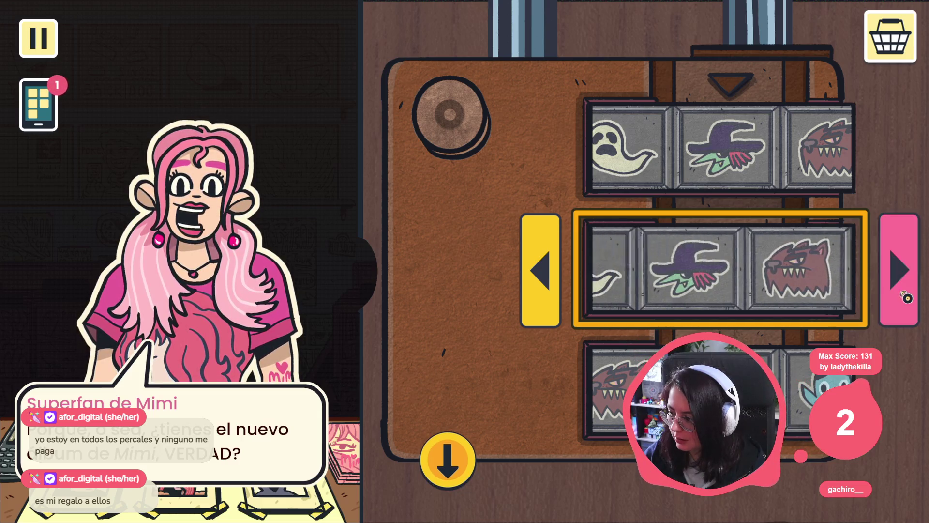
pyautogui.click(552, 270)
pyautogui.click(552, 270)
pyautogui.click(552, 270)
pyautogui.click(552, 270)
pyautogui.click(551, 269)
pyautogui.click(552, 270)
pyautogui.click(552, 270)
pyautogui.click(552, 270)
pyautogui.click(552, 269)
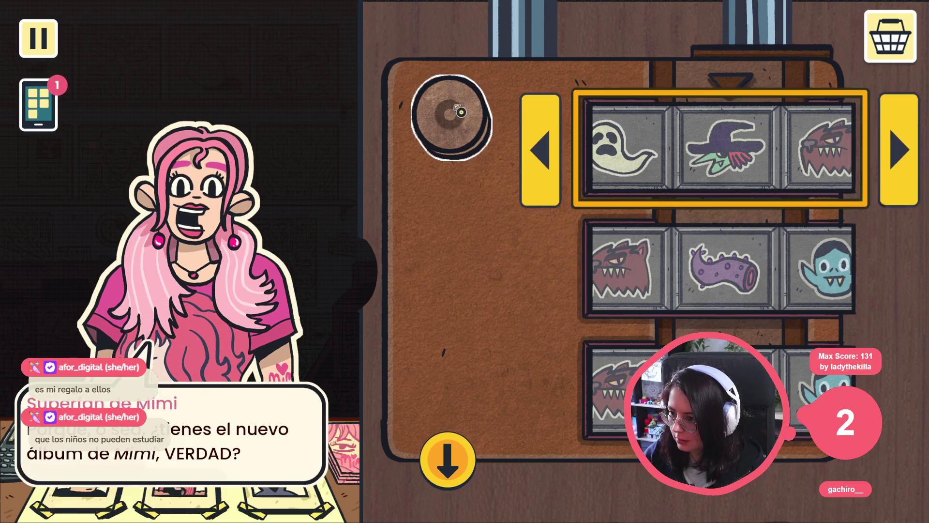
pyautogui.click(460, 114)
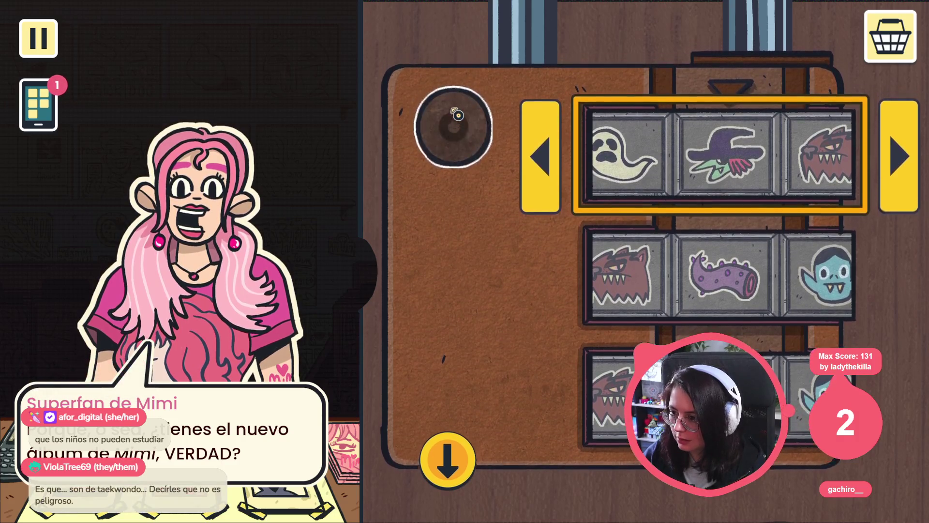
pyautogui.hotkey('alt', 'Tab')
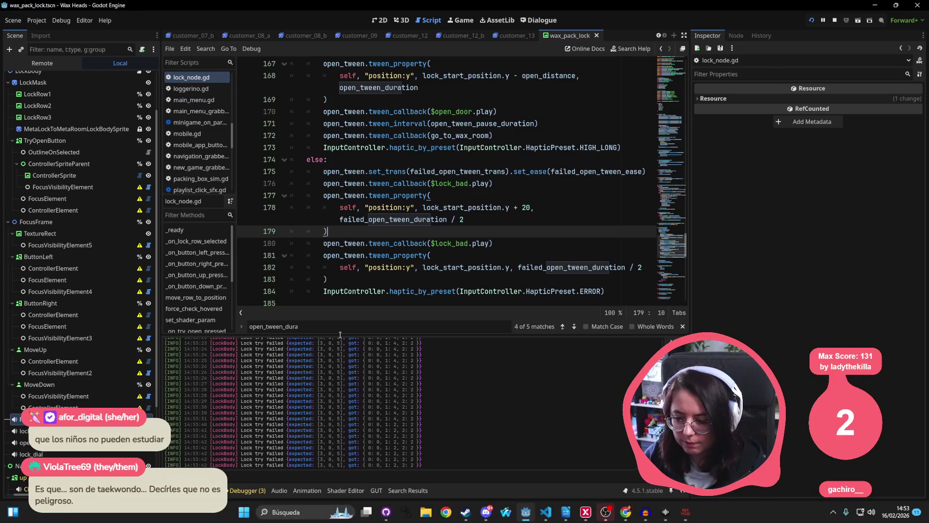
# Review the failed-open and success tween lines around line 167 of lock_node.gd
pyautogui.scroll(5, 396, 388)
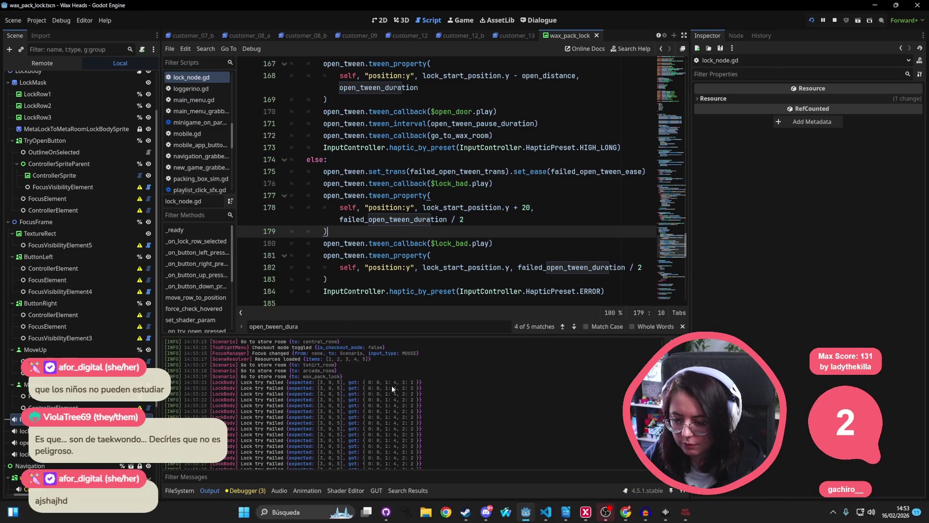
pyautogui.click(377, 219)
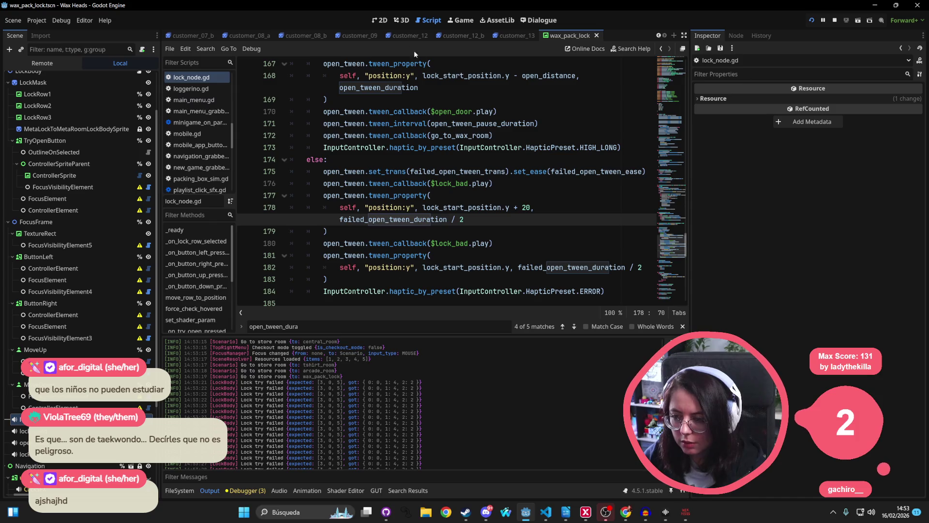
pyautogui.scroll(2, 448, 196)
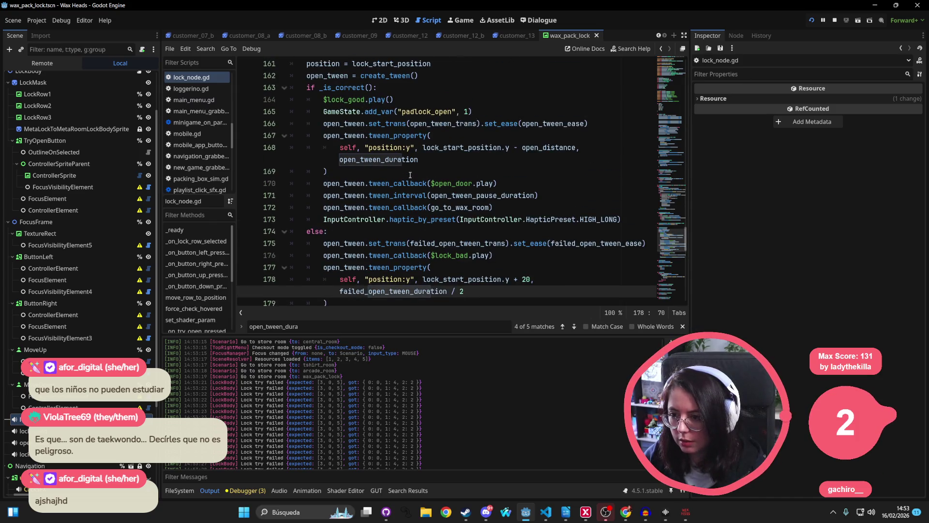
pyautogui.scroll(-3, 530, 191)
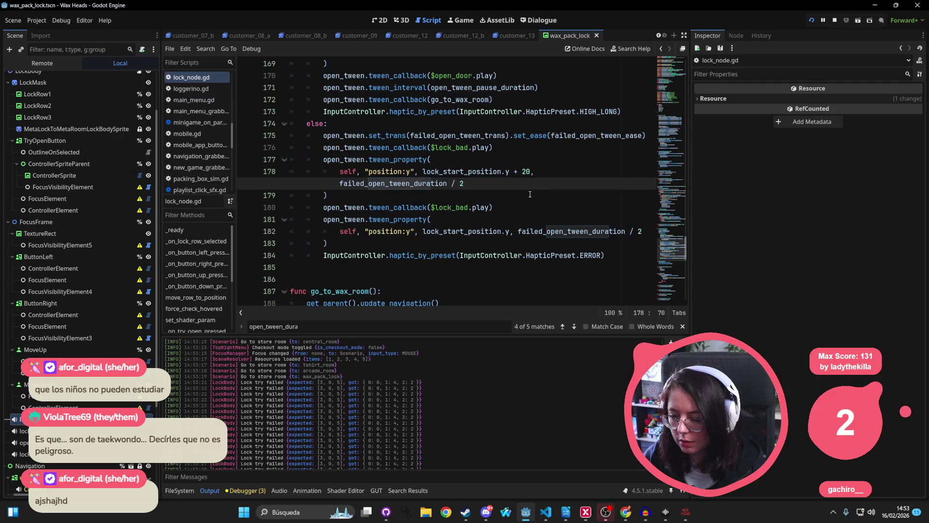
pyautogui.scroll(4, 411, 221)
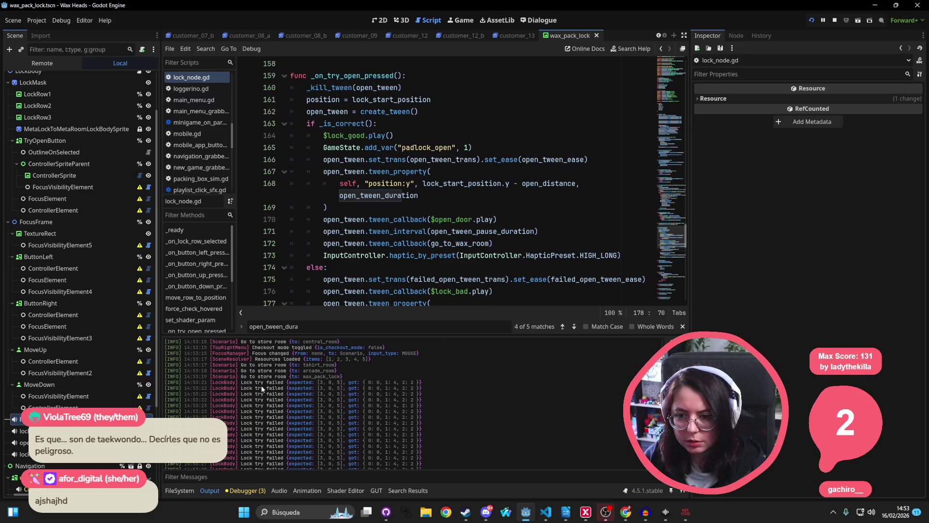
pyautogui.click(428, 171)
# Search lock_node.gd for 'failed', then for '_is_correct' to find its call
pyautogui.hotkey('ctrl', 'f')
pyautogui.write('faile')
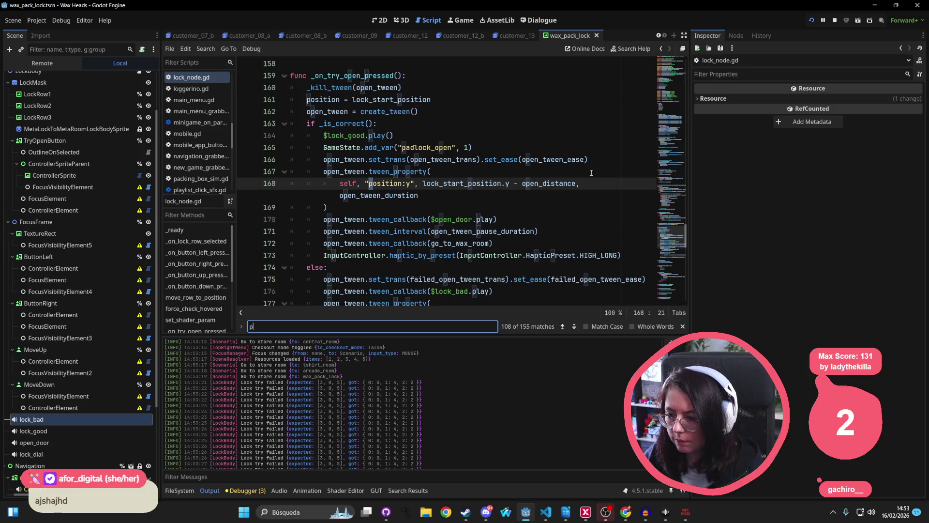
pyautogui.write('d')
pyautogui.press('Return')
pyautogui.press('Return')
pyautogui.press('Return')
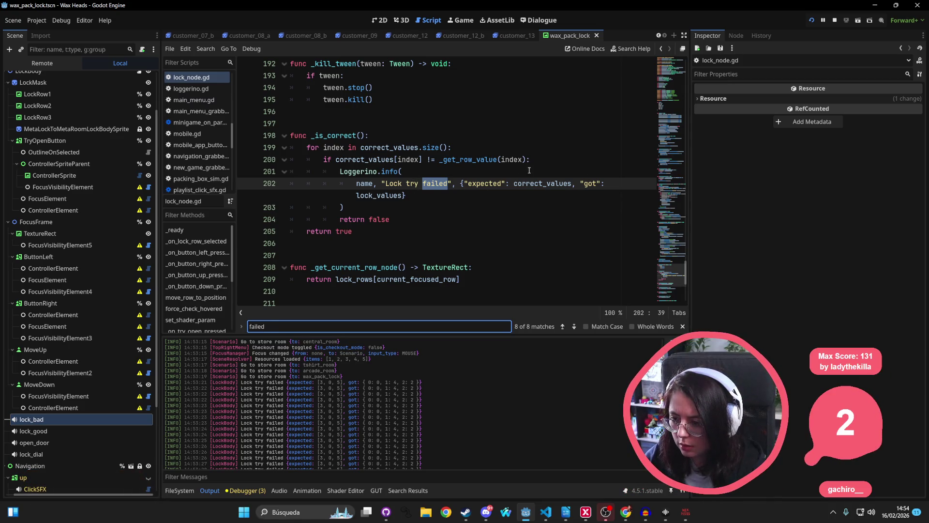
pyautogui.doubleClick(323, 136)
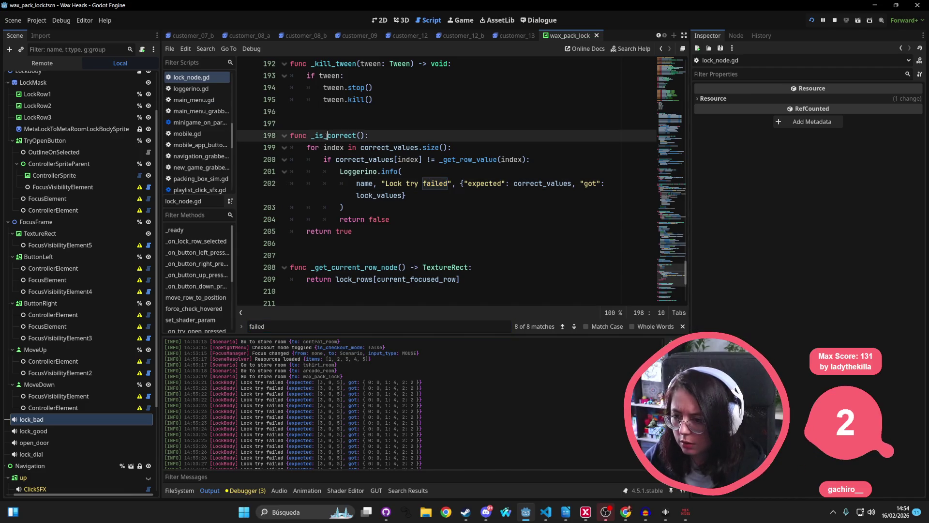
pyautogui.hotkey('ctrl', 'f')
pyautogui.press('Return')
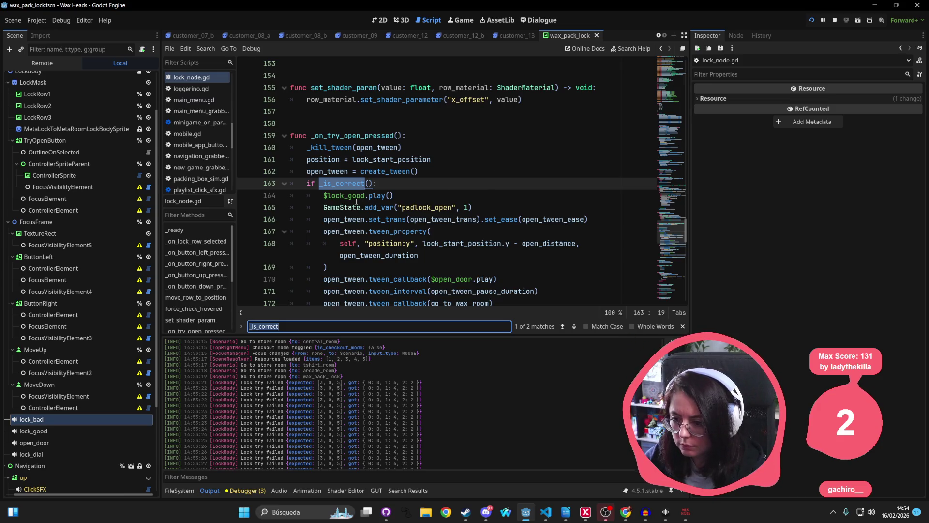
# Check the lock_good and $lock_bad sound callback lines, then show lock_bad in the Inspector
pyautogui.press('Down')
pyautogui.scroll(-3, 416, 208)
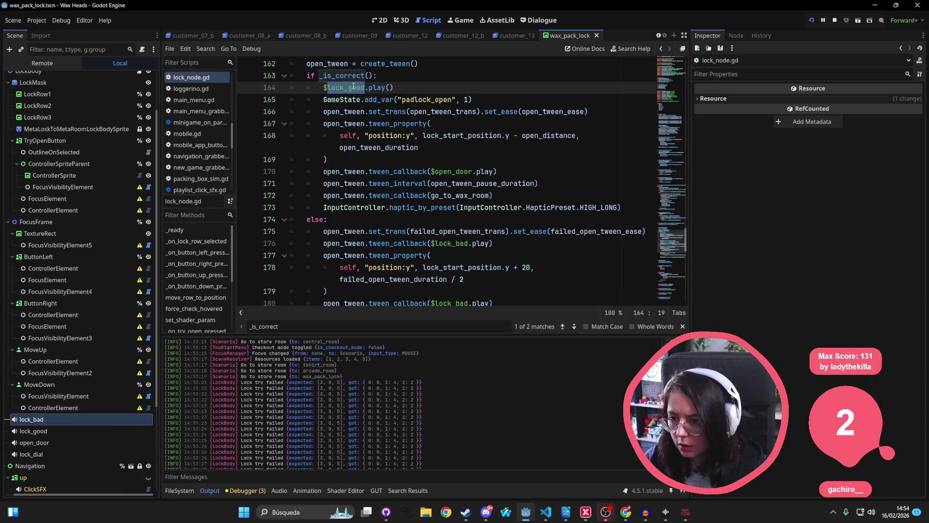
pyautogui.moveTo(370, 94)
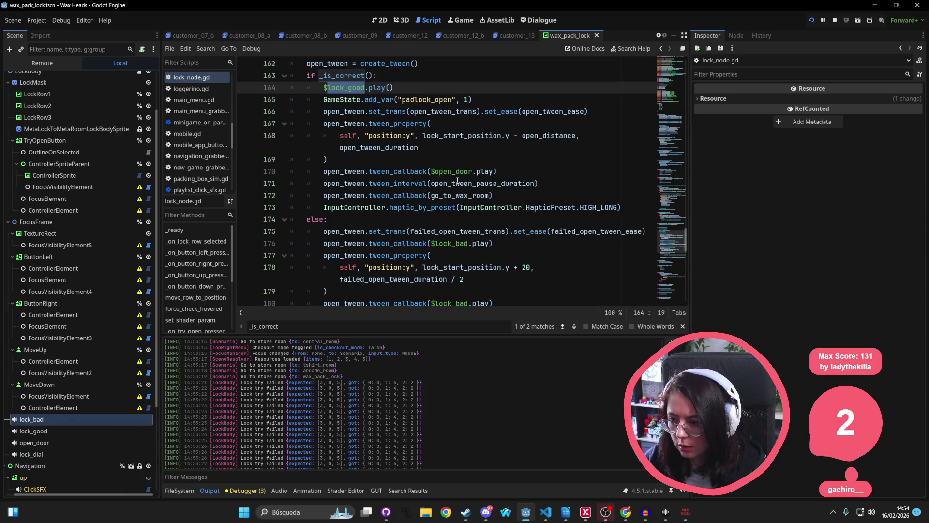
pyautogui.click(498, 243)
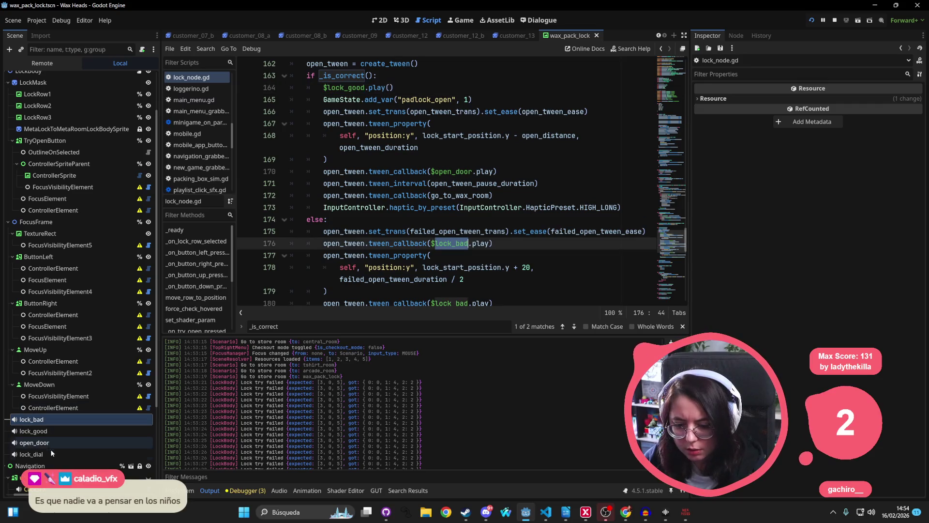
pyautogui.click(58, 419)
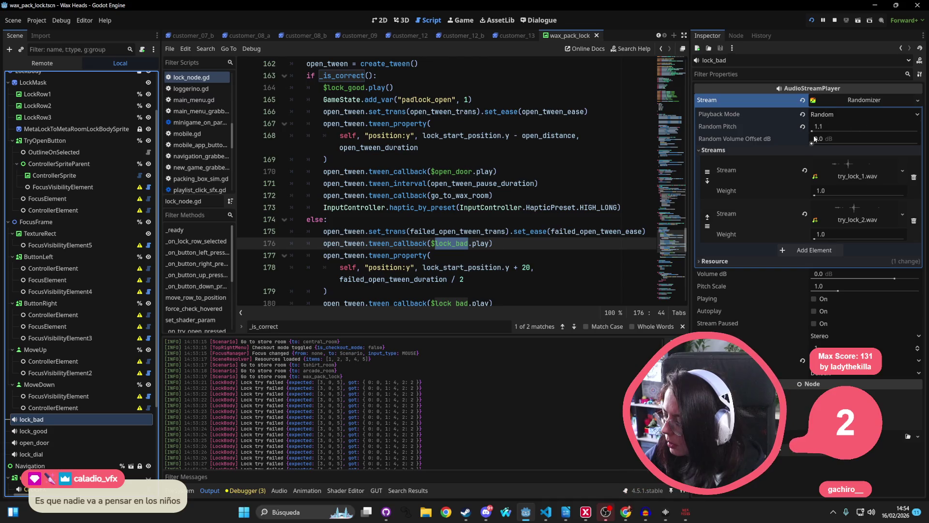
# Preview try_lock_1.wav and try_lock_2.wav in lock_bad's Randomizer streams
pyautogui.click(859, 171)
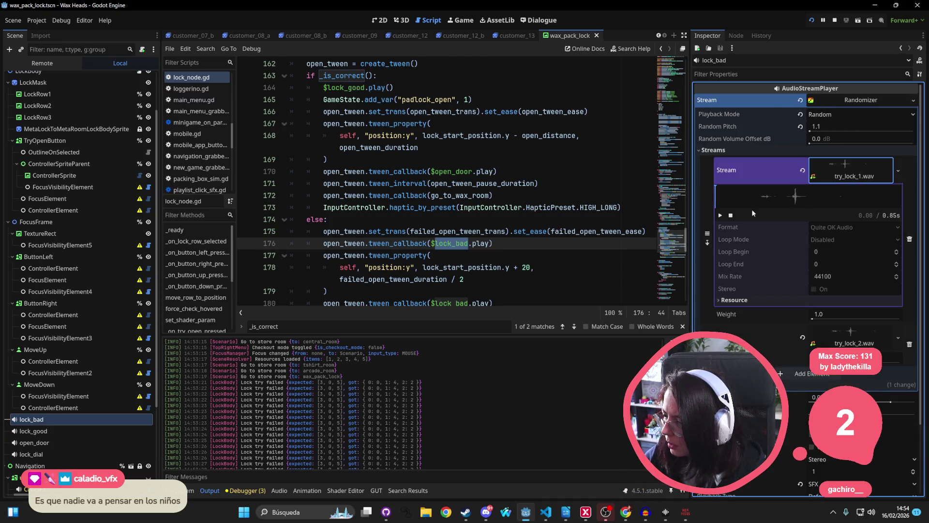
pyautogui.click(721, 217)
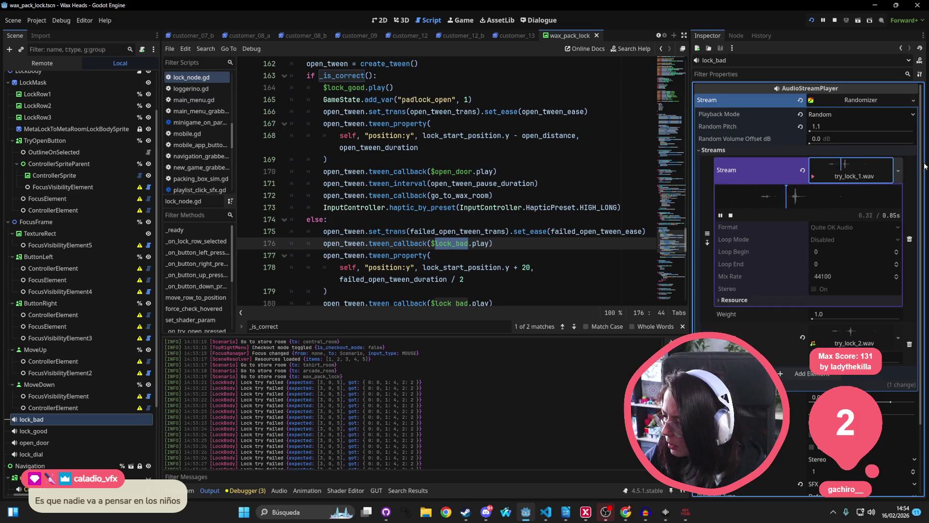
pyautogui.click(866, 169)
pyautogui.click(835, 220)
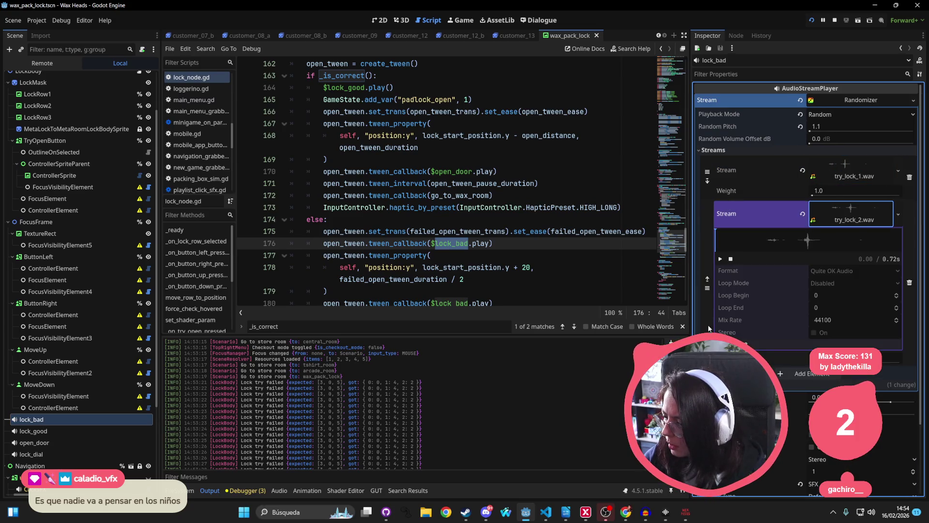
pyautogui.click(721, 259)
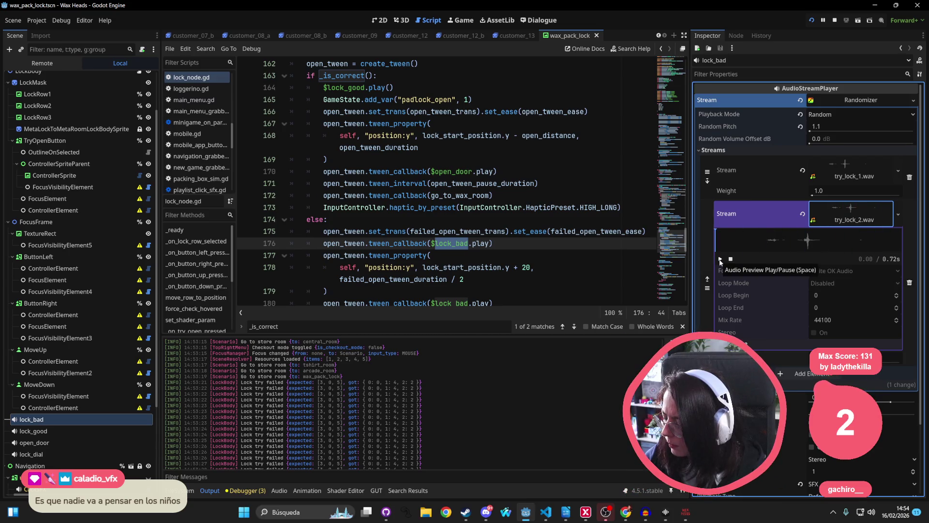
pyautogui.click(869, 175)
pyautogui.click(720, 216)
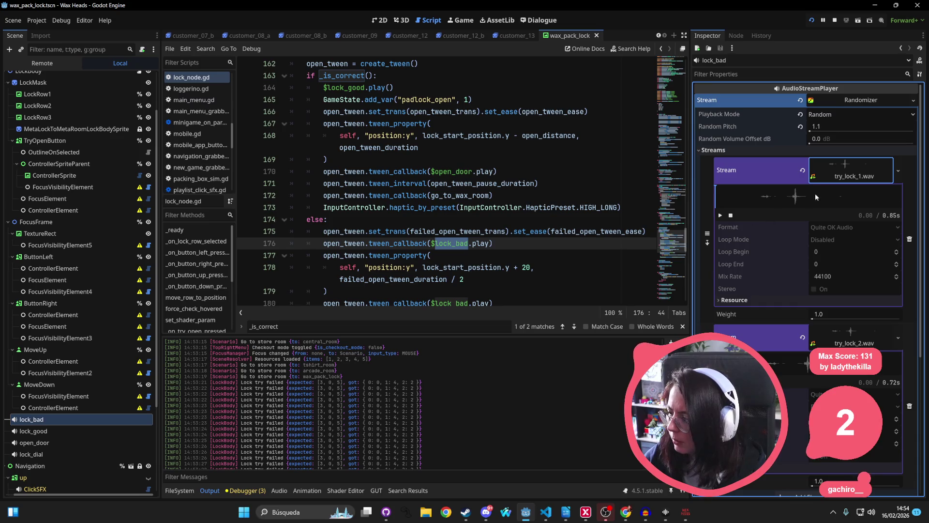
pyautogui.click(731, 195)
pyautogui.click(763, 195)
# Open try_lock_1.wav's import settings from the FileSystem dock
pyautogui.click(174, 491)
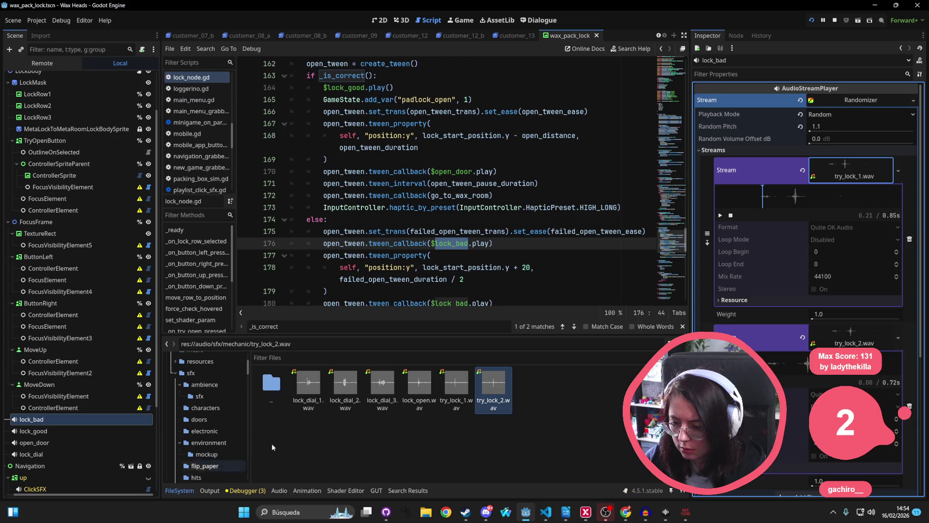
pyautogui.click(468, 394)
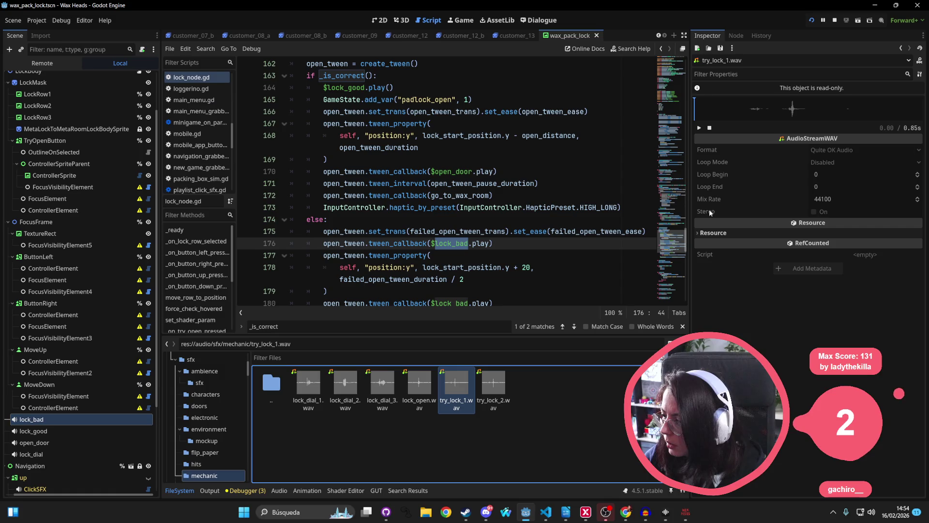
pyautogui.click(40, 35)
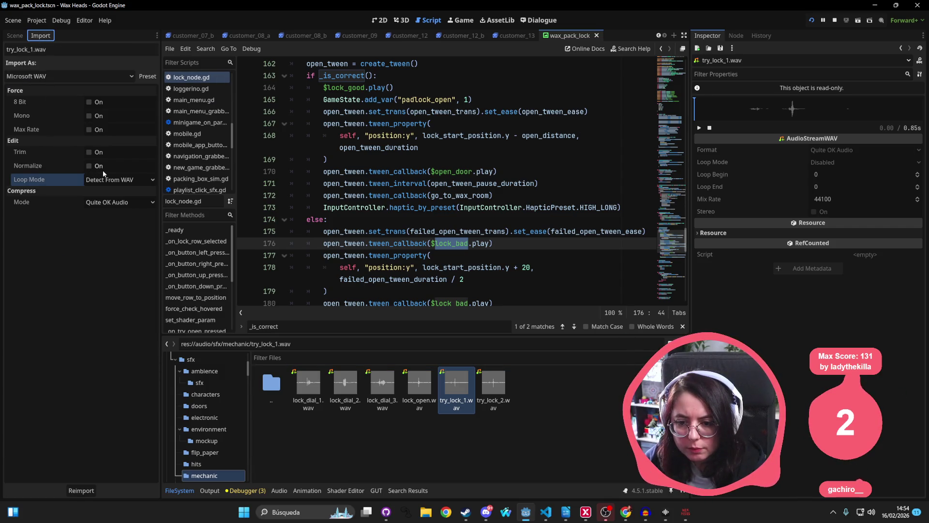
# Enable Trim and reimport try_lock_1.wav and try_lock_2.wav
pyautogui.click(89, 152)
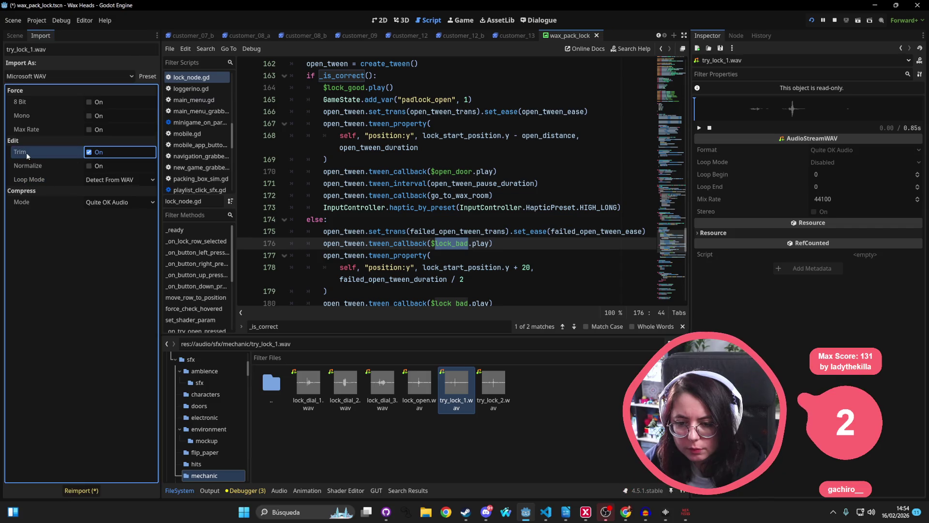
pyautogui.moveTo(27, 153)
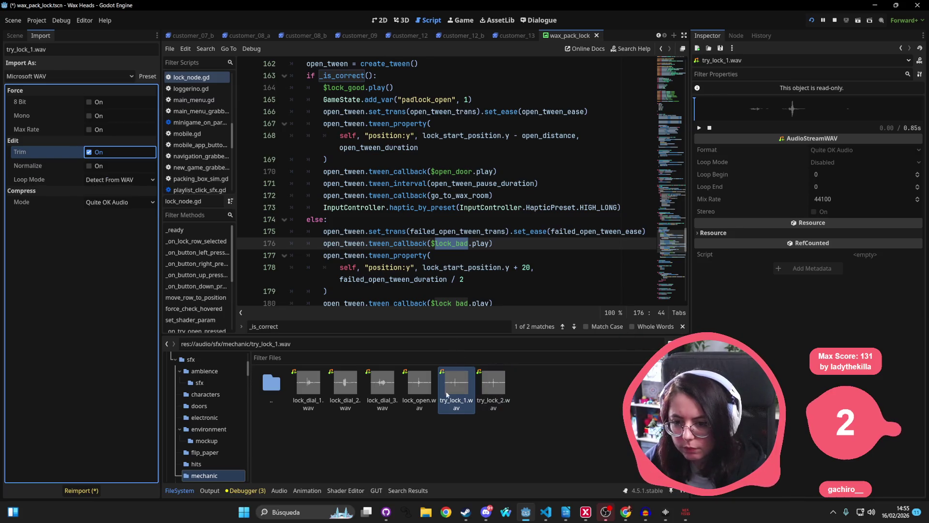
pyautogui.click(73, 490)
pyautogui.click(493, 382)
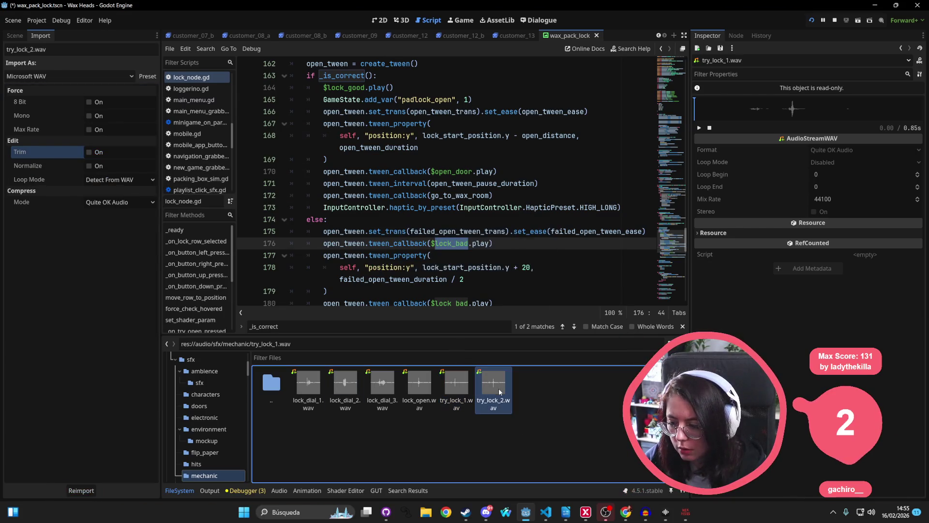
pyautogui.click(89, 152)
pyautogui.click(81, 491)
# Preview the trimmed try_lock_2.wav and try_lock_1.wav sounds
pyautogui.click(699, 127)
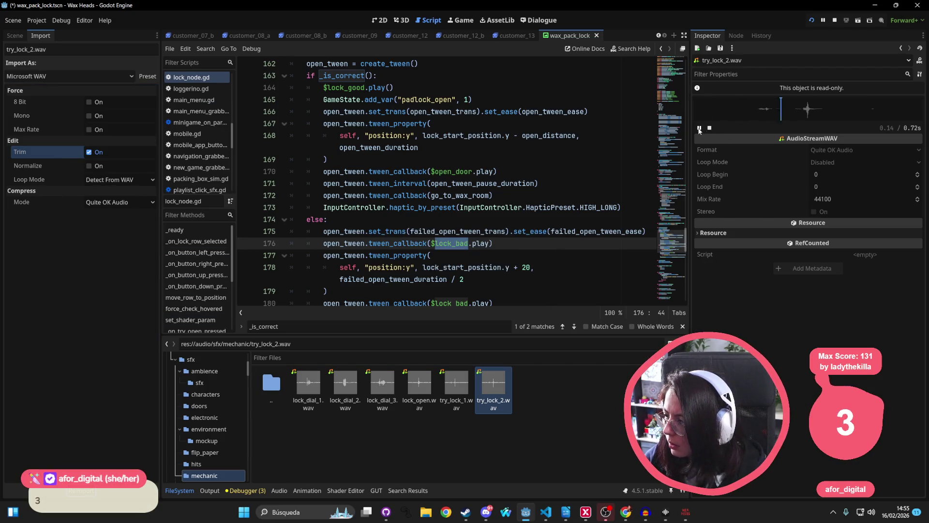
pyautogui.click(698, 129)
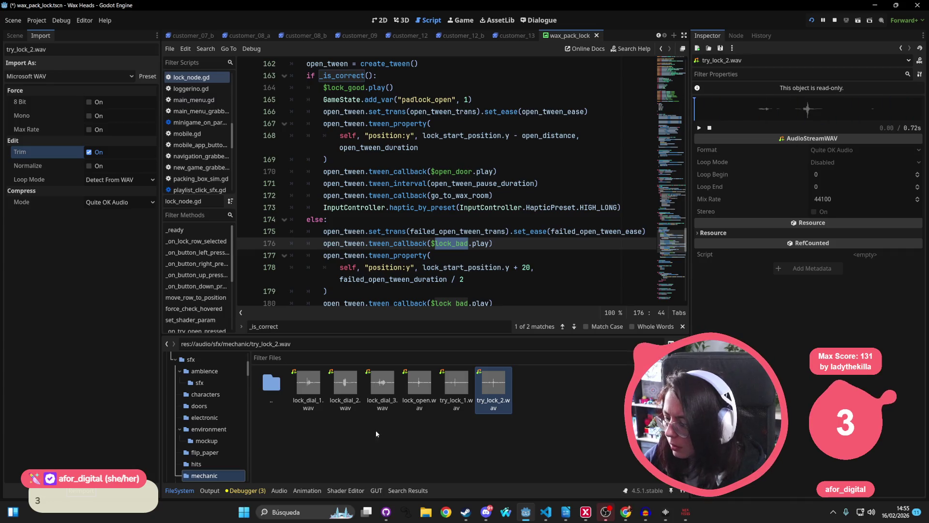
pyautogui.click(457, 385)
pyautogui.click(701, 129)
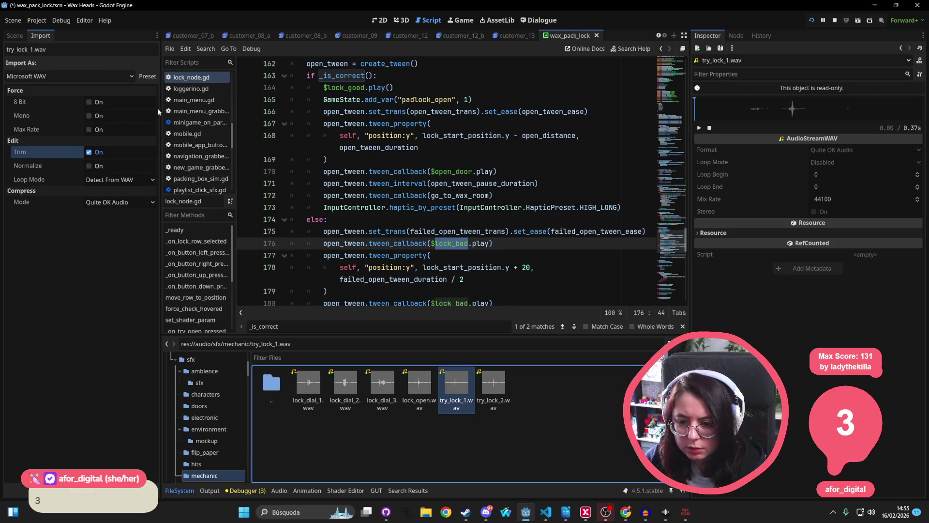
pyautogui.click(380, 20)
# Select the padlock dial, preview lock_open.wav, reselect try_lock_1.wav and show the Scene tree
pyautogui.scroll(-3, 428, 206)
pyautogui.click(269, 161)
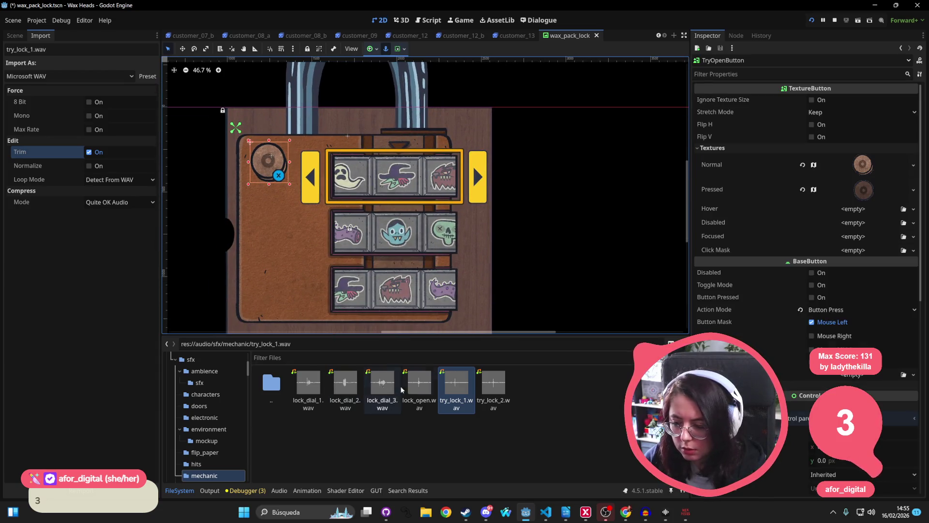
pyautogui.doubleClick(419, 388)
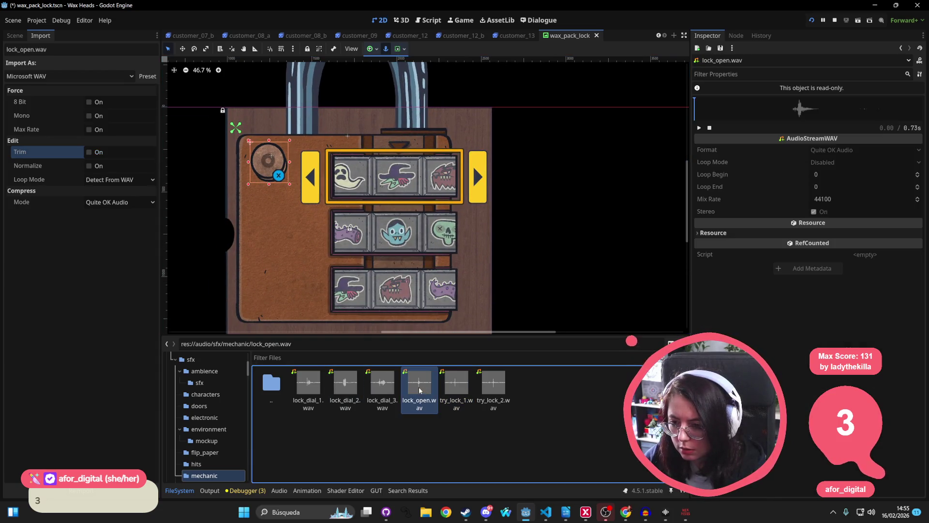
pyautogui.click(699, 127)
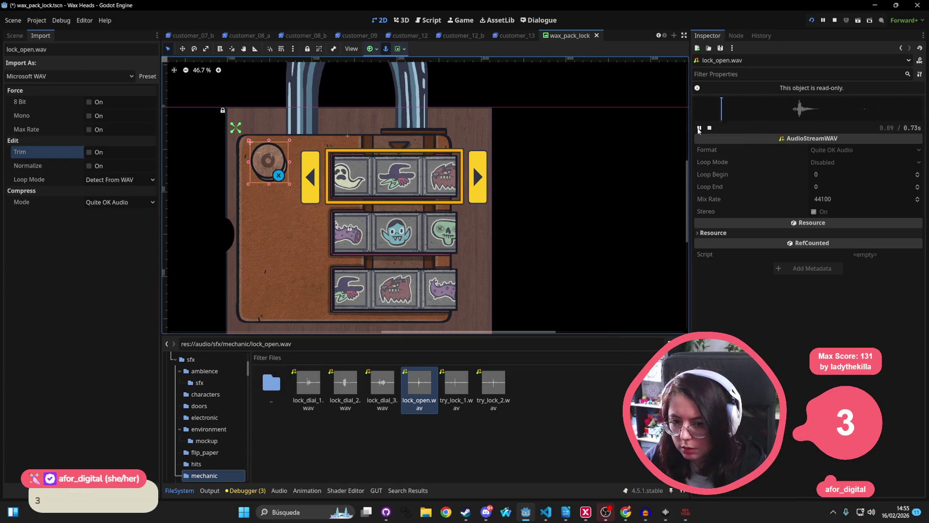
pyautogui.click(448, 387)
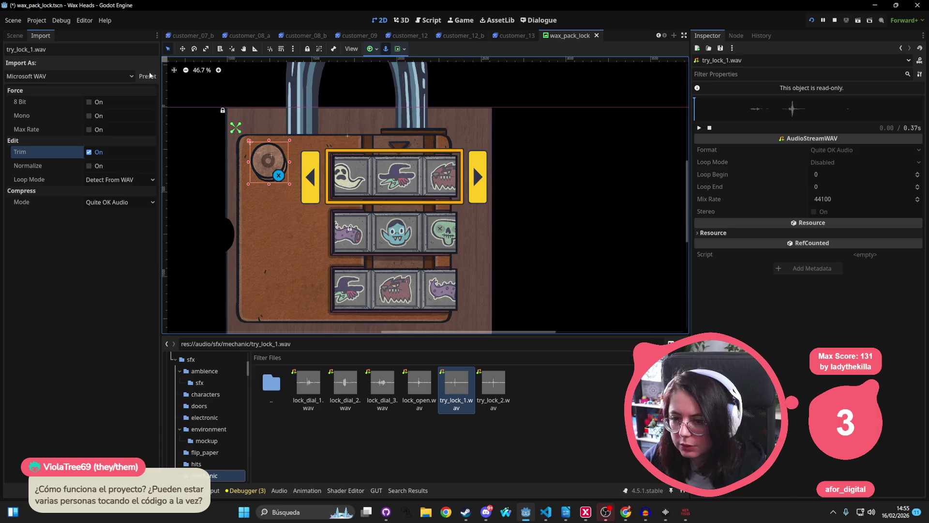
pyautogui.click(15, 35)
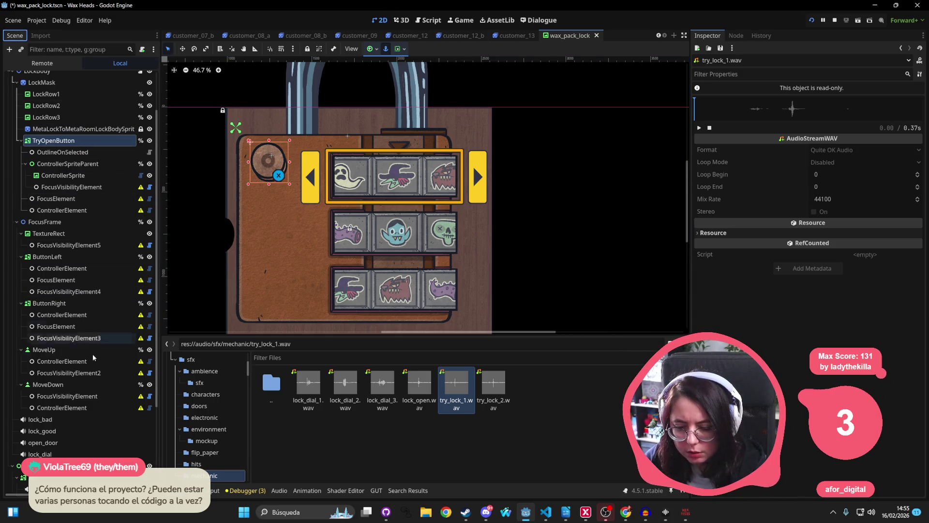
# Set lock_bad's Playback Mode to Random (Avoid Repeats) and Random Pitch to 1.2, then save
pyautogui.doubleClick(89, 314)
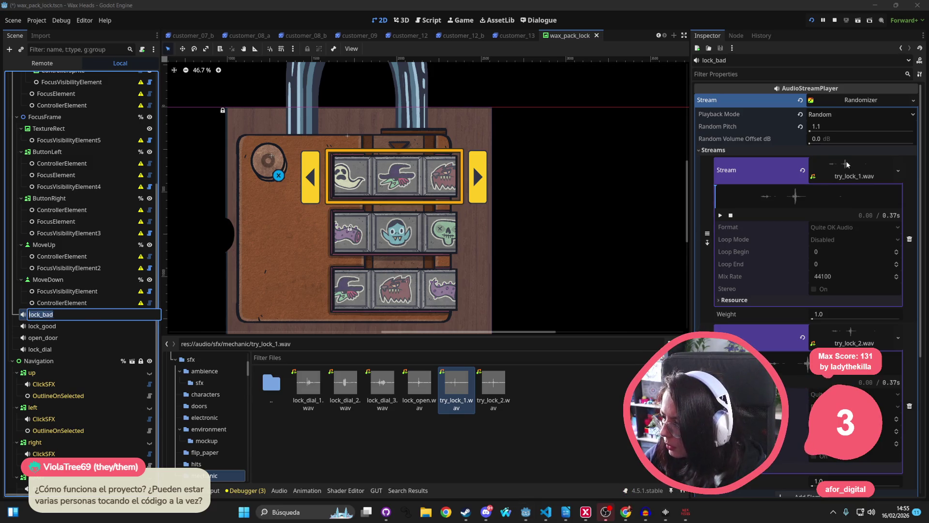
pyautogui.press('Return')
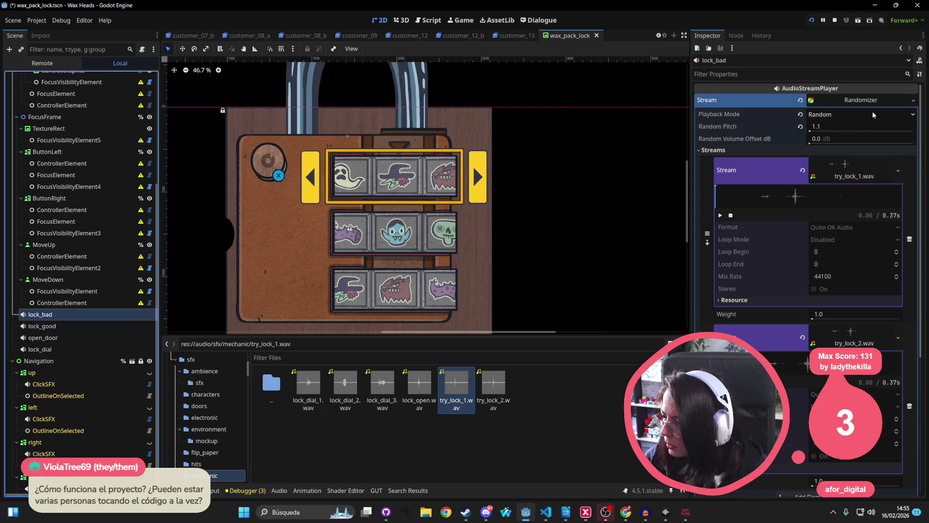
pyautogui.click(911, 116)
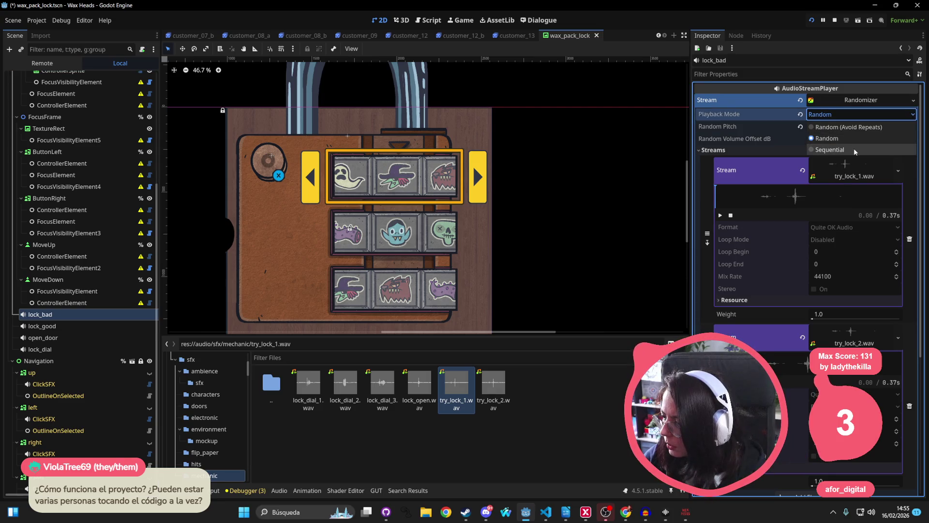
pyautogui.click(855, 128)
pyautogui.click(889, 129)
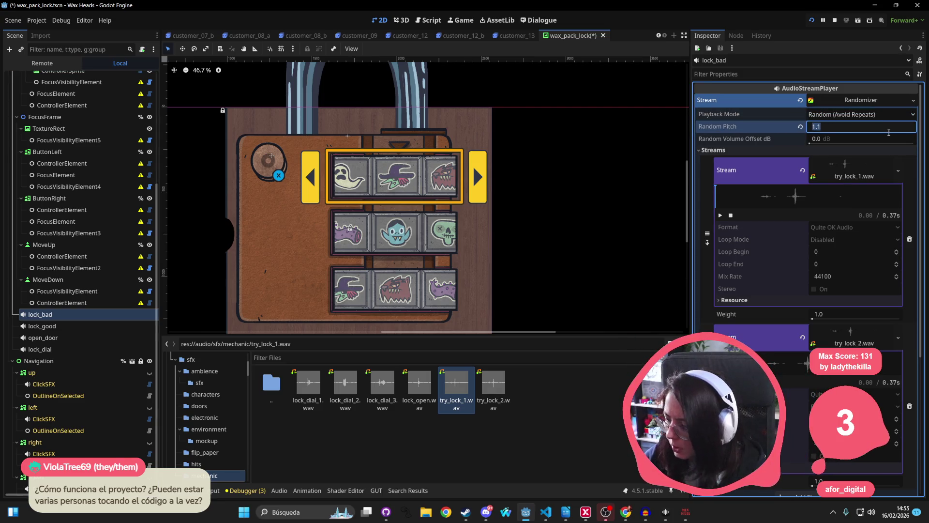
pyautogui.doubleClick(883, 127)
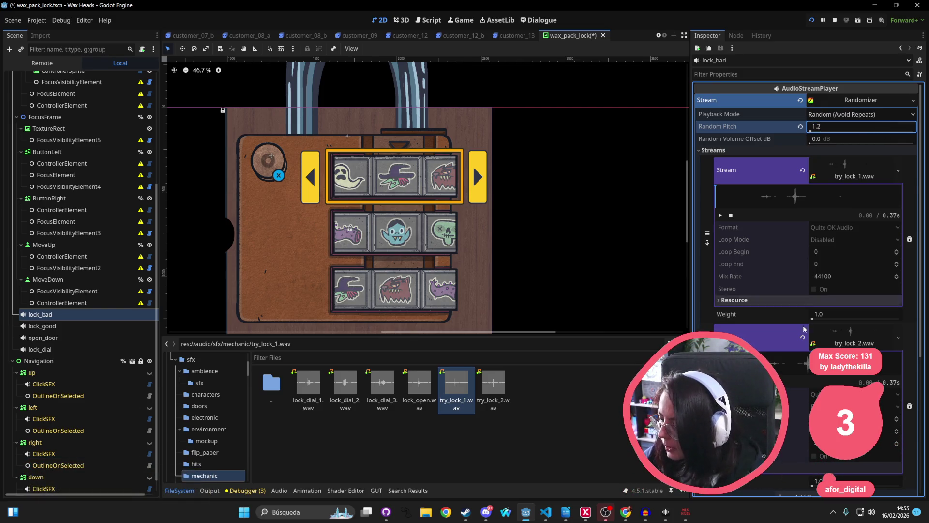
pyautogui.scroll(-5, 804, 327)
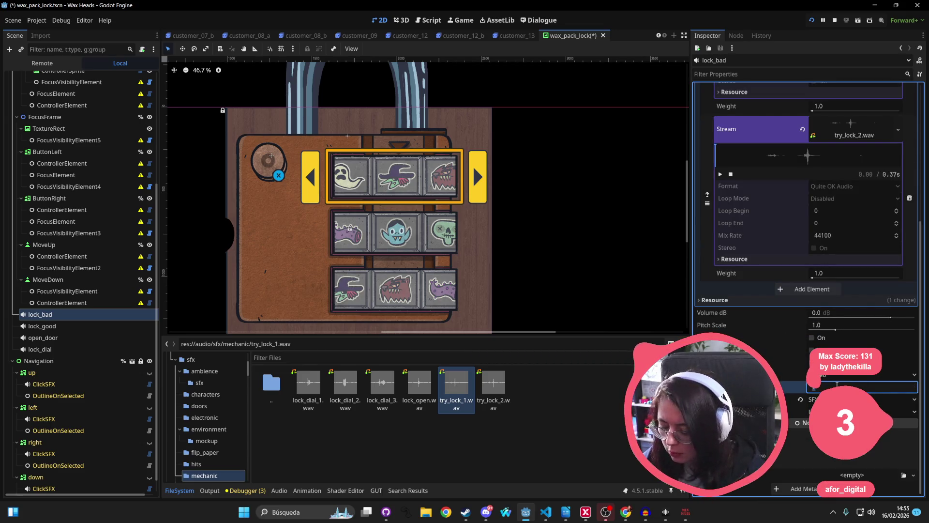
pyautogui.hotkey('ctrl', 's')
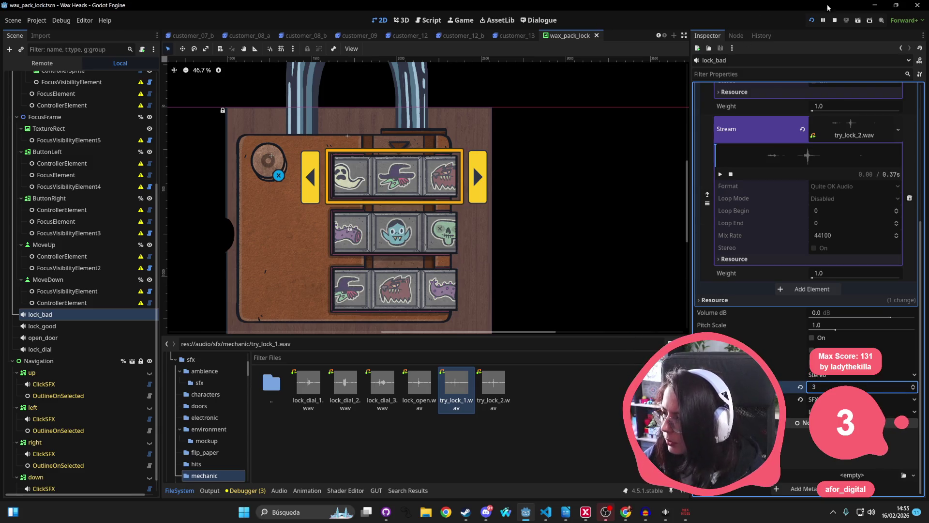
pyautogui.click(823, 23)
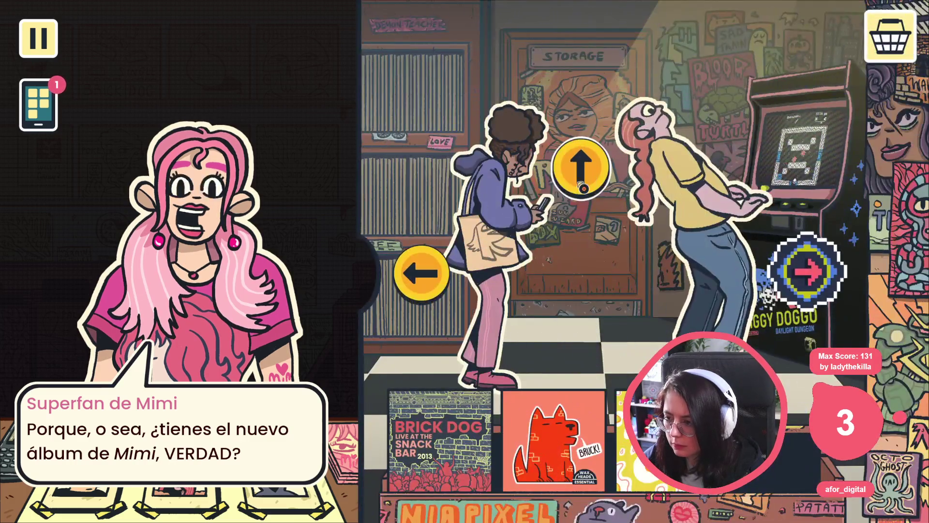
# Move the lock selection up a row in the running game, then stop it with F8
pyautogui.click(582, 170)
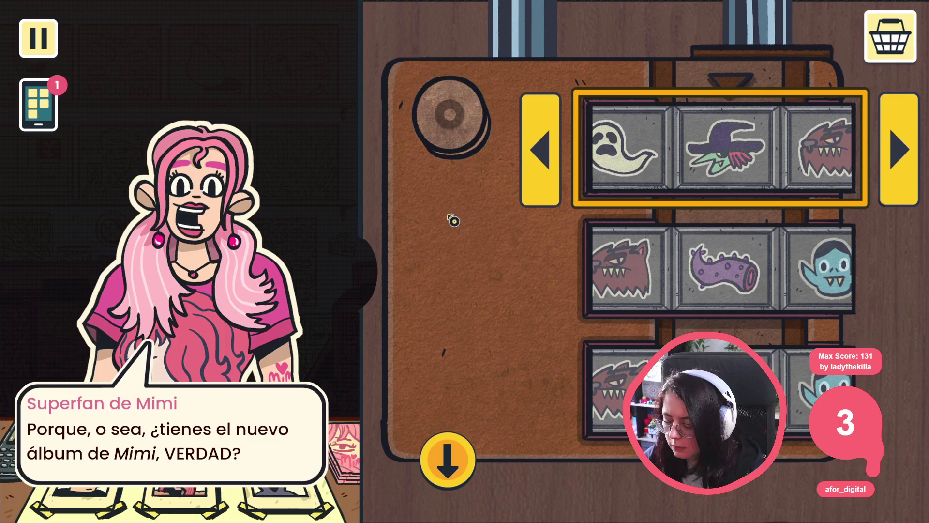
pyautogui.press('F8')
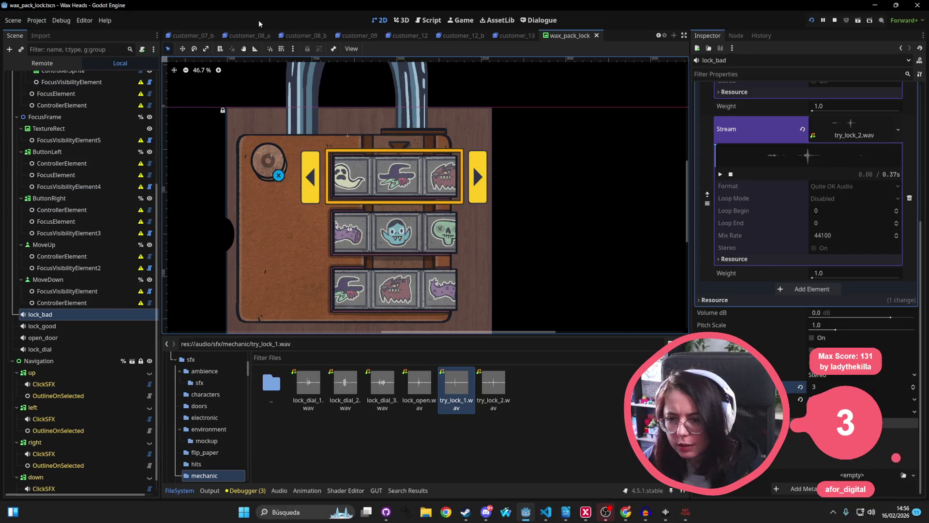
# Delete the duplicate $lock_bad.play callback line in lock_node.gd, then view lock_dial_2.wav's import settings
pyautogui.scroll(5, 62, 136)
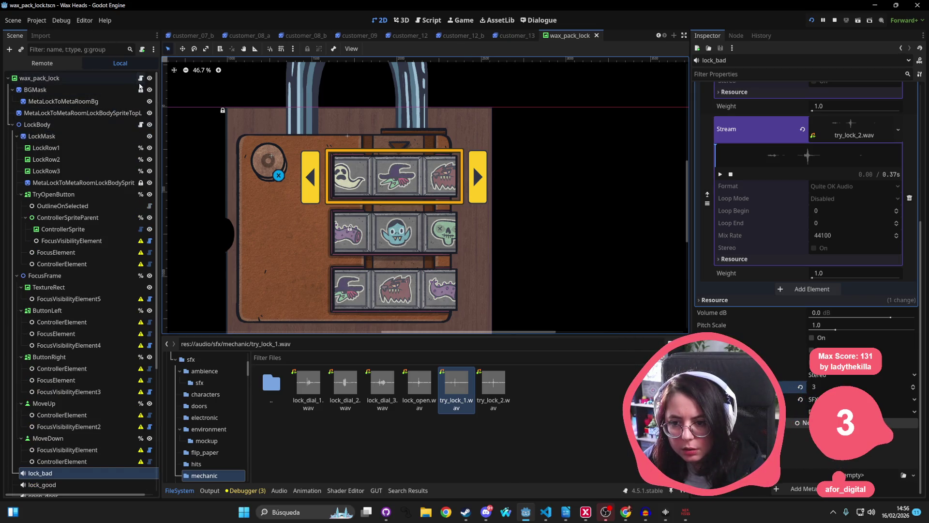
pyautogui.click(140, 124)
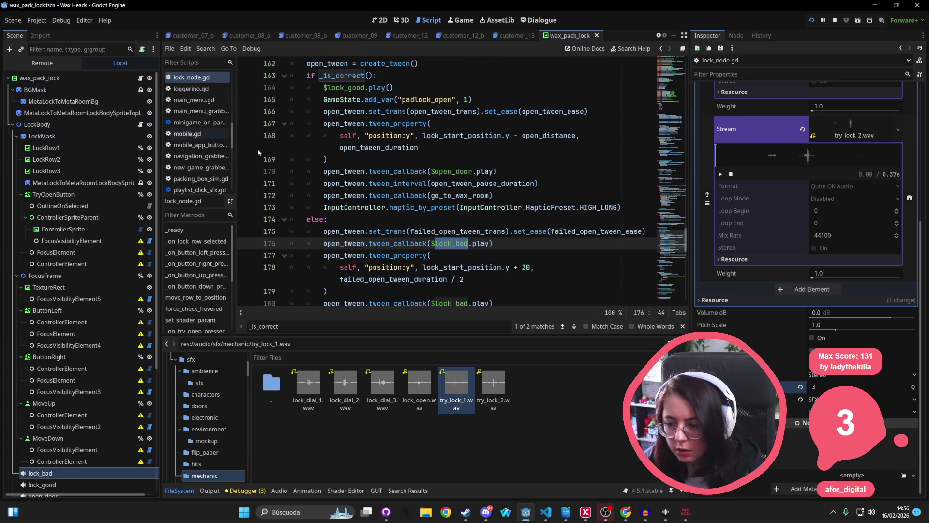
pyautogui.moveTo(520, 239); pyautogui.dragTo(322, 244)
pyautogui.scroll(-2, 316, 247)
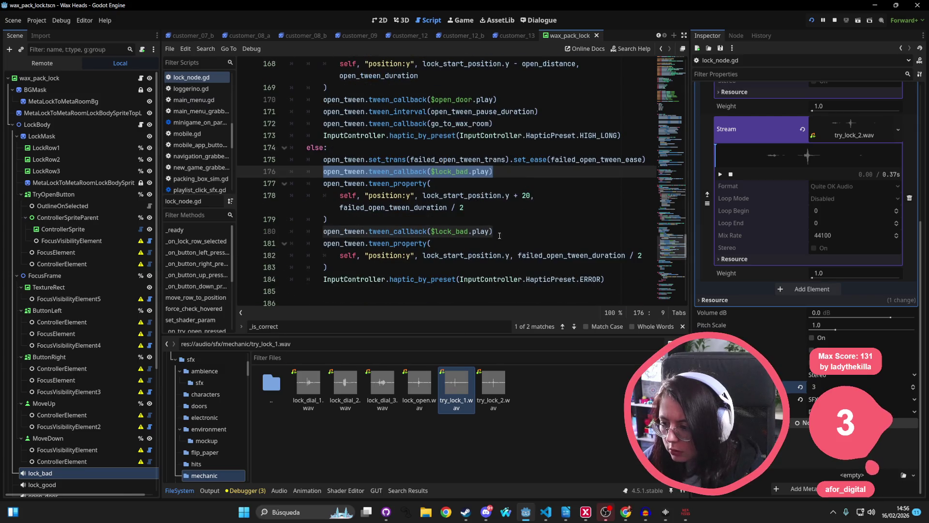
pyautogui.moveTo(493, 232); pyautogui.dragTo(322, 232)
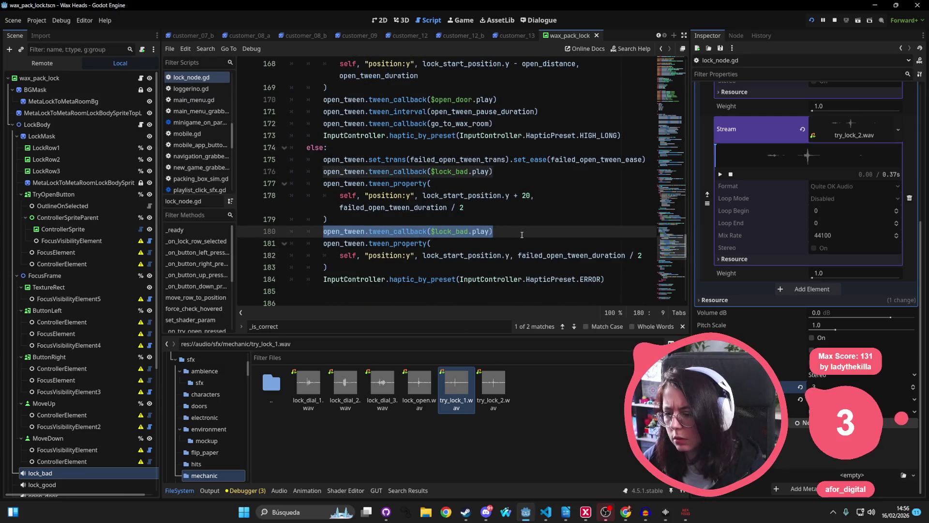
pyautogui.hotkey('ctrl', 'shift', 'k')
pyautogui.click(346, 388)
pyautogui.click(41, 36)
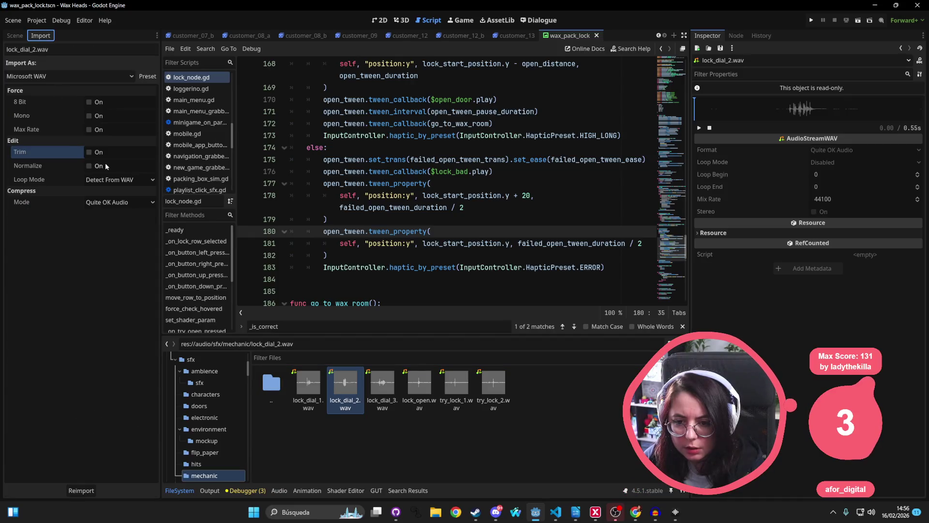
# Enable Trim and reimport lock_dial_2.wav, lock_dial_3.wav and lock_dial_1.wav
pyautogui.click(88, 152)
pyautogui.click(81, 490)
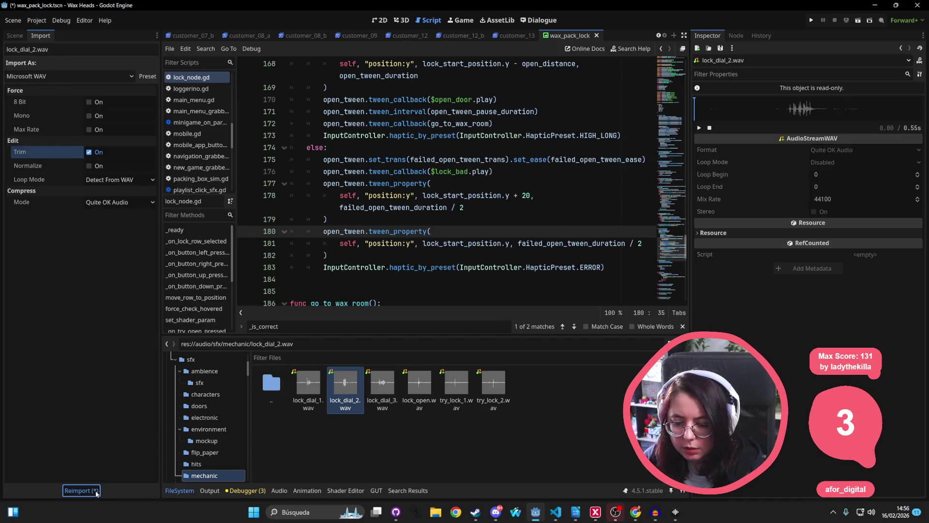
pyautogui.click(382, 383)
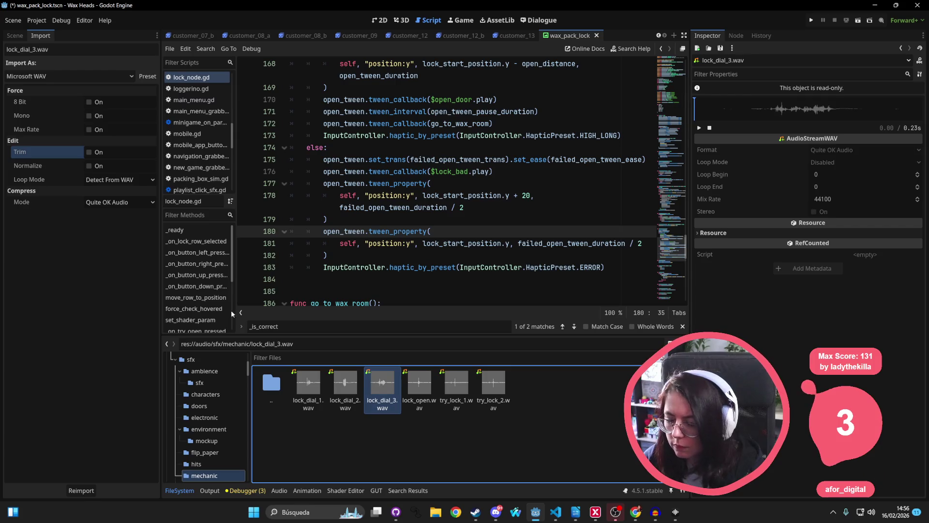
pyautogui.click(88, 152)
pyautogui.click(81, 491)
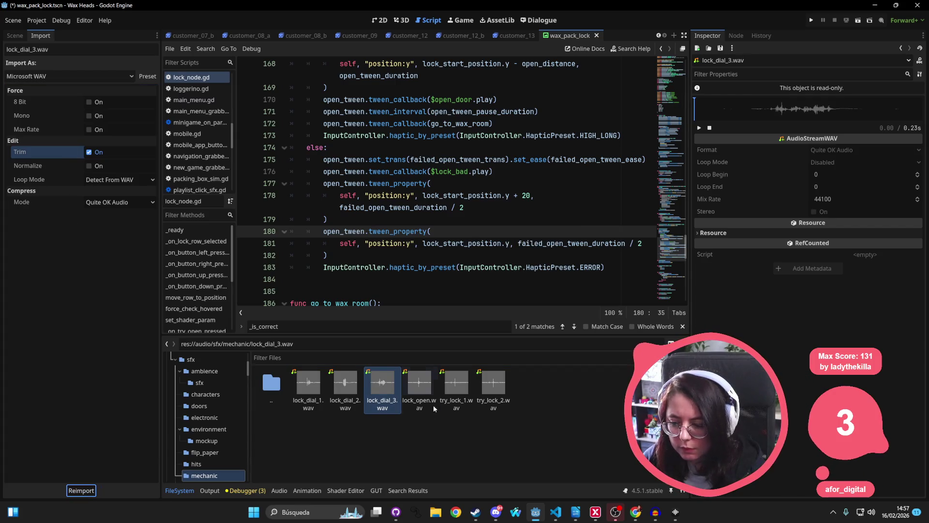
pyautogui.click(382, 384)
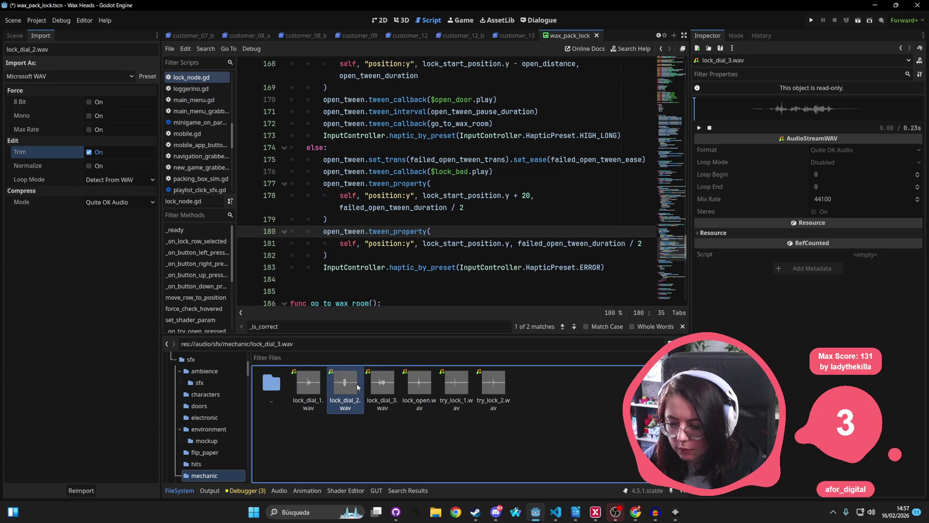
pyautogui.click(303, 385)
pyautogui.click(91, 154)
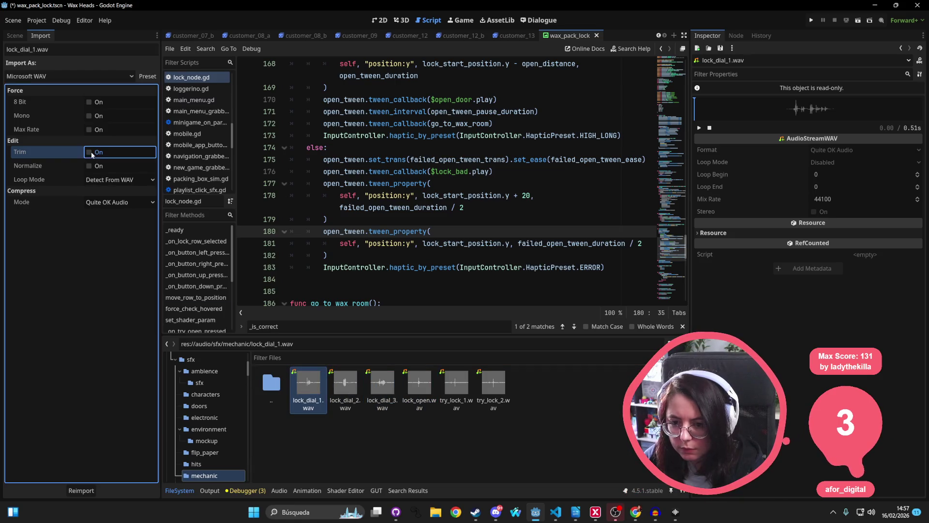
pyautogui.click(101, 493)
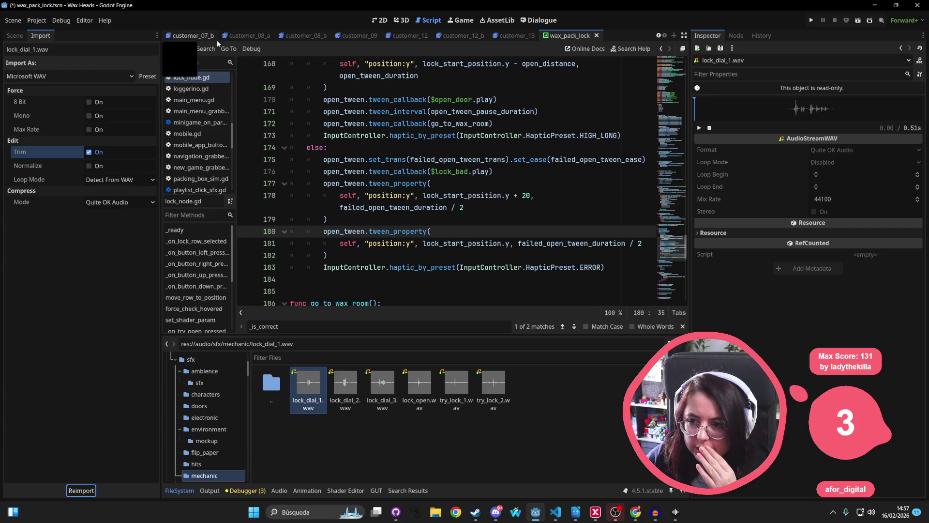
pyautogui.click(380, 19)
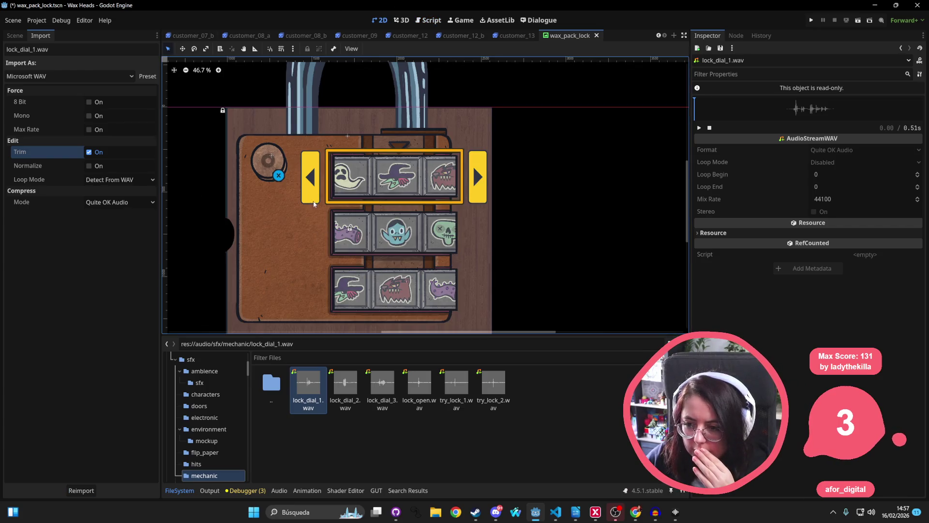
# Set lock_dial's Max Polyphony to 2, save wax_pack_lock, and run the project
pyautogui.click(346, 172)
pyautogui.click(15, 36)
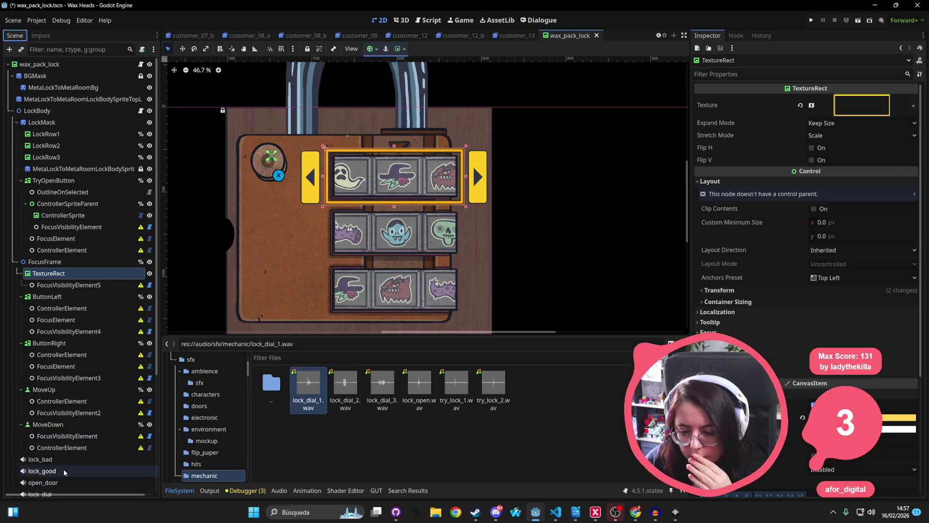
pyautogui.scroll(-2, 63, 471)
pyautogui.click(63, 440)
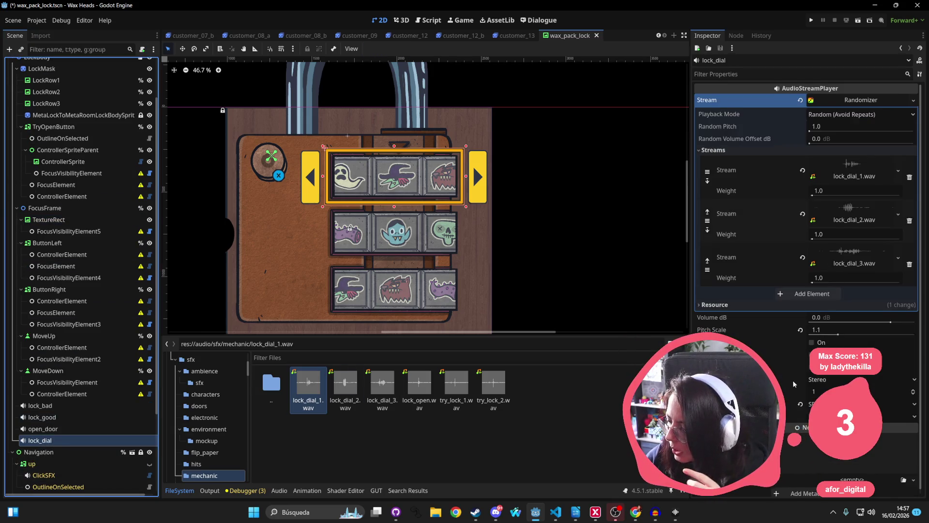
pyautogui.scroll(-1, 794, 383)
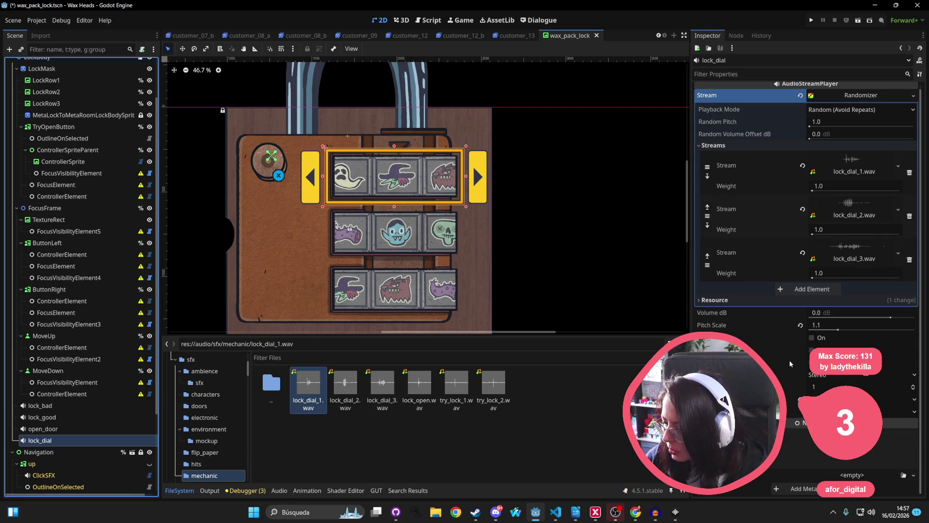
pyautogui.click(823, 387)
pyautogui.write('2')
pyautogui.hotkey('ctrl', 's')
pyautogui.click(813, 20)
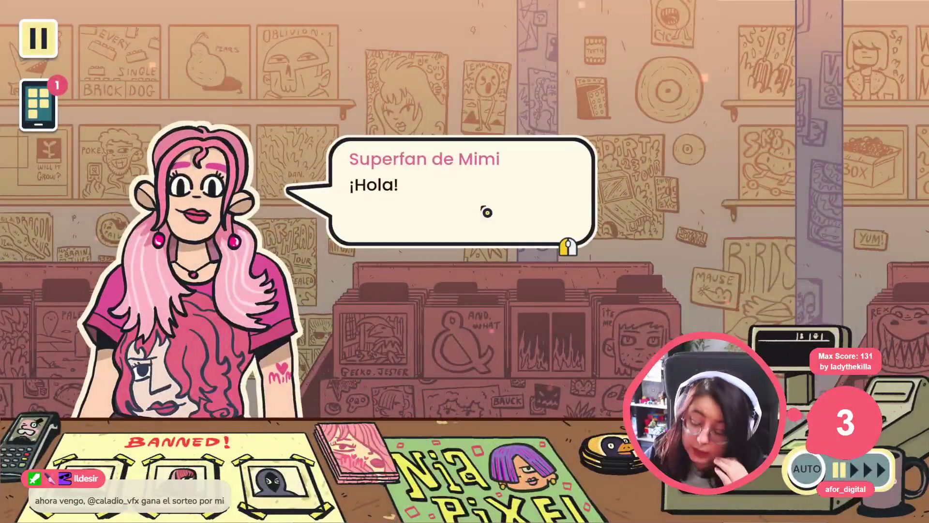
# Go through the customer's dialogue and the employee handbook, choosing to search for the album
pyautogui.click(415, 228)
pyautogui.click(419, 202)
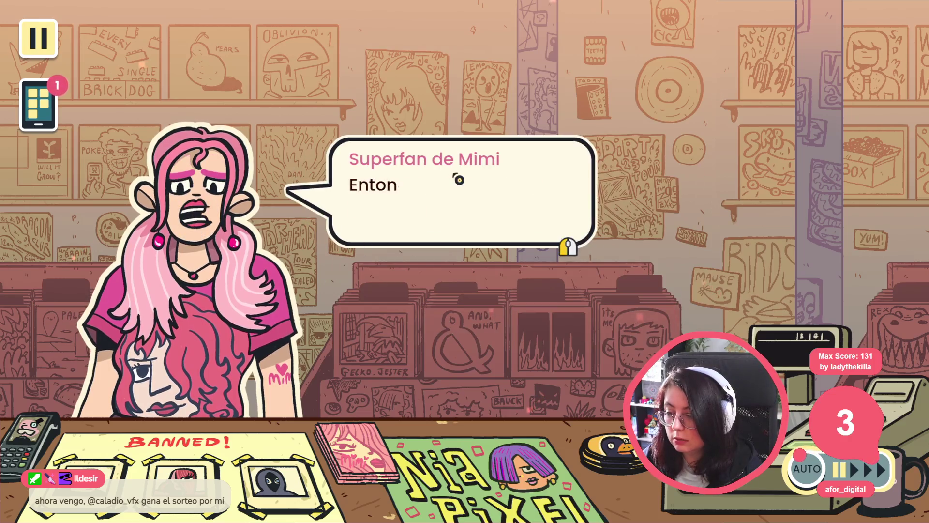
pyautogui.click(457, 187)
pyautogui.click(453, 197)
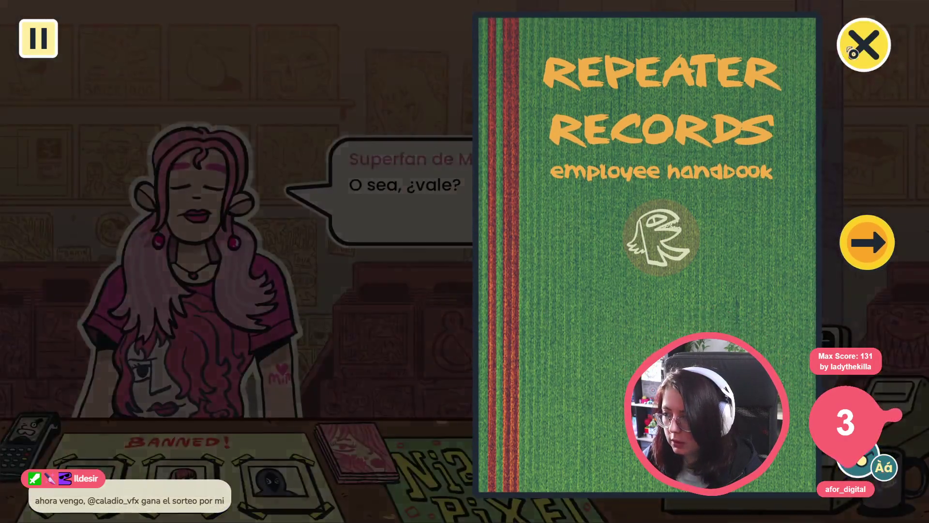
pyautogui.click(864, 56)
pyautogui.click(447, 292)
pyautogui.click(446, 293)
pyautogui.click(426, 194)
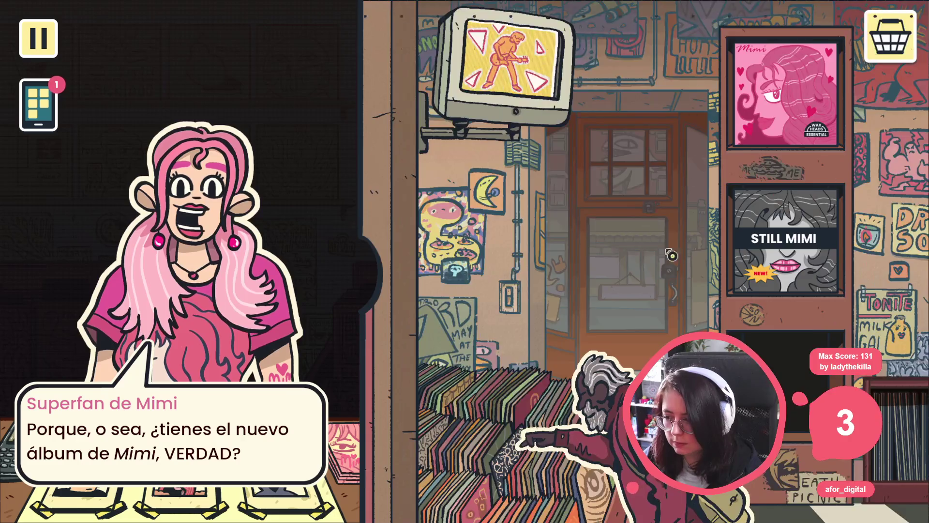
# Walk between the storefront, record shelf, door scene and shelf wall into the next room
pyautogui.click(630, 213)
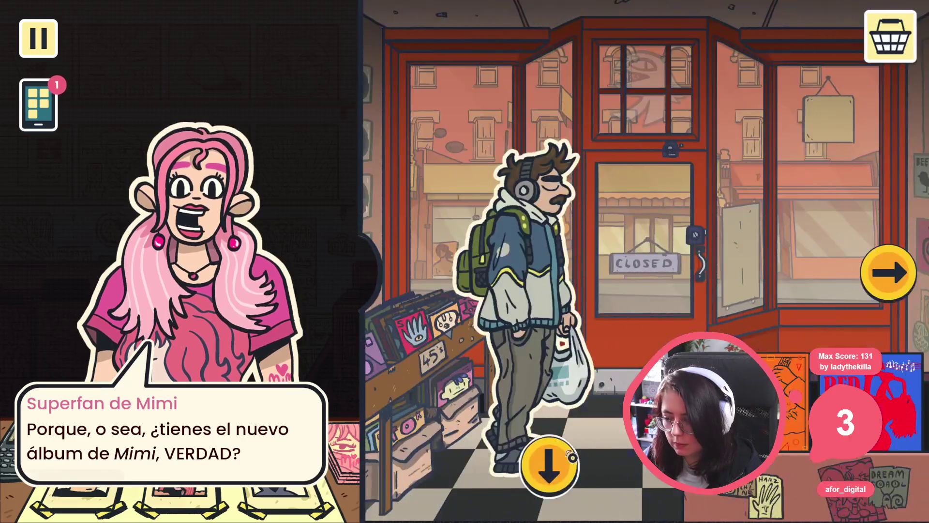
pyautogui.click(545, 465)
pyautogui.click(646, 204)
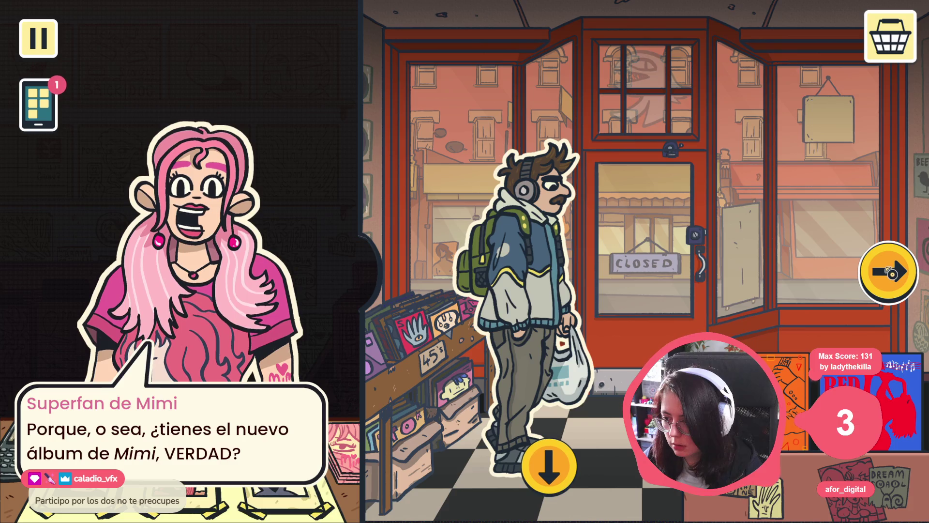
pyautogui.click(869, 277)
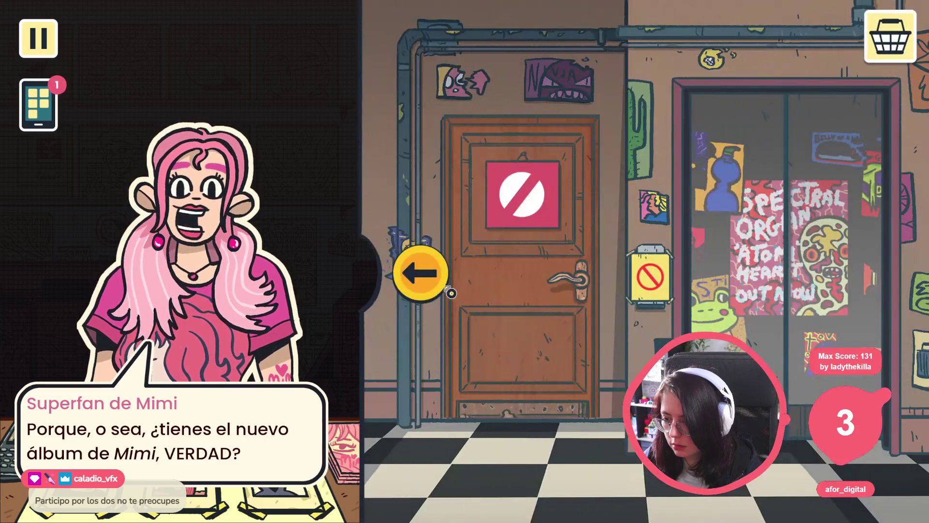
pyautogui.click(425, 270)
pyautogui.click(568, 482)
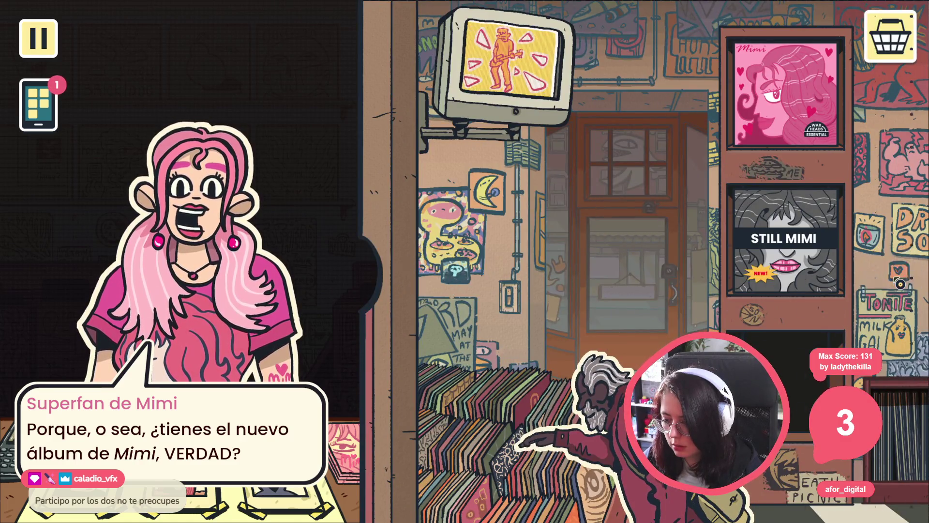
pyautogui.click(898, 284)
pyautogui.click(896, 285)
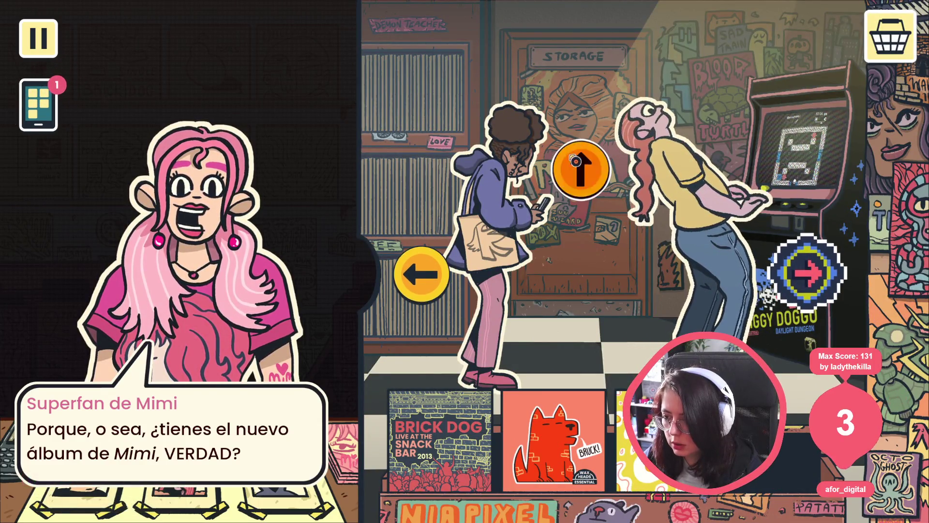
# Open the storage lock puzzle and rotate its middle row to ghost-witch-monster
pyautogui.click(581, 167)
pyautogui.click(543, 266)
pyautogui.click(543, 265)
pyautogui.click(544, 264)
pyautogui.click(544, 264)
pyautogui.click(546, 262)
pyautogui.click(546, 261)
pyautogui.click(546, 262)
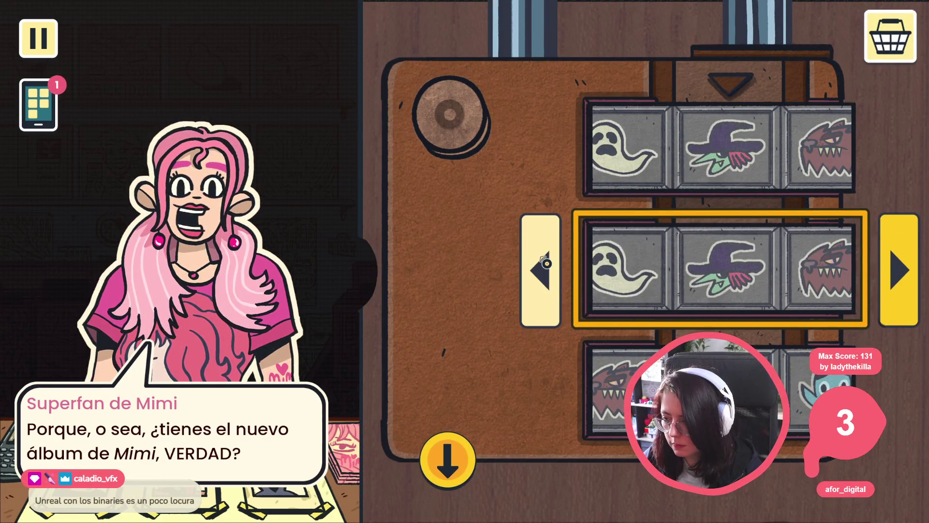
pyautogui.click(546, 265)
pyautogui.click(545, 269)
pyautogui.click(544, 274)
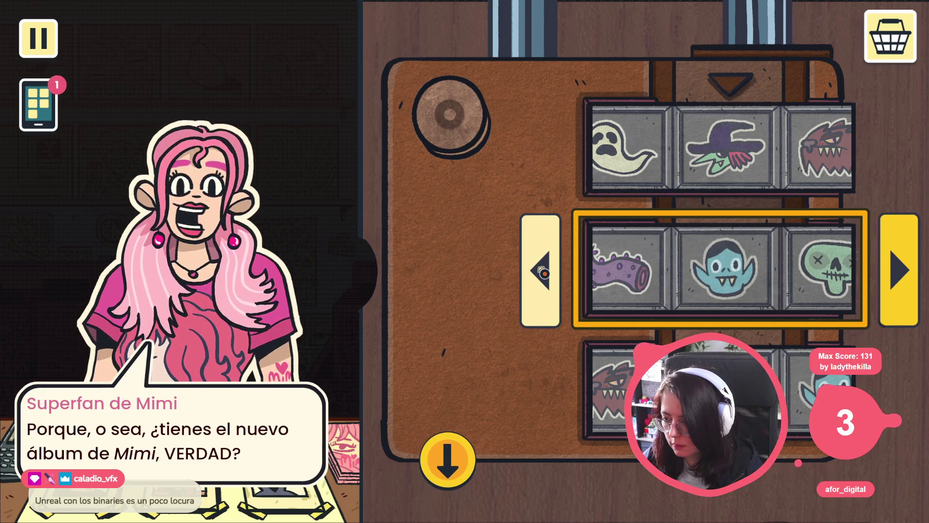
pyautogui.click(544, 273)
pyautogui.click(544, 273)
pyautogui.click(544, 274)
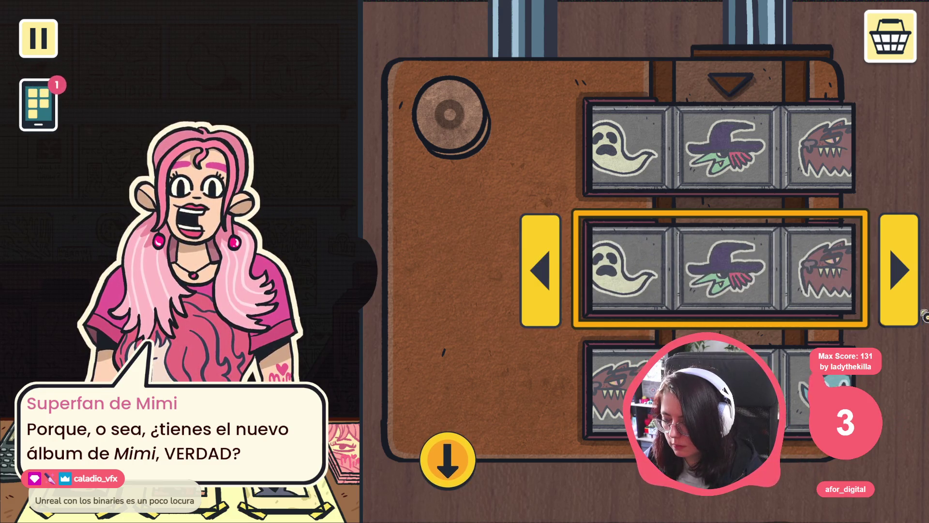
# Spin the lock's middle reel the other way to vampire and skull, then spin the bottom reel
pyautogui.click(910, 286)
pyautogui.click(910, 286)
pyautogui.click(910, 287)
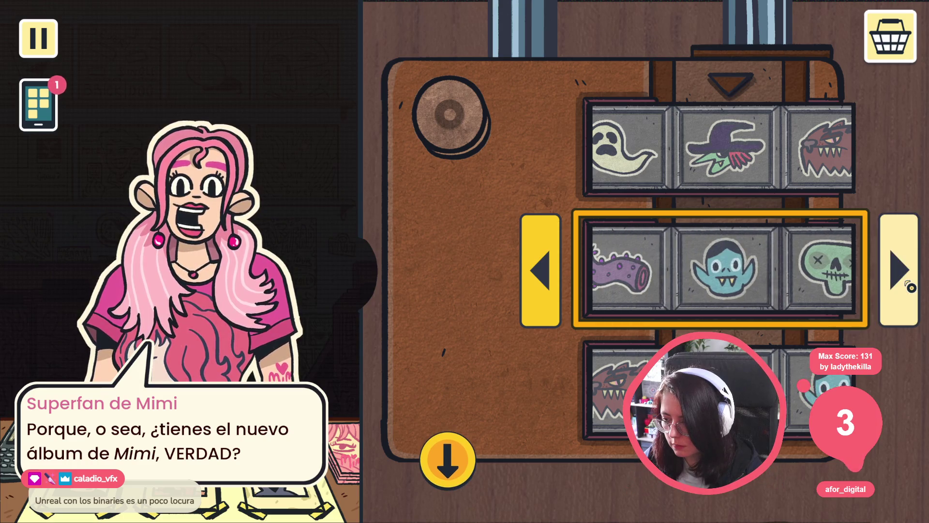
pyautogui.click(910, 287)
pyautogui.click(910, 288)
pyautogui.click(910, 289)
pyautogui.click(910, 289)
pyautogui.click(910, 289)
pyautogui.click(909, 289)
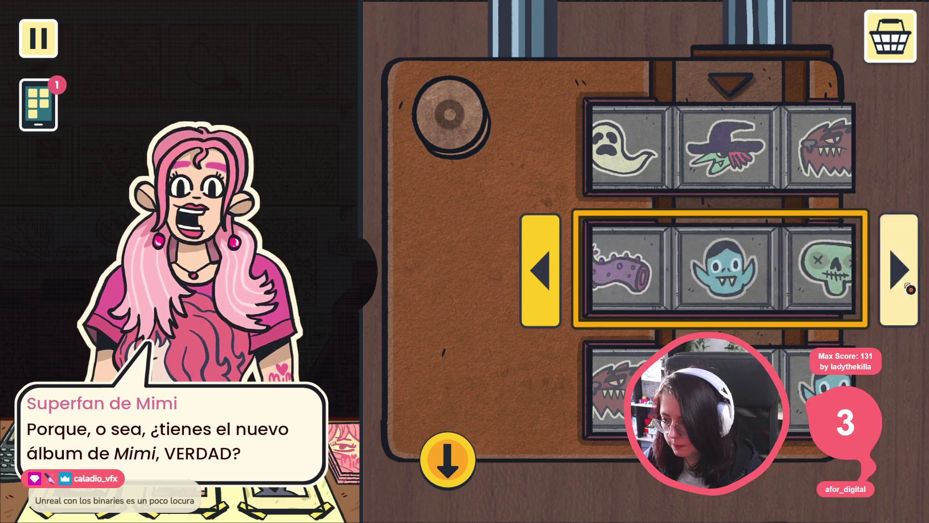
pyautogui.click(619, 424)
pyautogui.click(579, 378)
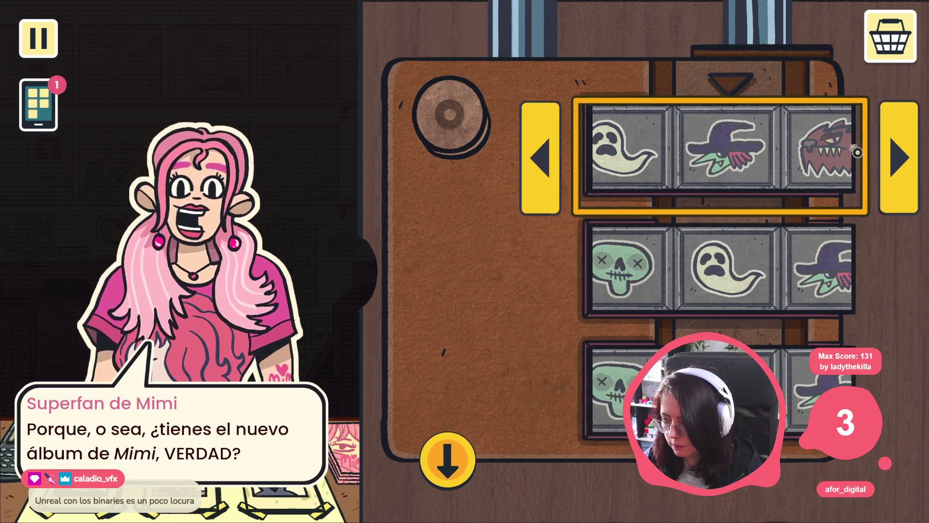
# Pull the lock knob, then reset the top reel to tentacle, vampire, skull and adjust the other reels
pyautogui.click(890, 136)
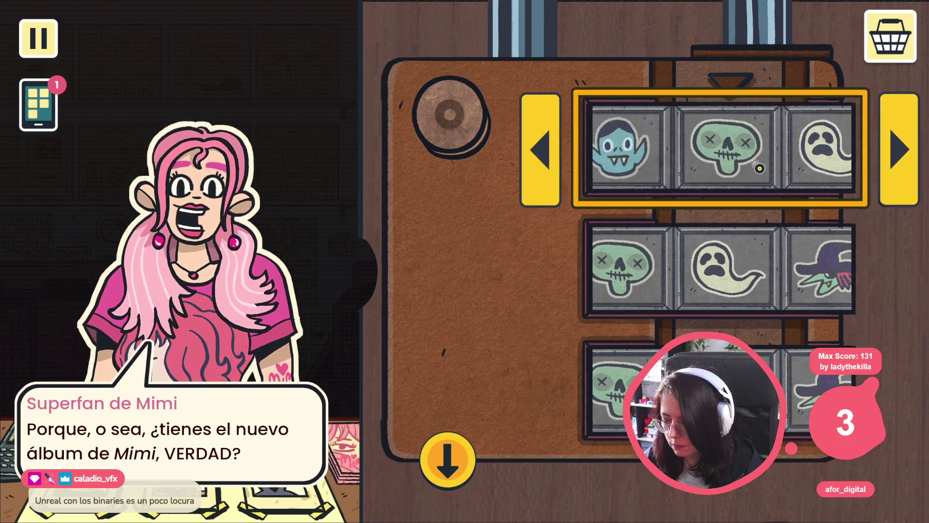
pyautogui.click(418, 138)
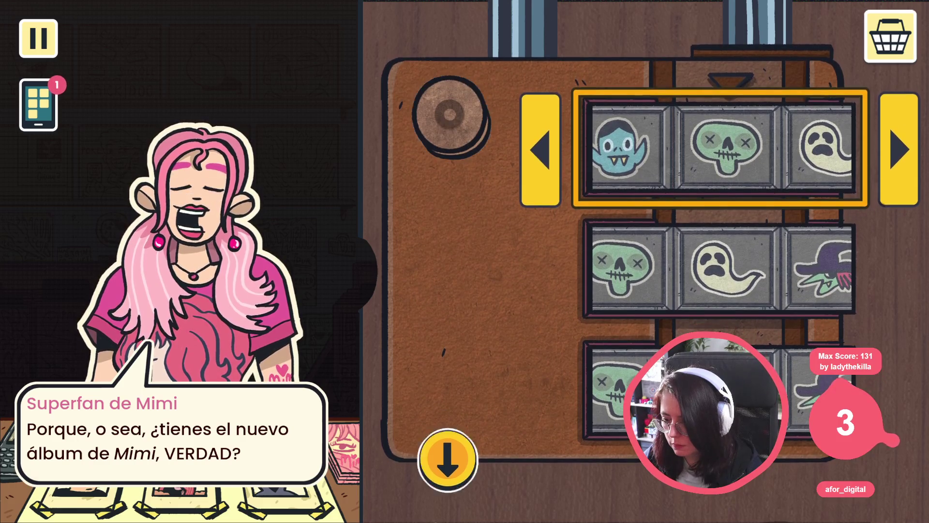
pyautogui.click(542, 148)
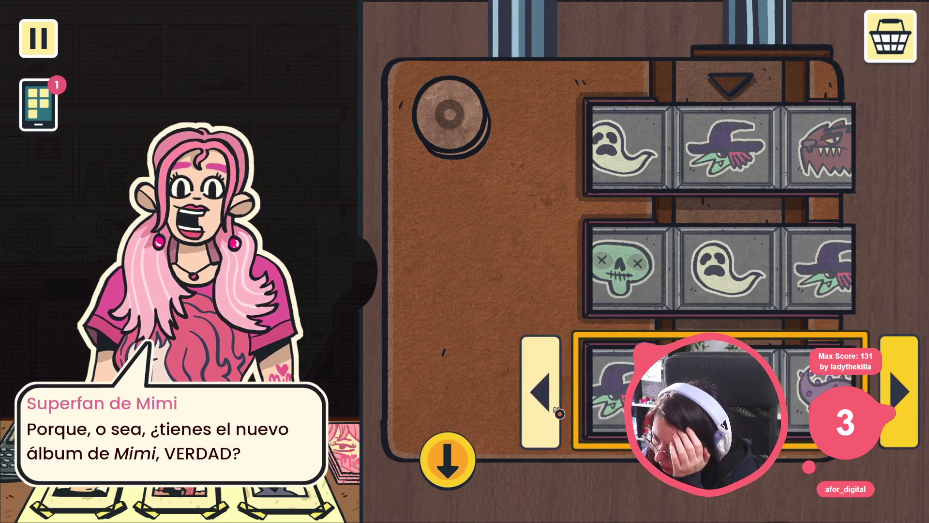
pyautogui.click(559, 413)
pyautogui.click(450, 477)
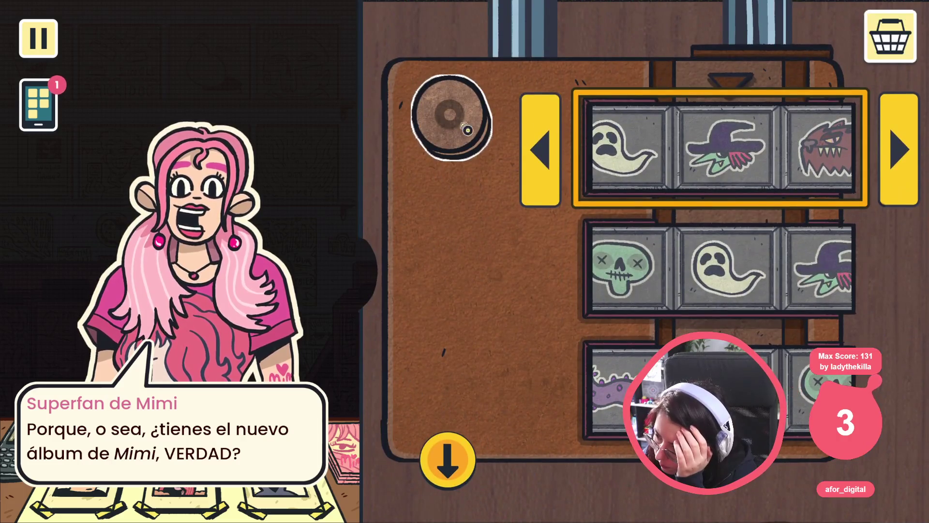
pyautogui.click(545, 162)
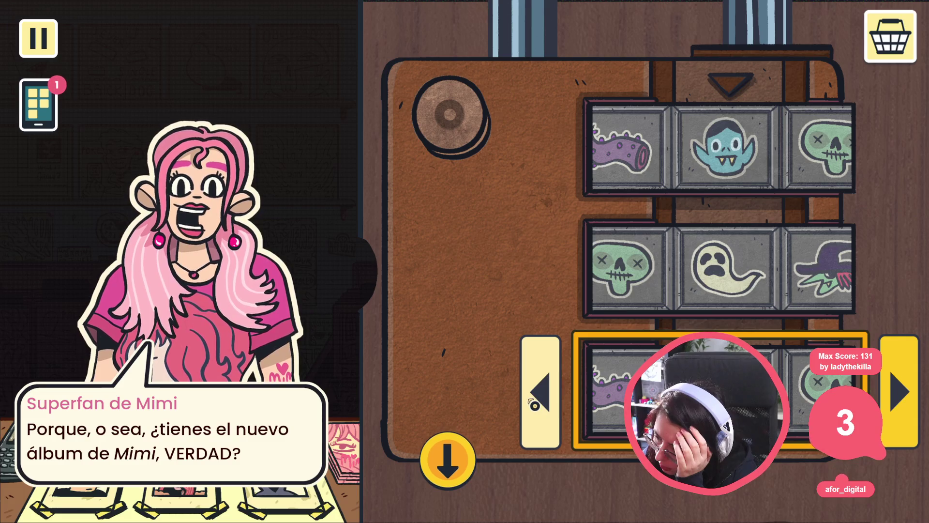
pyautogui.click(537, 300)
pyautogui.click(539, 412)
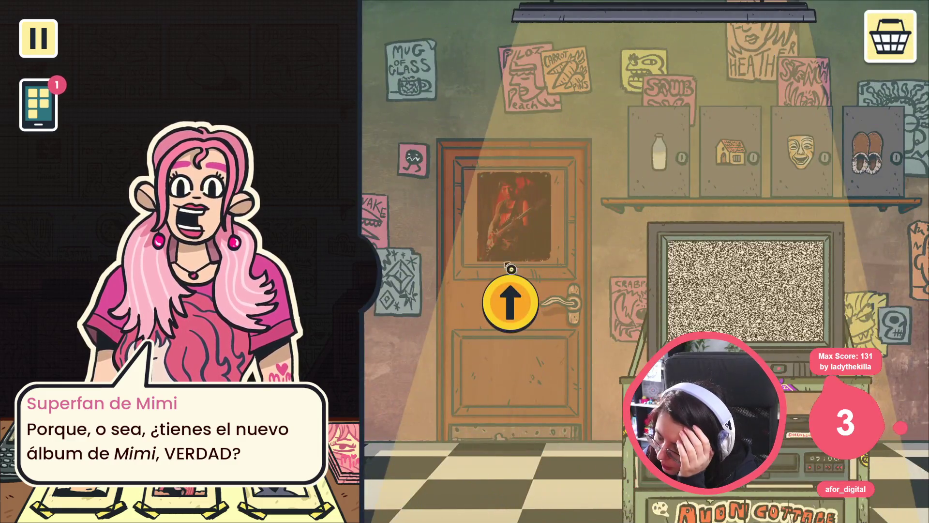
# Walk through the door and album shelf wall to Still Mimi's room, check the phone, and stop the game
pyautogui.click(512, 303)
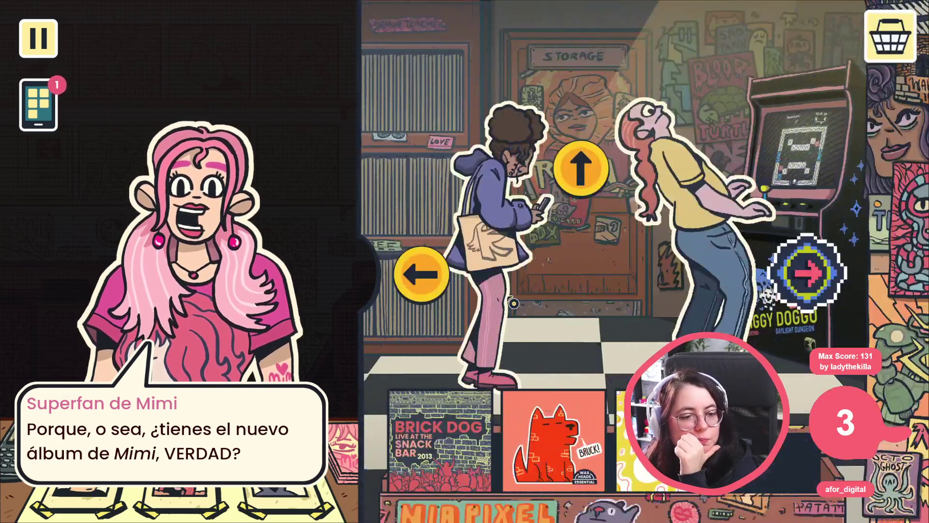
pyautogui.click(420, 272)
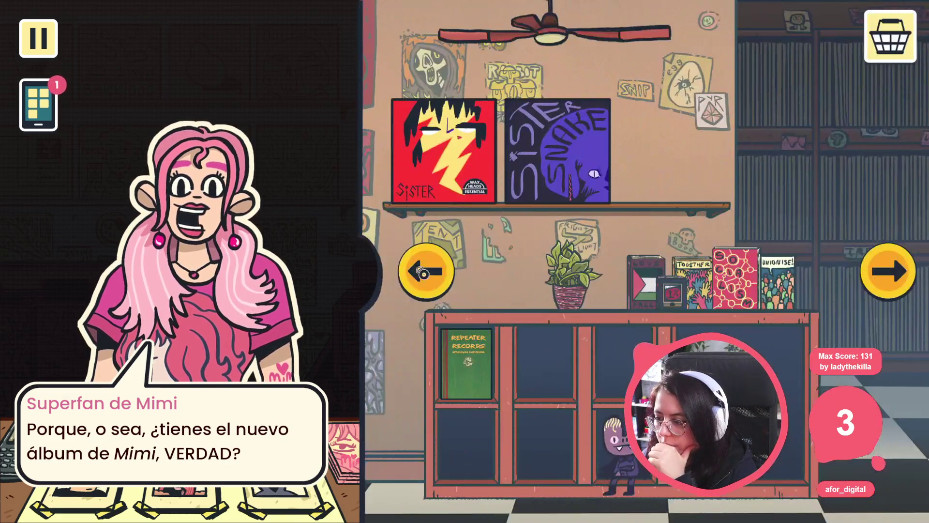
pyautogui.click(418, 269)
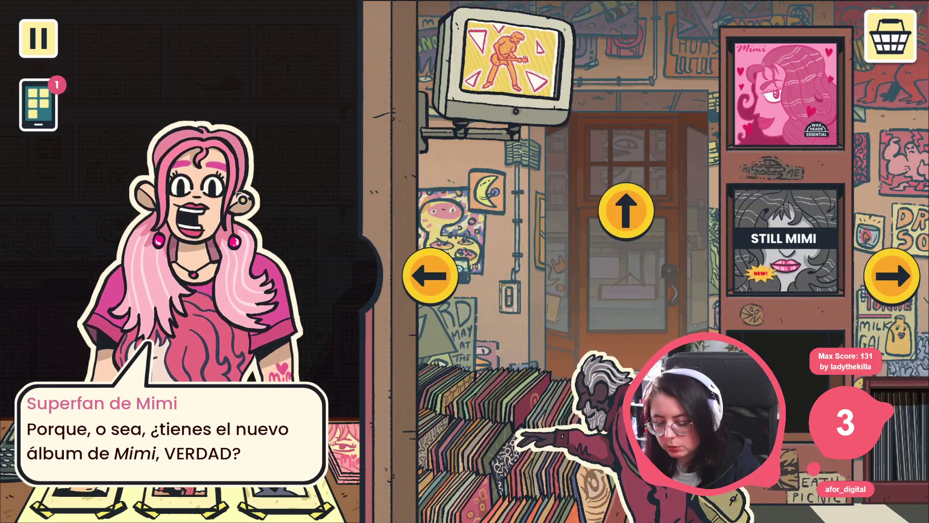
pyautogui.click(43, 108)
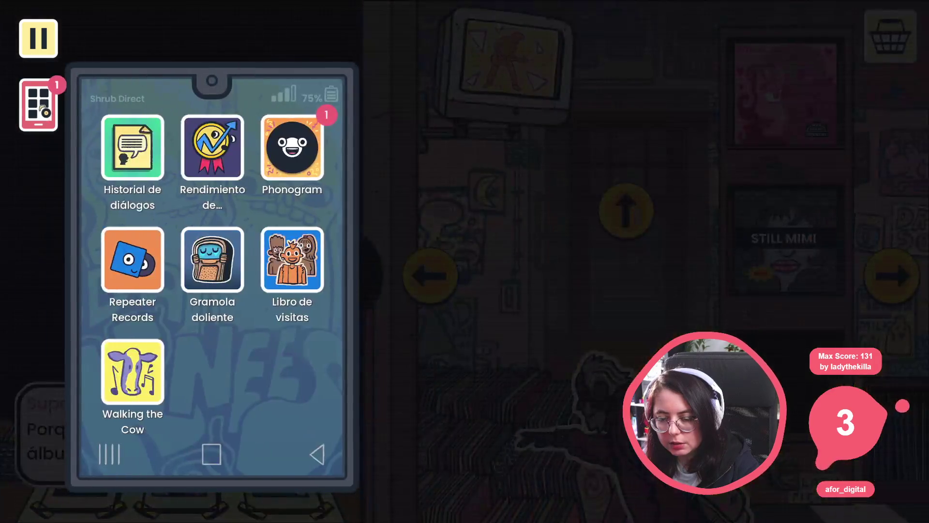
pyautogui.click(42, 108)
pyautogui.press('F8')
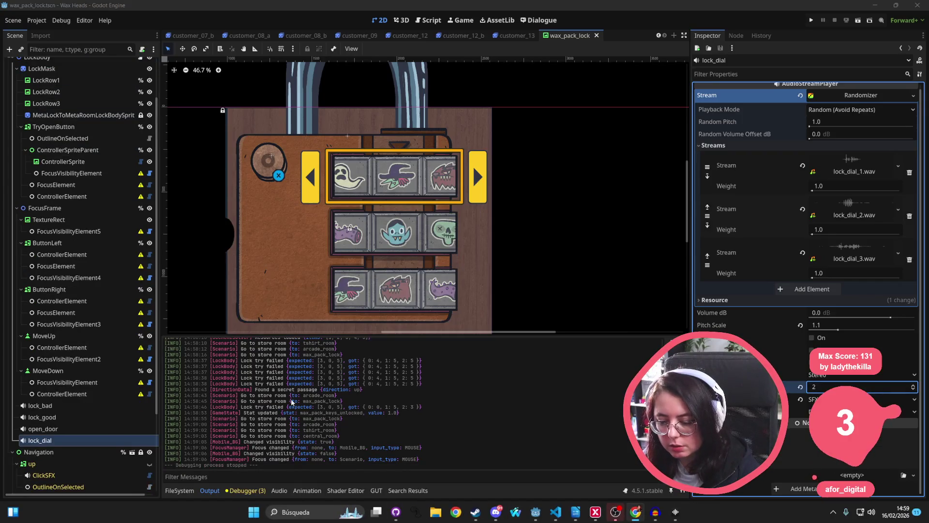
# Show the FileSystem panel and save the wax_pack_lock scene
pyautogui.click(246, 491)
pyautogui.click(180, 490)
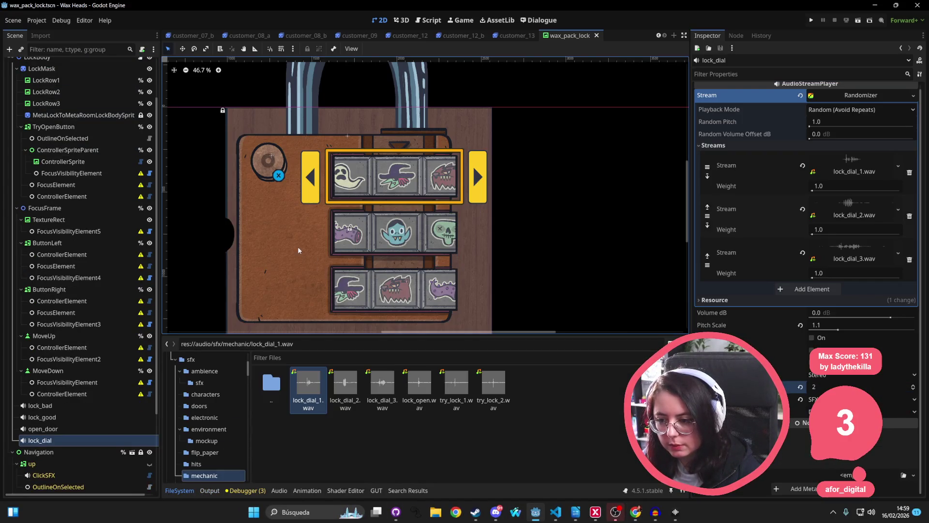
pyautogui.hotkey('ctrl', 's')
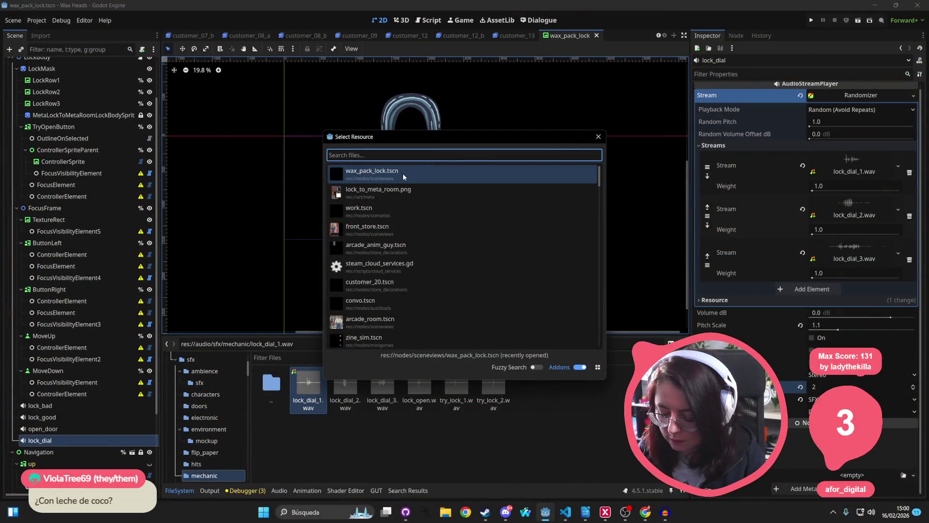
# Search Quick Open for 'lock' and 'tsc' scenes, then cancel without choosing
pyautogui.write('lock')
pyautogui.hotkey('ctrl', 'a')
pyautogui.press('BackSpace')
pyautogui.write('to:')
pyautogui.press('BackSpace')
pyautogui.write('_ tsc')
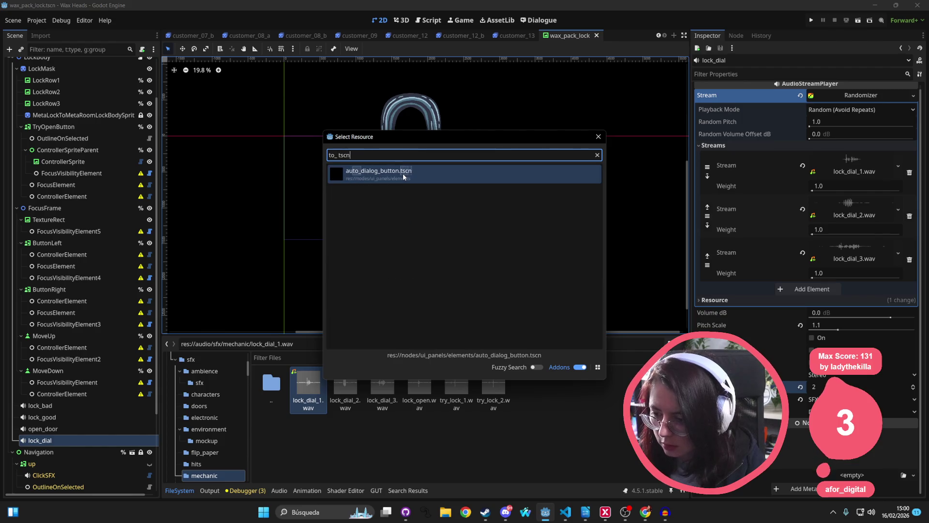
pyautogui.hotkey('ctrl', 'a')
pyautogui.write('tsc')
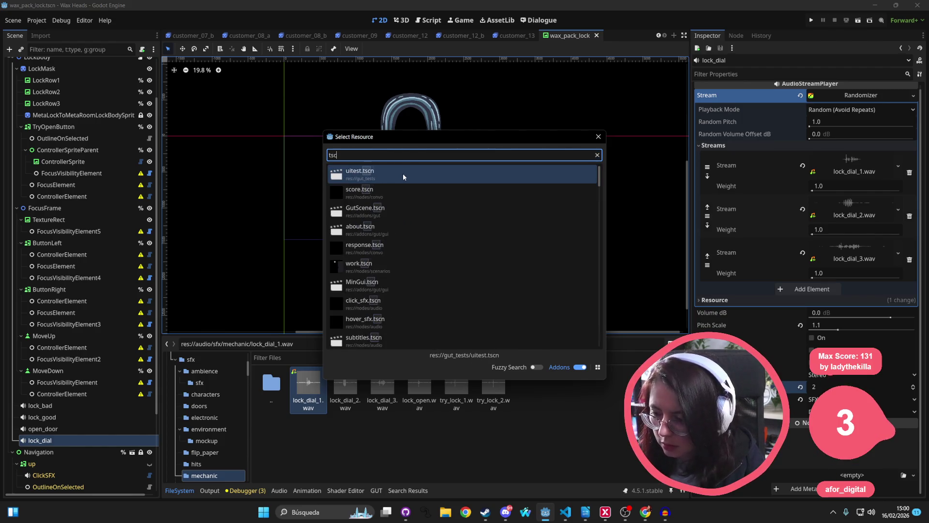
pyautogui.press('Escape')
# Filter the files for 'sceneviews', select that folder, then clear the filter
pyautogui.click(343, 355)
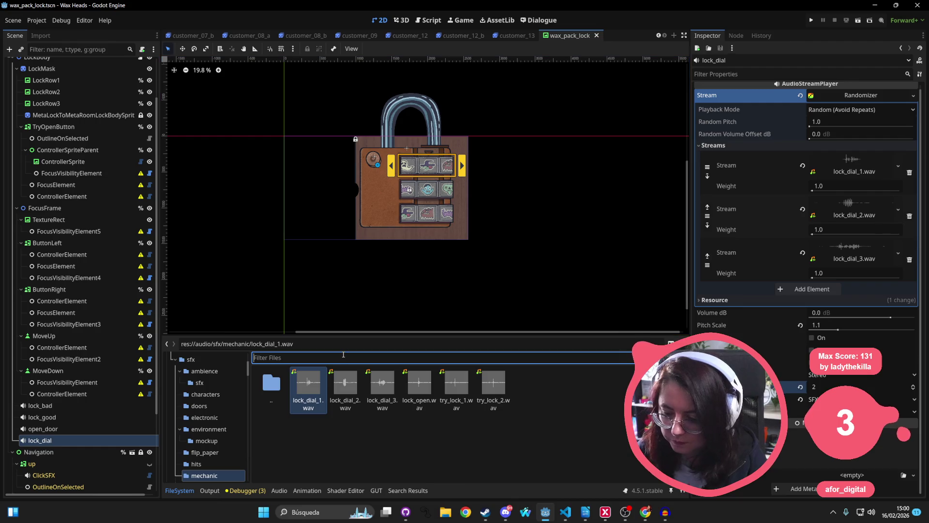
pyautogui.write('sceneviews')
pyautogui.click(240, 394)
pyautogui.click(368, 358)
pyautogui.hotkey('ctrl', 'a')
pyautogui.press('BackSpace')
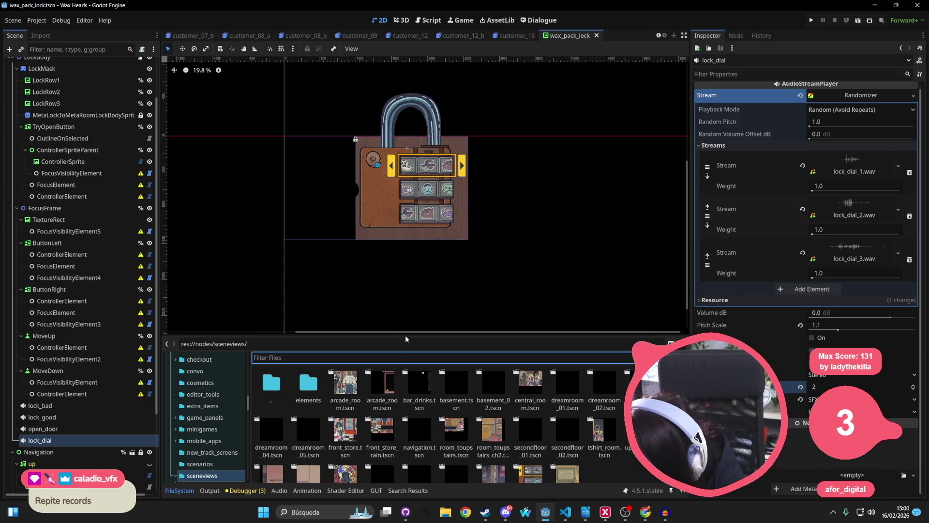
# Open the basement and arcade_room scenes from the sceneviews folder
pyautogui.moveTo(407, 335); pyautogui.dragTo(407, 169)
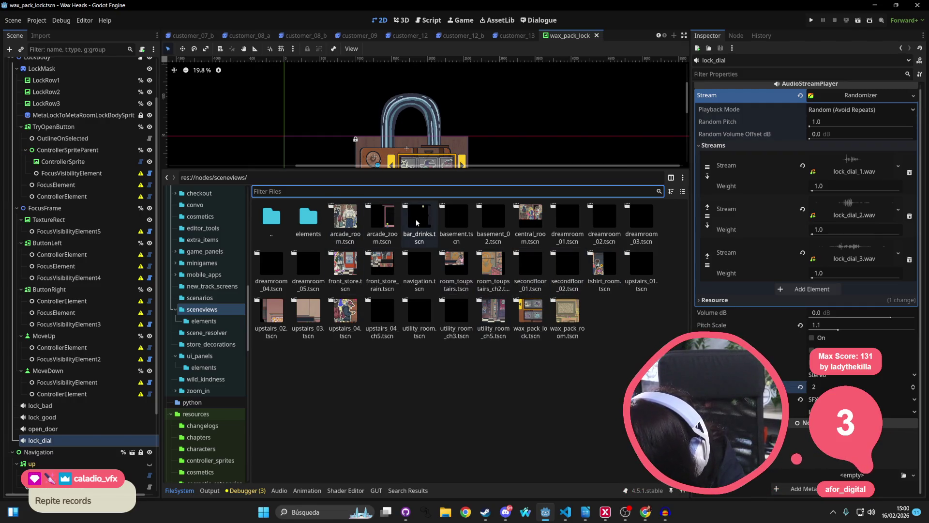
pyautogui.doubleClick(455, 225)
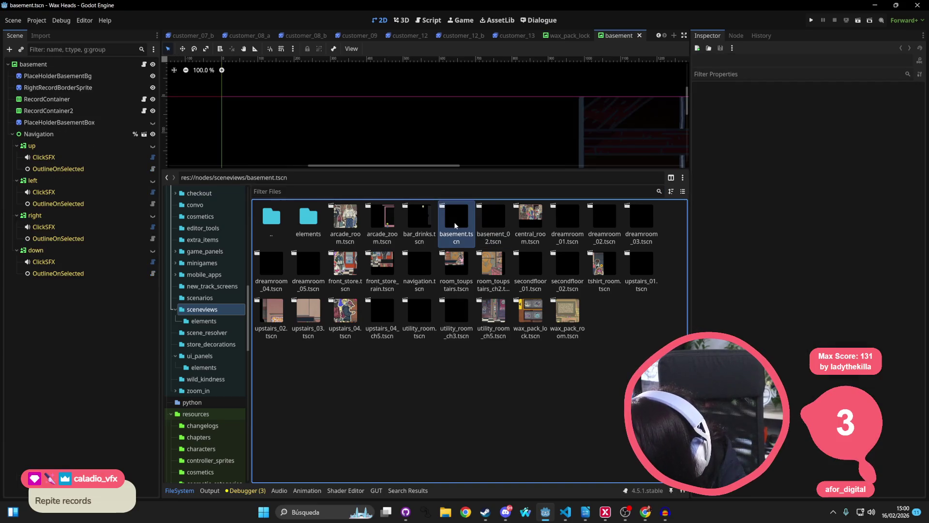
pyautogui.moveTo(501, 173); pyautogui.dragTo(501, 313)
pyautogui.scroll(-5, 425, 191)
pyautogui.scroll(-5, 425, 191)
pyautogui.doubleClick(345, 361)
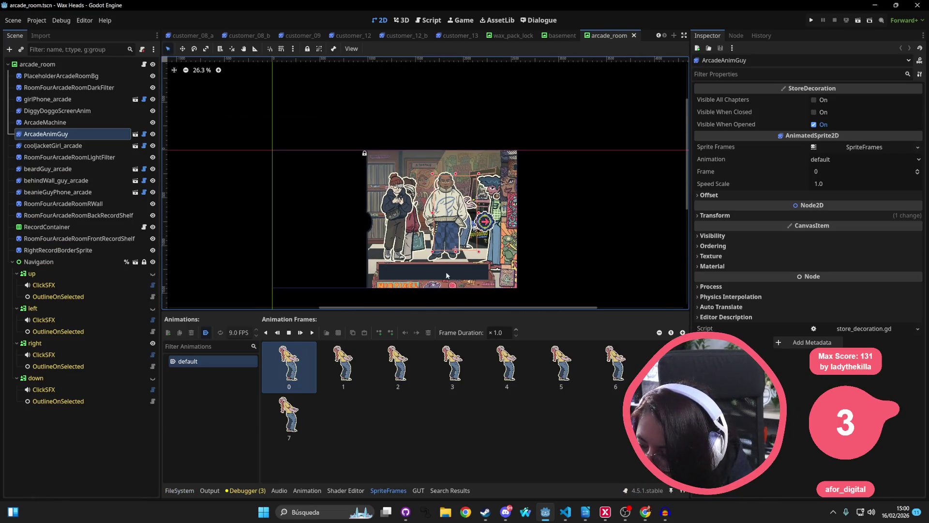
pyautogui.click(182, 491)
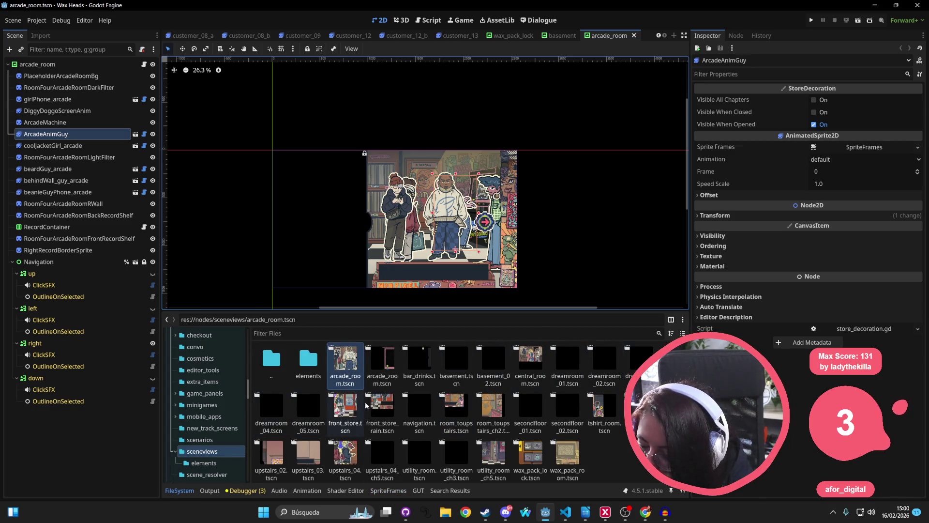
# Open room_toupstairs, select lookingGuy_roomTo and open its customer_02 scene
pyautogui.doubleClick(458, 406)
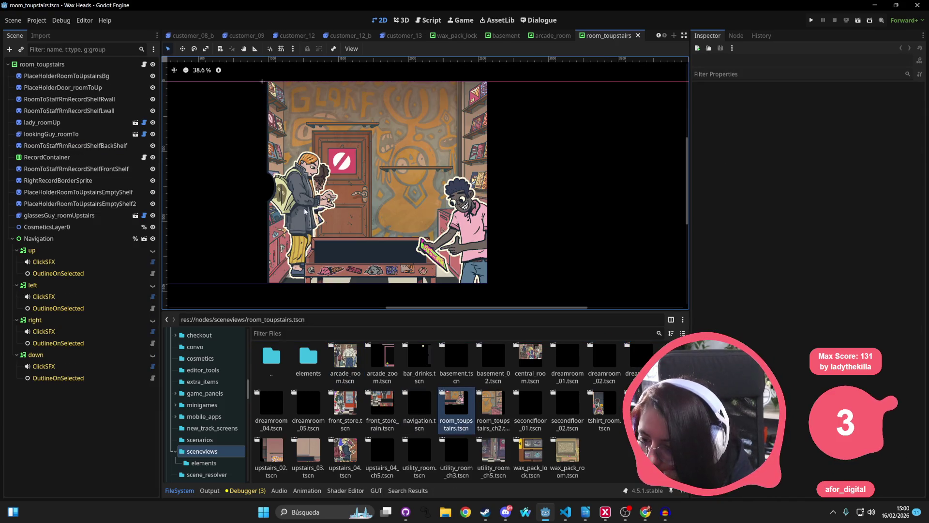
pyautogui.click(143, 239)
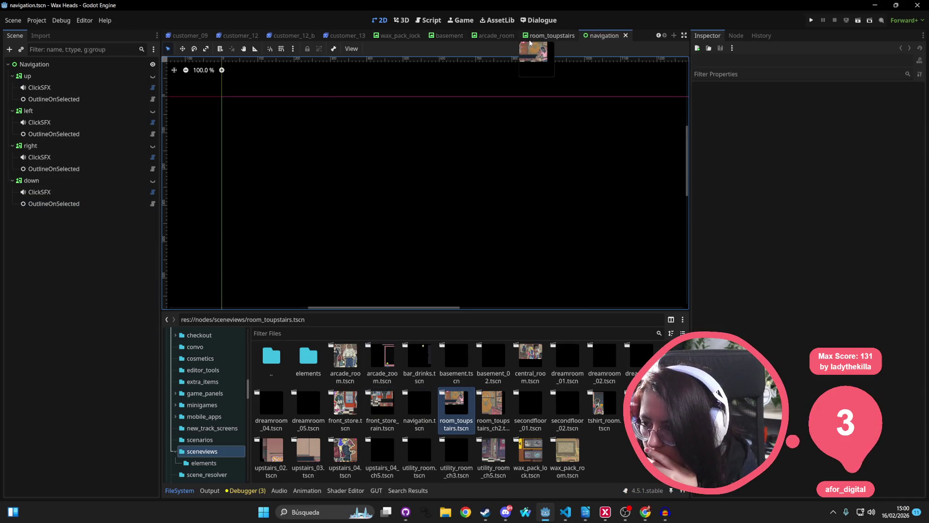
pyautogui.click(567, 36)
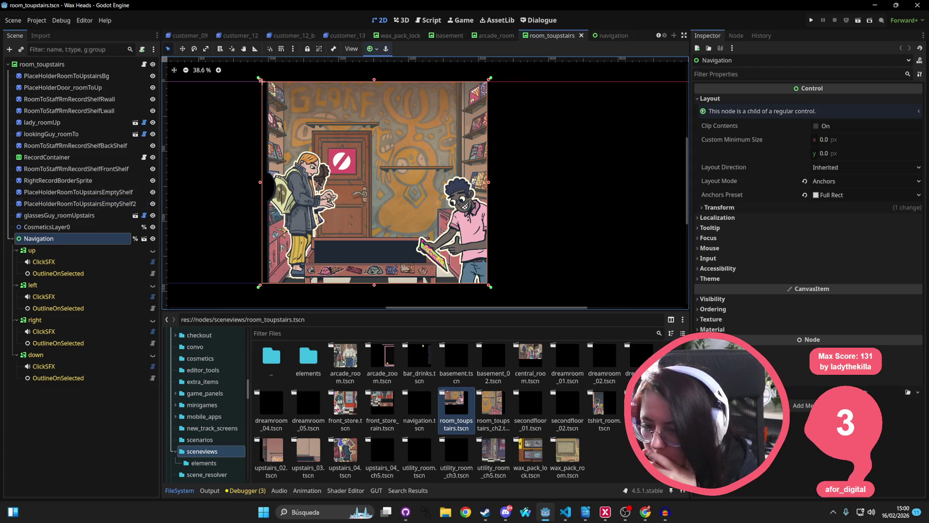
pyautogui.click(83, 77)
pyautogui.click(72, 133)
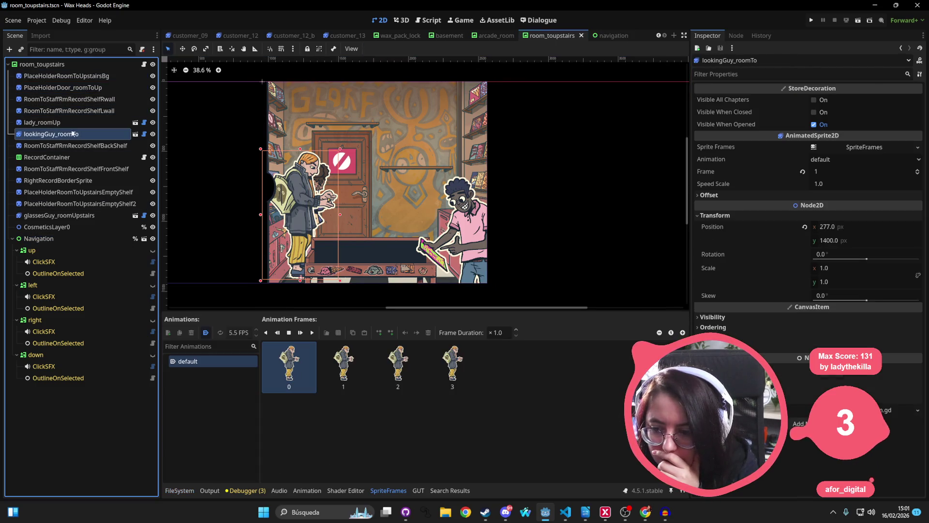
pyautogui.click(135, 133)
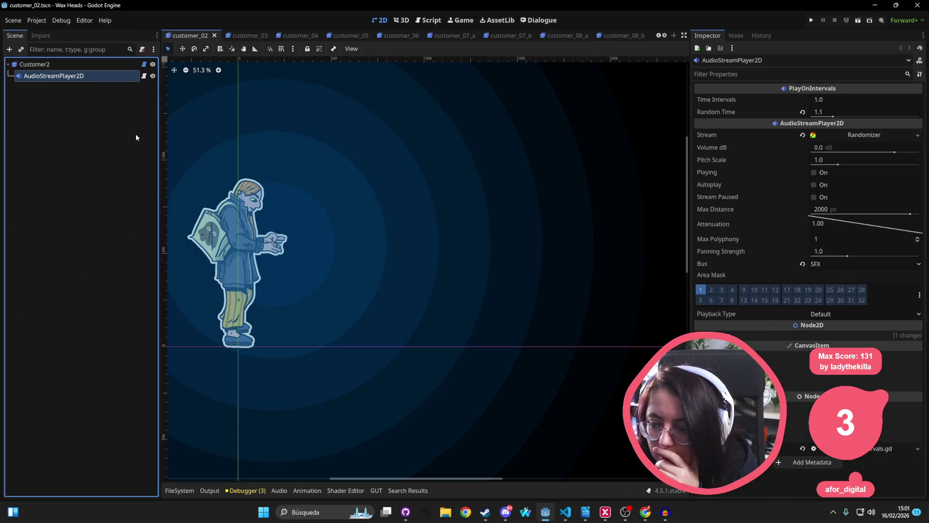
# Close the customer_02, window_girl, basement, arcade_room and other extra scene tabs
pyautogui.scroll(-1, 309, 234)
pyautogui.click(53, 65)
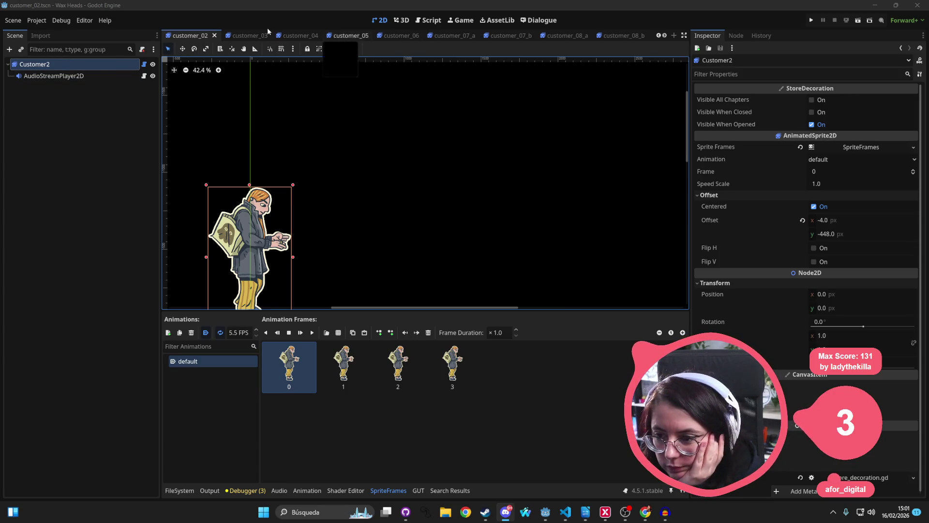
pyautogui.click(267, 35)
pyautogui.click(266, 36)
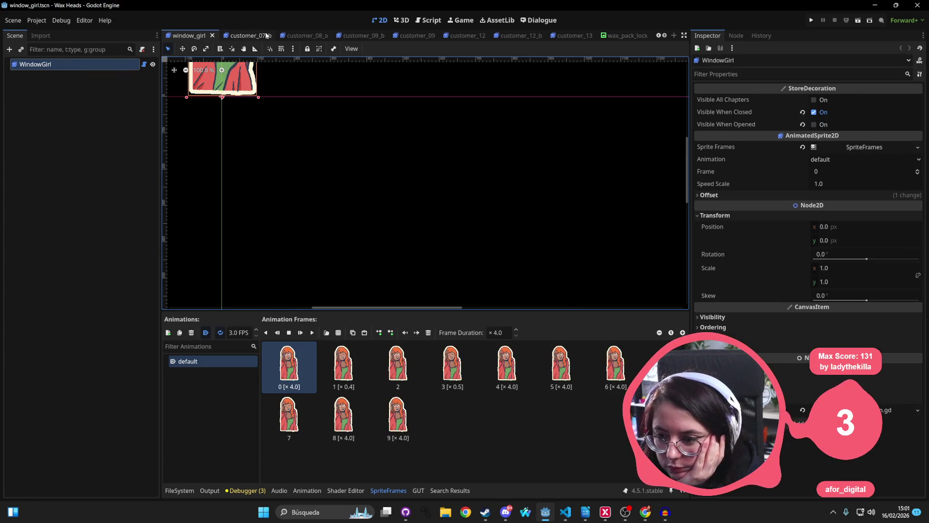
pyautogui.click(267, 36)
pyautogui.click(266, 35)
pyautogui.click(267, 36)
pyautogui.click(263, 35)
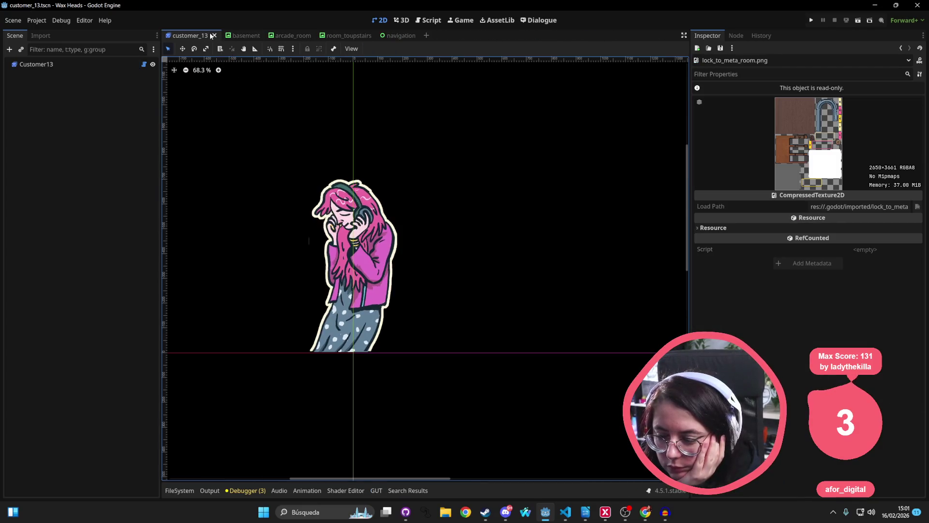
pyautogui.click(210, 36)
pyautogui.click(210, 34)
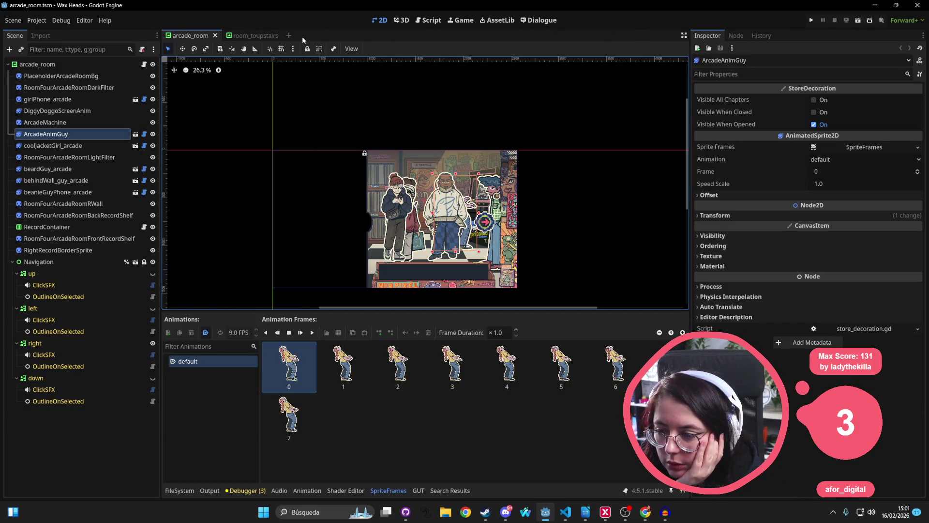
pyautogui.click(215, 35)
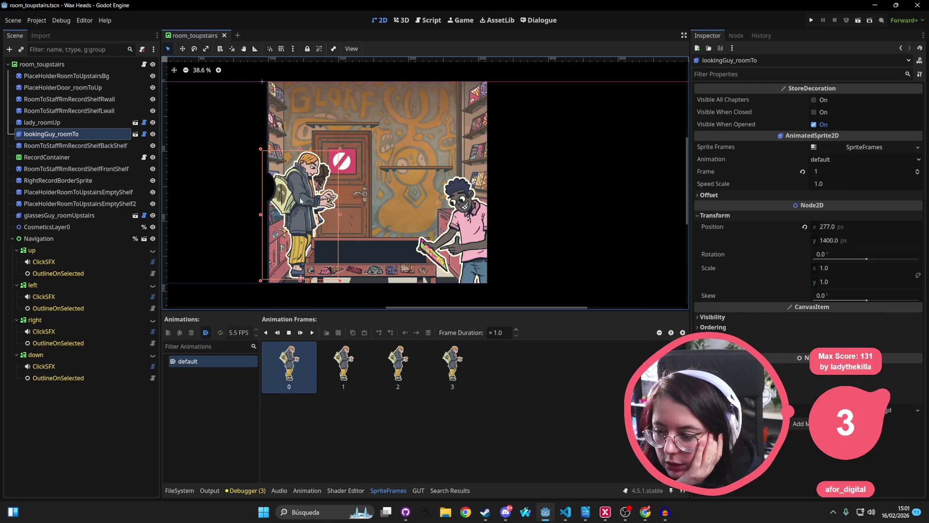
# Turn on Flip H for the Customer2 sprite in customer_02 and save that scene
pyautogui.moveTo(299, 211)
pyautogui.mouseDown()
pyautogui.moveTo(441, 203)
pyautogui.moveTo(301, 206)
pyautogui.moveTo(308, 208)
pyautogui.mouseUp()
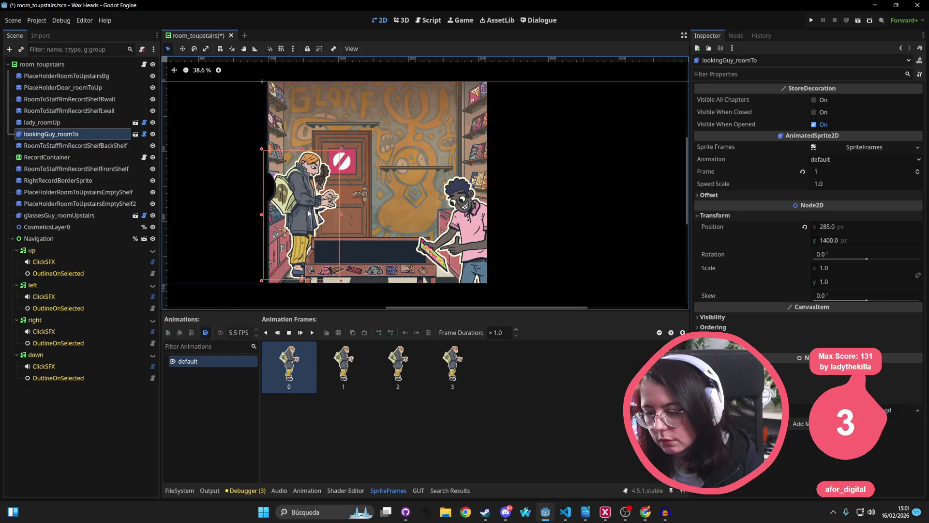
pyautogui.click(136, 134)
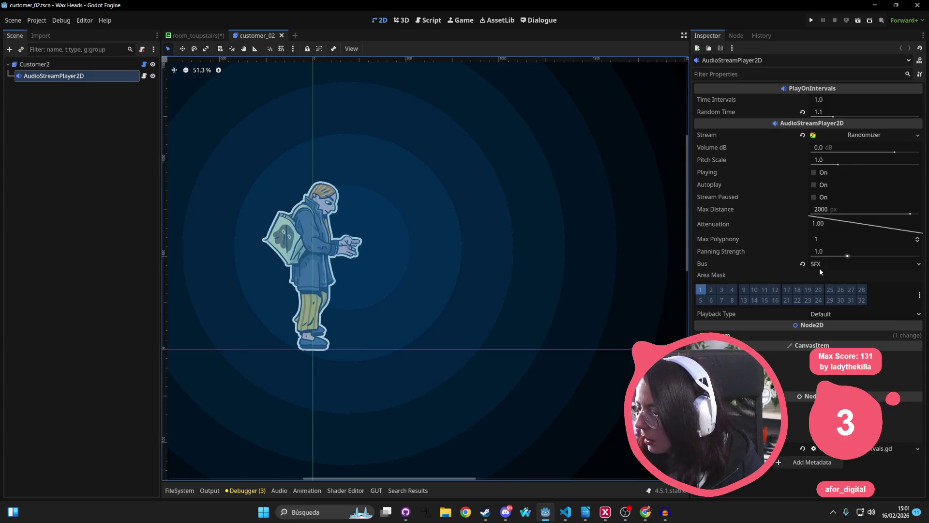
pyautogui.click(90, 63)
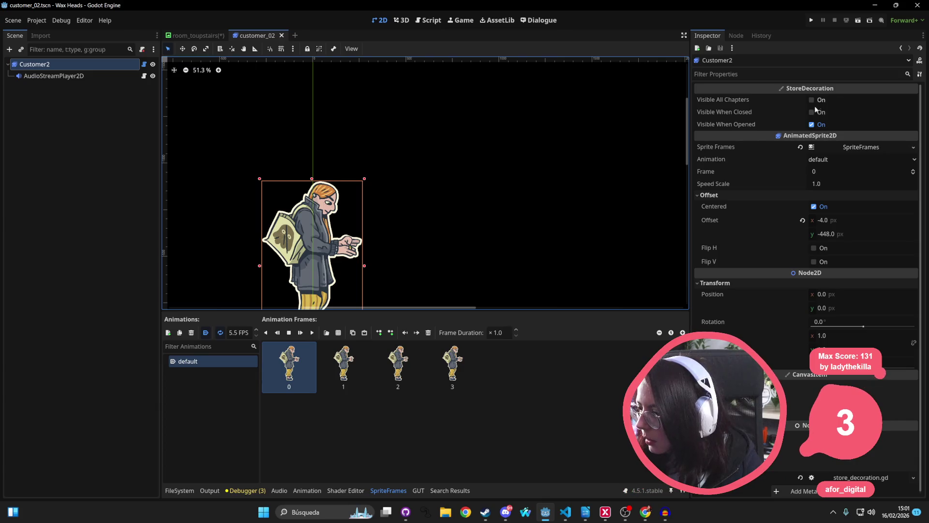
pyautogui.click(814, 248)
pyautogui.hotkey('ctrl', 's')
# Move lookingGuy_roomTo right to x 345 in room_toupstairs and save
pyautogui.click(208, 36)
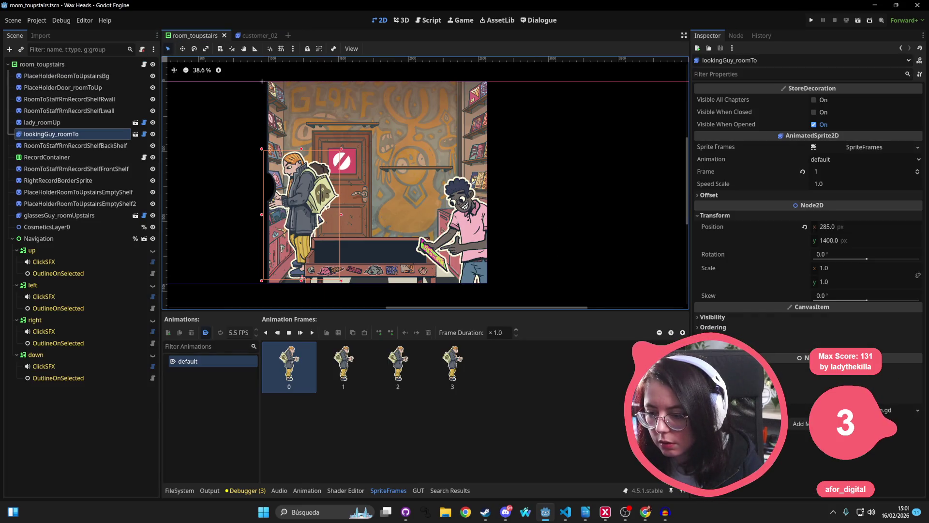
pyautogui.moveTo(304, 204); pyautogui.dragTo(315, 207)
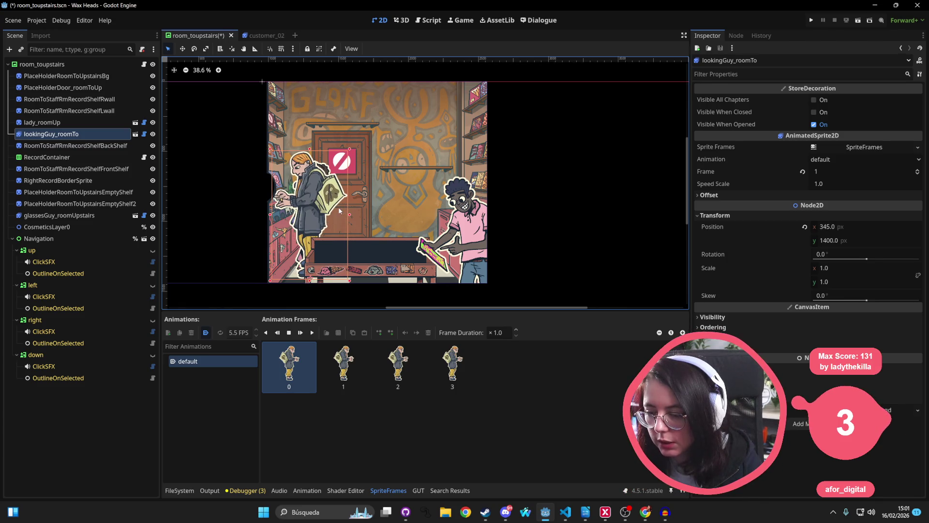
pyautogui.hotkey('ctrl', 's')
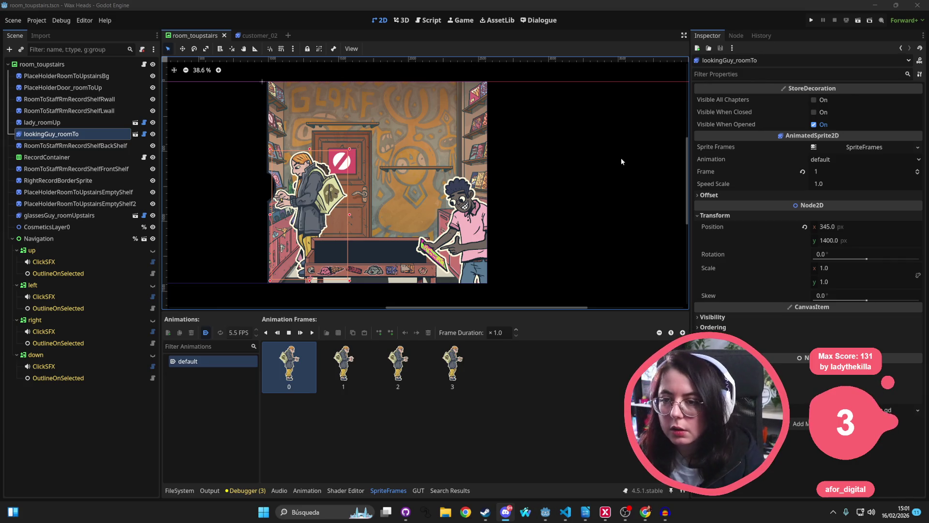
pyautogui.click(818, 17)
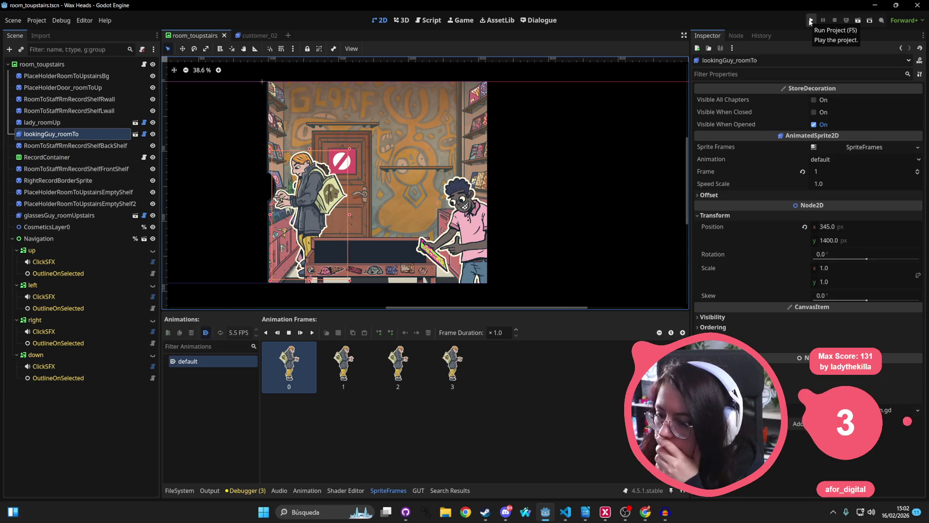
pyautogui.click(528, 206)
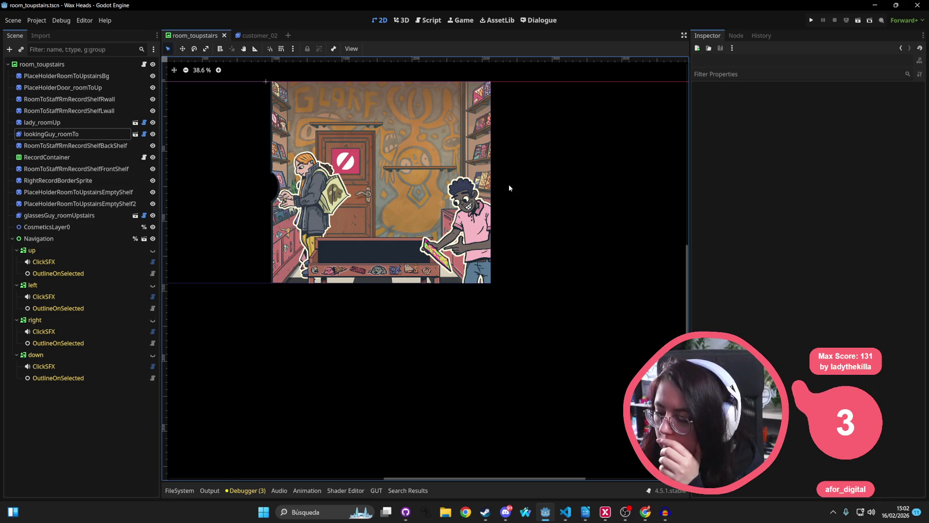
pyautogui.scroll(-1, 451, 219)
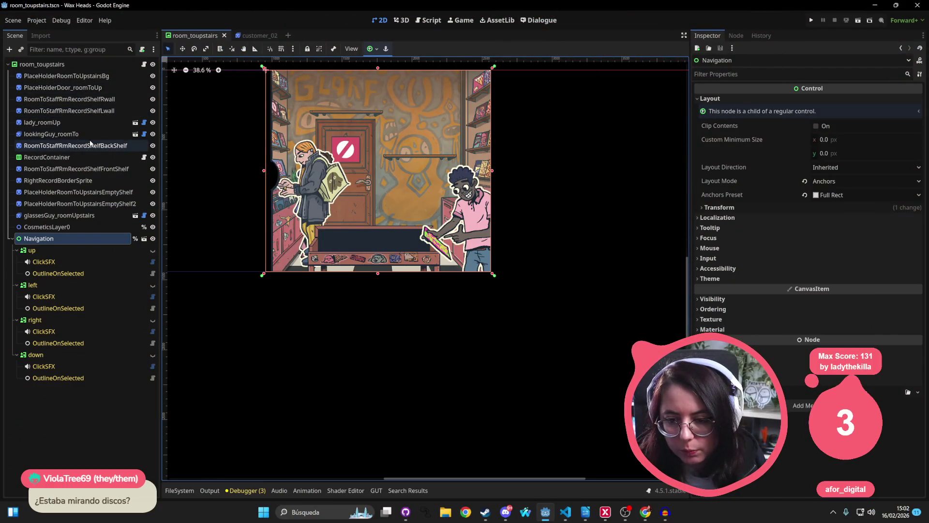
# Play lookingGuy_roomTo's four-frame default animation at 5.5 FPS, then zoom in and centre the character
pyautogui.click(92, 135)
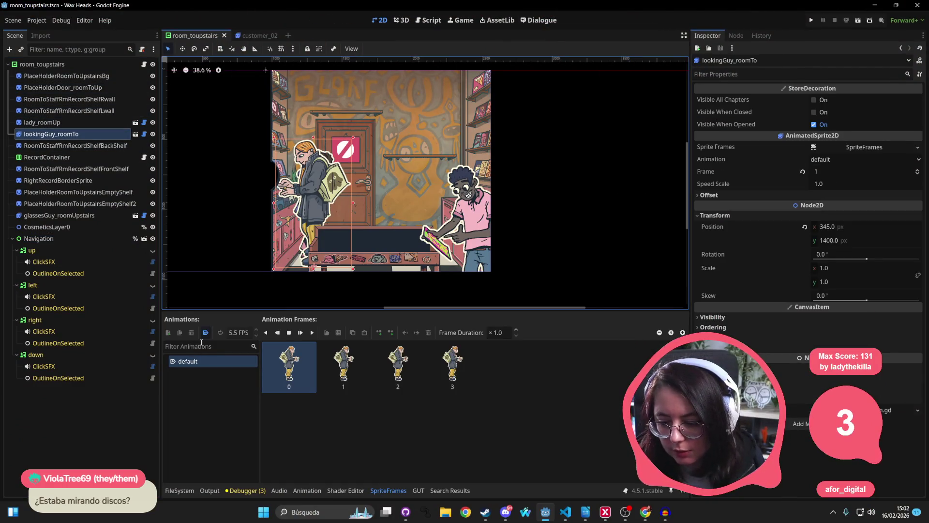
pyautogui.click(301, 332)
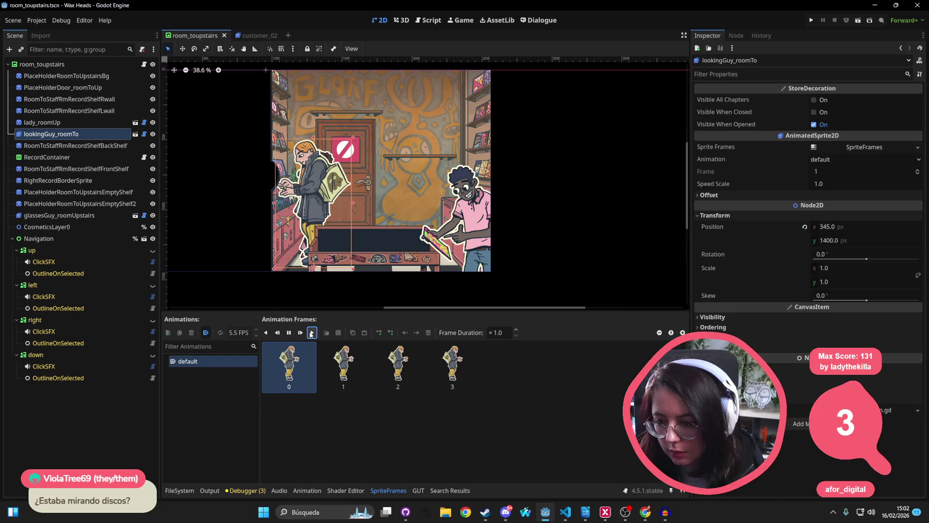
pyautogui.scroll(3, 307, 201)
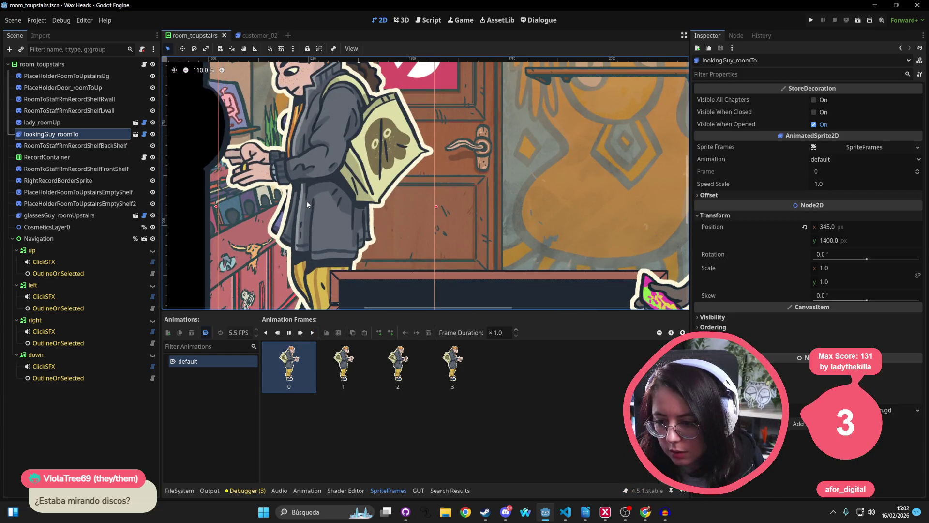
pyautogui.moveTo(295, 185); pyautogui.dragTo(311, 223)
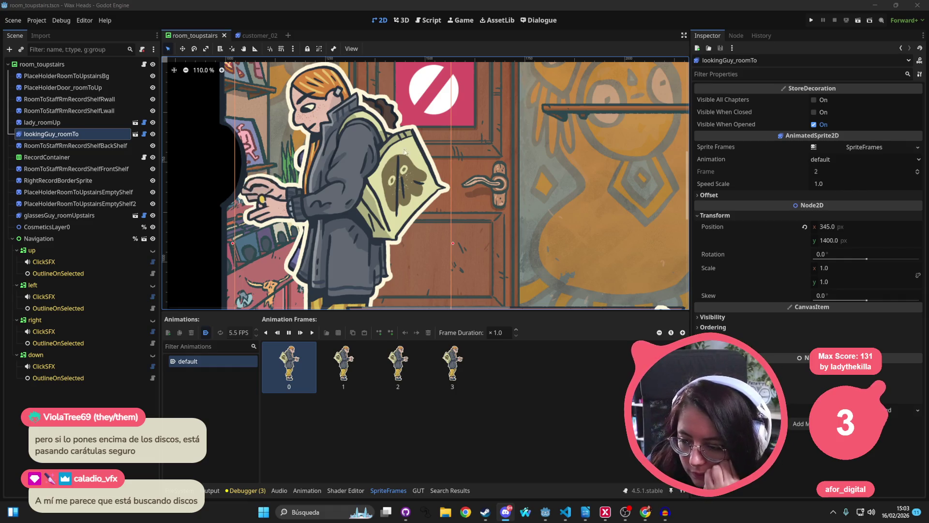
pyautogui.scroll(-1, 395, 160)
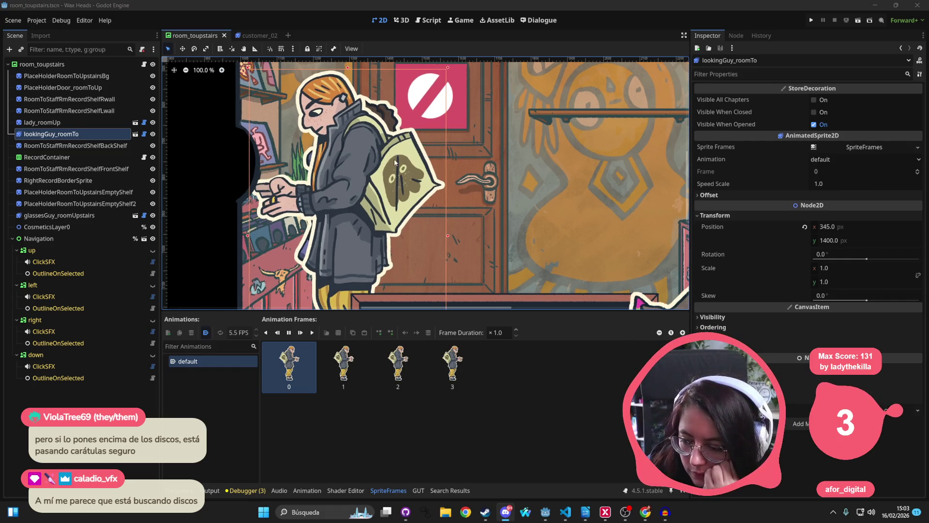
pyautogui.hscroll(-2, 416, 163)
pyautogui.scroll(6, 416, 163)
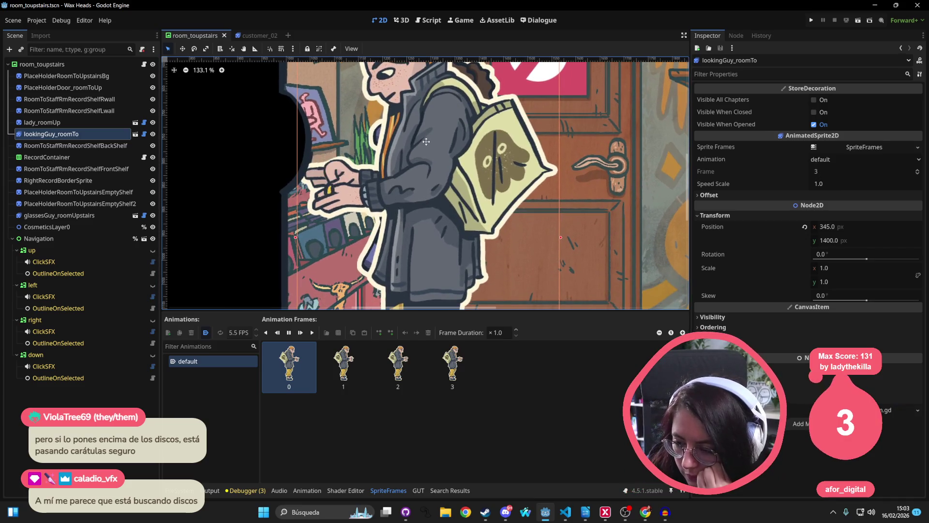
pyautogui.scroll(5, 425, 141)
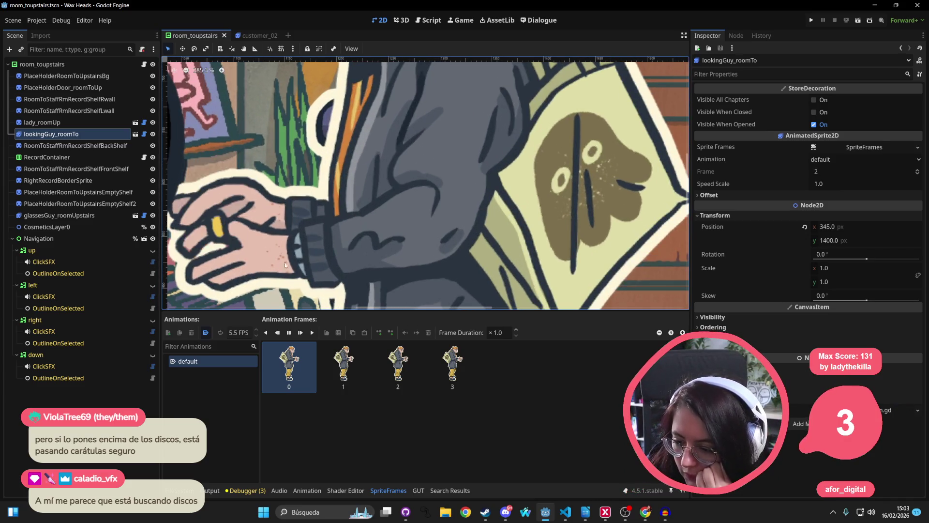
pyautogui.scroll(-5, 284, 262)
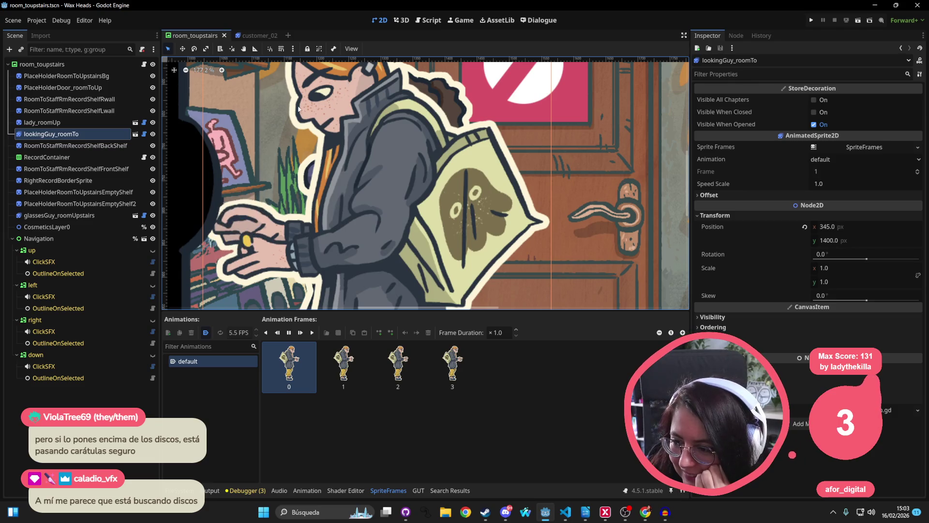
pyautogui.scroll(-7, 333, 87)
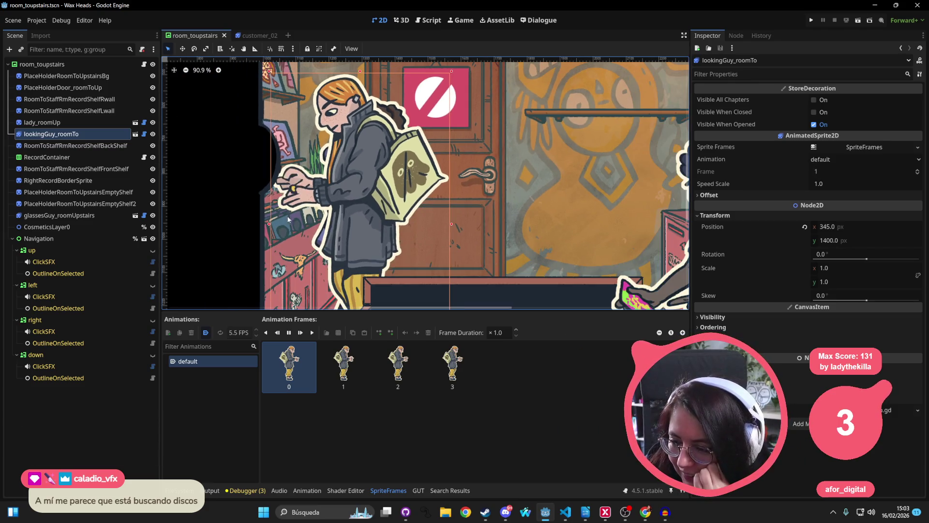
pyautogui.scroll(-2, 438, 228)
pyautogui.scroll(2, 438, 228)
pyautogui.moveTo(438, 228)
pyautogui.mouseDown()
pyautogui.moveTo(389, 43)
pyautogui.moveTo(336, 260)
pyautogui.moveTo(391, 274)
pyautogui.mouseUp()
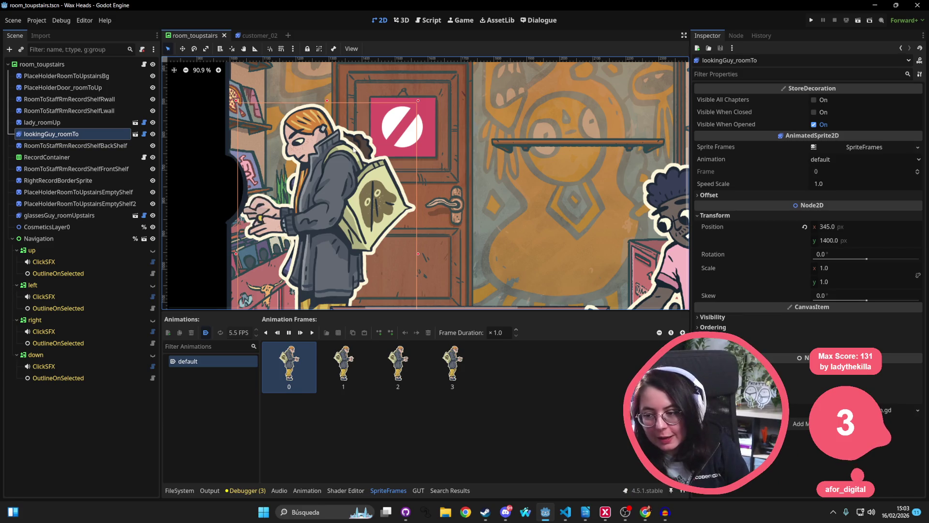
pyautogui.scroll(-5, 354, 150)
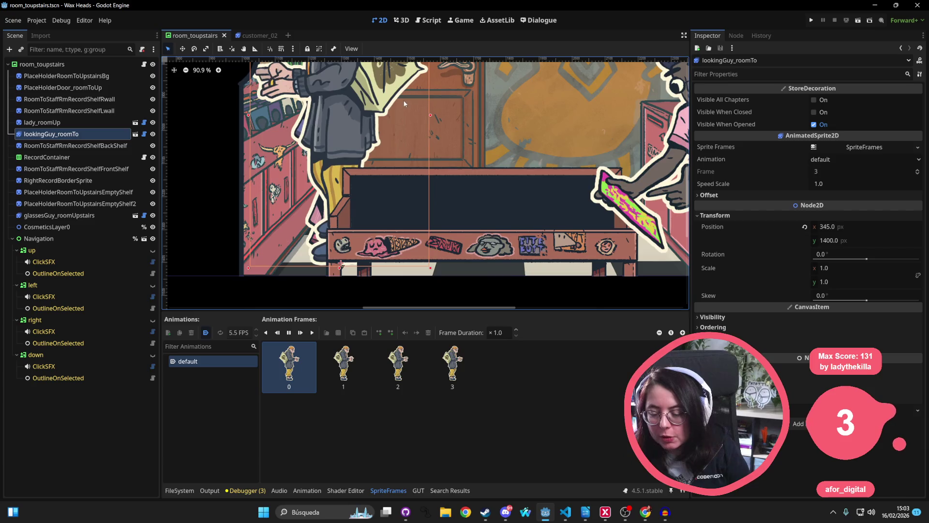
pyautogui.scroll(5, 408, 229)
pyautogui.scroll(1, 402, 168)
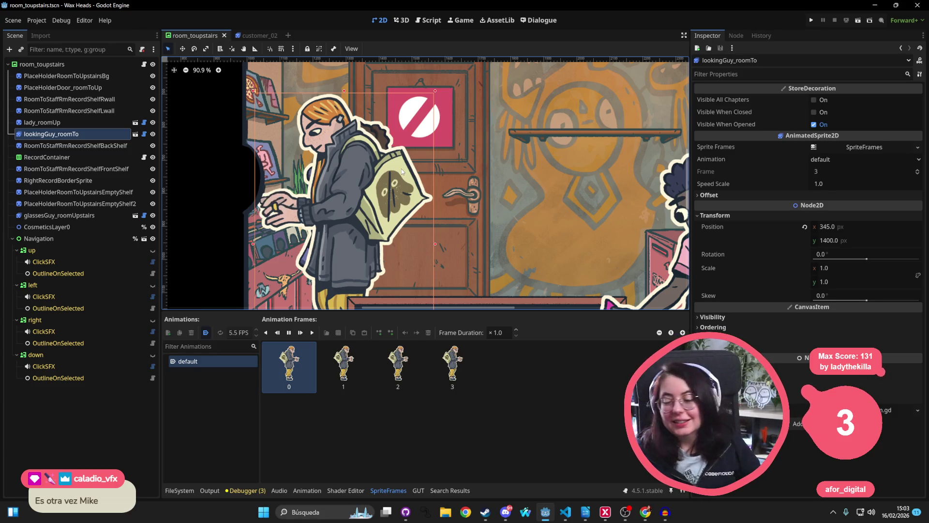
pyautogui.scroll(-6, 462, 126)
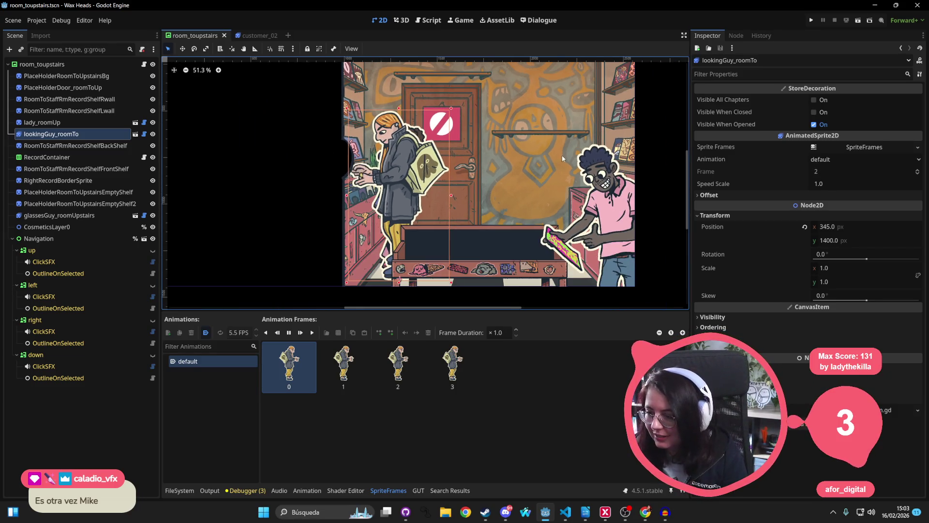
pyautogui.scroll(-2, 484, 182)
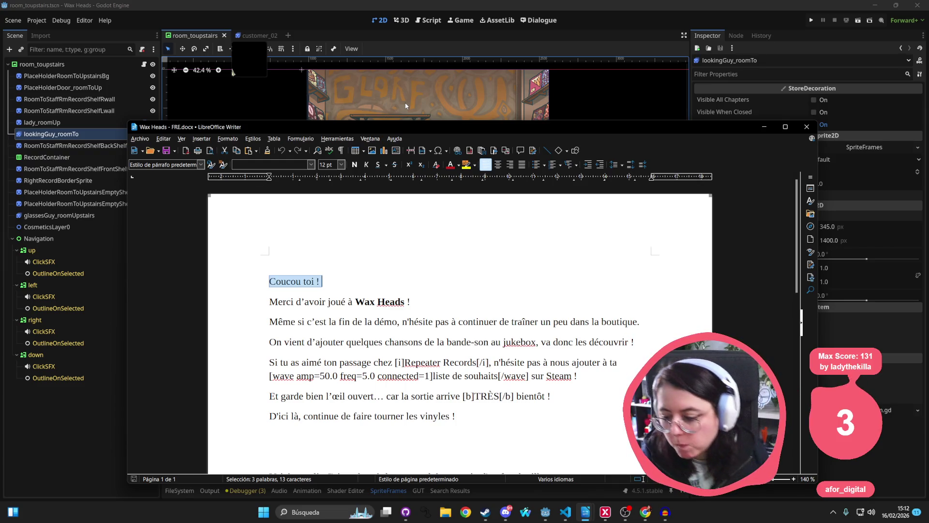
pyautogui.scroll(-5, 345, 347)
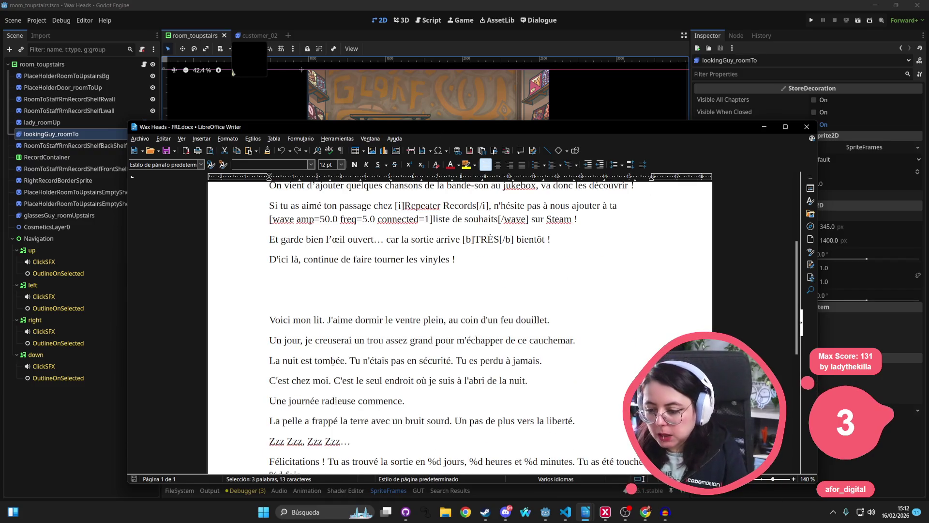
pyautogui.scroll(2, 345, 347)
pyautogui.scroll(2, 345, 348)
pyautogui.scroll(-10, 363, 339)
pyautogui.scroll(5, 421, 325)
pyautogui.scroll(2, 421, 324)
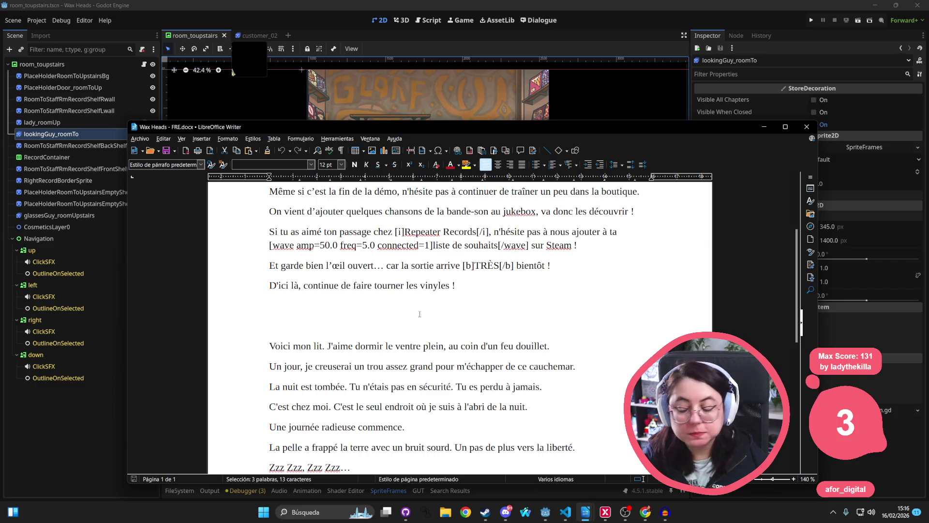
pyautogui.scroll(3, 419, 315)
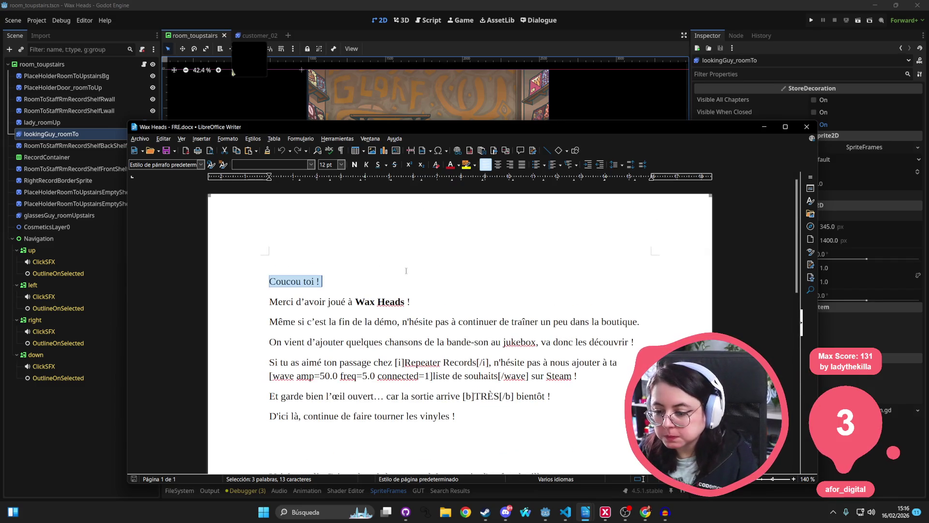
# Switch from Writer to Godot, pan the 2D view, then go to scenario.gd at line 91 in VS Code
pyautogui.hotkey('alt', 'Tab')
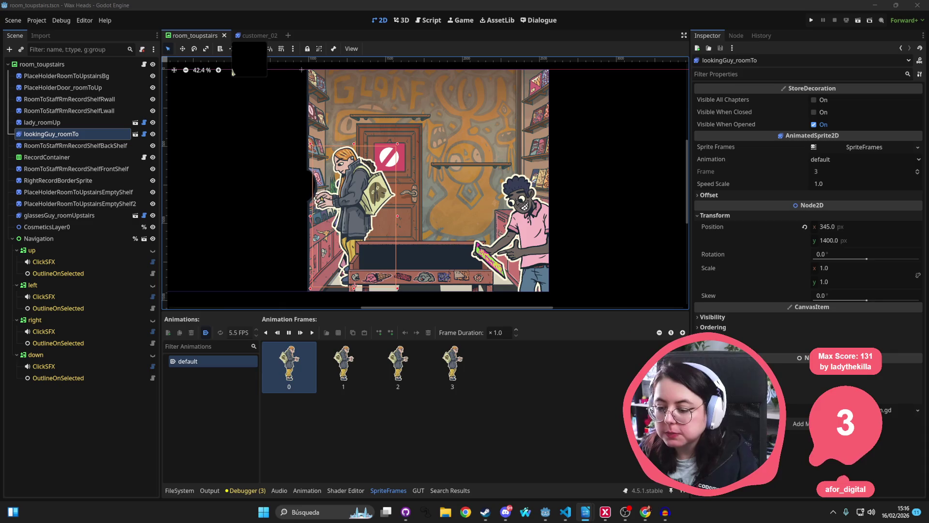
pyautogui.click(434, 7)
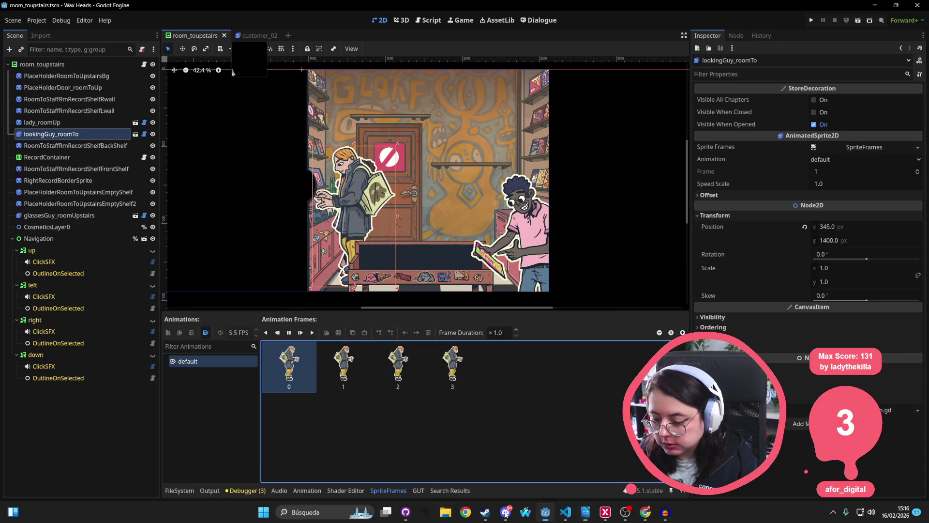
pyautogui.moveTo(356, 163); pyautogui.dragTo(286, 137)
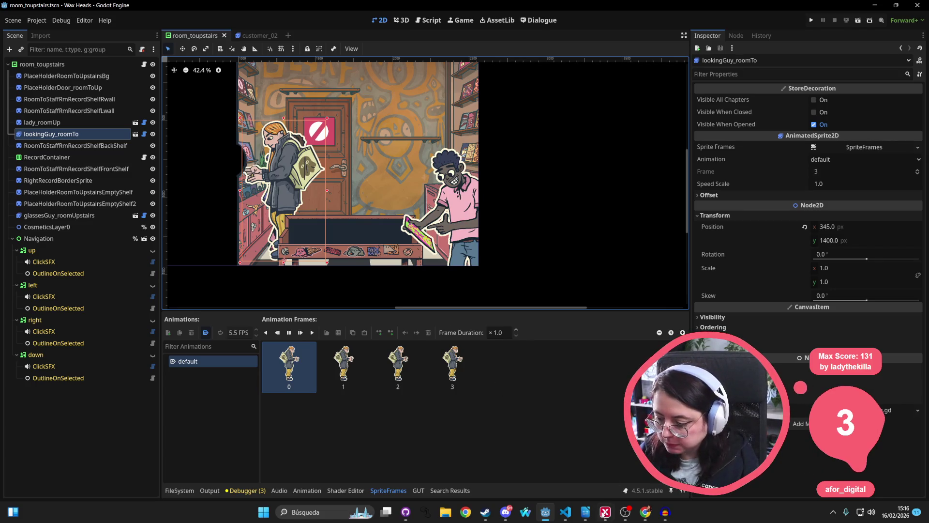
pyautogui.hotkey('alt', 'Tab')
pyautogui.click(421, 207)
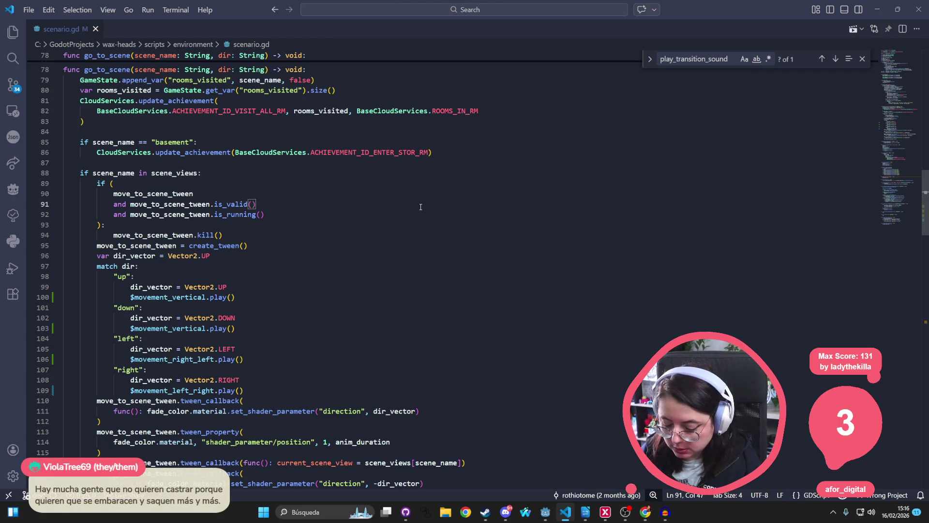
# Search the workspace for the fr.po file, which finds no match
pyautogui.hotkey('ctrl', 'f')
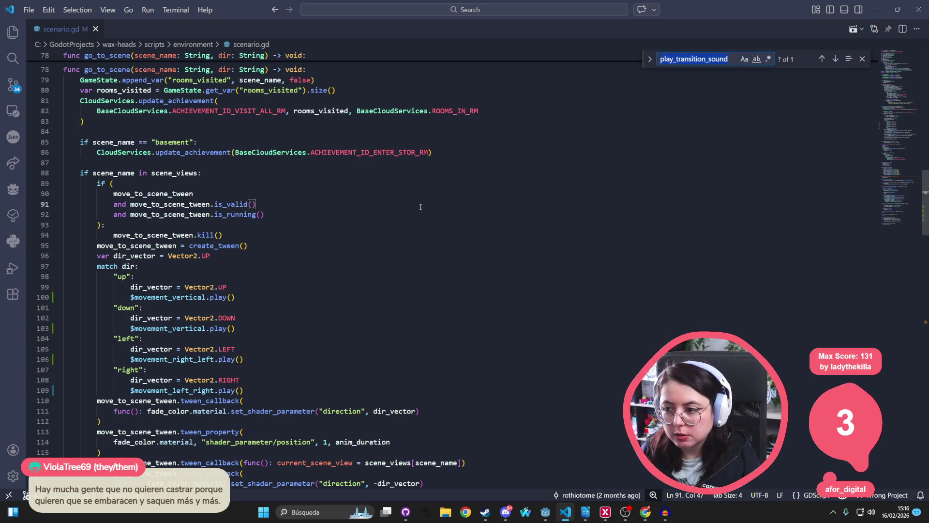
pyautogui.press('Escape')
pyautogui.hotkey('ctrl', 'p')
pyautogui.write('fr.po')
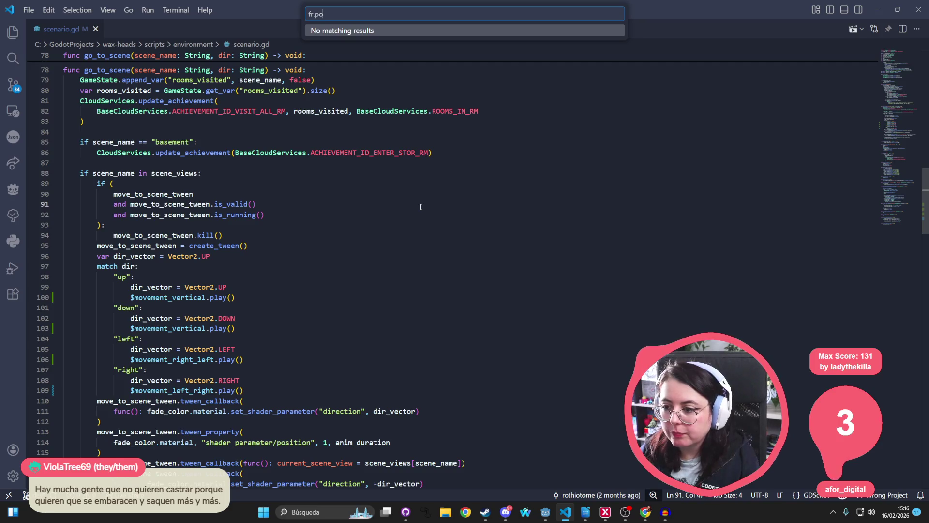
pyautogui.press('BackSpace')
pyautogui.press('Escape')
pyautogui.press('BackSpace')
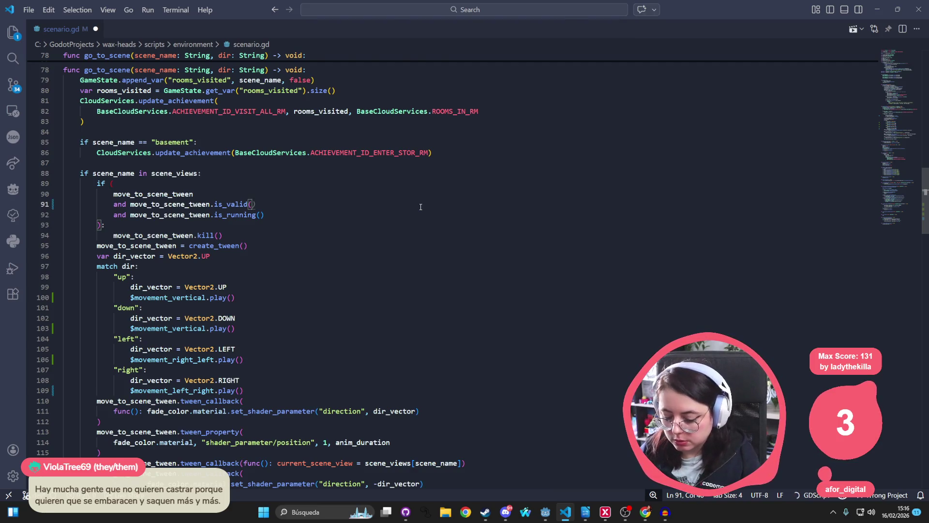
pyautogui.hotkey('ctrl', 'shift', 'f')
pyautogui.write('f')
pyautogui.write('r.op')
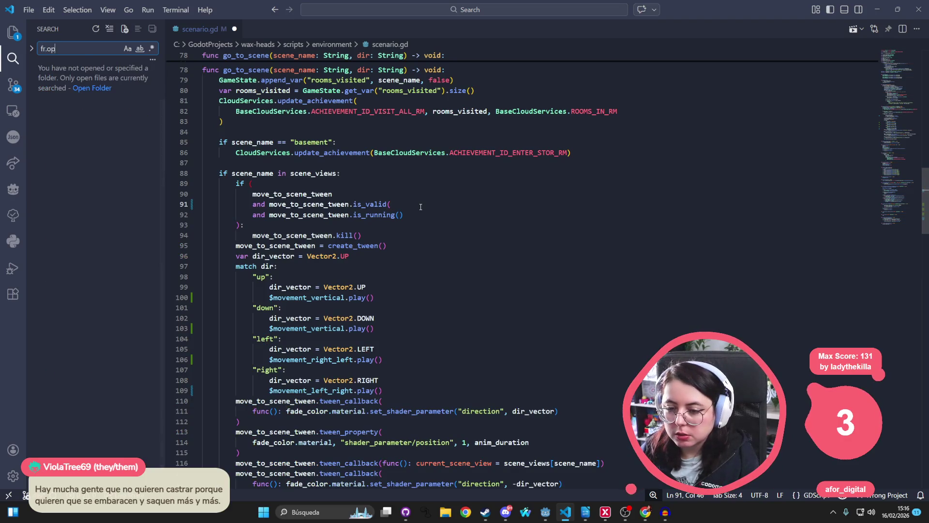
pyautogui.write('oi')
pyautogui.hotkey('ctrl', 'p')
pyautogui.write('fr')
pyautogui.press('BackSpace')
pyautogui.press('BackSpace')
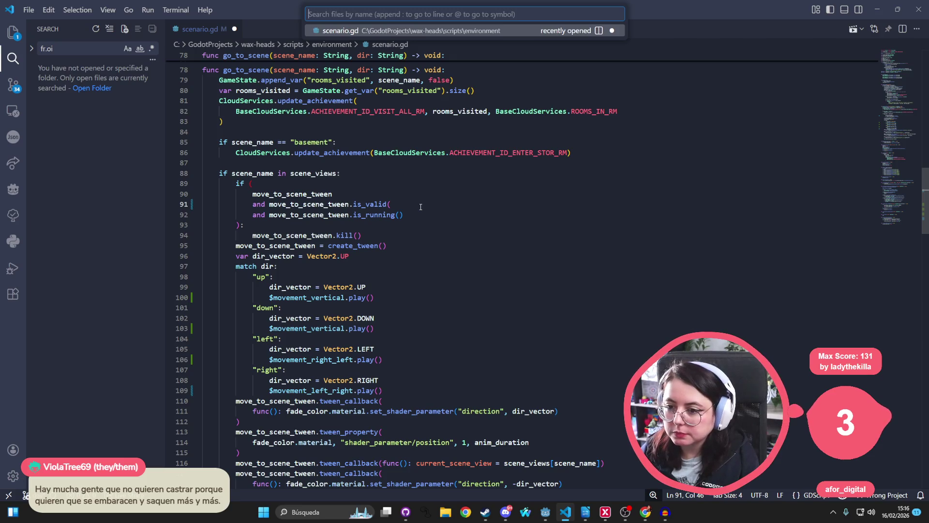
pyautogui.click(378, 380)
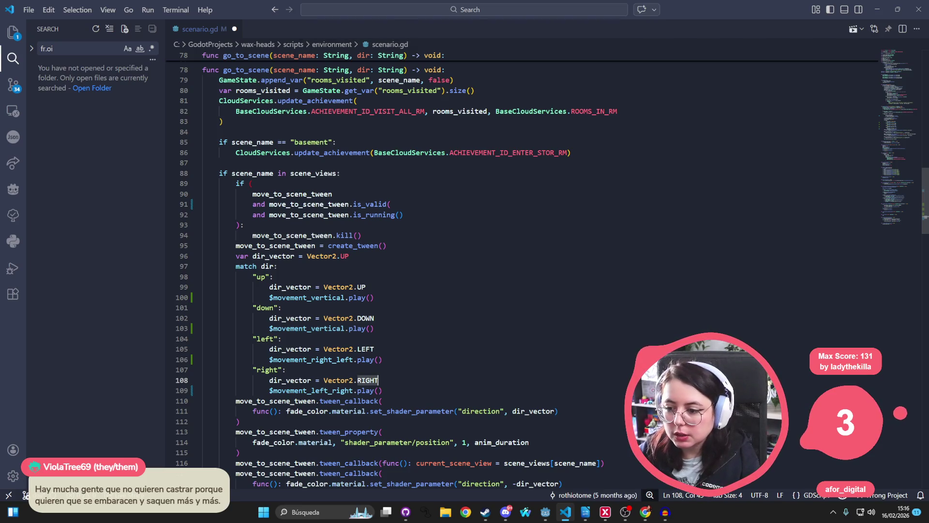
# Keep scenario.gd open unsaved and view its uncommitted changes as a side-by-side diff
pyautogui.click(234, 29)
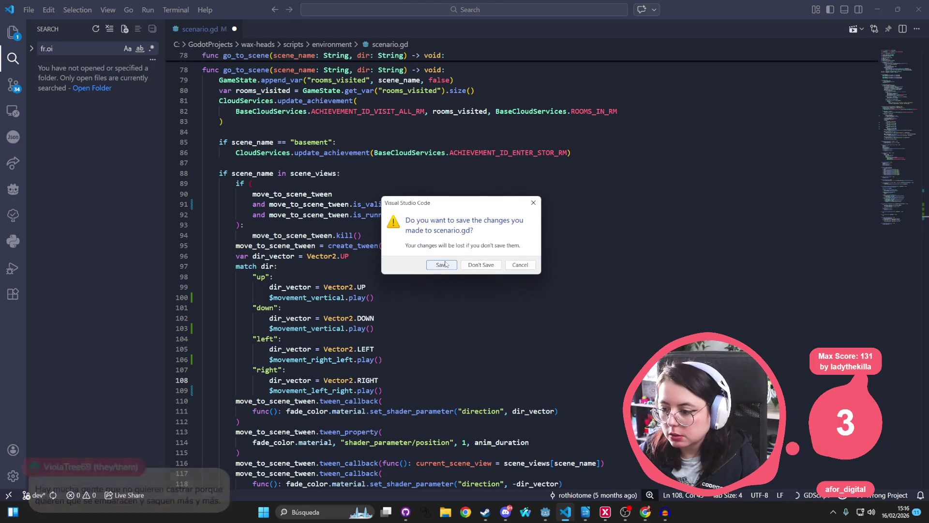
pyautogui.click(520, 264)
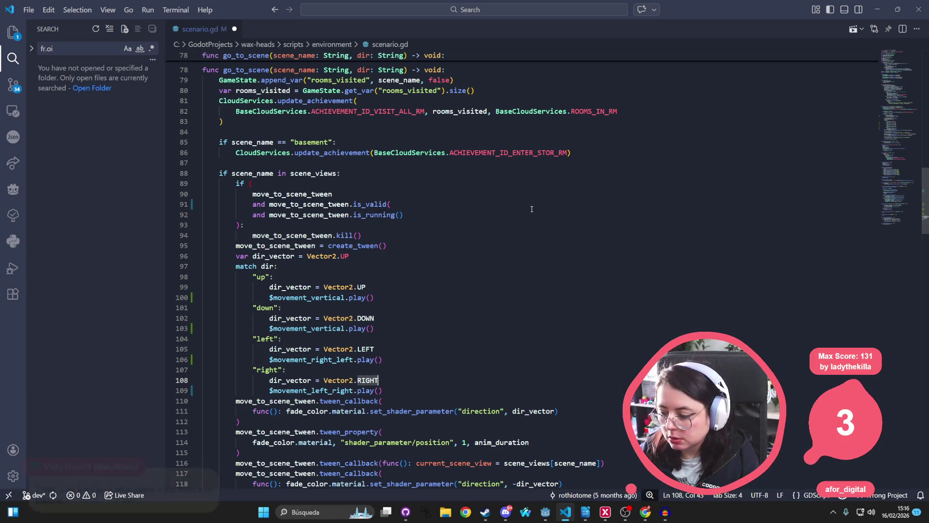
pyautogui.click(566, 511)
pyautogui.click(567, 511)
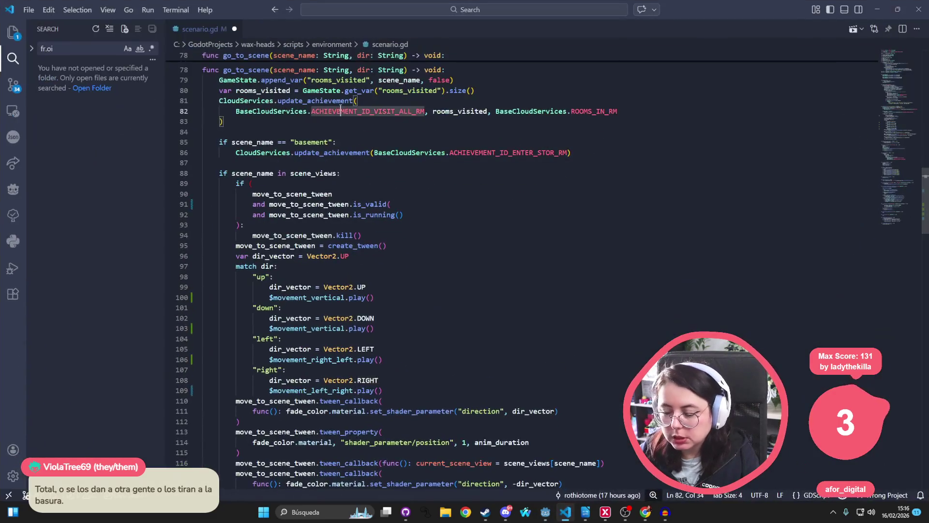
pyautogui.click(9, 33)
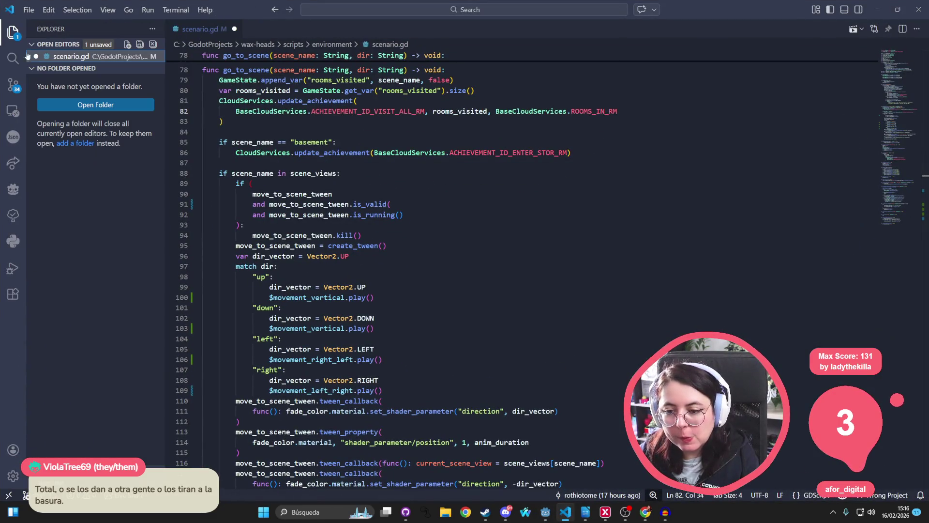
pyautogui.click(13, 84)
pyautogui.click(64, 257)
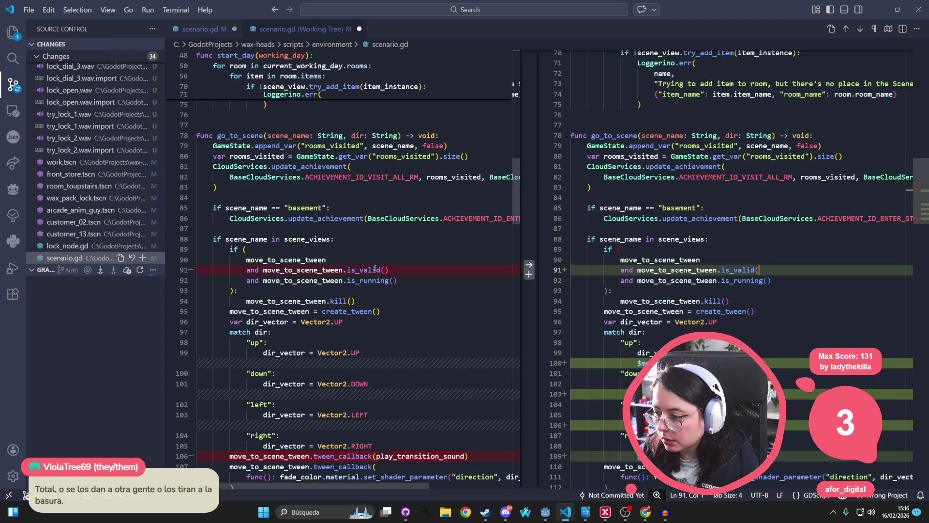
# Add the missing closing parenthesis after is_valid( on line 91 of scenario.gd
pyautogui.click(784, 271)
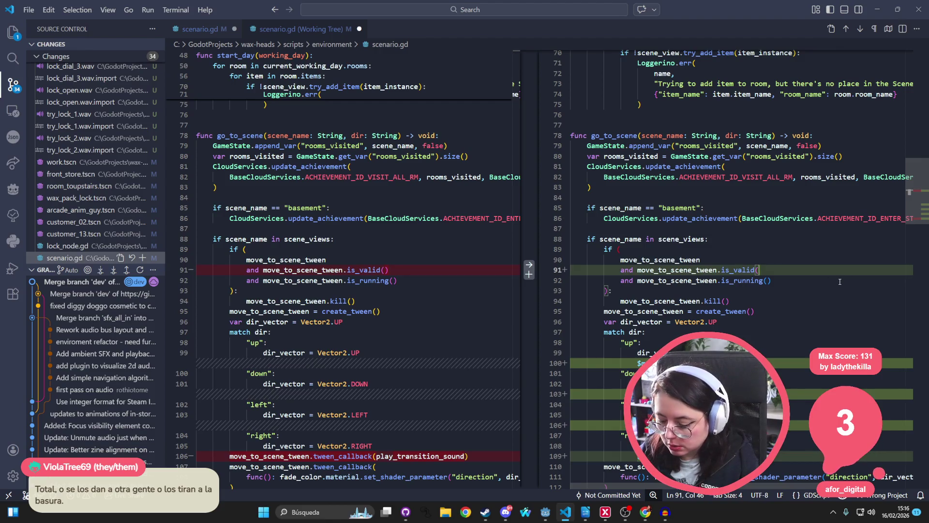
pyautogui.write(')')
pyautogui.scroll(-2, 840, 281)
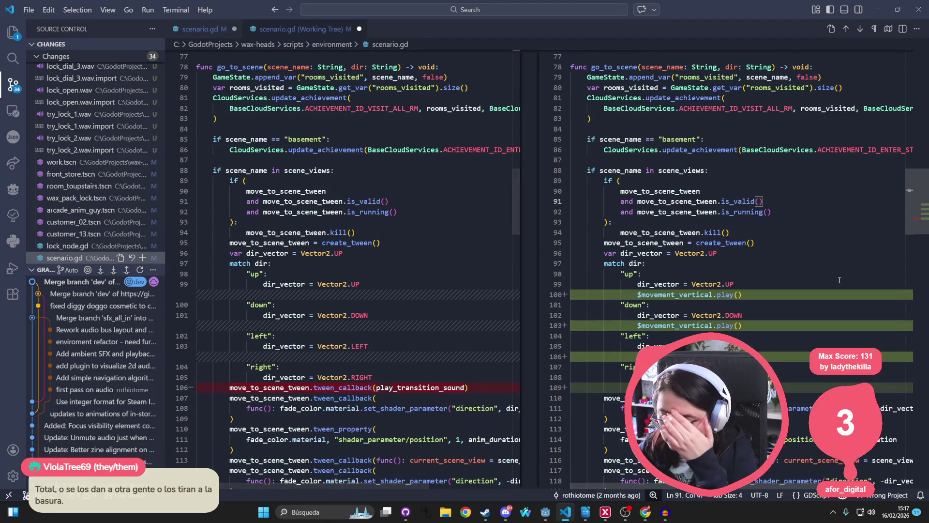
pyautogui.scroll(-20, 844, 277)
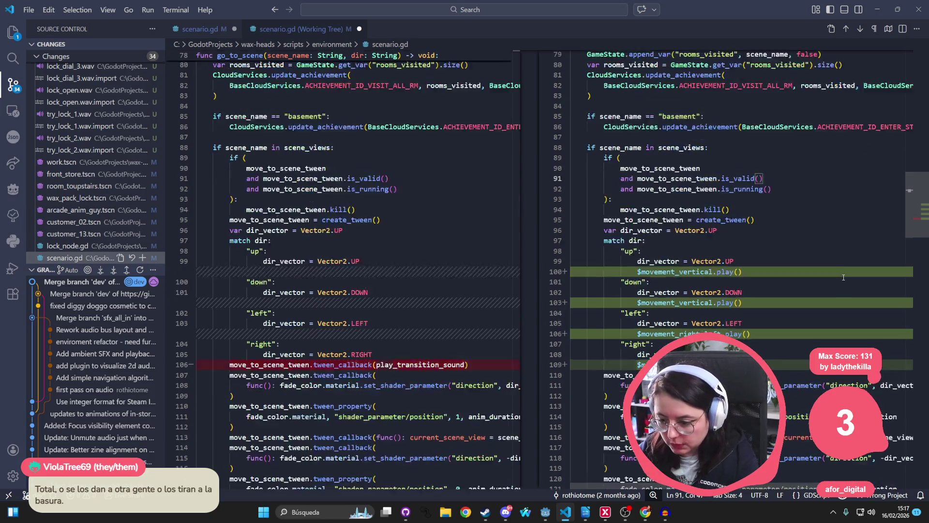
pyautogui.scroll(20, 842, 280)
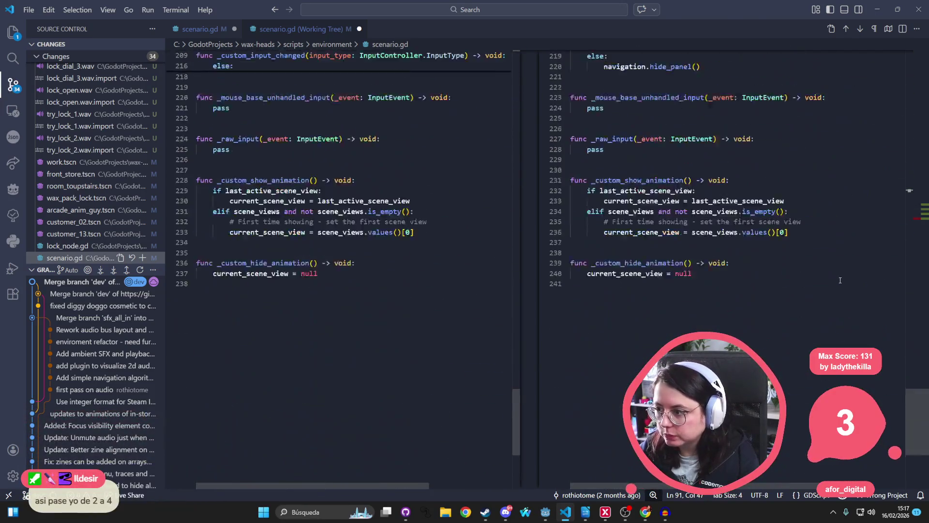
# Review the scenario.gd working-tree diff, then close the diff and scenario.gd
pyautogui.click(196, 25)
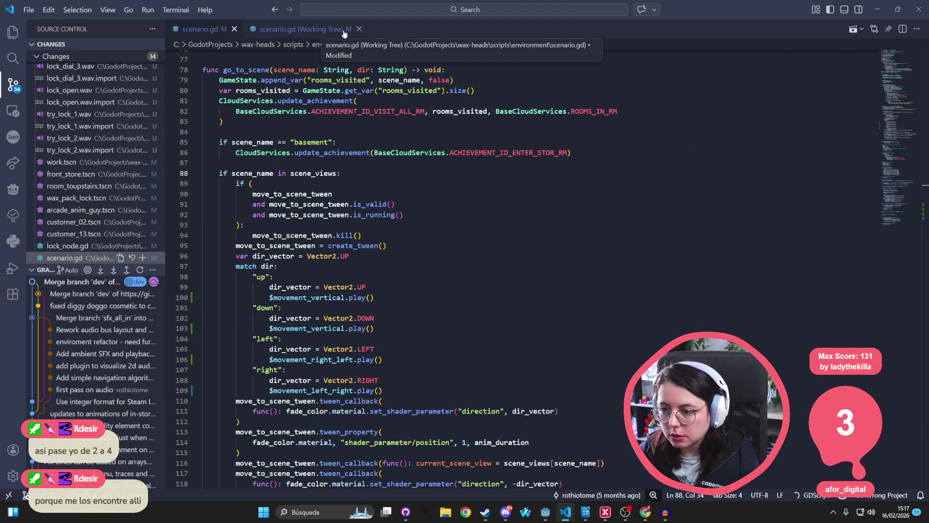
pyautogui.click(316, 29)
pyautogui.scroll(-3, 728, 219)
pyautogui.scroll(-12, 728, 219)
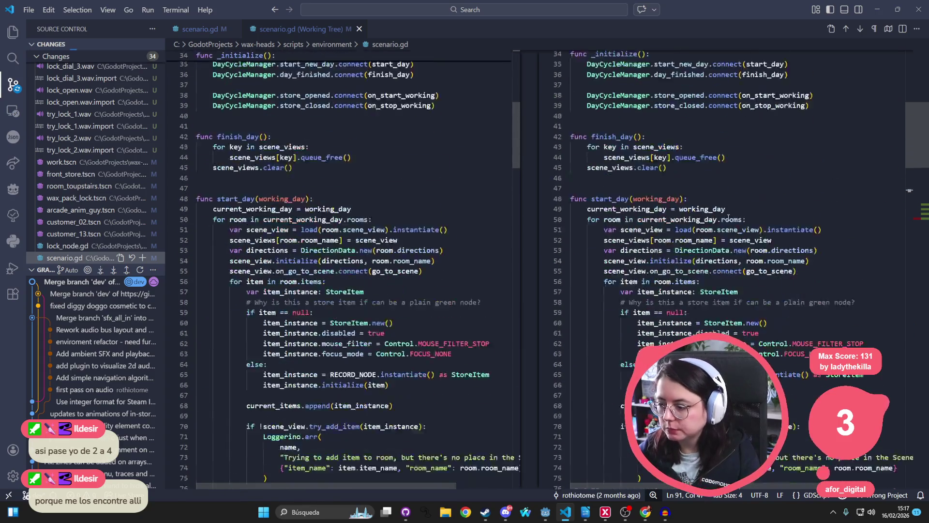
pyautogui.hotkey('ctrl', 'w')
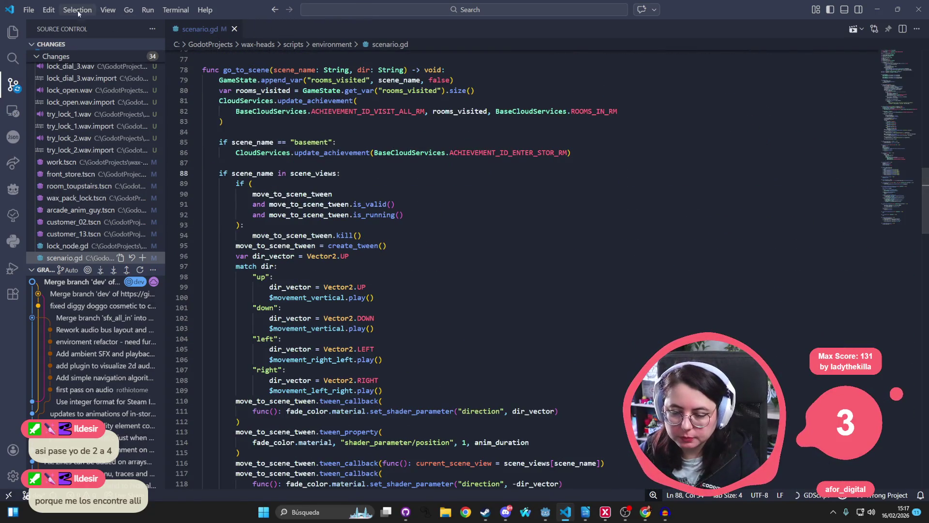
pyautogui.hotkey('ctrl', 'shift', 'e')
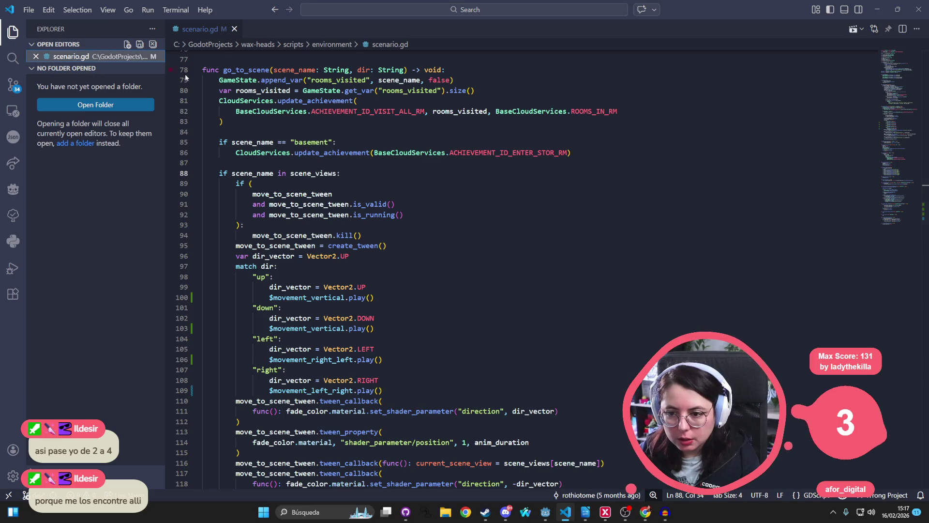
pyautogui.click(37, 57)
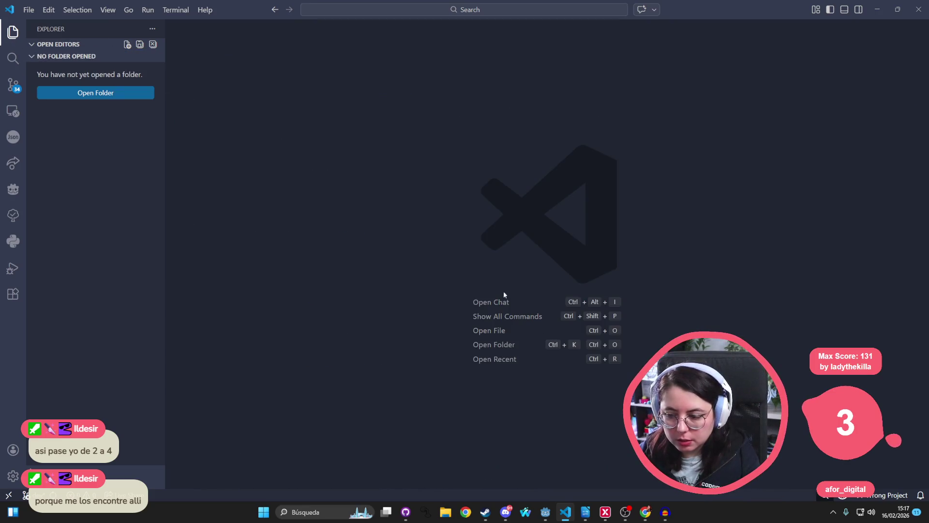
# Try to find a file by name with Quick Open, which finds no matches
pyautogui.hotkey('ctrl', 'shift', 'p')
pyautogui.press('Escape')
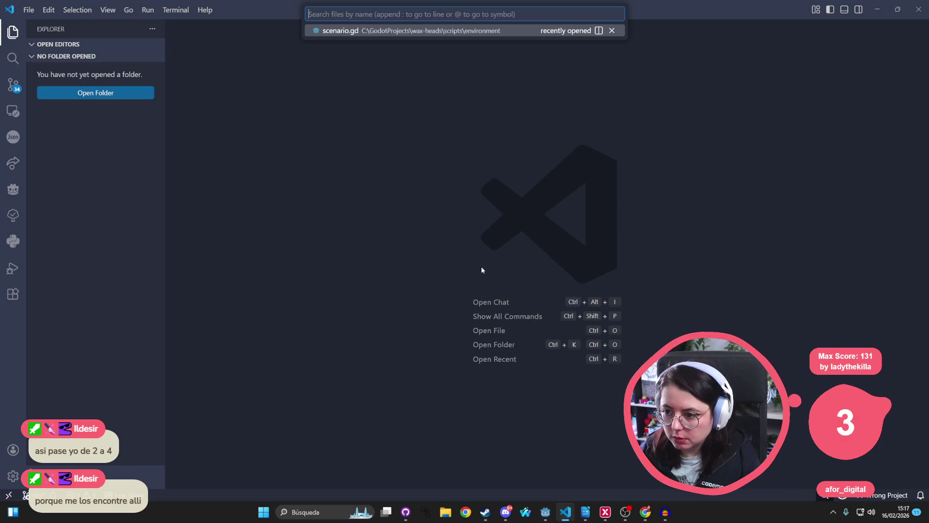
pyautogui.hotkey('ctrl', 'p')
pyautogui.write('d')
pyautogui.press('BackSpace')
pyautogui.write('f')
pyautogui.press('Escape')
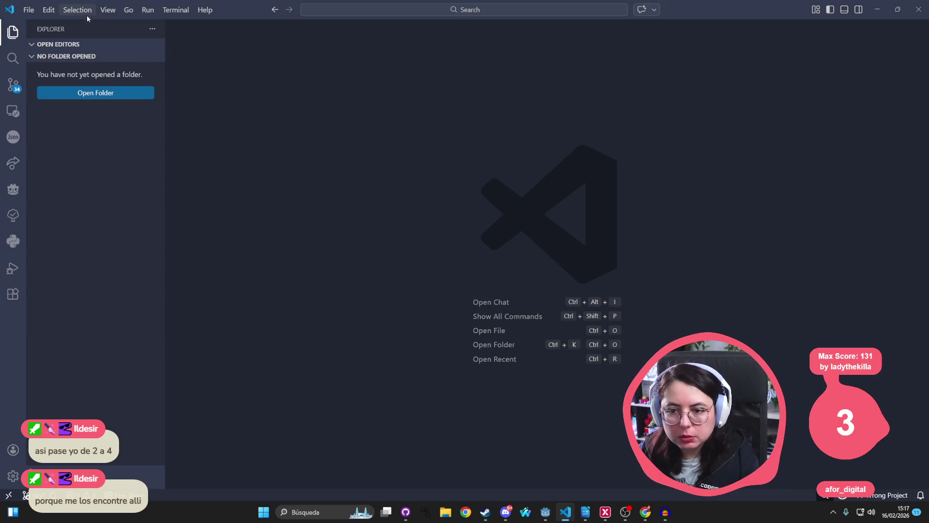
# Open the wax-heads folder as the workspace and close the Chat panel
pyautogui.click(92, 93)
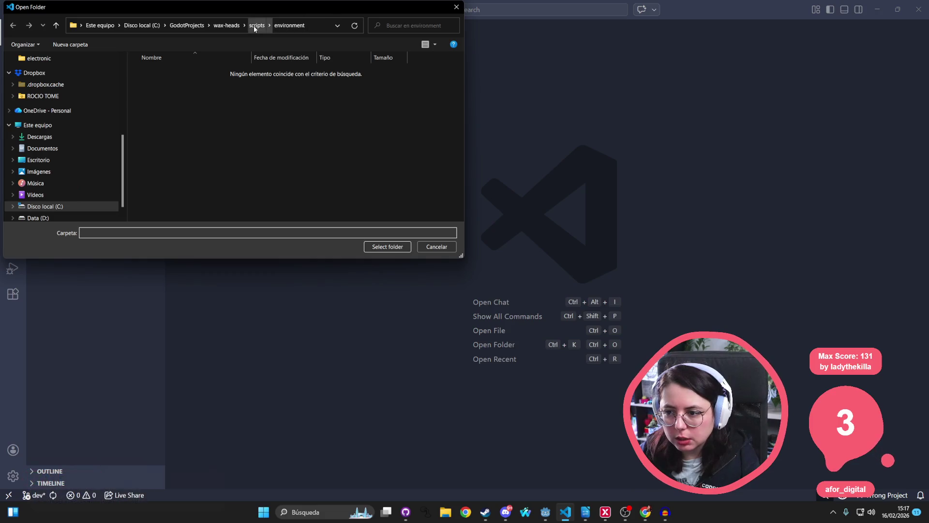
pyautogui.click(227, 25)
pyautogui.click(387, 246)
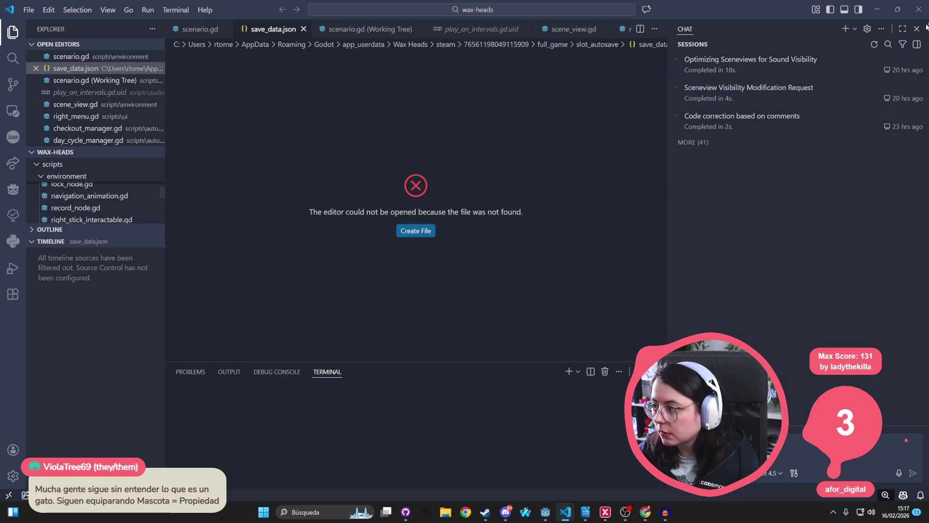
pyautogui.click(917, 29)
pyautogui.hotkey('ctrl', 'p')
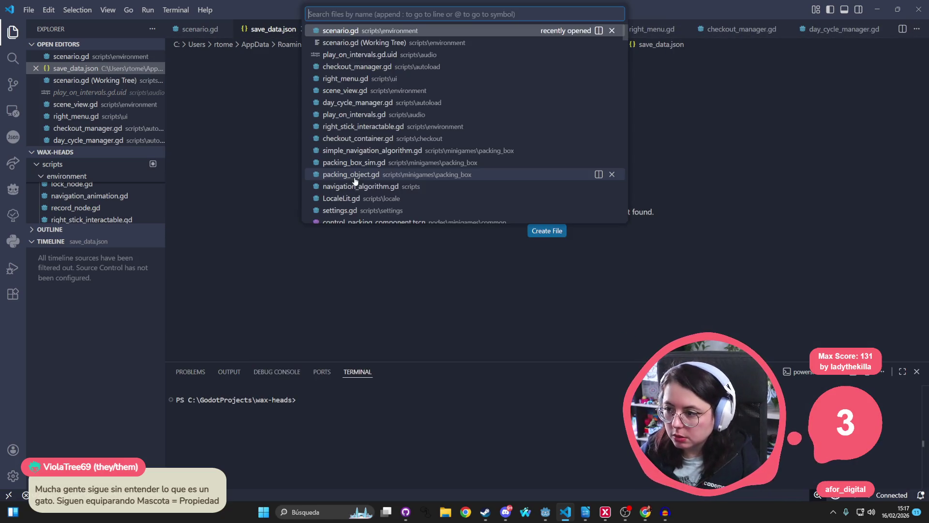
# Open fr.po and jump far down to Chloe's untranslated end-of-demo lines
pyautogui.write('fr.po')
pyautogui.press('Return')
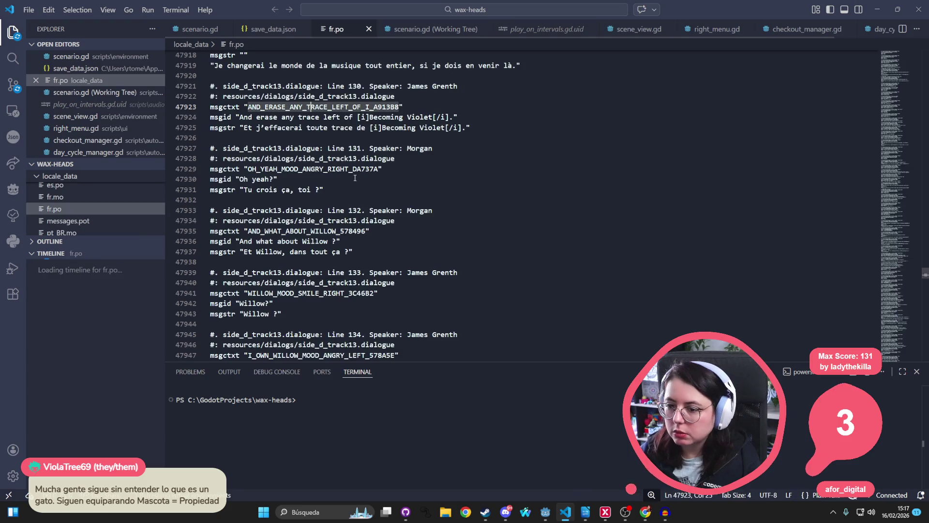
pyautogui.click(348, 107)
pyautogui.scroll(-5, 415, 138)
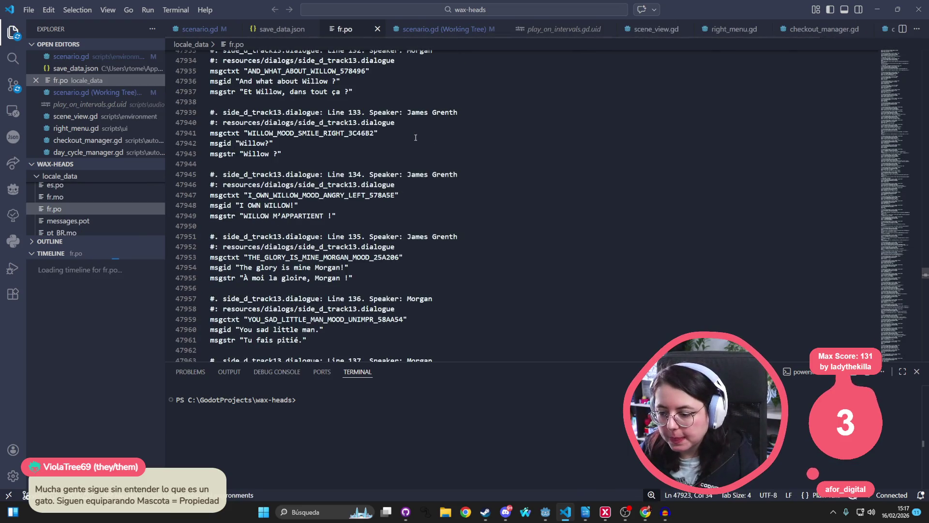
pyautogui.click(917, 329)
pyautogui.moveTo(916, 328); pyautogui.dragTo(922, 361)
pyautogui.scroll(5, 431, 199)
pyautogui.scroll(15, 431, 199)
pyautogui.scroll(2, 423, 196)
pyautogui.scroll(-4, 419, 191)
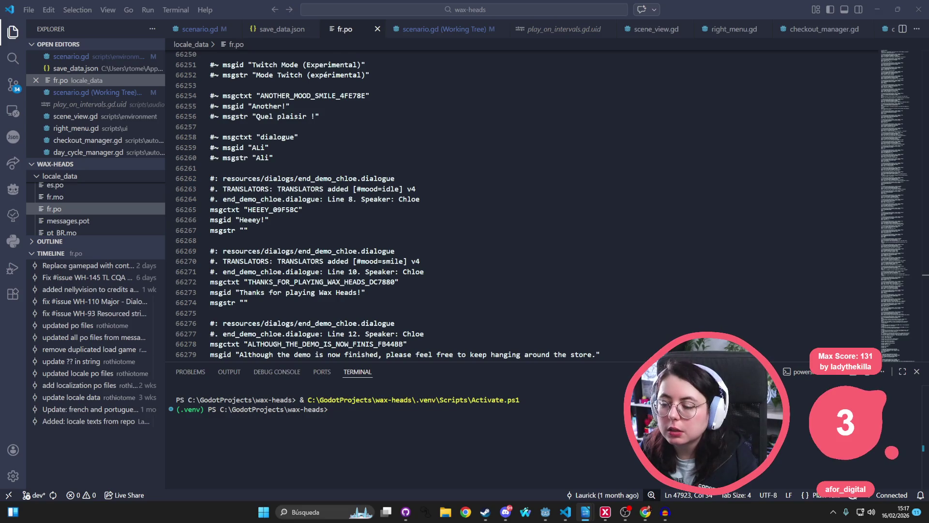
# Paste French translations for Heeey ('Coucou toi !'), thanks-for-playing and demo-finished lines
pyautogui.click(246, 230)
pyautogui.write('Coucou toi !')
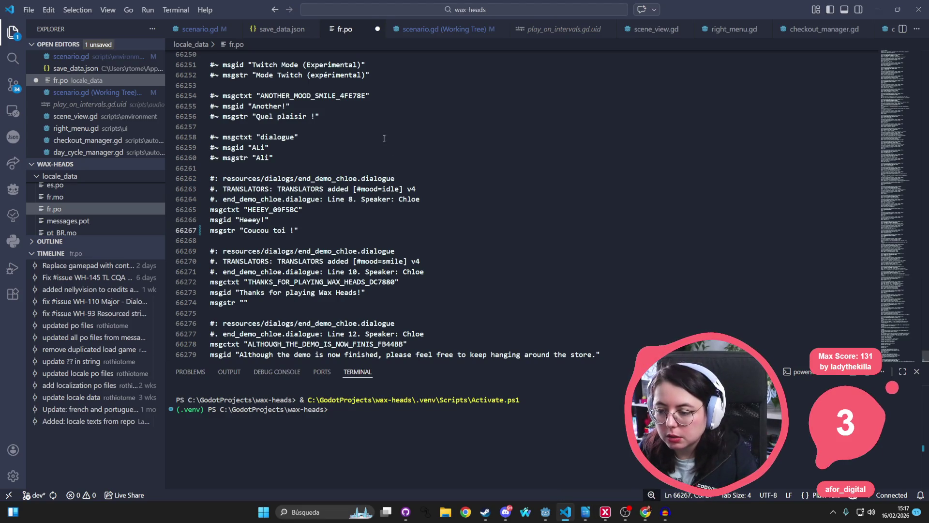
pyautogui.hotkey('alt', 'Tab')
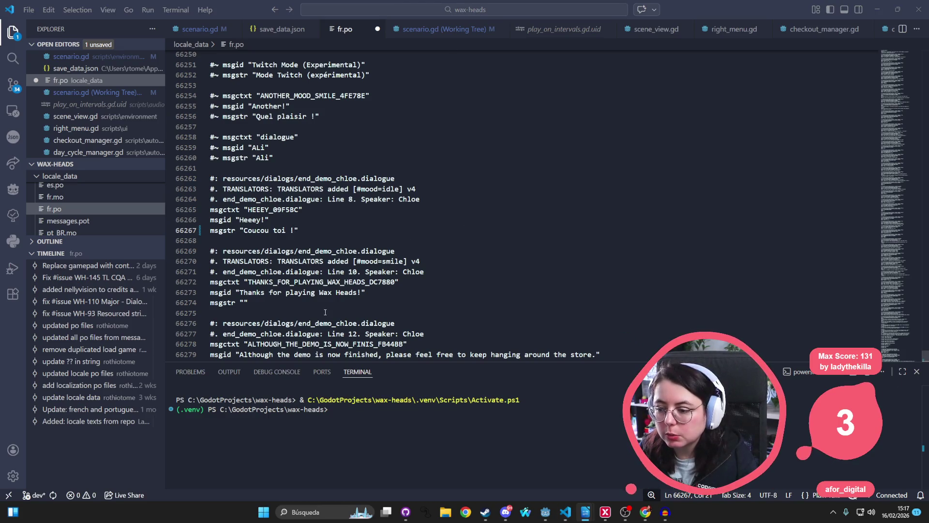
pyautogui.click(246, 302)
pyautogui.write('Merci d’avoir joué à Wax Heads !')
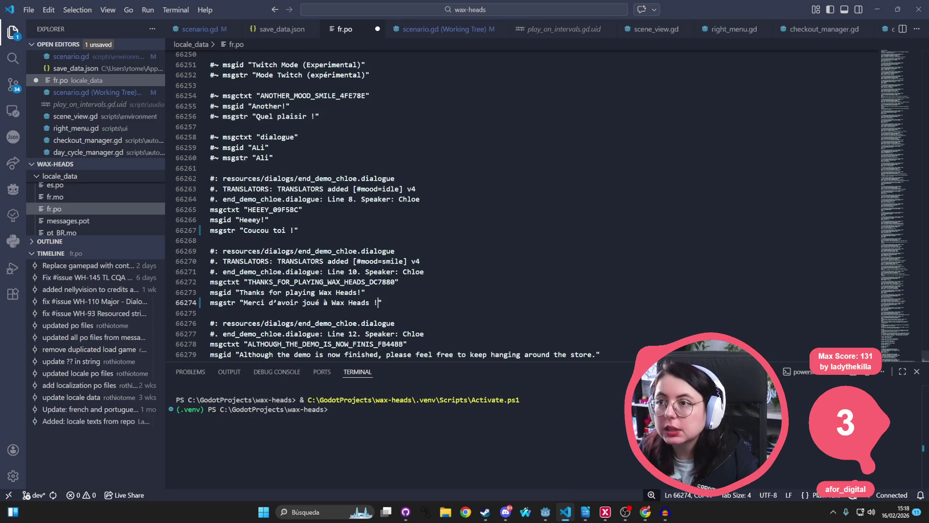
pyautogui.hotkey('alt', 'Tab')
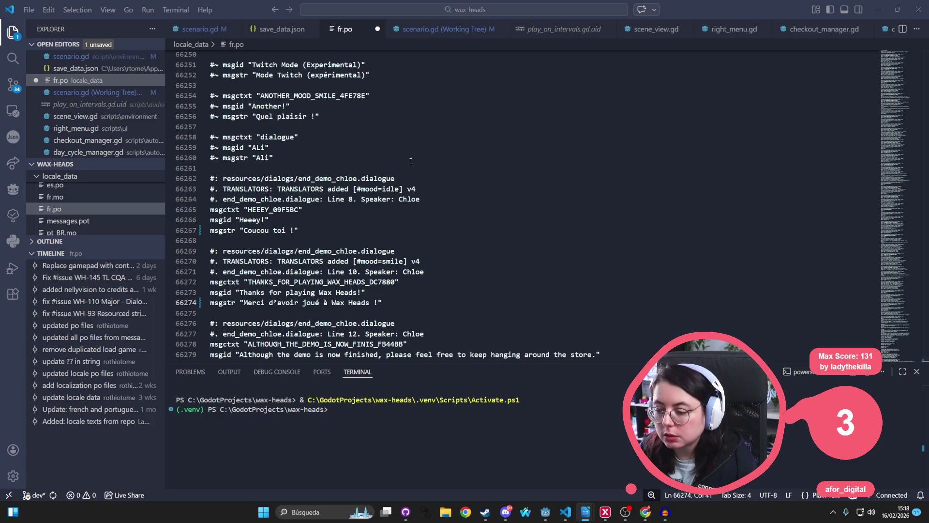
pyautogui.scroll(-2, 364, 299)
pyautogui.click(243, 320)
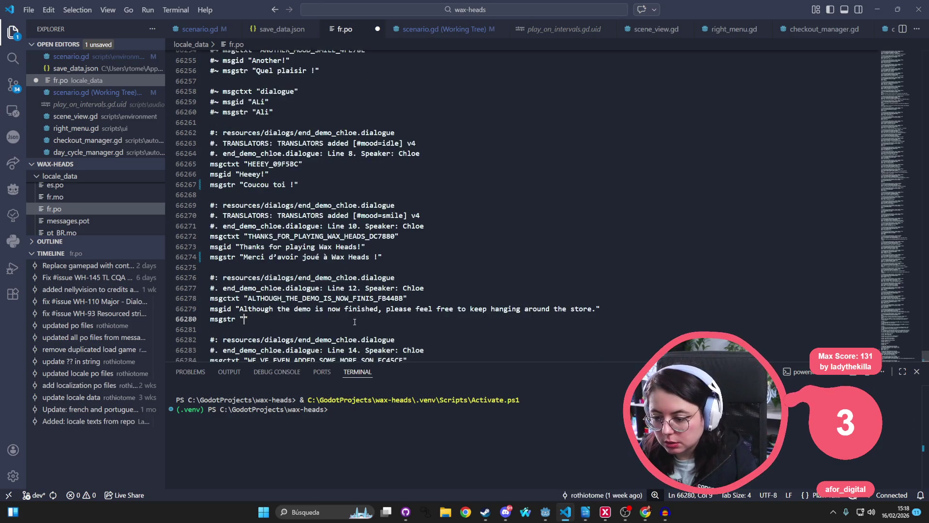
pyautogui.write('Même si c’est la fin de la démo, n’hésite pas à continuer de traîner un peu dans la boutique.')
pyautogui.scroll(-1, 374, 153)
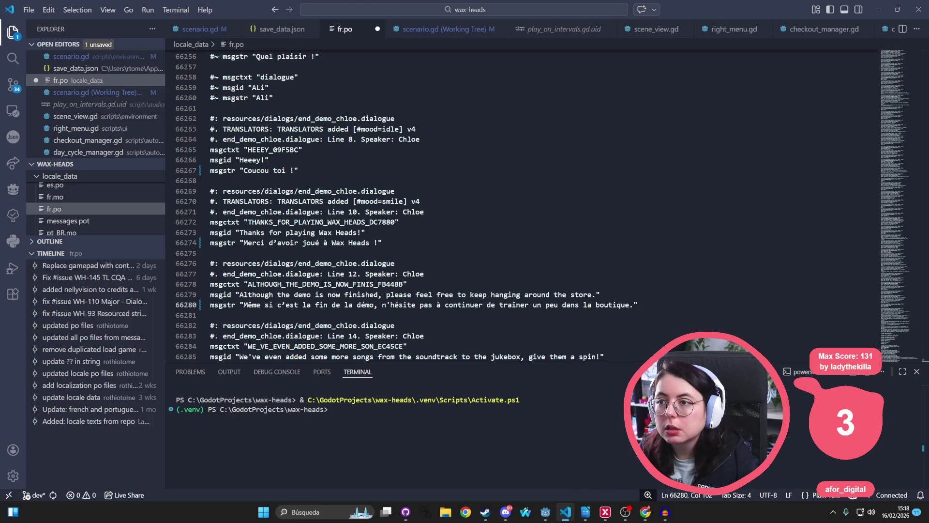
# Paste French translations for the jukebox line and the Steam wishlist line
pyautogui.hotkey('alt', 'Tab')
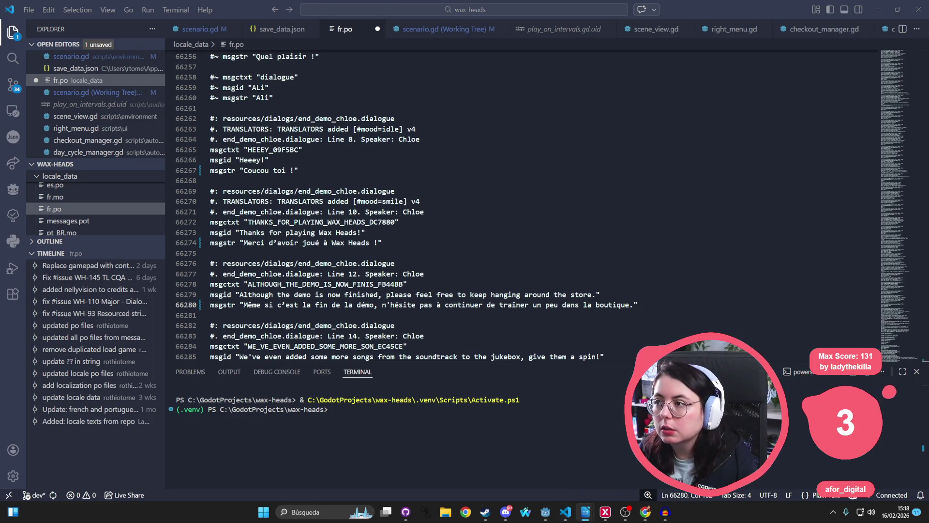
pyautogui.scroll(-2, 250, 320)
pyautogui.click(245, 321)
pyautogui.write('On vient d’ajouter quelques chansons de la bande-son au jukebox, va donc les découvrir !')
pyautogui.scroll(-1, 510, 257)
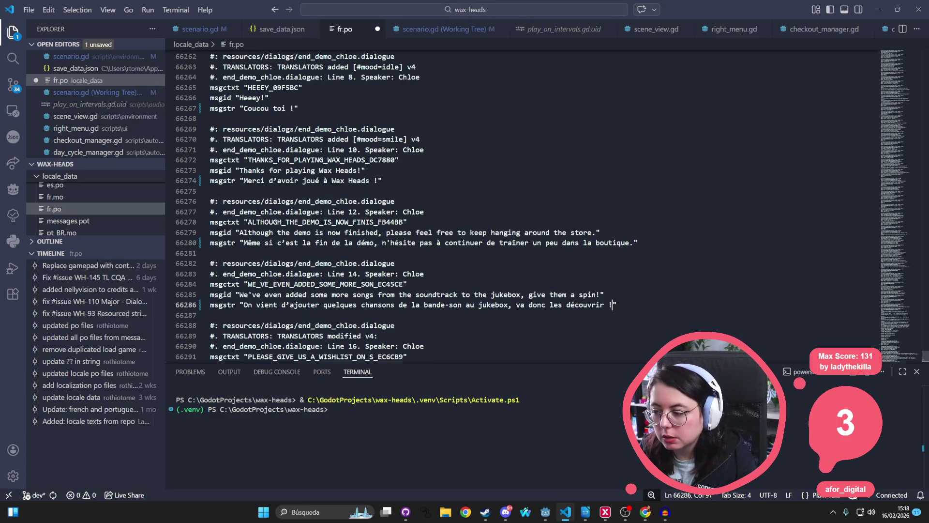
pyautogui.hotkey('alt', 'Tab')
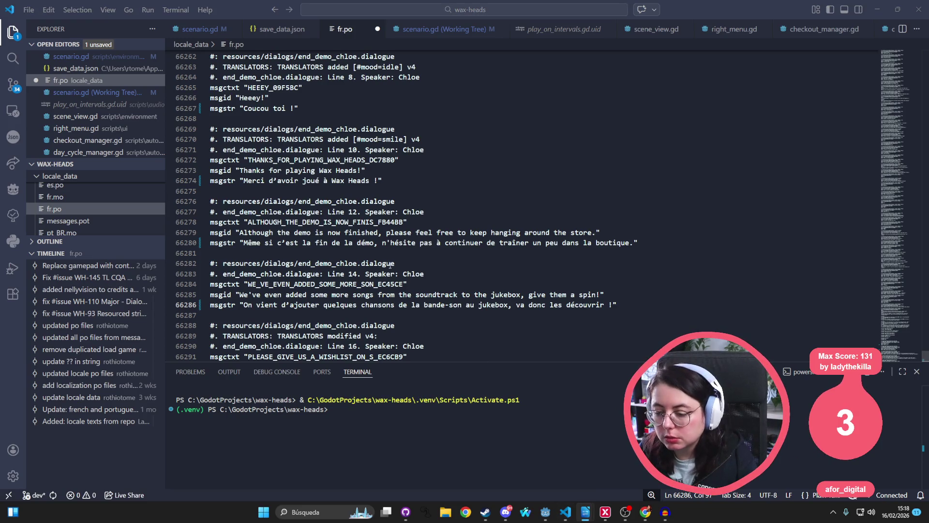
pyautogui.scroll(-2, 391, 265)
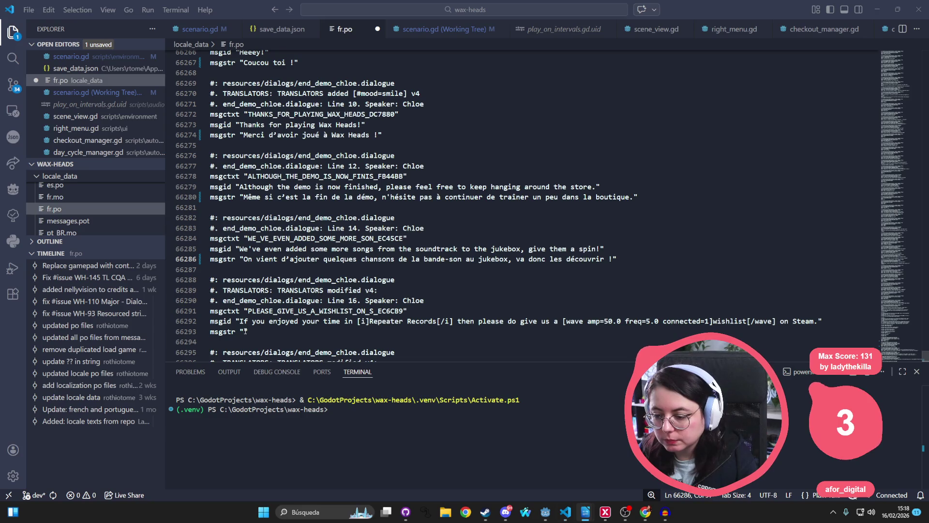
pyautogui.click(245, 331)
pyautogui.hotkey('ctrl', 'v')
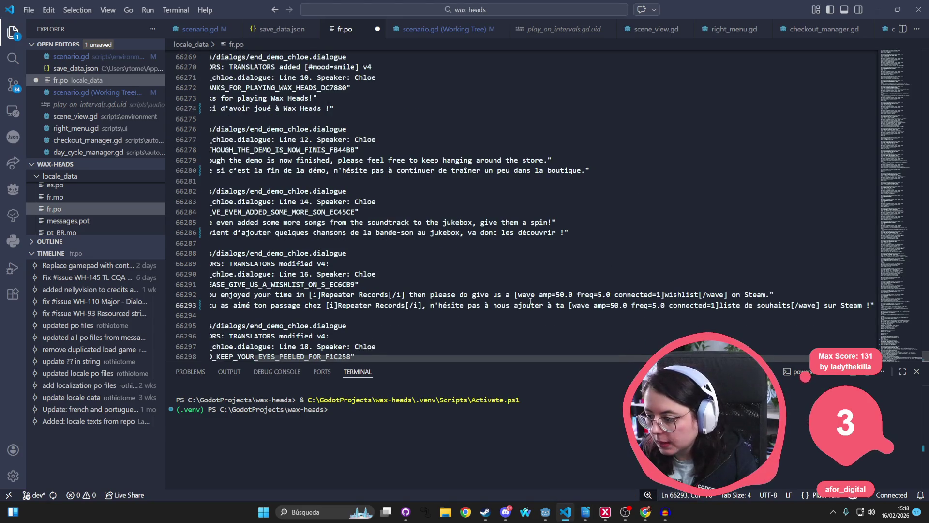
pyautogui.scroll(-2, 714, 264)
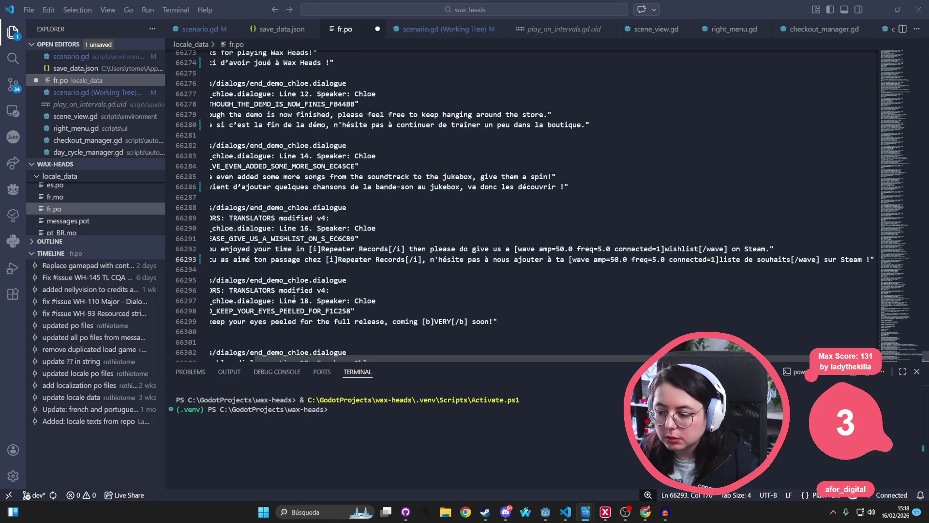
pyautogui.scroll(-2, 339, 300)
pyautogui.moveTo(335, 358); pyautogui.dragTo(286, 360)
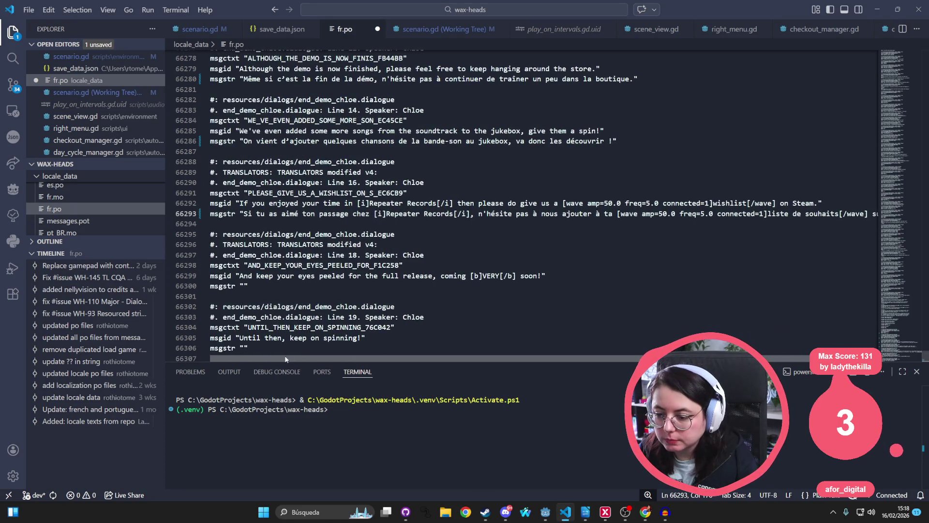
# Fill in French for the full-release line (66300) and keep-on-spinning line (66306)
pyautogui.click(245, 286)
pyautogui.write('Et garde bien l’œil ouvert… car la sortie arrive [b]TRÈS[/b] bientôt !')
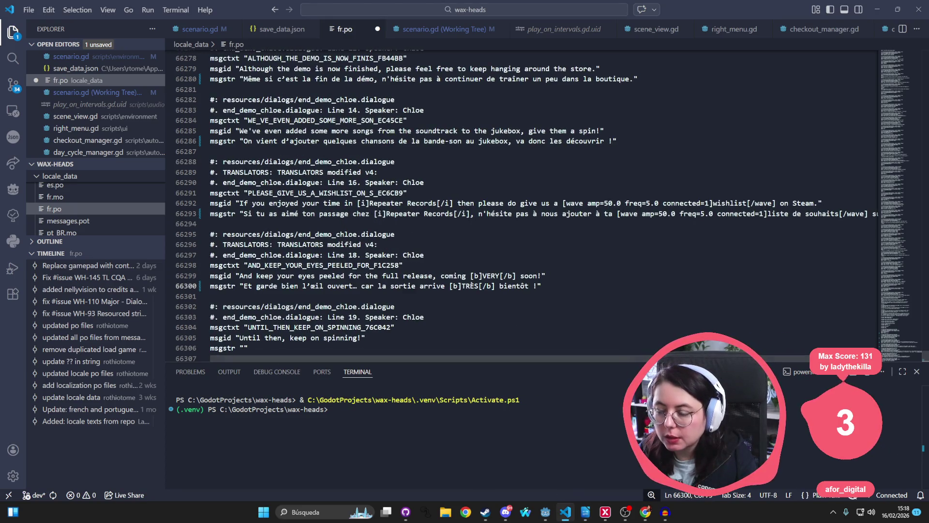
pyautogui.hotkey('alt', 'Tab')
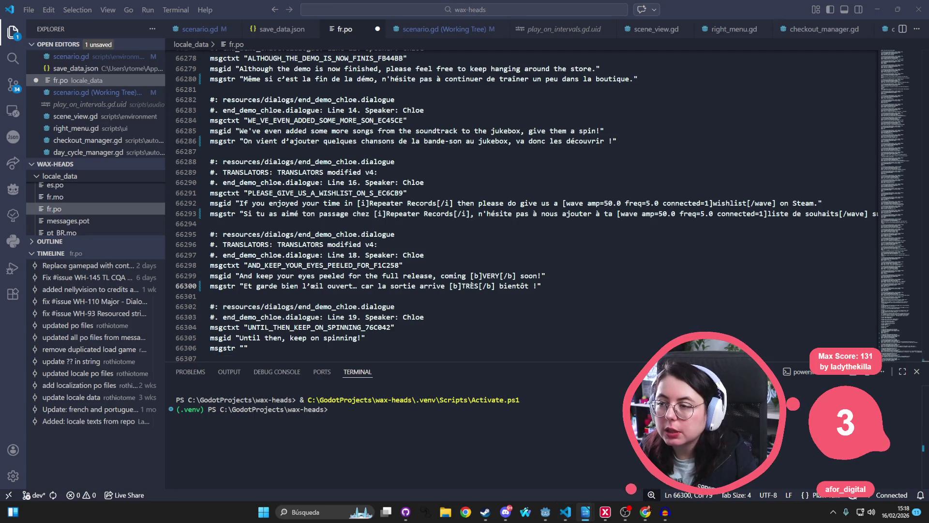
pyautogui.scroll(-2, 235, 315)
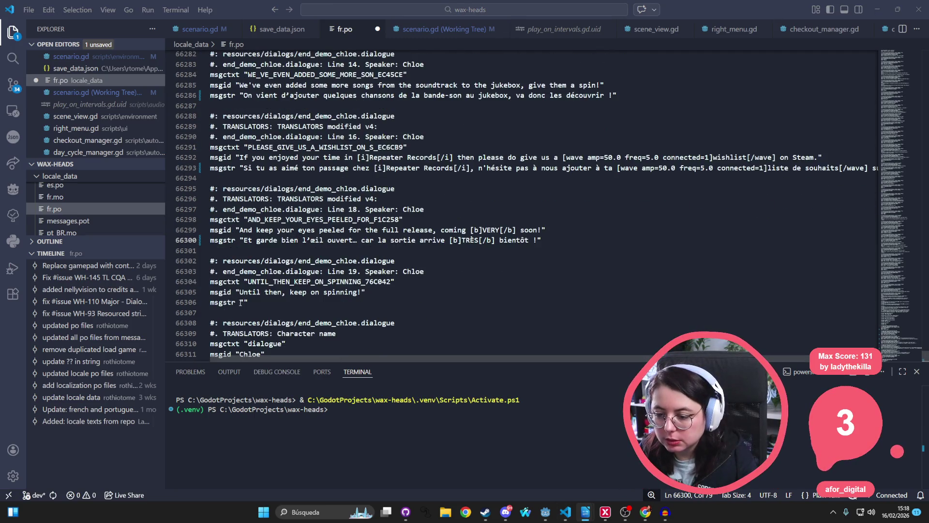
pyautogui.click(245, 303)
pyautogui.write("D'ici là, continue de faire tourner les vinyles !")
pyautogui.scroll(-2, 382, 314)
# Enter Chloe as the character-name translation and save fr.po
pyautogui.press('Down')
pyautogui.press('Down')
pyautogui.press('Down')
pyautogui.press('Left')
pyautogui.write('Chloe')
pyautogui.click(461, 207)
pyautogui.hotkey('ctrl', 's')
pyautogui.scroll(7, 461, 207)
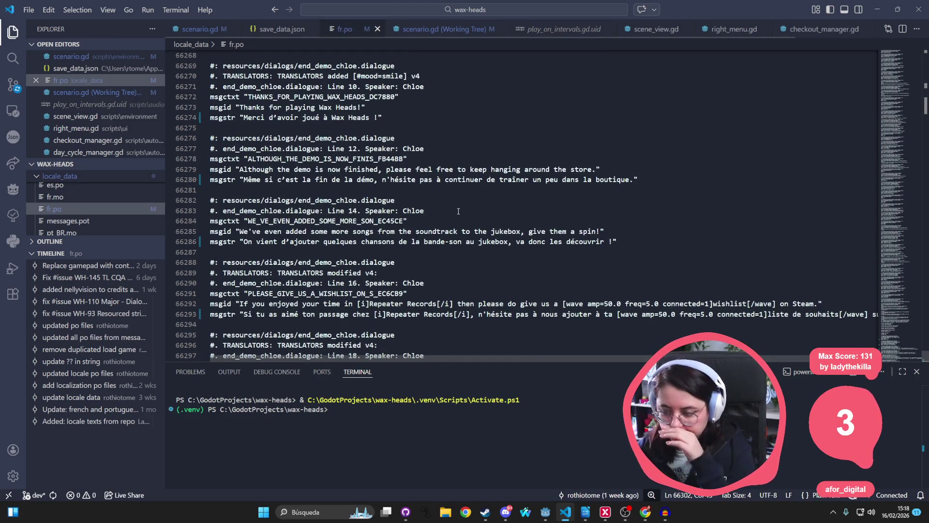
pyautogui.hotkey('ctrl', 'f')
# Find 'zzz' and paste French for the bed, nightmare and night-has-fallen lines (10396–10407)
pyautogui.write('zzz')
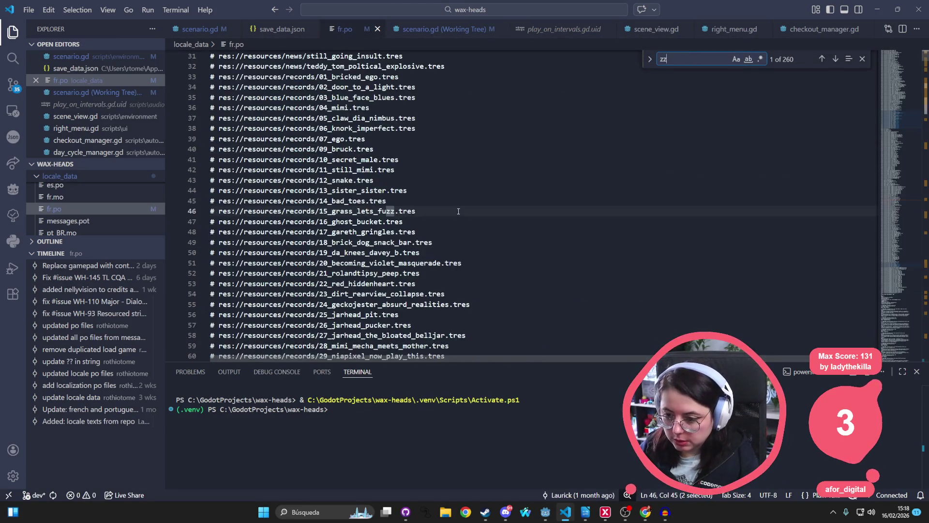
pyautogui.scroll(8, 445, 214)
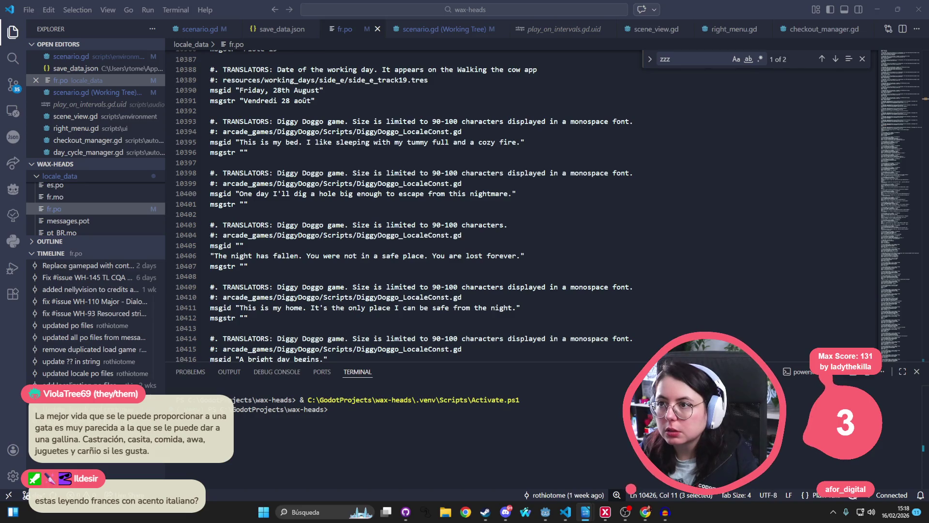
pyautogui.click(246, 152)
pyautogui.write("Voici mon lit. J'aime dormir le ventre plein, au coin d'un feu douillet.")
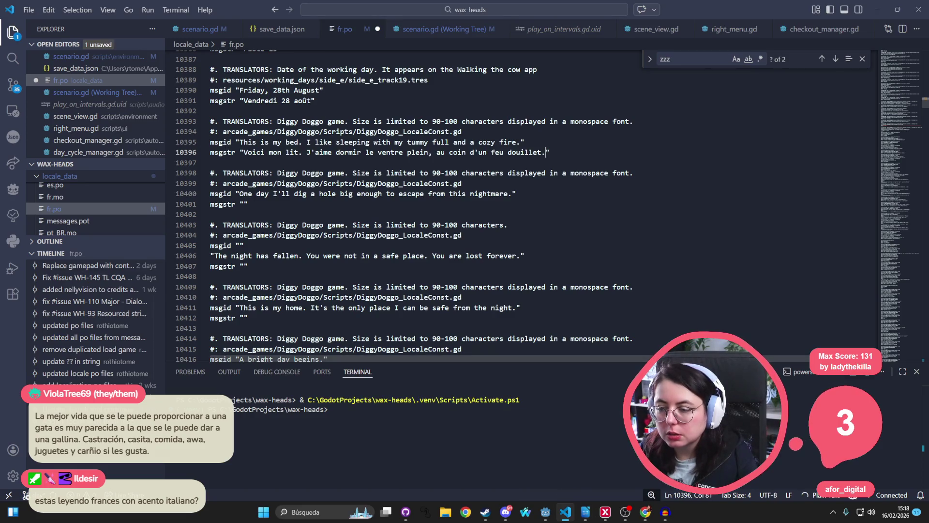
pyautogui.hotkey('alt', 'Tab')
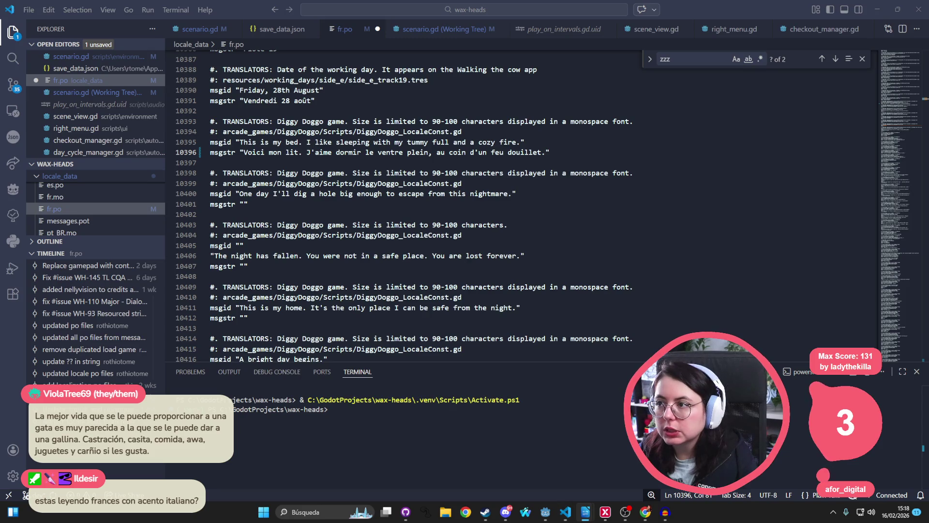
pyautogui.click(248, 204)
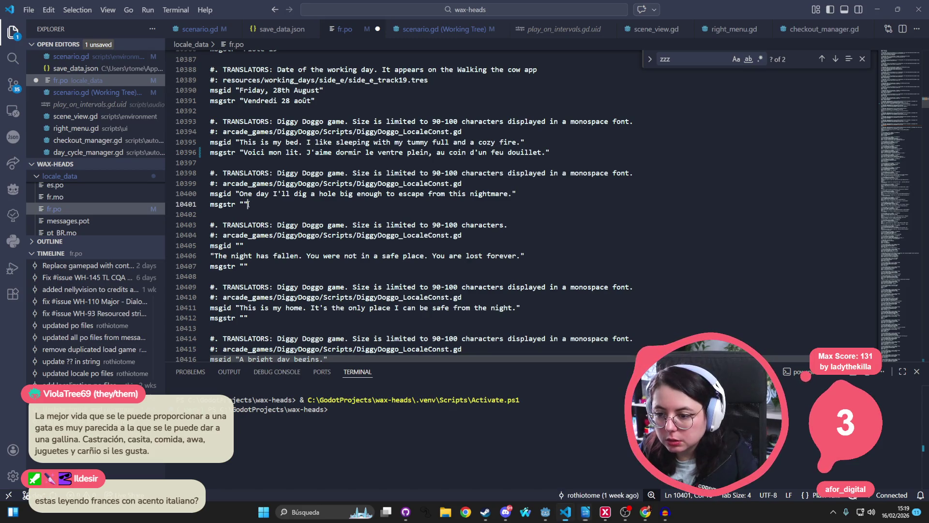
pyautogui.write("Un jour, je creuserai un trou assez grand pour m'échapper de ce cauchemar.")
pyautogui.hotkey('alt', 'Tab')
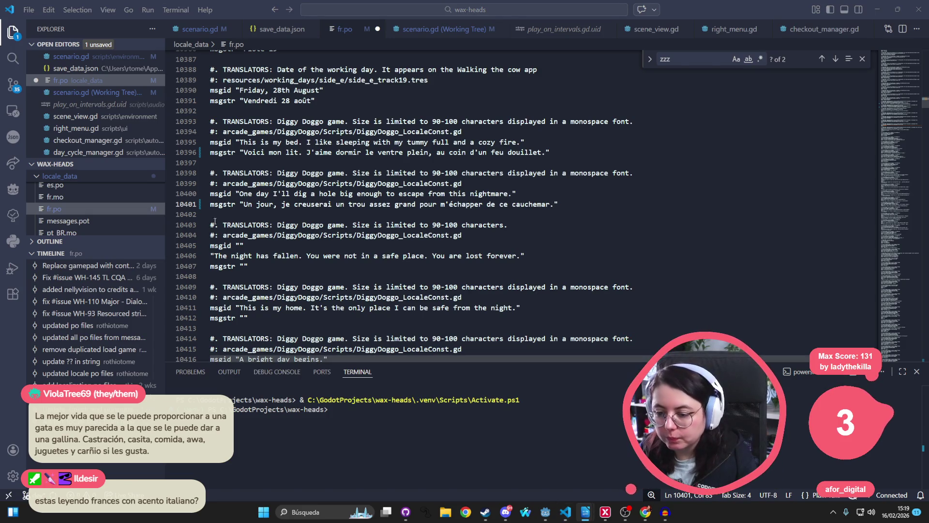
pyautogui.click(244, 266)
pyautogui.write("La nuit est tombée. Tu n'étais pas en sécurité. Tu es perdu à jamais.")
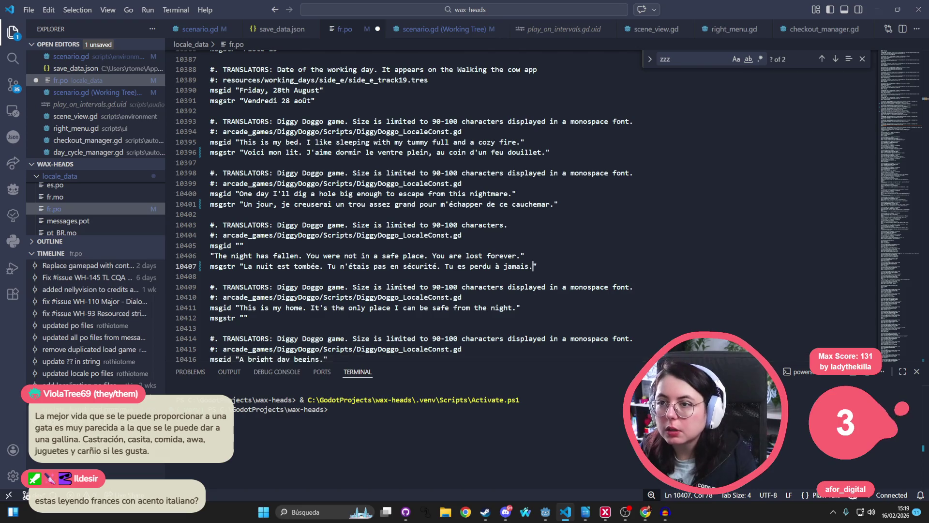
pyautogui.hotkey('alt', 'Tab')
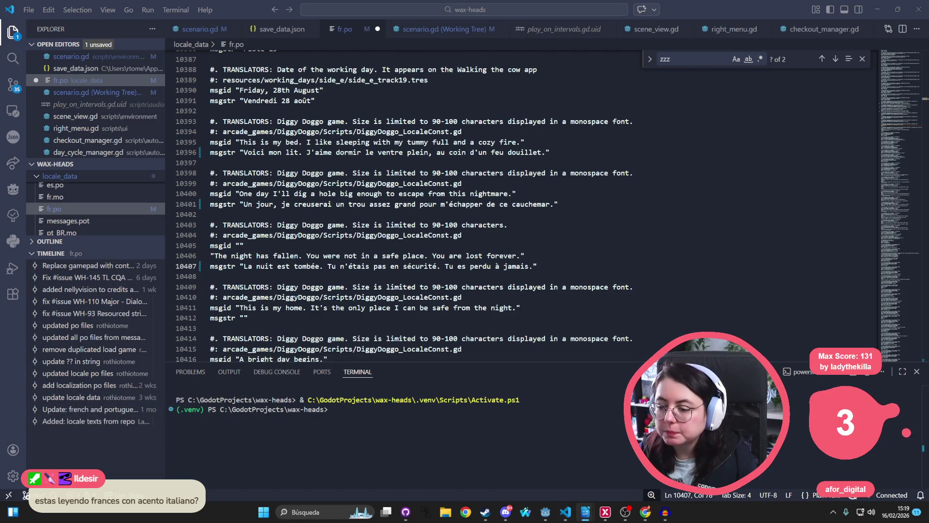
# Paste French for 'this is my home' (10412) and 'A bright day begins' (10417)
pyautogui.hotkey('alt', 'Tab')
pyautogui.click(244, 318)
pyautogui.write("C'est chez moi. C'est le seul endroit où je suis à l'abri de la nuit.")
pyautogui.scroll(-1, 405, 204)
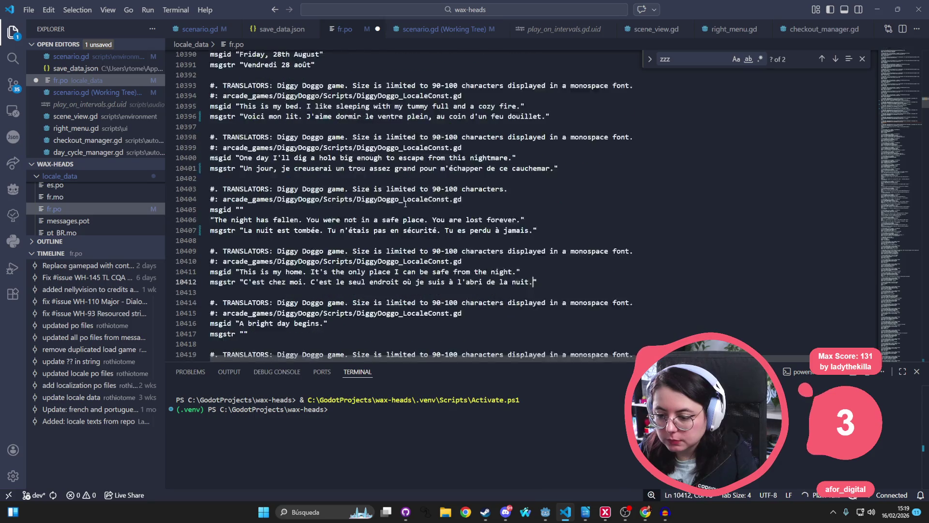
pyautogui.scroll(-1, 406, 204)
pyautogui.hotkey('alt', 'Tab')
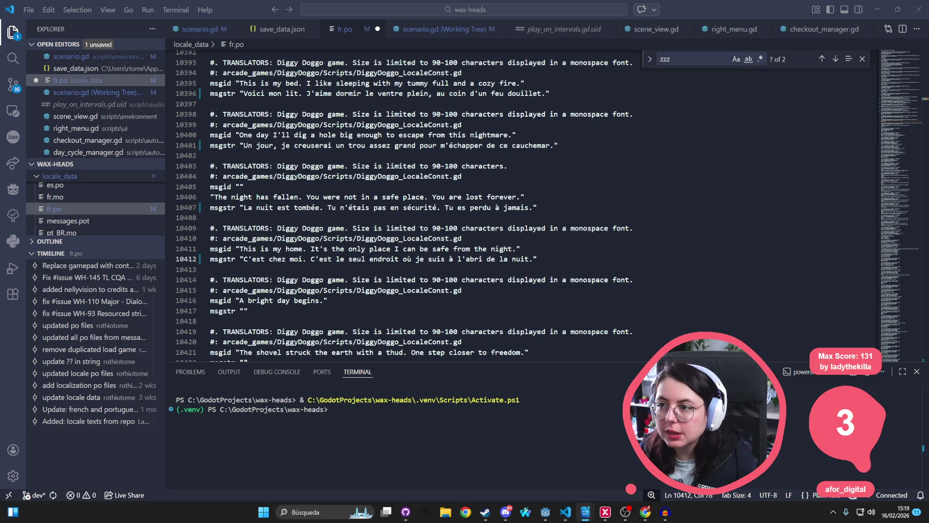
pyautogui.hotkey('alt', 'Tab')
pyautogui.click(244, 313)
pyautogui.write('Une journée radieuse commence.')
pyautogui.scroll(-2, 244, 313)
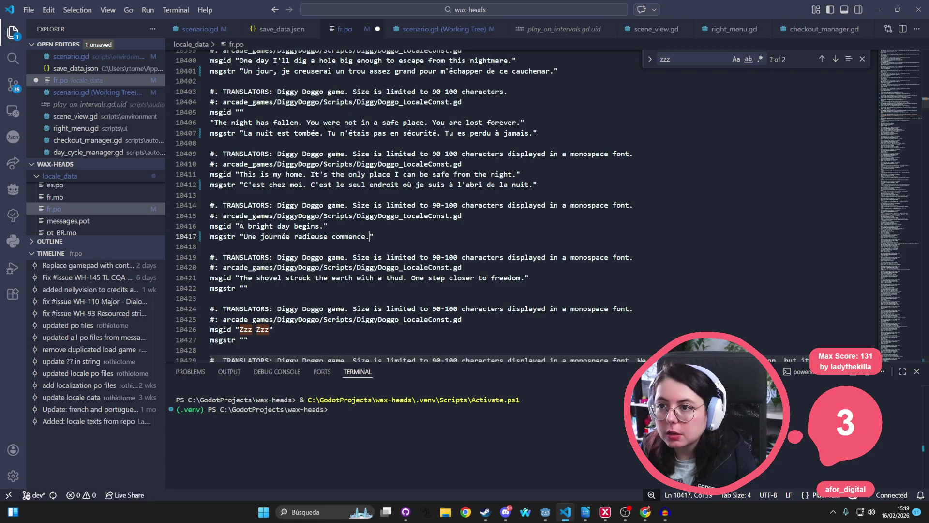
# Paste French for the shovel line (10422) and 'Zzz Zzz, Zzz Zzz…' (10427)
pyautogui.hotkey('alt', 'Tab')
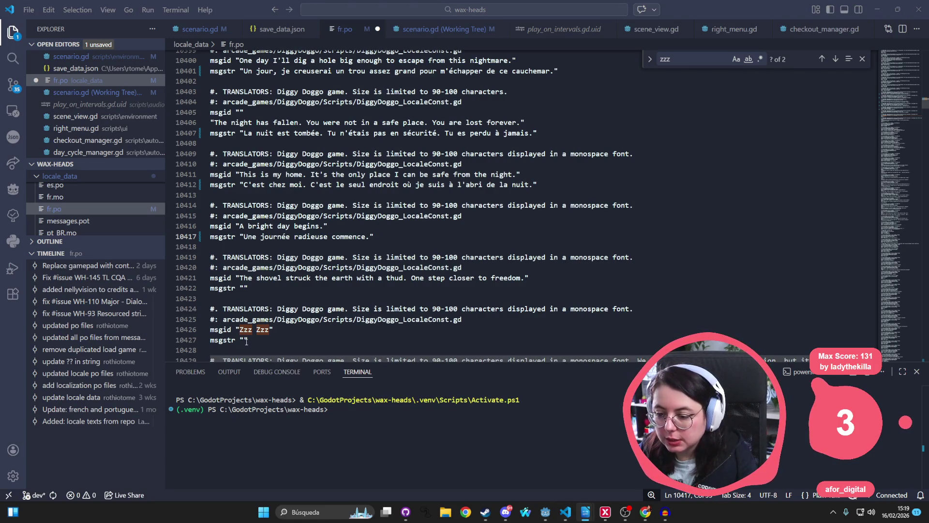
pyautogui.hotkey('alt', 'Tab')
pyautogui.click(243, 288)
pyautogui.write('La pelle a frappé la terre avec un bruit sourd. Un pas de plus vers la liberté.')
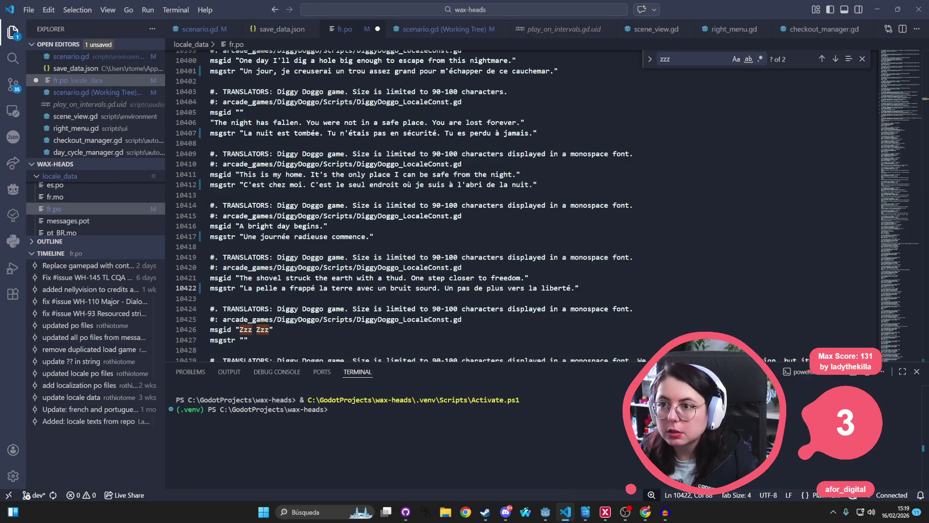
pyautogui.hotkey('alt', 'Tab')
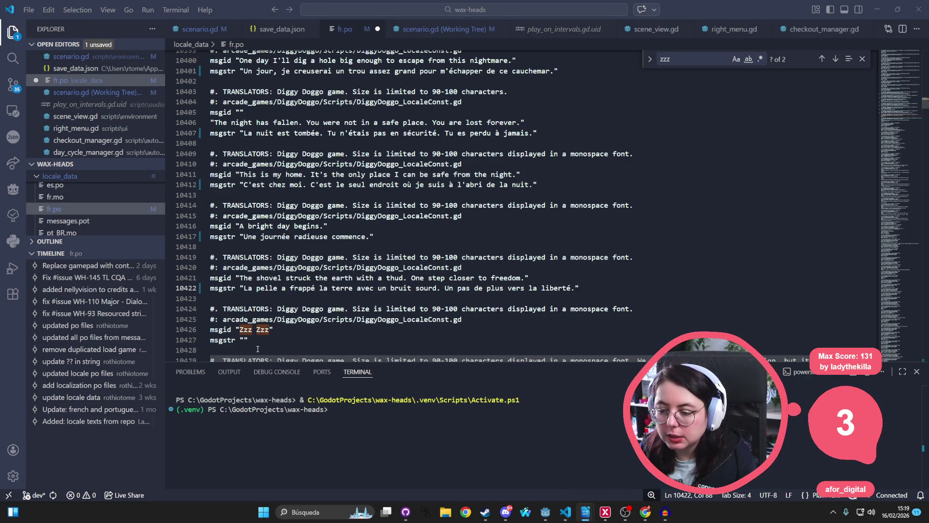
pyautogui.hotkey('alt', 'Tab')
pyautogui.click(244, 340)
pyautogui.write('Zzz Zzz, Zzz Zzz…')
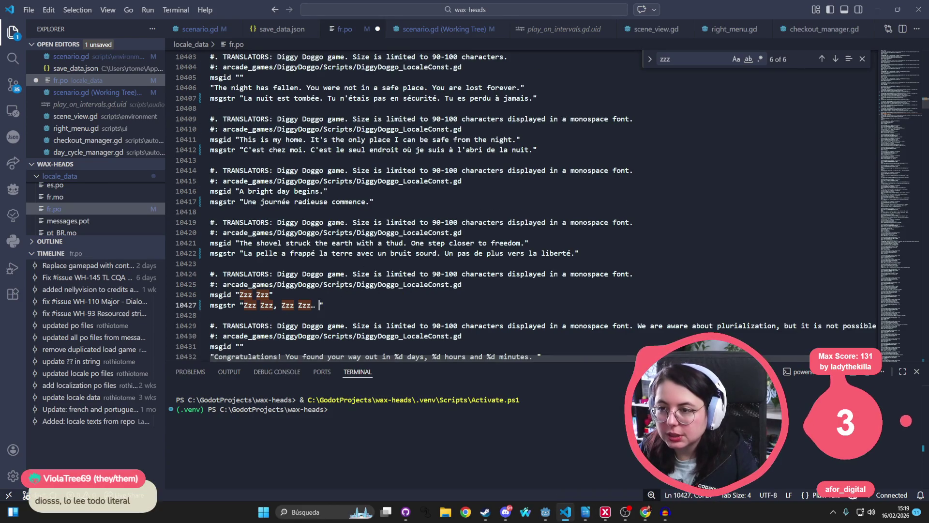
pyautogui.hotkey('alt', 'Tab')
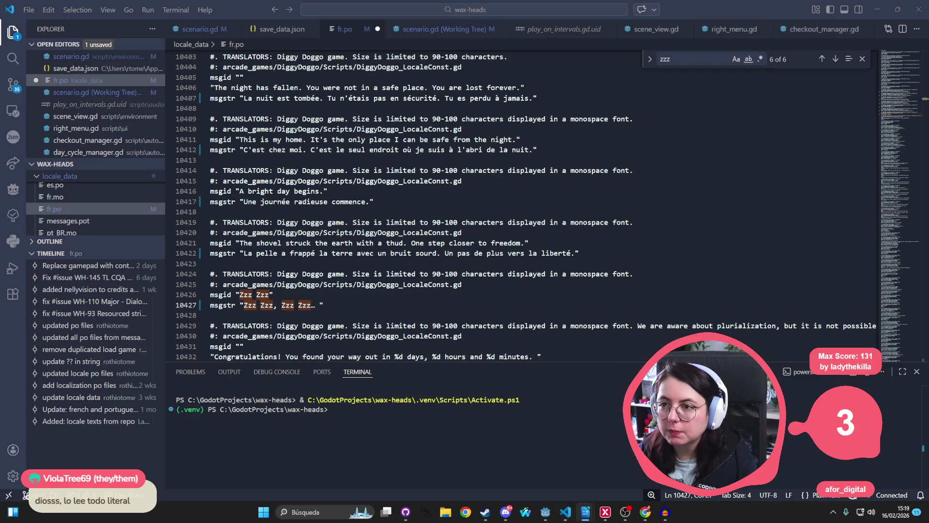
# Paste the congratulations translation on line 10434, then select the word 'limited' on line 10429
pyautogui.scroll(-2, 242, 302)
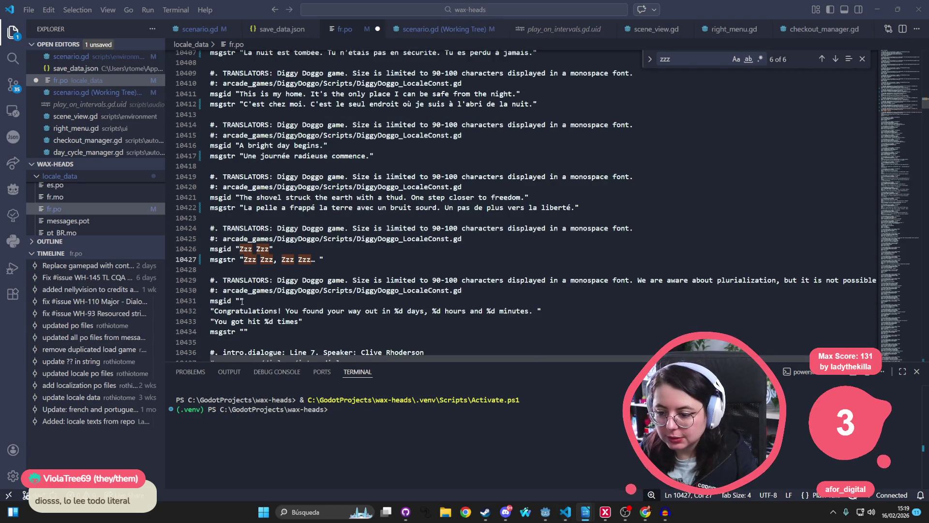
pyautogui.hotkey('alt', 'Tab')
pyautogui.click(244, 332)
pyautogui.write('Félicitations ! Tu as trouvé la sortie en %d jours, %d heures et %d minutes. Tu as été touché %d fois.')
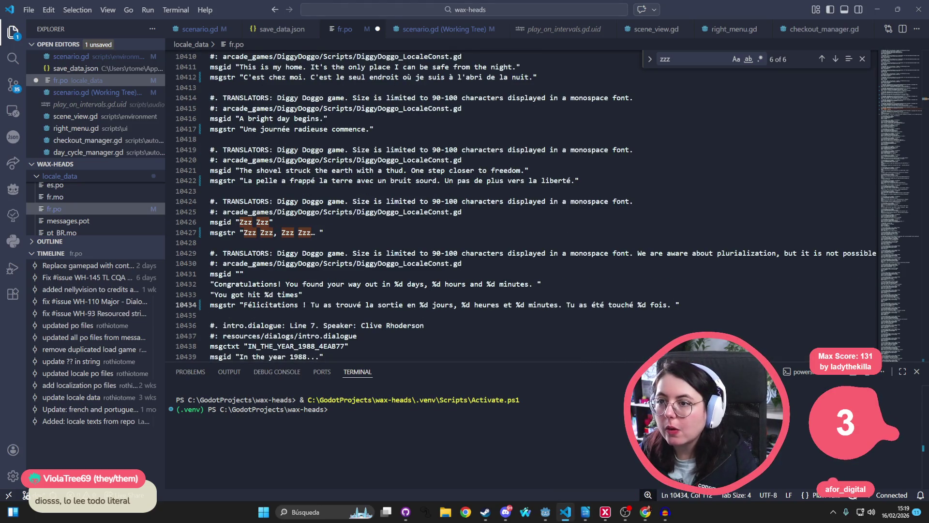
pyautogui.hotkey('alt', 'Tab')
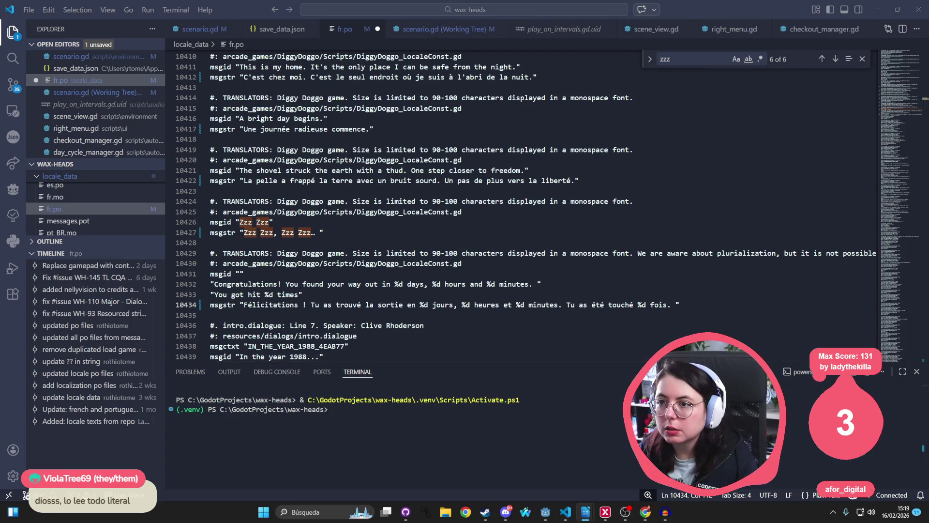
pyautogui.scroll(-2, 415, 207)
pyautogui.doubleClick(415, 208)
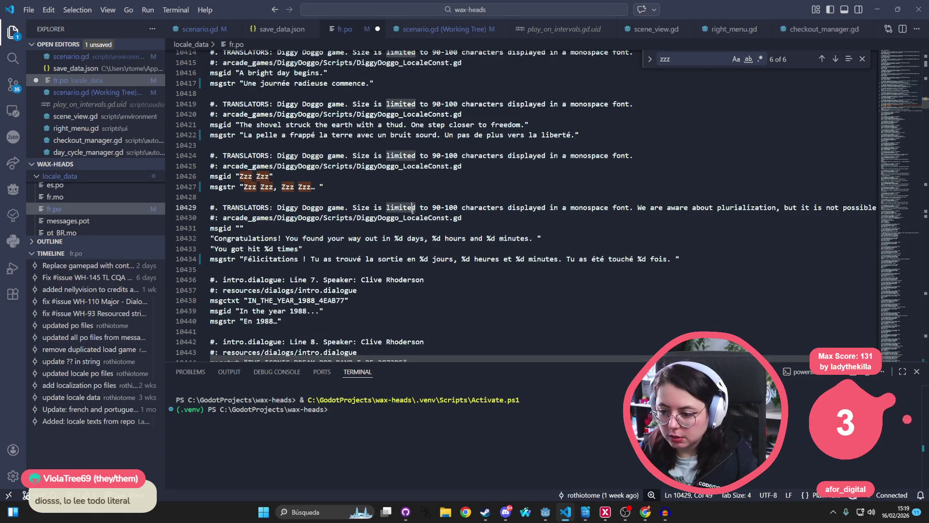
# Search fr.po for 'ways', 'playing', 'several' and 'different wa' to find the two-ways-to-play line
pyautogui.hotkey('ctrl', 'f')
pyautogui.write('ways')
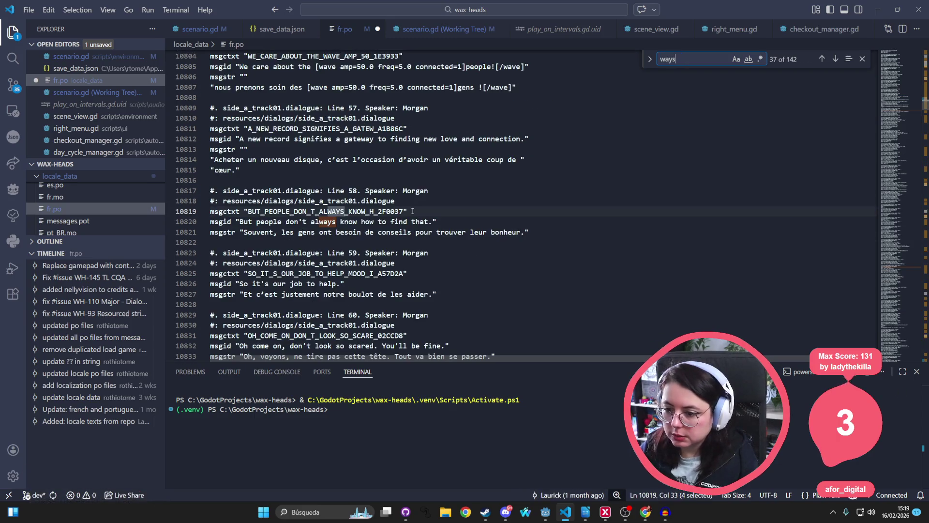
pyautogui.press('BackSpace')
pyautogui.press('BackSpace')
pyautogui.press('BackSpace')
pyautogui.write('playing')
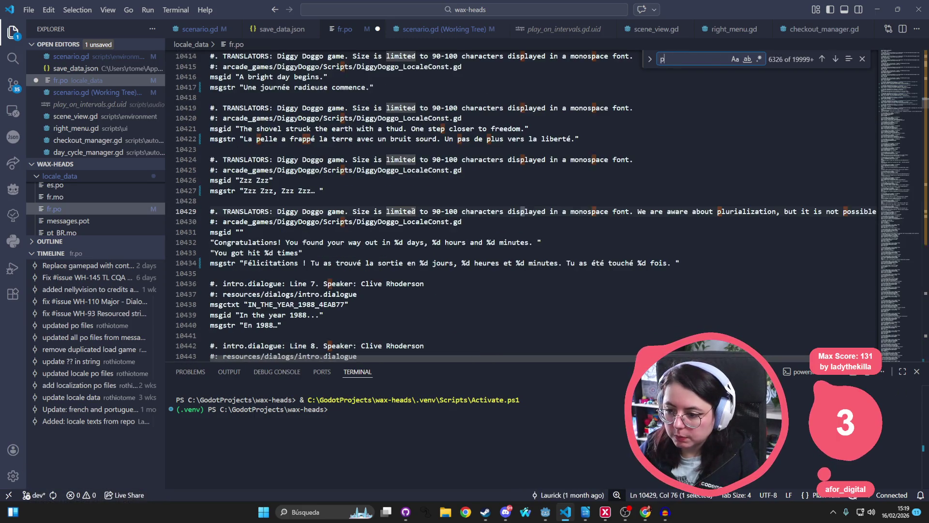
pyautogui.press('Return')
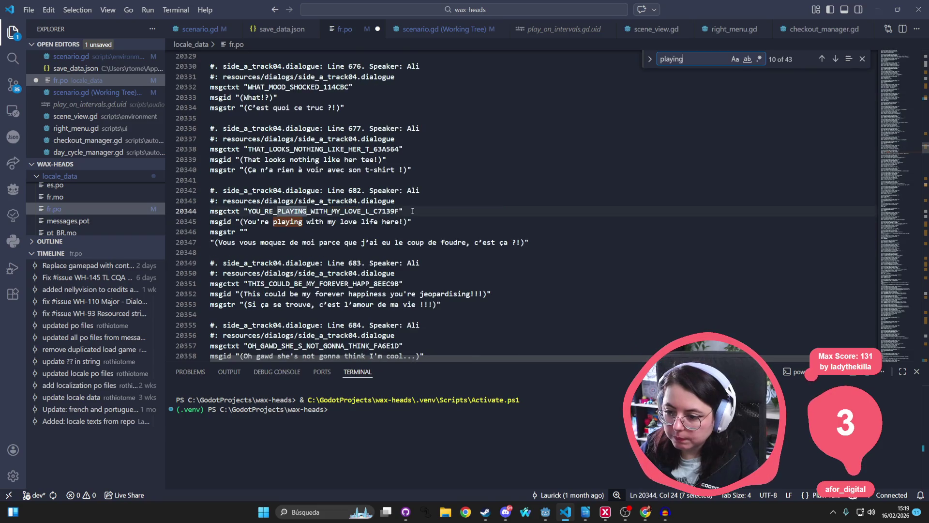
pyautogui.press('Return')
pyautogui.press('Return')
pyautogui.press('Return')
pyautogui.press('Return')
pyautogui.press('Return')
pyautogui.press('Return')
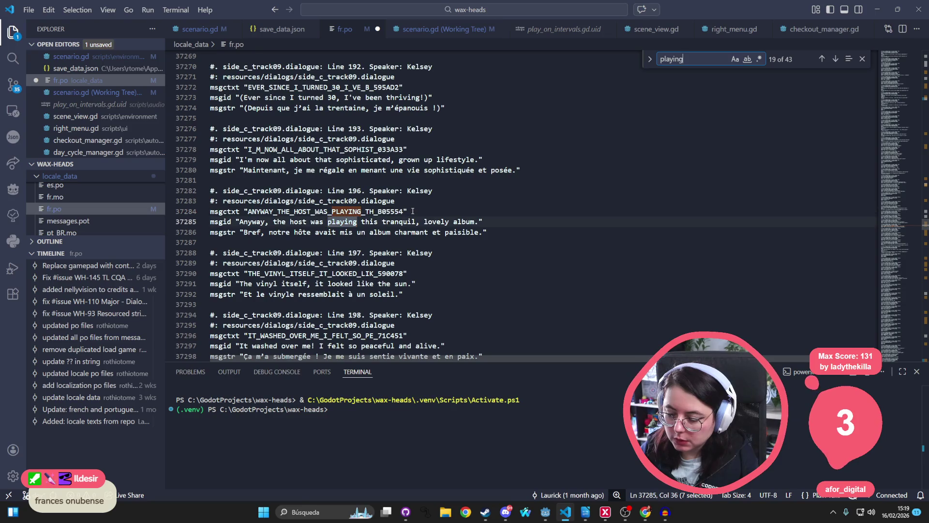
pyautogui.hotkey('ctrl', 'BackSpace')
pyautogui.write('ways of p')
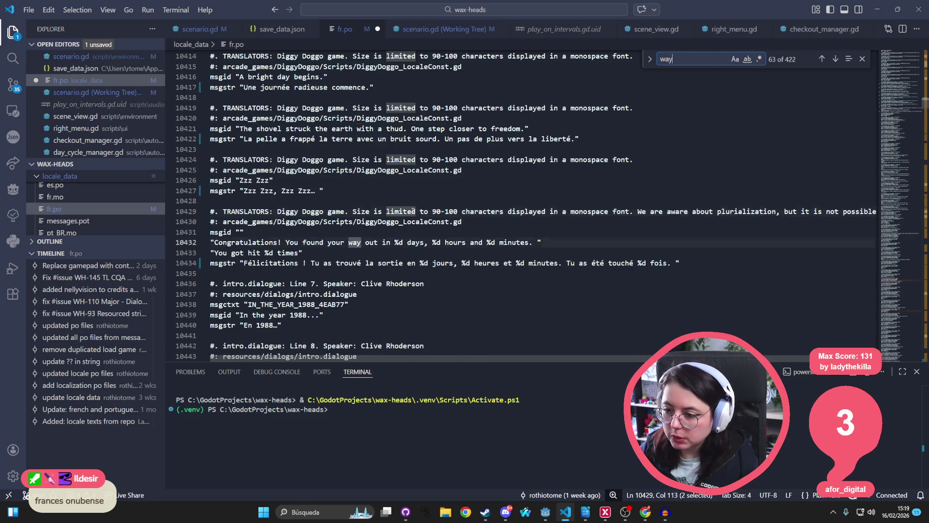
pyautogui.hotkey('ctrl', 'BackSpace')
pyautogui.hotkey('ctrl', 'BackSpace')
pyautogui.hotkey('ctrl', 'BackSpace')
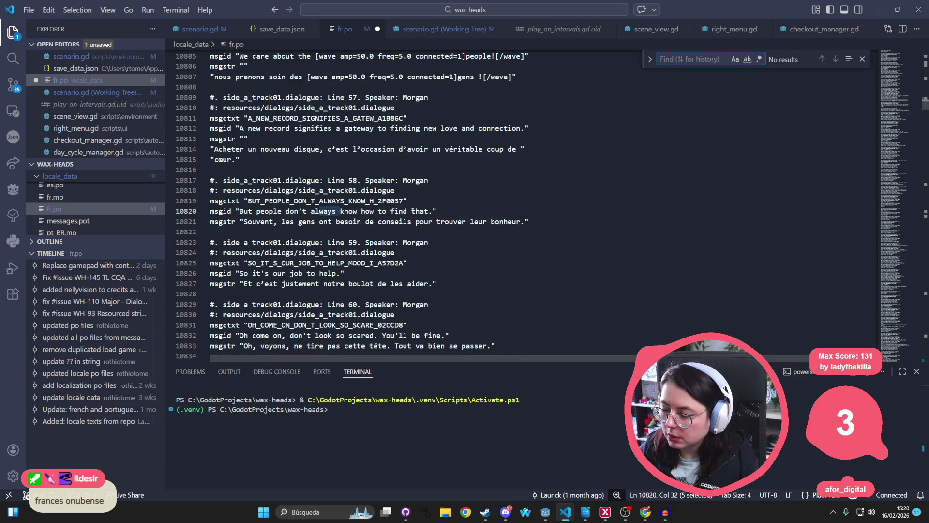
pyautogui.write('several')
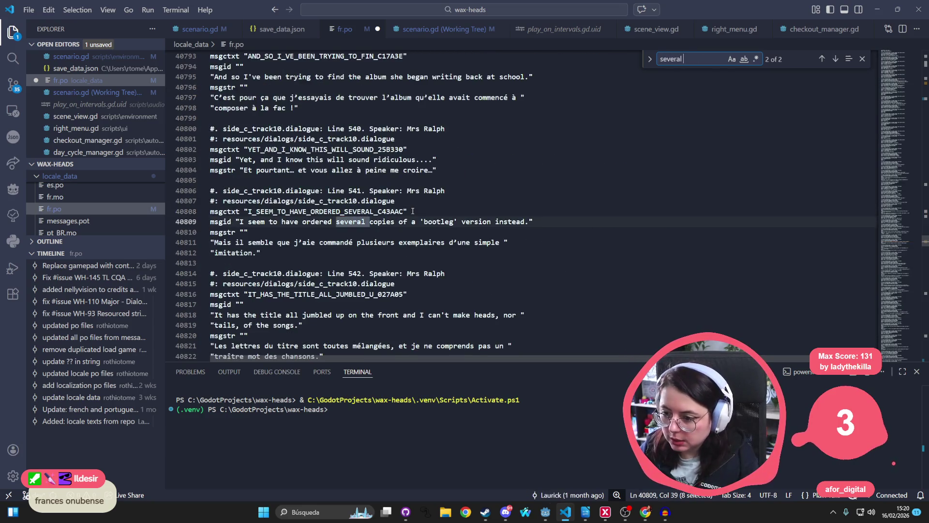
pyautogui.hotkey('ctrl', 'BackSpace')
pyautogui.write('different')
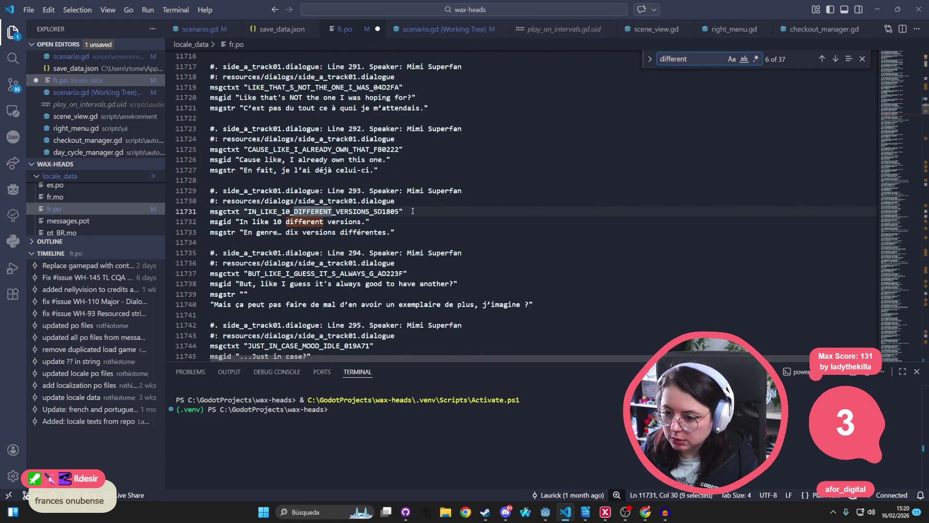
pyautogui.write(' wa')
pyautogui.hotkey('ctrl', 'BackSpace')
pyautogui.hotkey('ctrl', 'BackSpace')
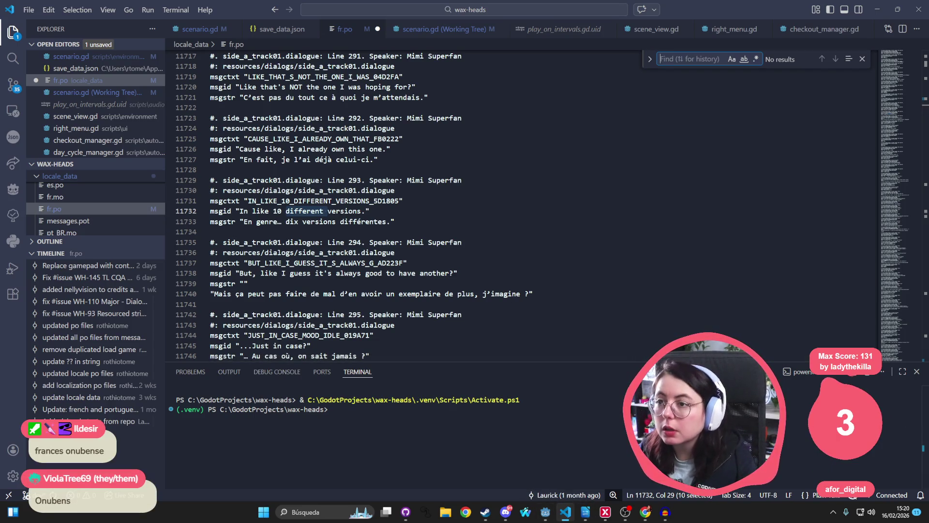
# Search 'there are' then 'new_game' to reach the new_game_grabber entries' empty translation on line 8148
pyautogui.hotkey('ctrl', 'f')
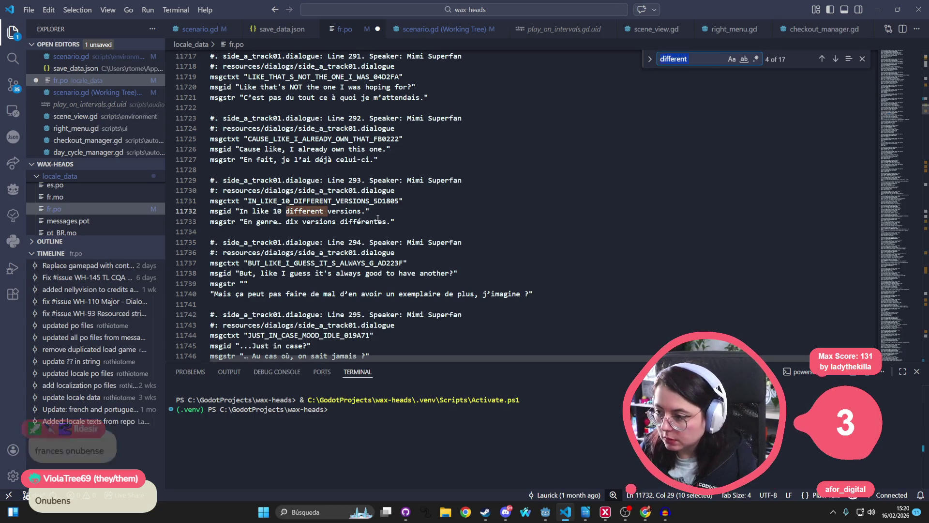
pyautogui.write('there are')
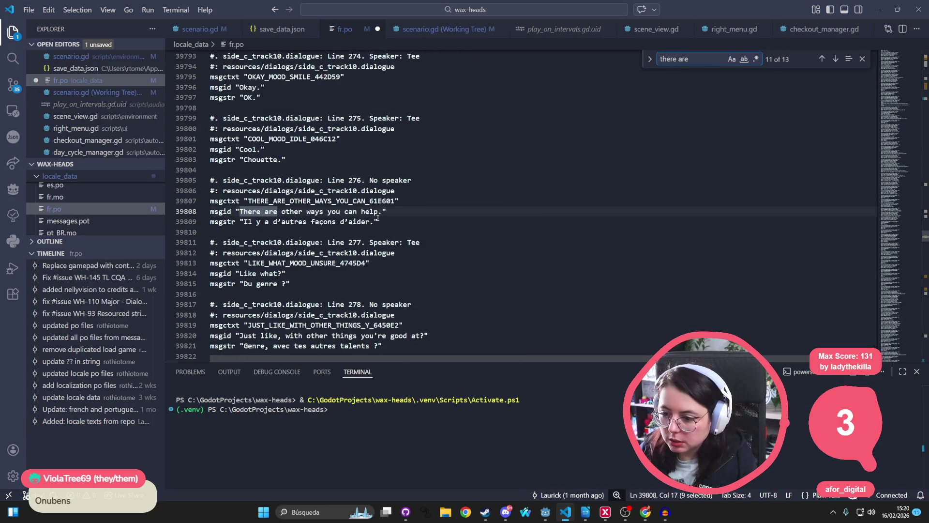
pyautogui.press('Return')
pyautogui.press('Return')
pyautogui.press('Return')
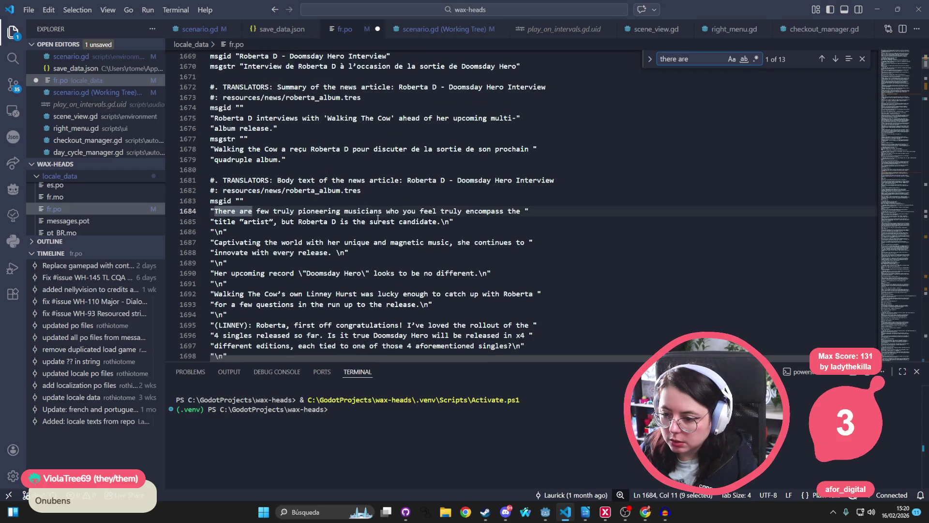
pyautogui.press('Return')
pyautogui.press('Return')
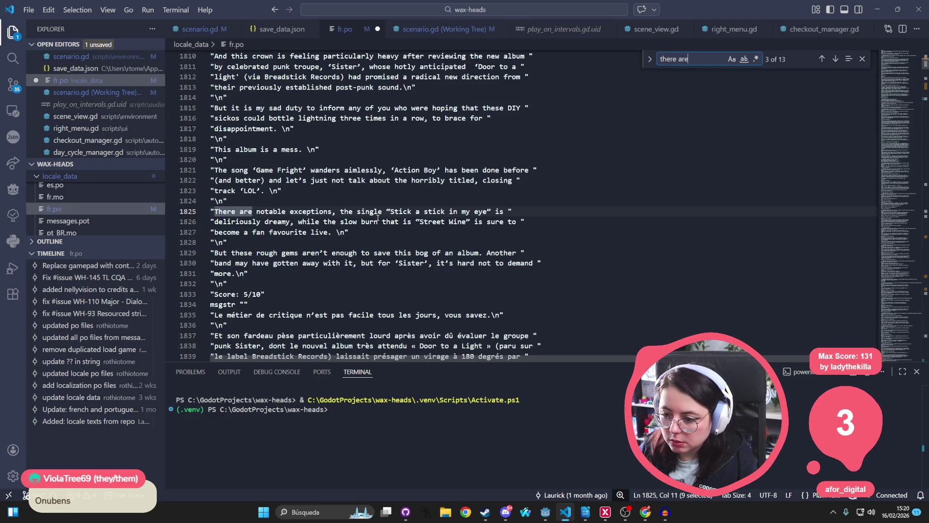
pyautogui.press('Return')
pyautogui.press('Return')
pyautogui.press('Return')
pyautogui.press('Return')
pyautogui.press('Return')
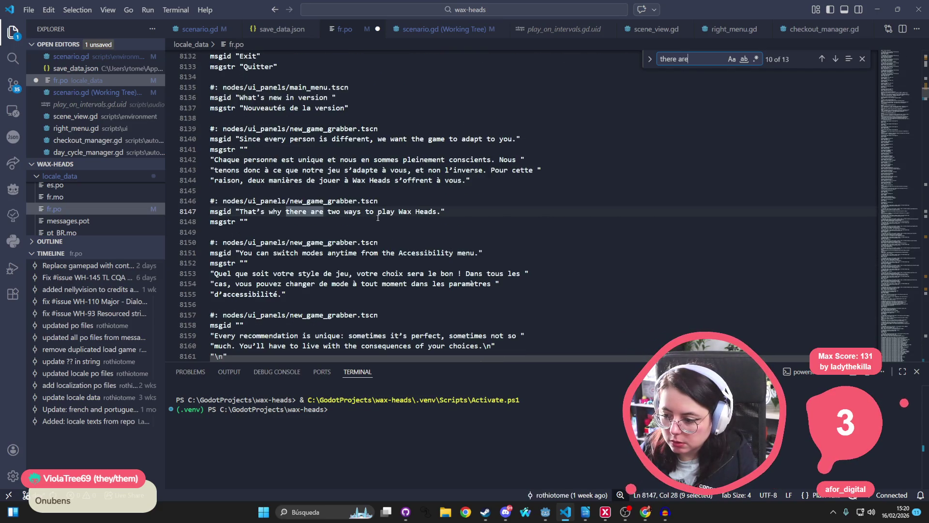
pyautogui.hotkey('ctrl', 'a')
pyautogui.write('mai')
pyautogui.hotkey('ctrl', 'a')
pyautogui.write('new_game')
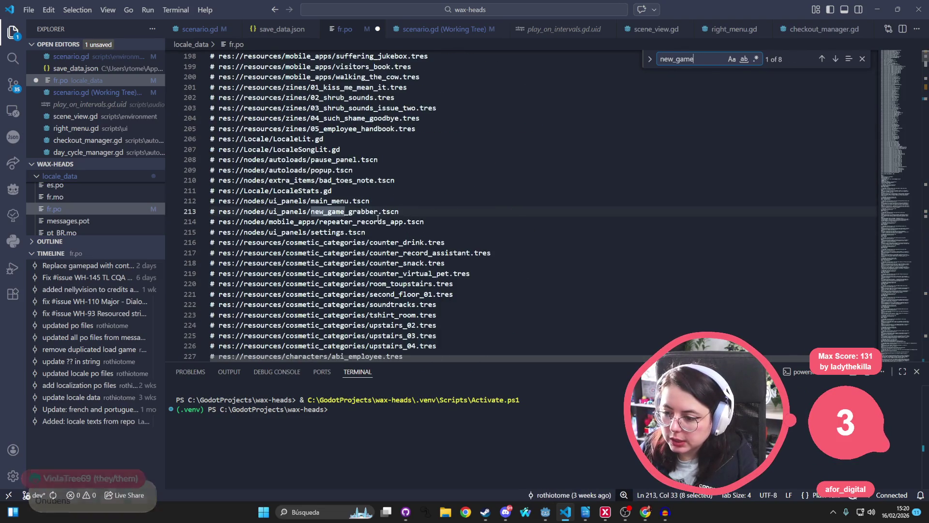
pyautogui.press('Return')
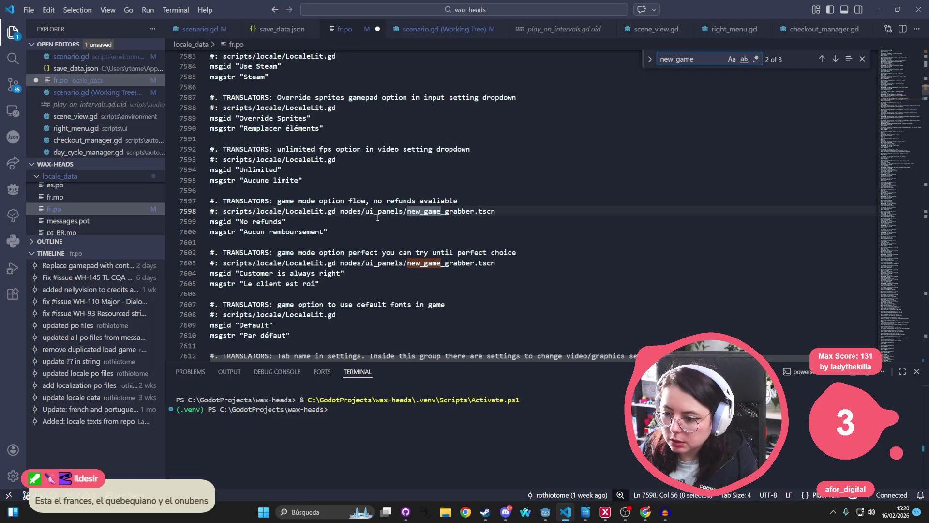
pyautogui.scroll(-2, 364, 249)
pyautogui.press('Return')
pyautogui.press('Return')
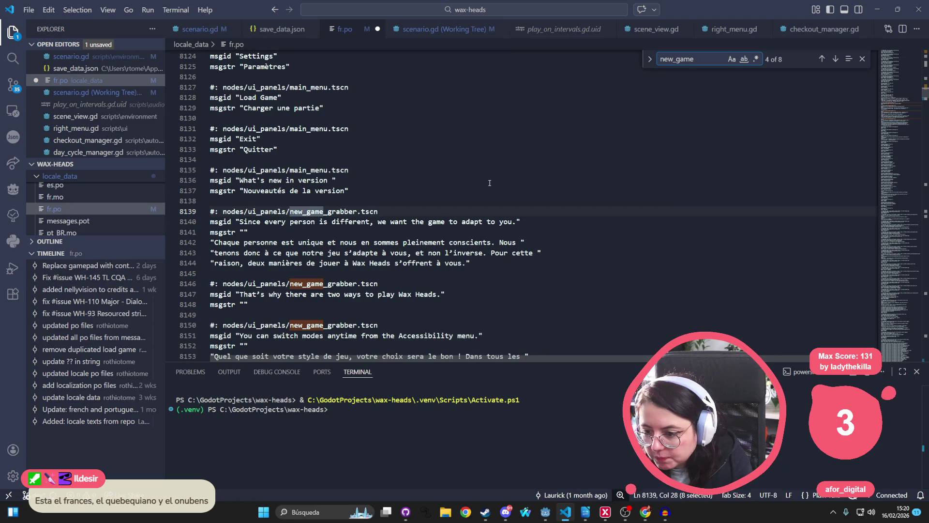
pyautogui.click(244, 303)
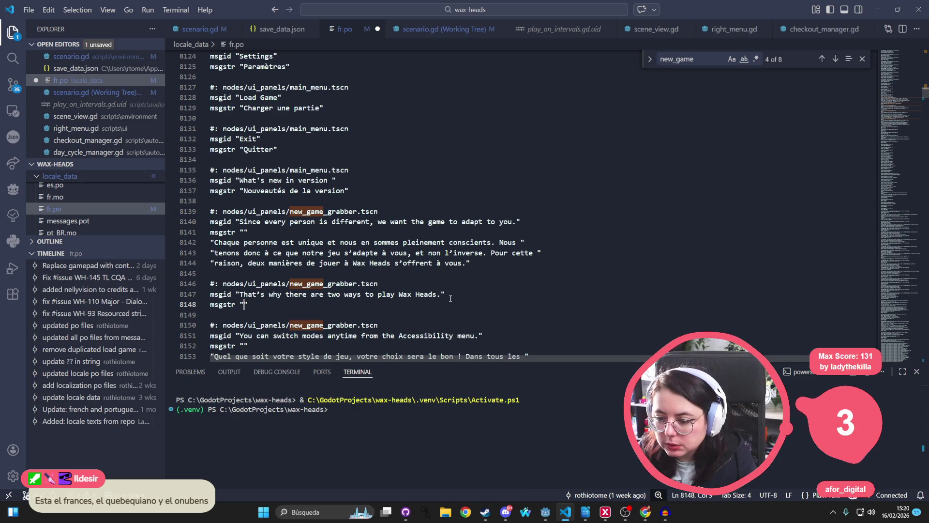
# Paste the French two-ways-to-play line into fr.po, ending it with a period instead of an ellipsis
pyautogui.write('Maintenant tu sais pourquoi il y a deux façons de jouer à Wax Heads…')
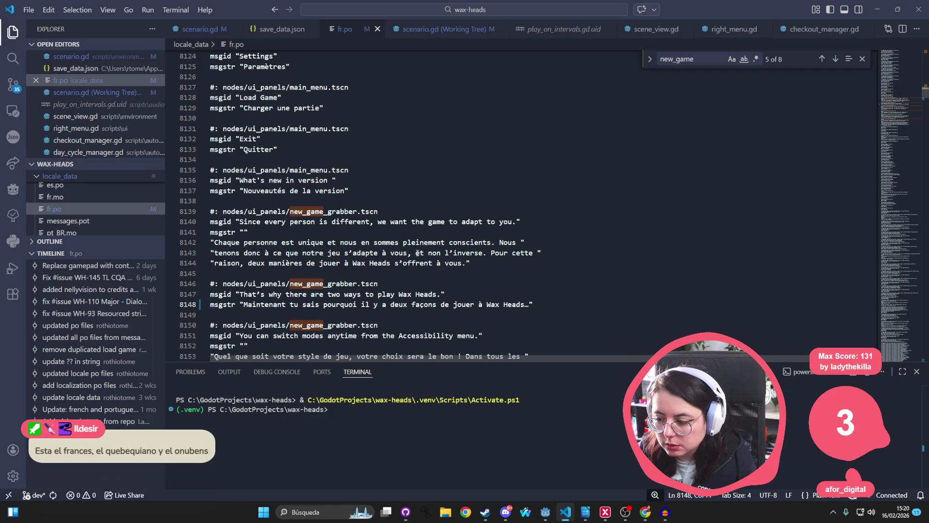
pyautogui.scroll(-1, 276, 292)
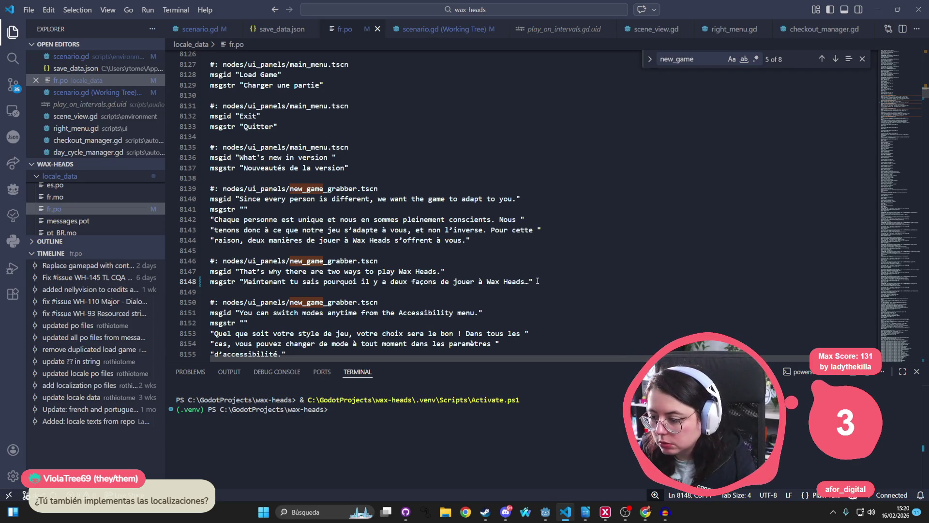
pyautogui.hotkey('shift', 'Left')
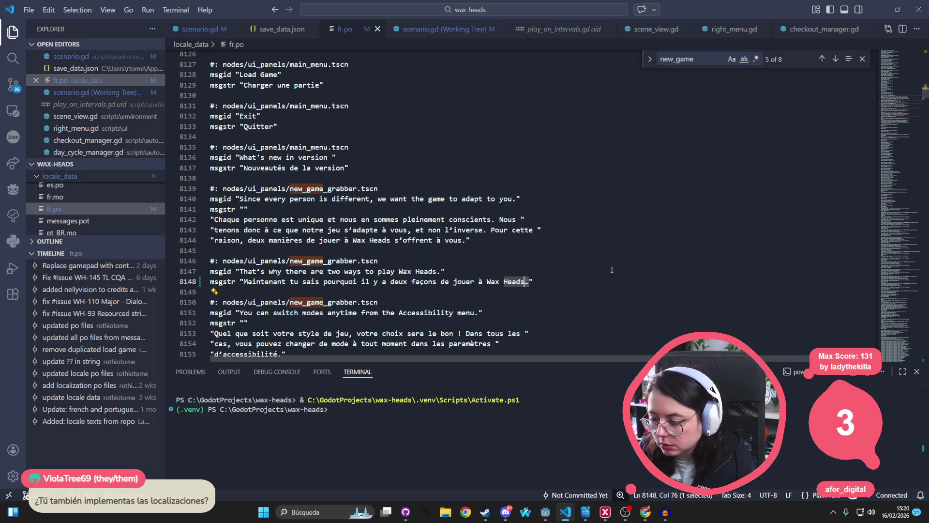
pyautogui.write('.')
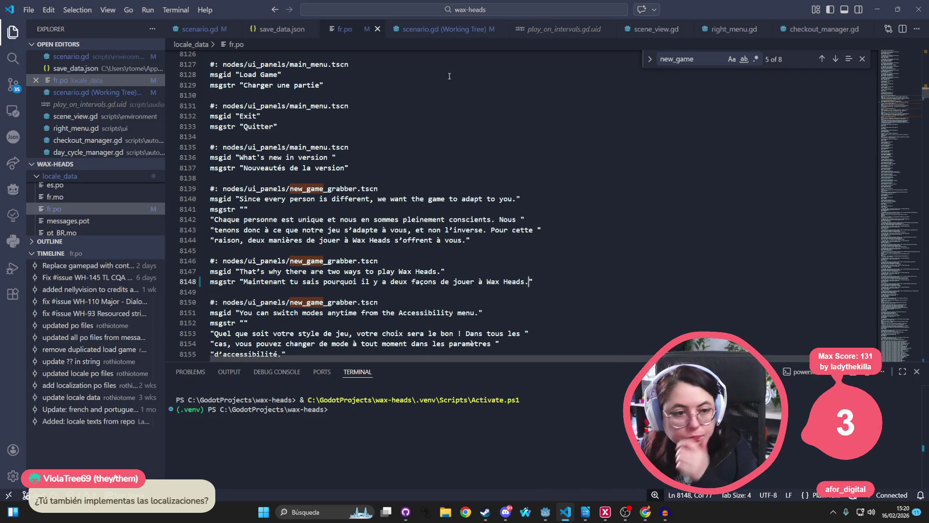
pyautogui.click(474, 58)
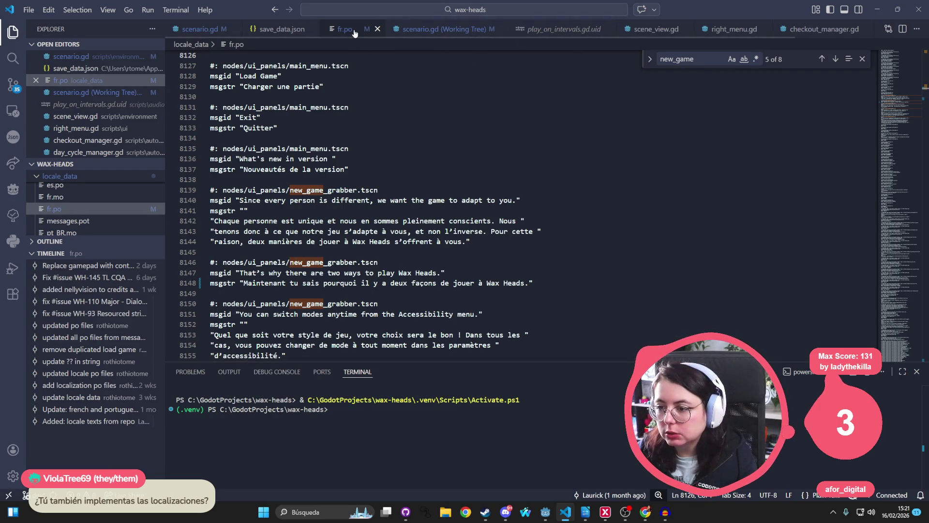
# Close fr.po and open pt_BR.po via quick file search for 'pt'
pyautogui.click(377, 29)
pyautogui.hotkey('ctrl', 'p')
pyautogui.write('pt')
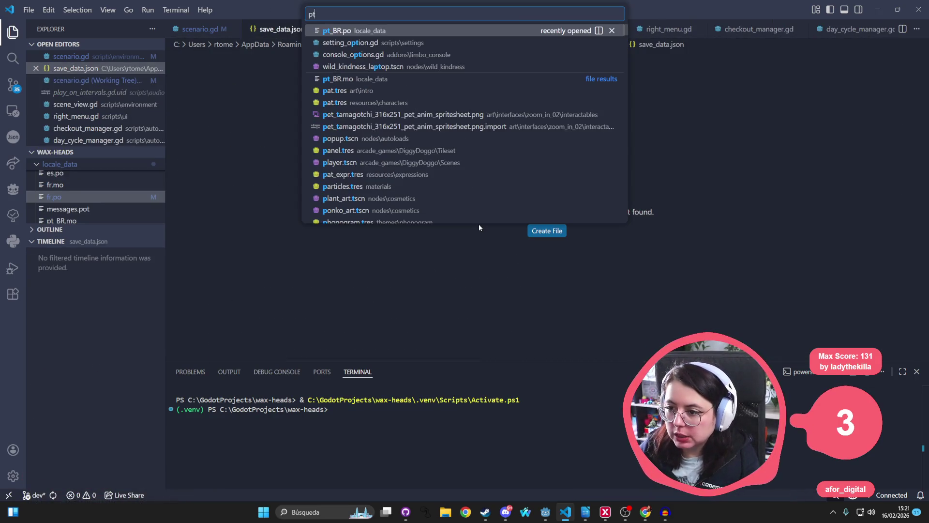
pyautogui.press('Return')
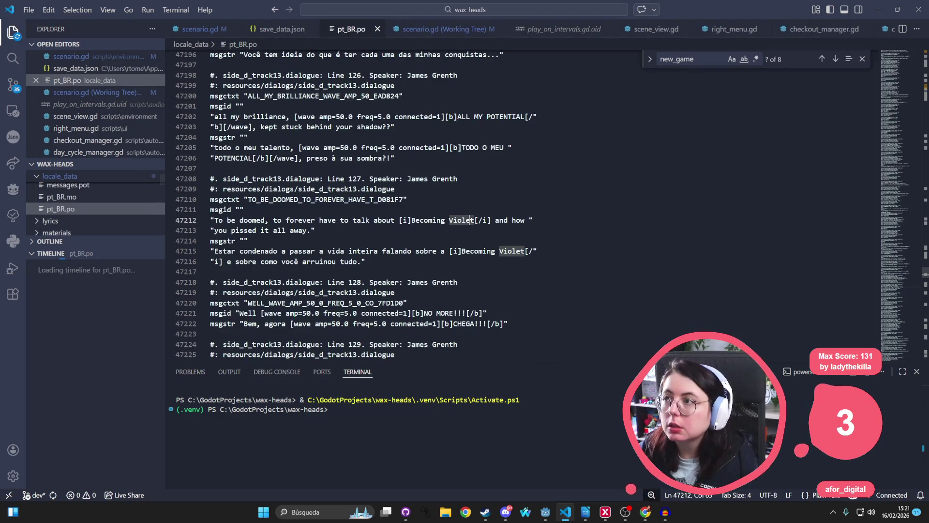
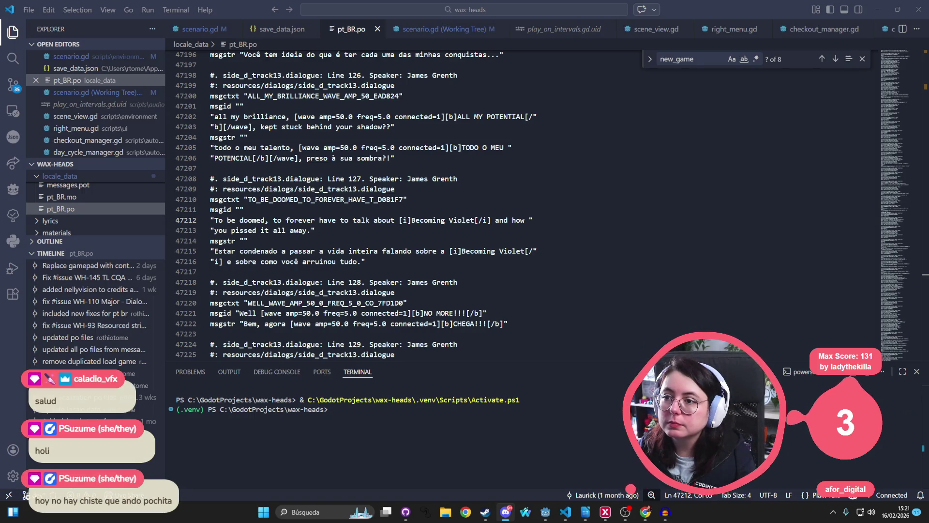
# Back in pt_BR.po, search for 'thanks for playi' to reach the end_demo_chloe entry
pyautogui.hotkey('alt', 'Tab')
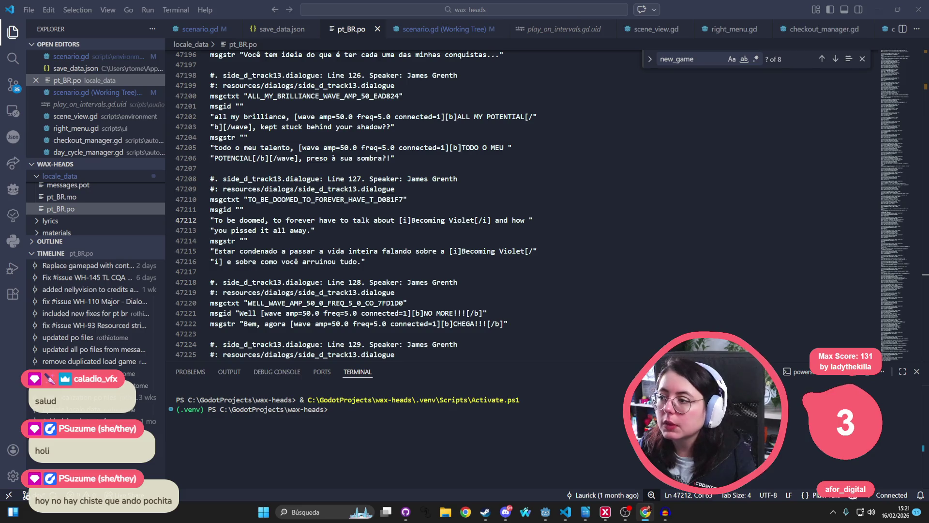
pyautogui.hotkey('alt', 'Tab')
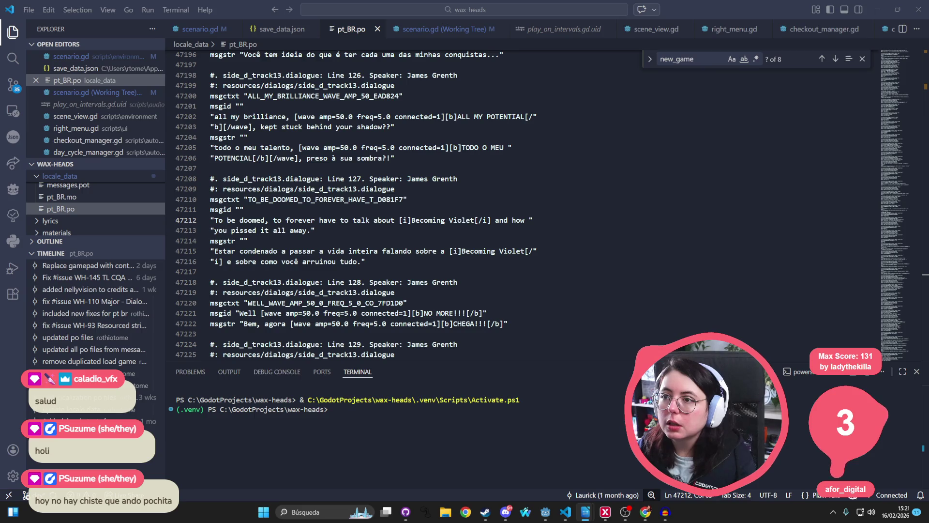
pyautogui.click(356, 147)
pyautogui.hotkey('ctrl', 'f')
pyautogui.write('thank you for')
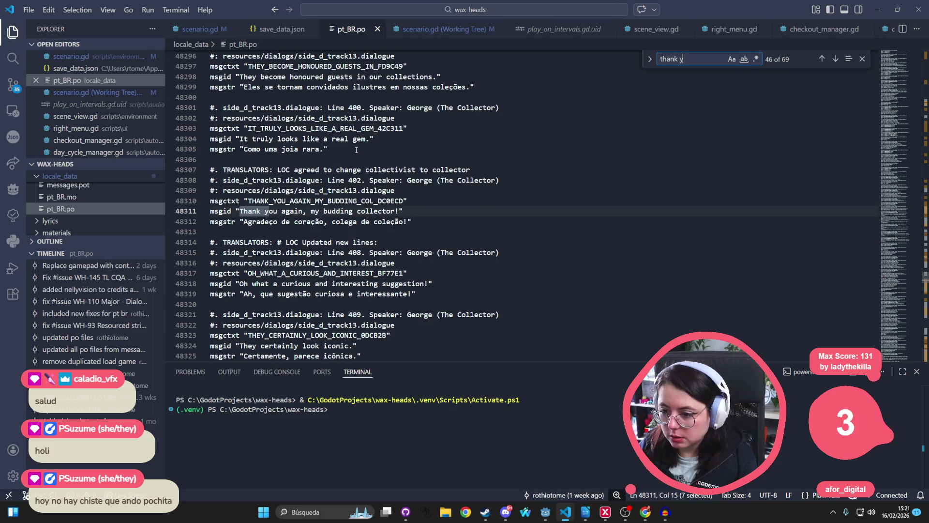
pyautogui.write(' play')
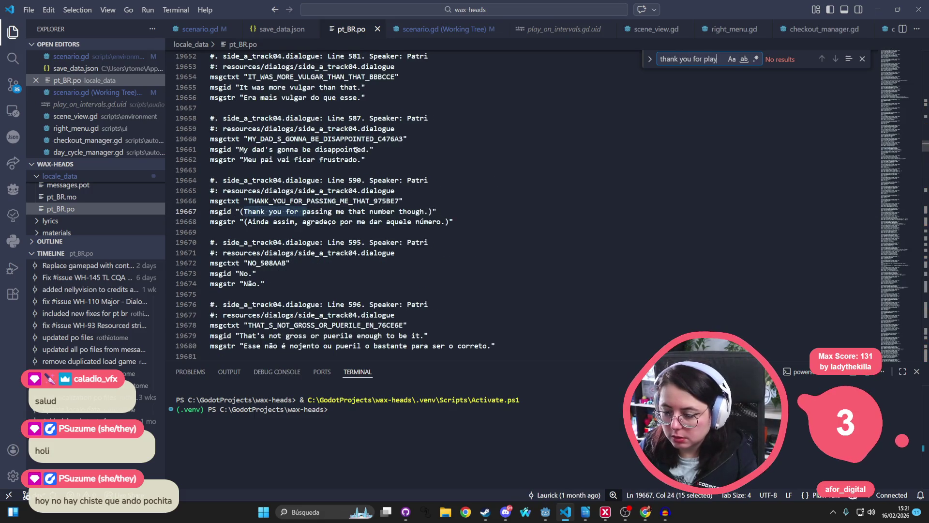
pyautogui.hotkey('ctrl', 'BackSpace')
pyautogui.hotkey('ctrl', 'BackSpace')
pyautogui.hotkey('ctrl', 'BackSpace')
pyautogui.write('tha')
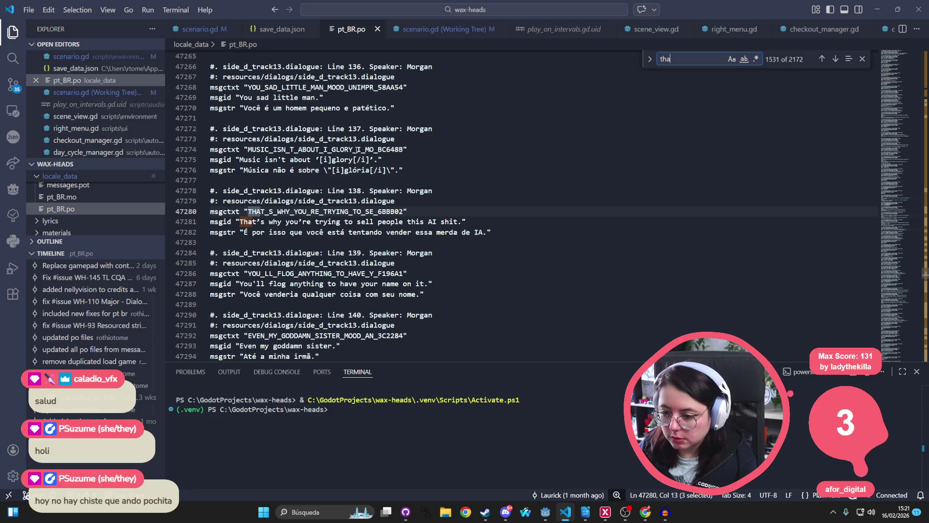
pyautogui.hotkey('ctrl', 'BackSpace')
pyautogui.write('thanks for playi')
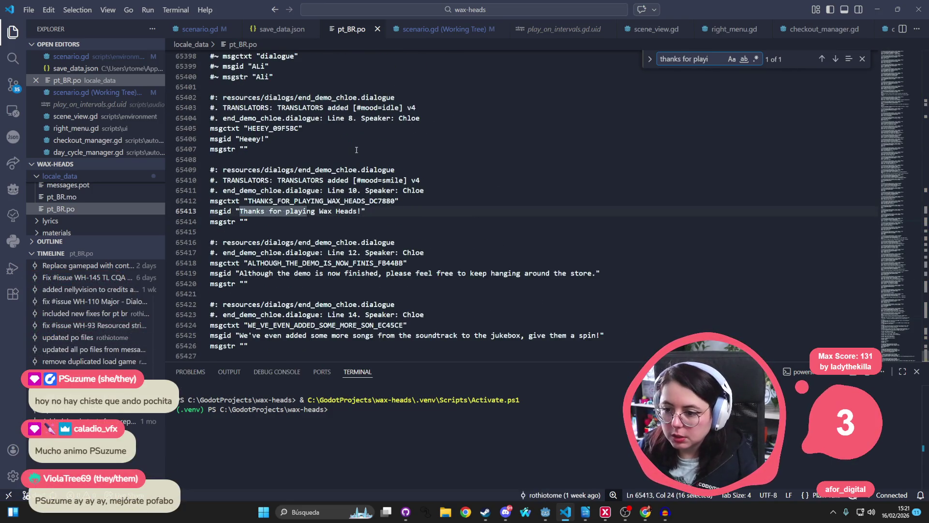
# Translate 'Heeey!' as 'E aeeê!' and paste Portuguese for the thanks-for-playing and demo-finished lines
pyautogui.click(245, 149)
pyautogui.write('E aeeê!')
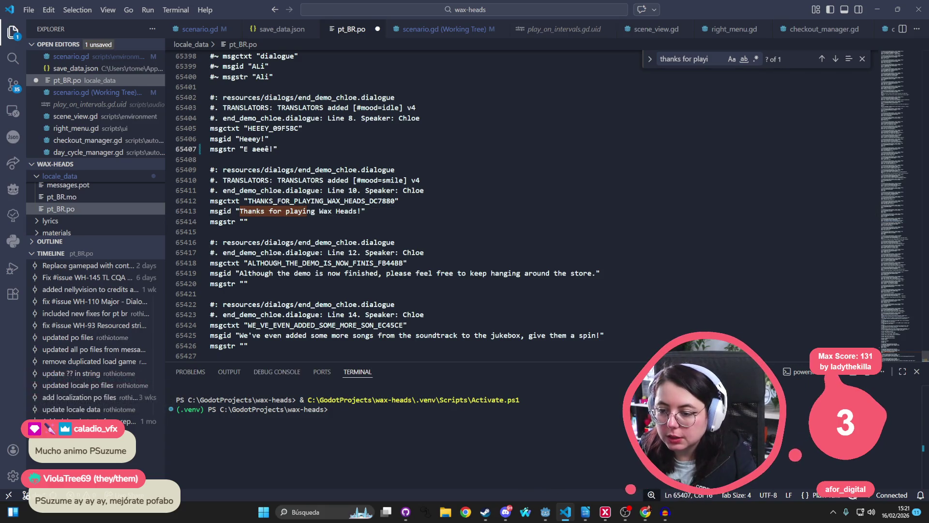
pyautogui.hotkey('alt', 'Tab')
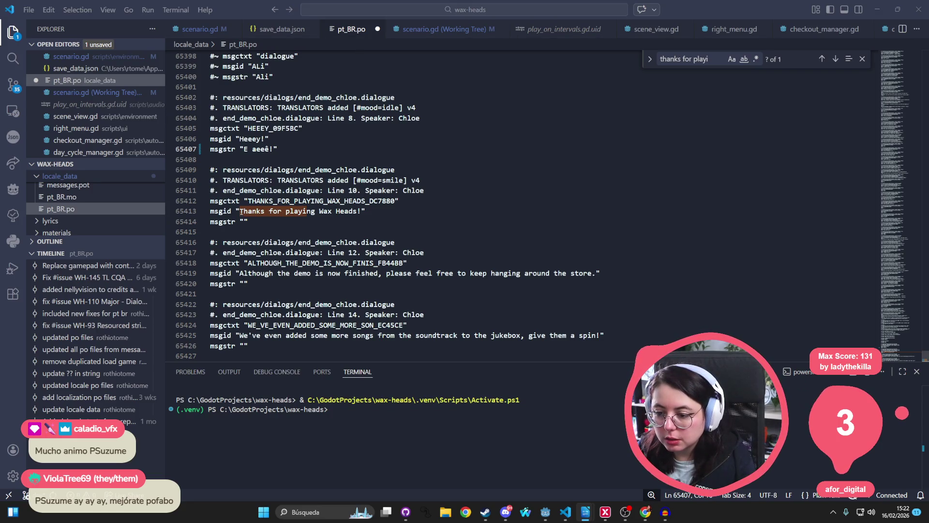
pyautogui.click(244, 221)
pyautogui.write('Obrigada por jogar Wax Heads!')
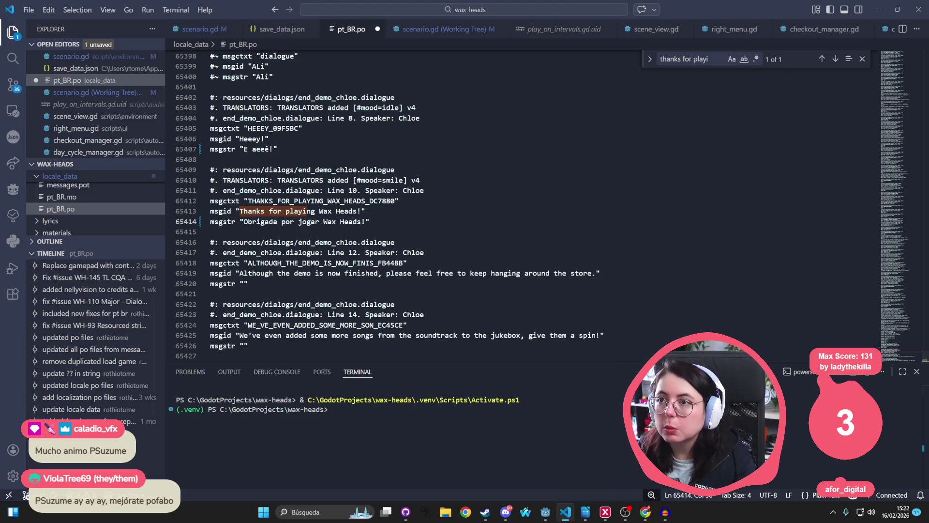
pyautogui.hotkey('alt', 'Tab')
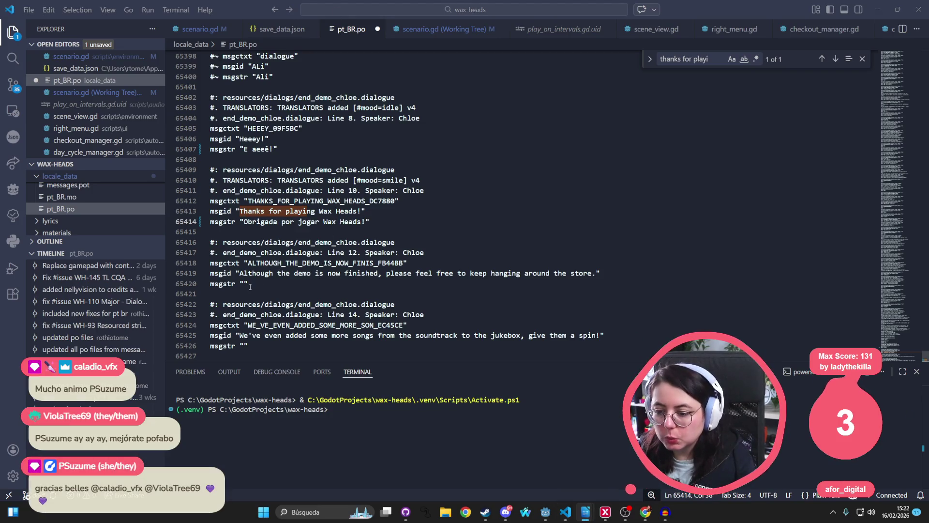
pyautogui.click(243, 285)
pyautogui.write('O demo acabou mas pode ficar de boa aí pela loja.')
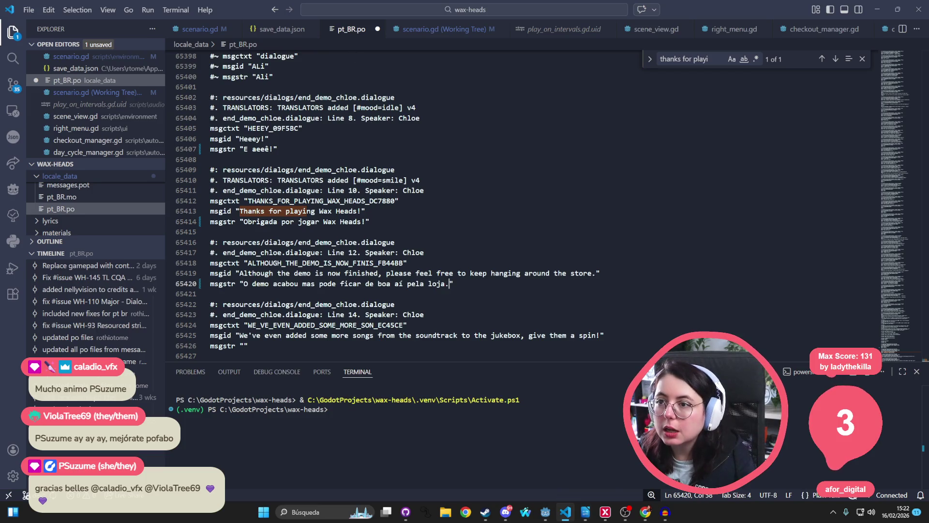
# Paste the Portuguese translations for the jukebox, wishlist and full-release lines
pyautogui.hotkey('alt', 'Tab')
pyautogui.scroll(-1, 253, 224)
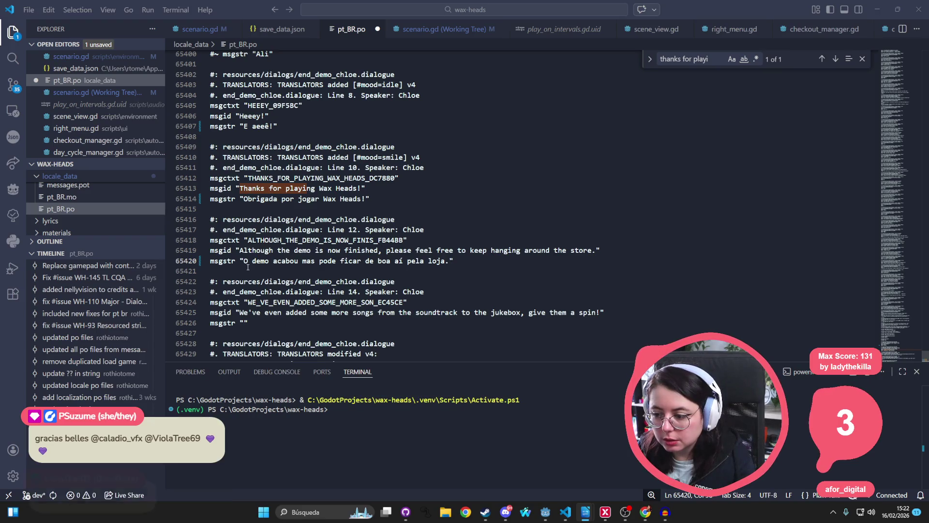
pyautogui.click(244, 323)
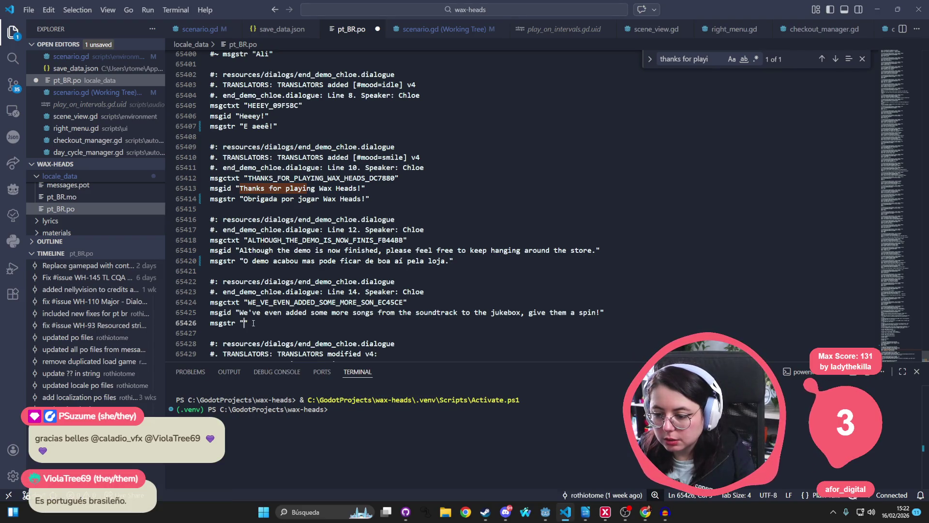
pyautogui.write('Nós colocamos umas músicas novas da trilha na jukebox, bota para tocar!')
pyautogui.scroll(-3, 242, 322)
pyautogui.hotkey('alt', 'Tab')
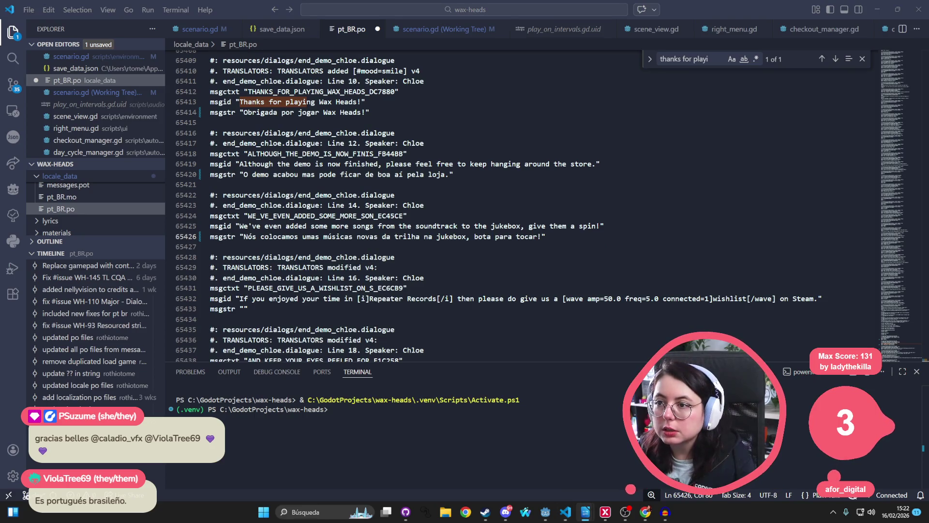
pyautogui.click(244, 309)
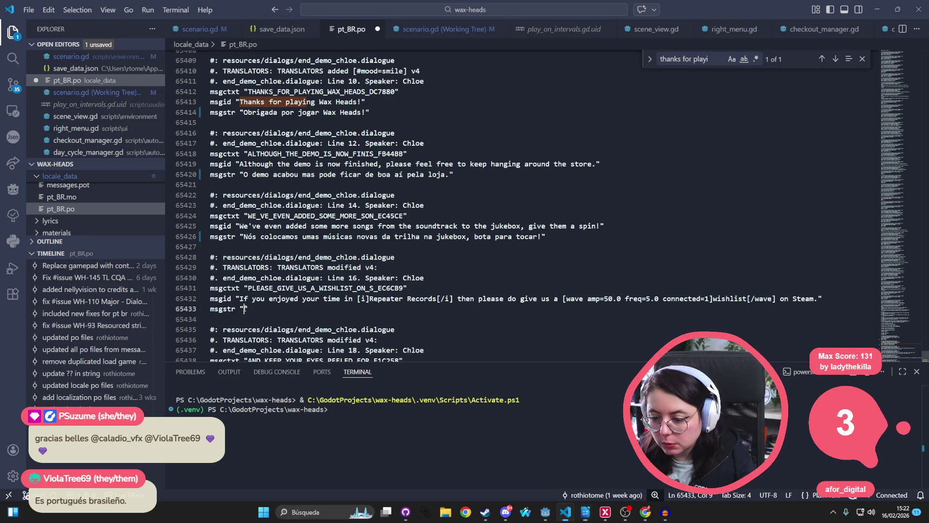
pyautogui.write('Se curtiu explorar [i]Repeater Records[/i] ,então nos coloque na [wave amp=50.0 freq=5.0 connected=1]wishlist[/wave] do Steam.')
pyautogui.scroll(-2, 499, 282)
pyautogui.hotkey('alt', 'Tab')
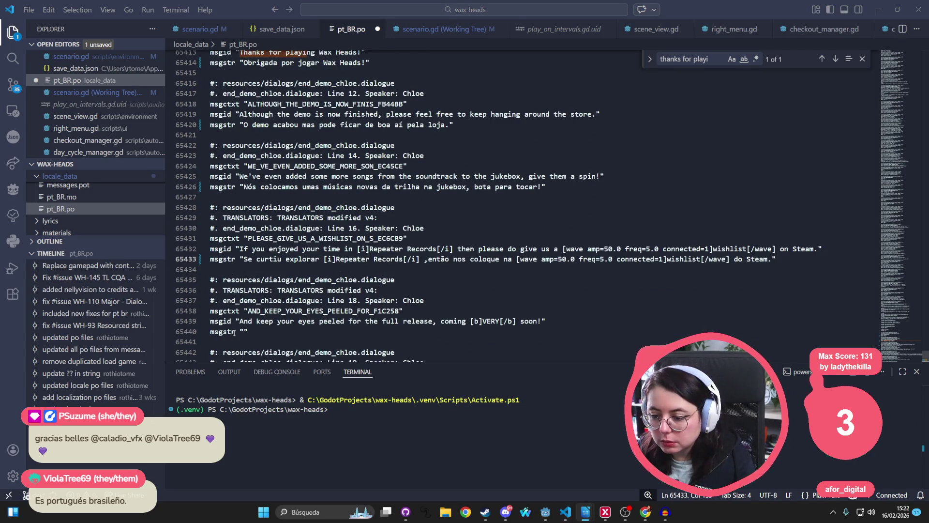
pyautogui.click(245, 331)
pyautogui.write('Fique atento porque o jogo completo está chegando em breve!')
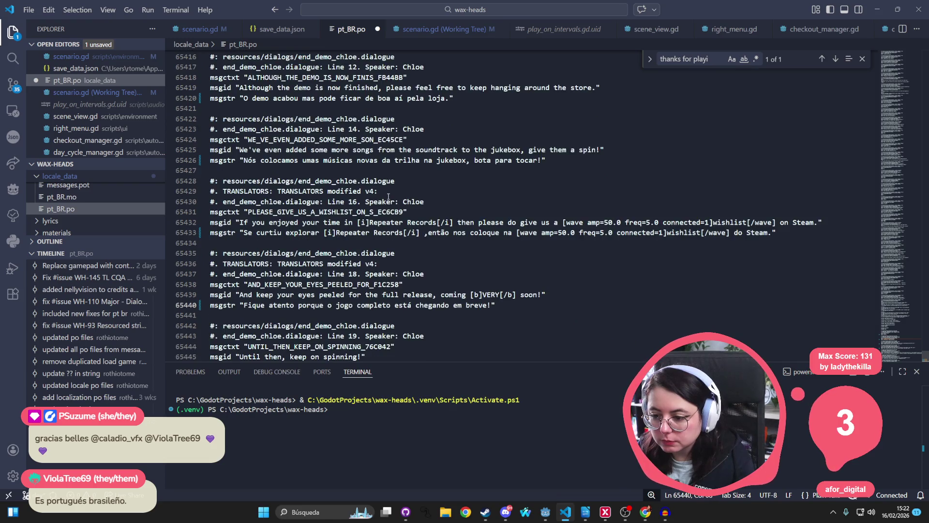
# Add 'Até lá, continue tocando o som!' for the keep-on-spinning line, enter 'Chloe' as the name, and save
pyautogui.scroll(-3, 245, 331)
pyautogui.hotkey('alt', 'Tab')
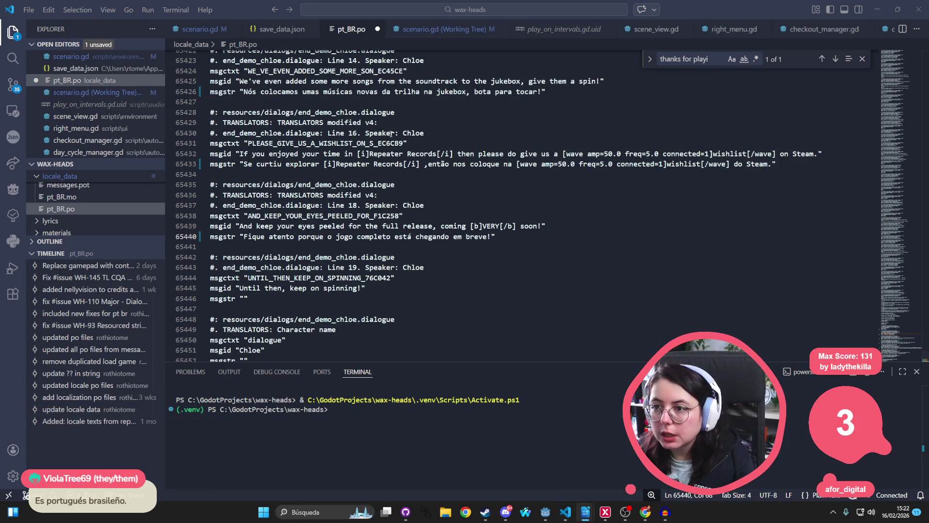
pyautogui.scroll(-1, 338, 169)
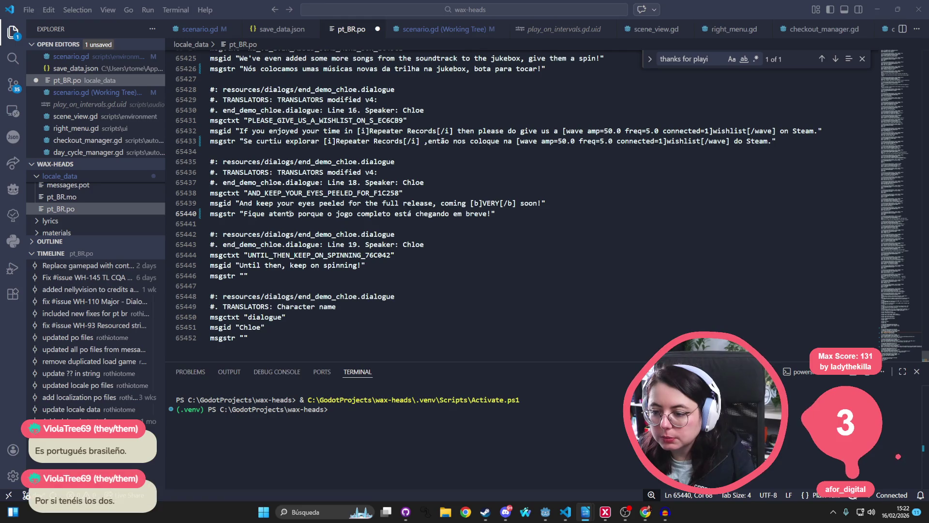
pyautogui.click(244, 275)
pyautogui.write('Até lá, continue tocando o som!')
pyautogui.click(246, 338)
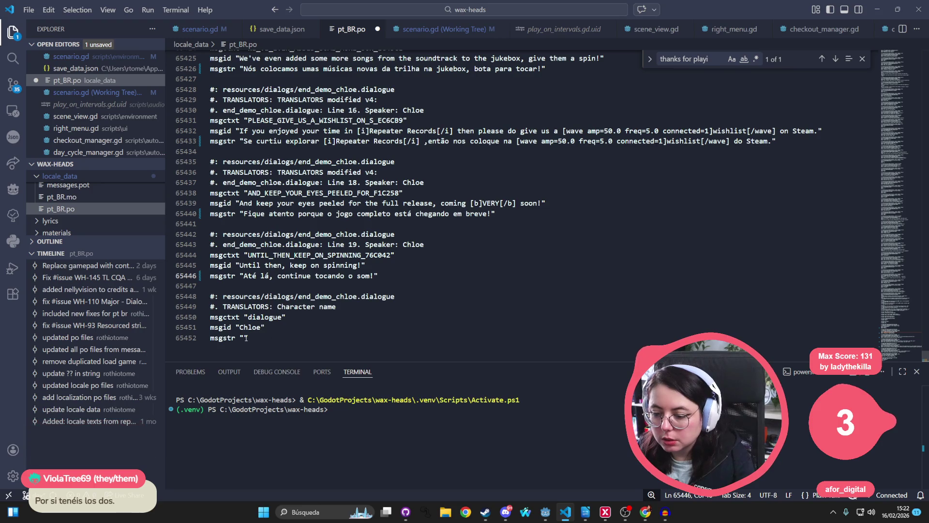
pyautogui.write('Chloe')
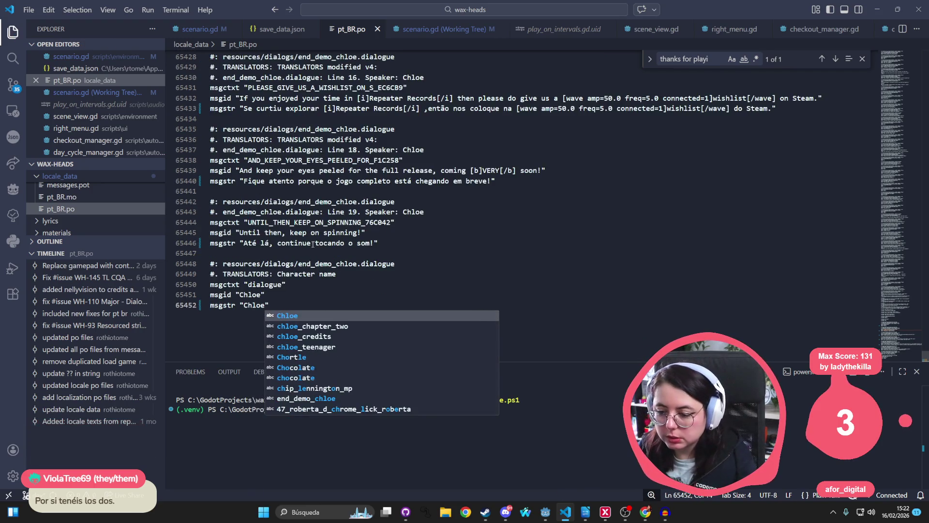
pyautogui.hotkey('ctrl', 's')
pyautogui.scroll(-1, 339, 193)
pyautogui.click(390, 180)
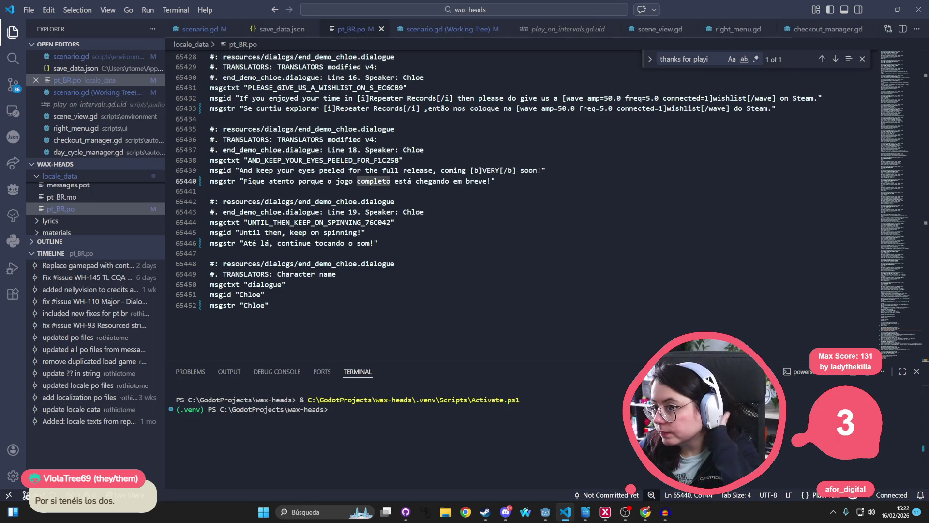
pyautogui.click(415, 150)
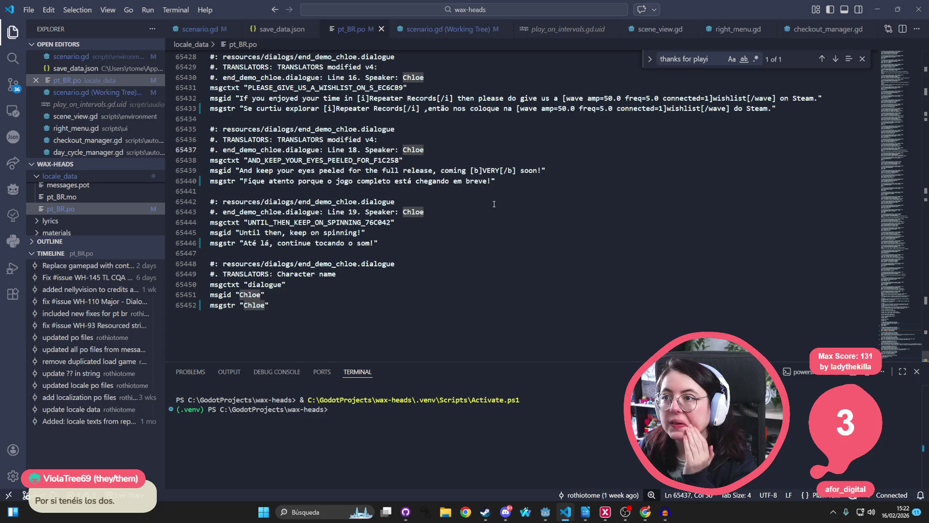
# Search pt_BR.po for 'zzz' to reach the Diggy Doggo dialogue entries
pyautogui.click(444, 170)
pyautogui.hotkey('ctrl', 'f')
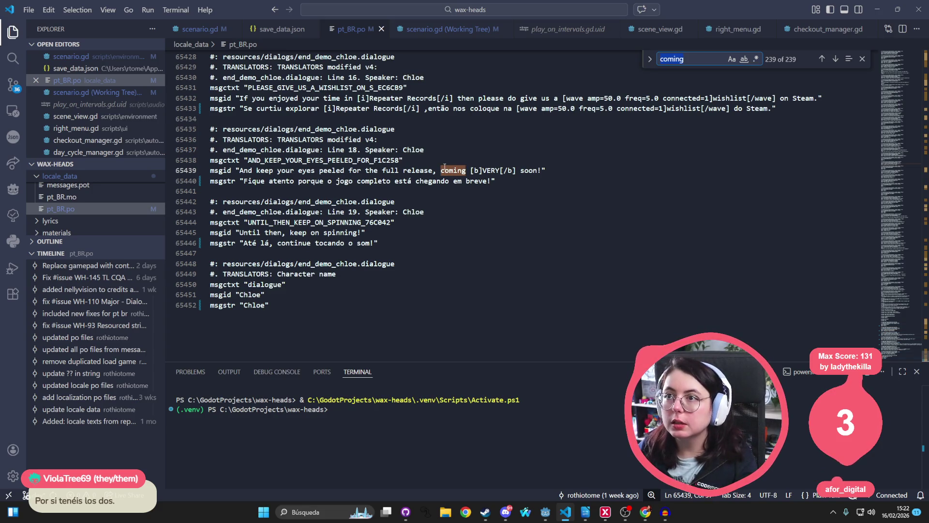
pyautogui.write('zzz')
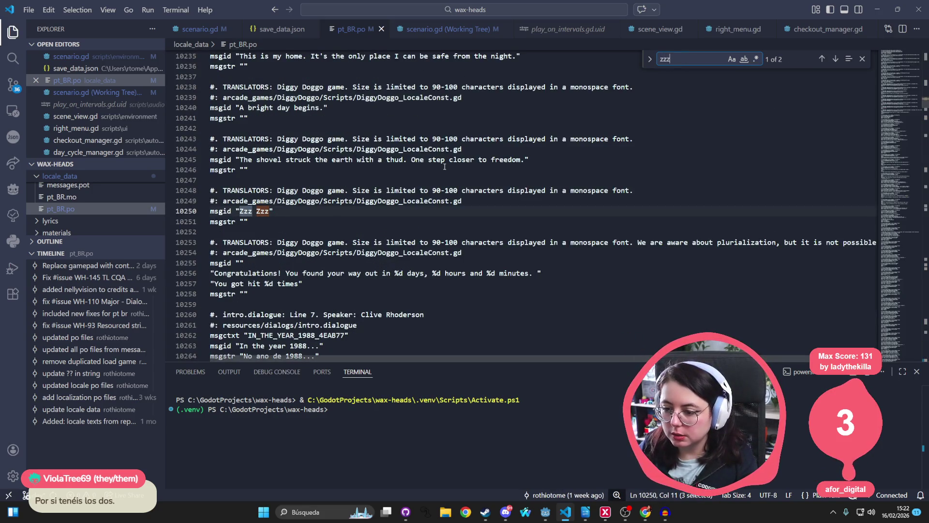
pyautogui.scroll(5, 405, 123)
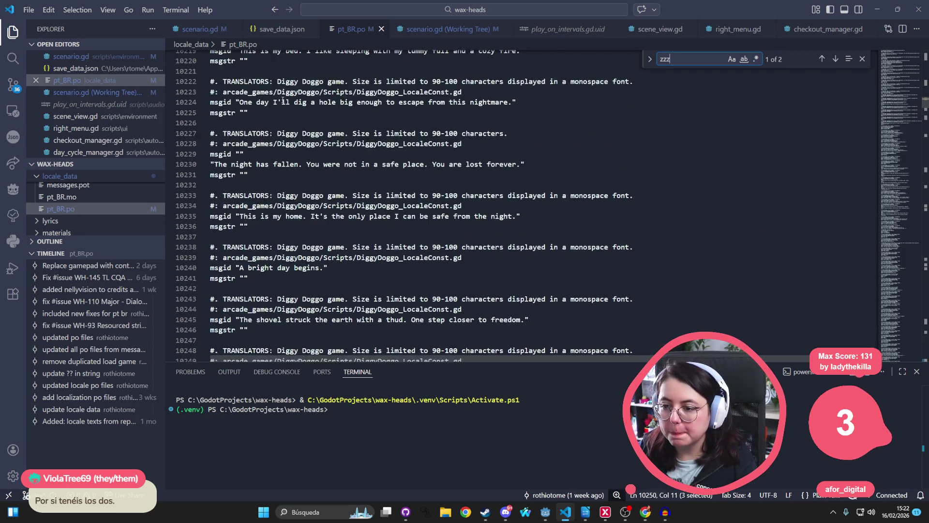
pyautogui.scroll(2, 283, 100)
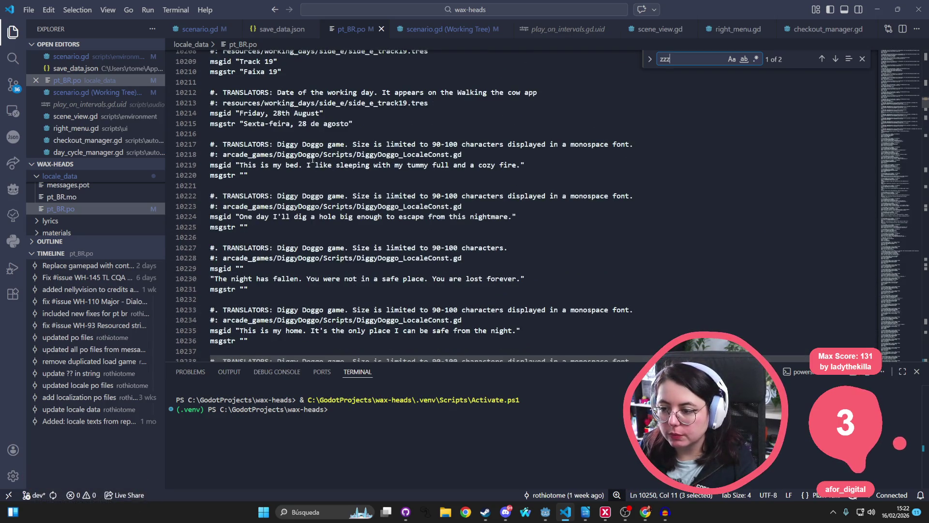
# Fill line 10220's msgstr with the complete Portuguese translation of the bed line
pyautogui.click(245, 175)
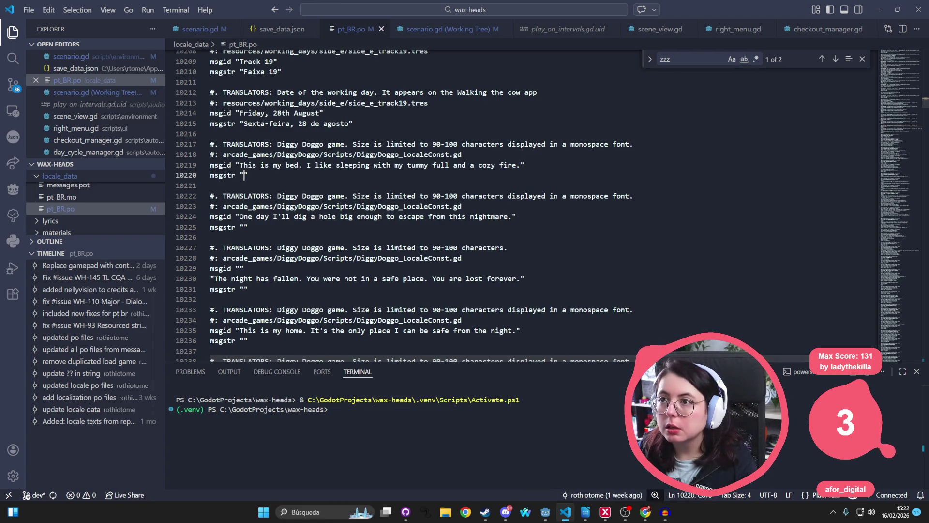
pyautogui.hotkey('alt', 'Tab')
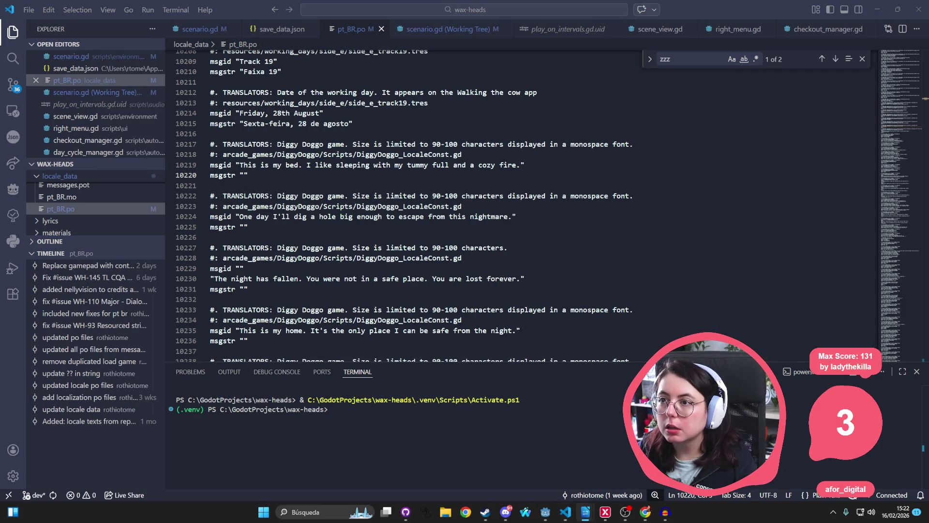
pyautogui.click(243, 178)
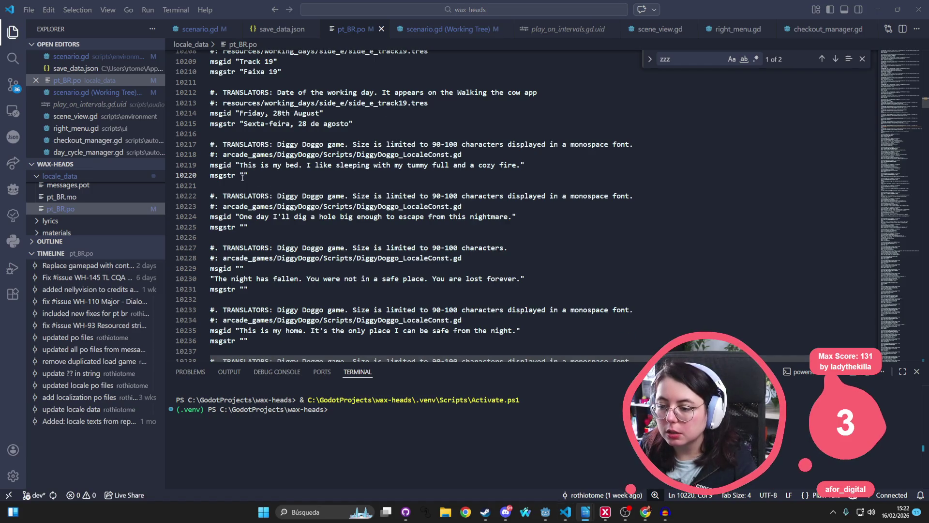
pyautogui.write('Gosto de dormir com a barriga cheia e quentinho.')
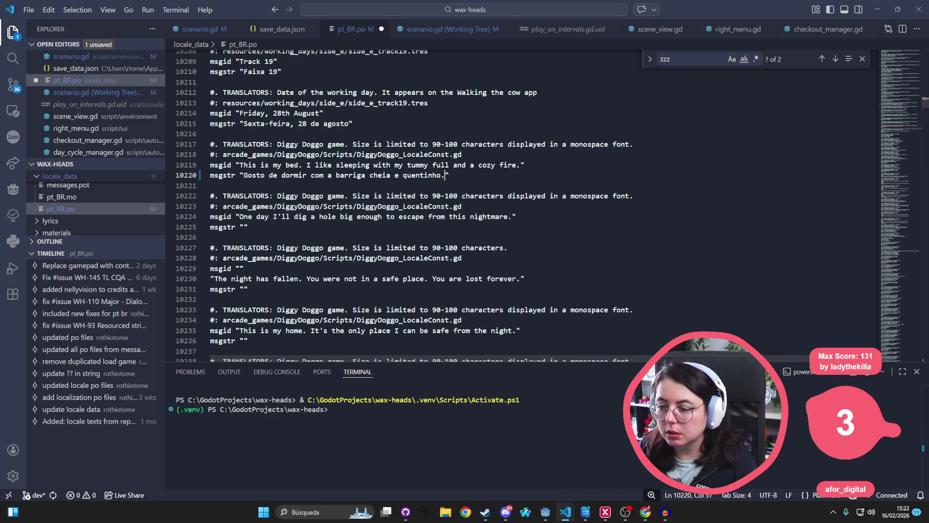
pyautogui.hotkey('alt', 'Tab')
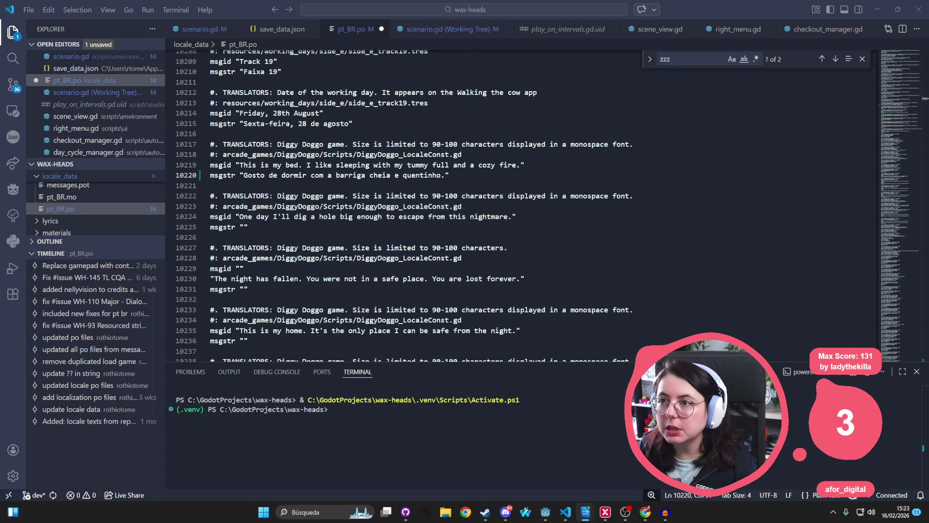
pyautogui.moveTo(244, 176)
pyautogui.mouseDown()
pyautogui.moveTo(454, 175)
pyautogui.moveTo(445, 177)
pyautogui.mouseUp()
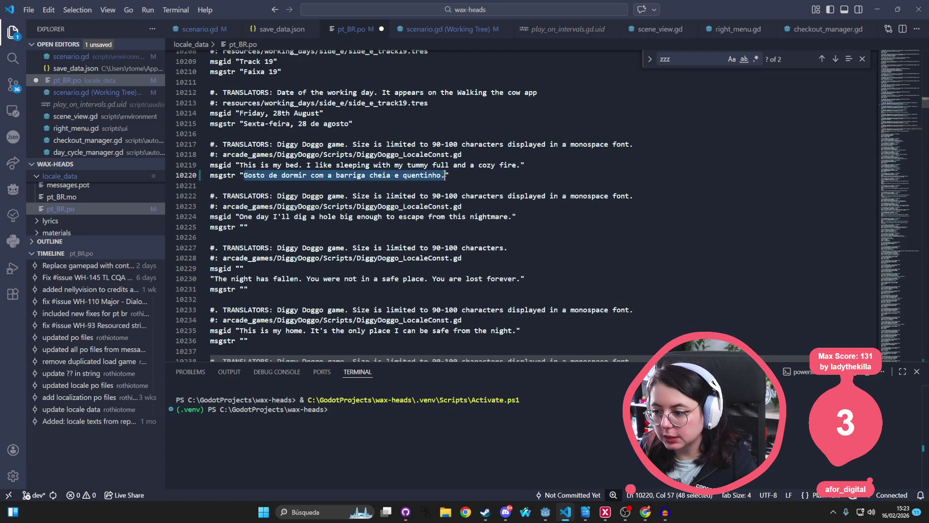
pyautogui.write('Essa é a minha cama. Gosto de dormir com a barriga cheia e quentinho.')
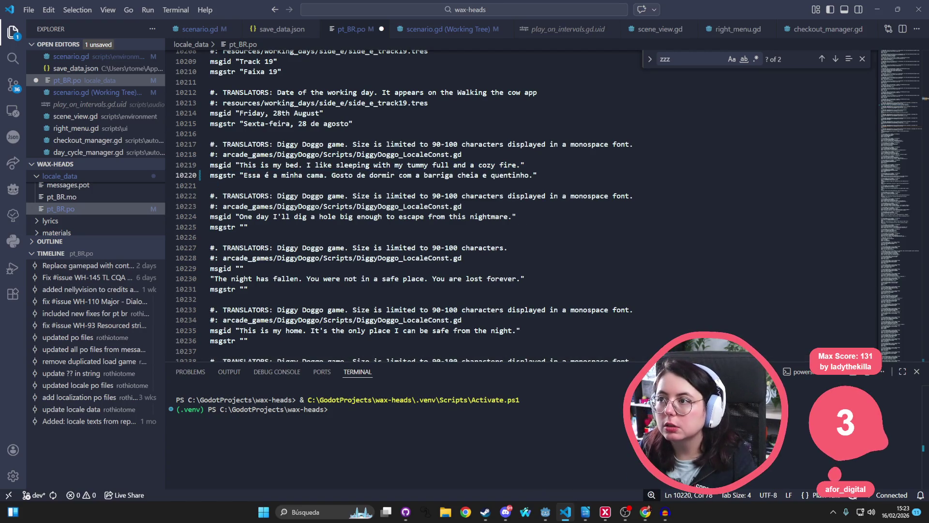
pyautogui.hotkey('alt', 'Tab')
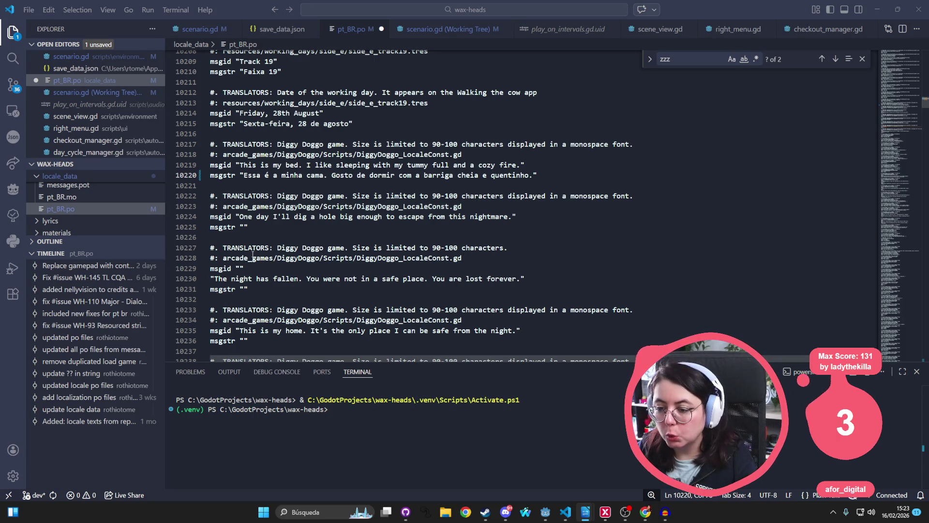
# Paste Portuguese for the escape-nightmare, night-has-fallen and this-is-my-home lines (10225, 10231, 10236)
pyautogui.click(244, 227)
pyautogui.write('Um dia  ainda cavo um buraco grande para fugir desse pesadelo.')
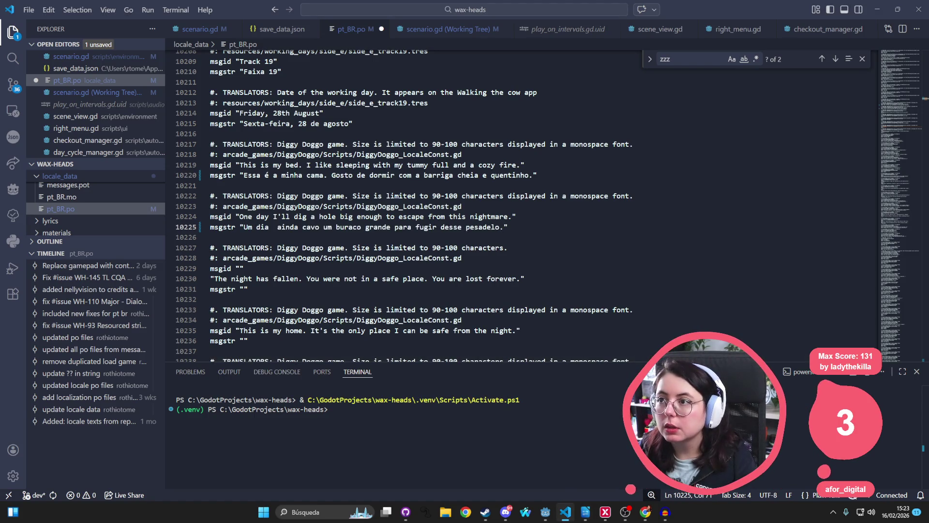
pyautogui.hotkey('alt', 'Tab')
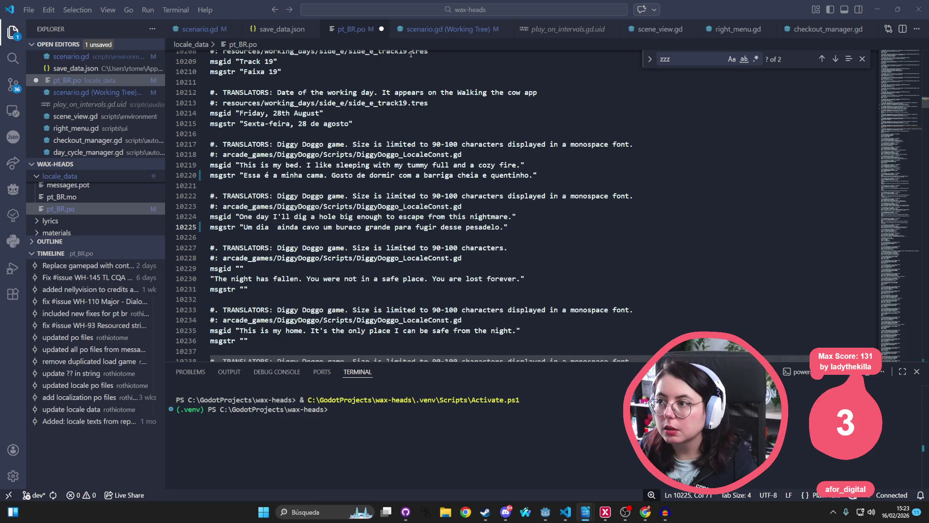
pyautogui.click(245, 288)
pyautogui.write('A noite caiu. Você não estava num lugar seguro. Você está perdido para sempre.')
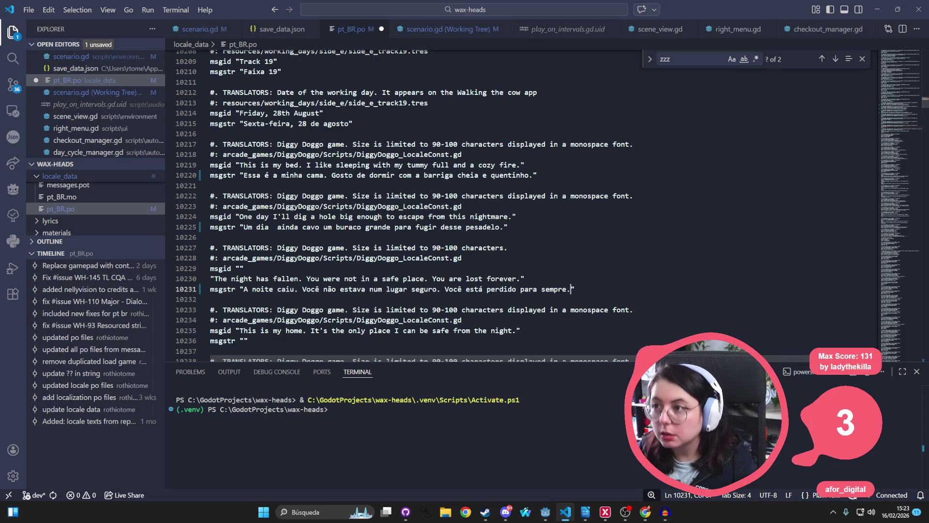
pyautogui.hotkey('alt', 'Tab')
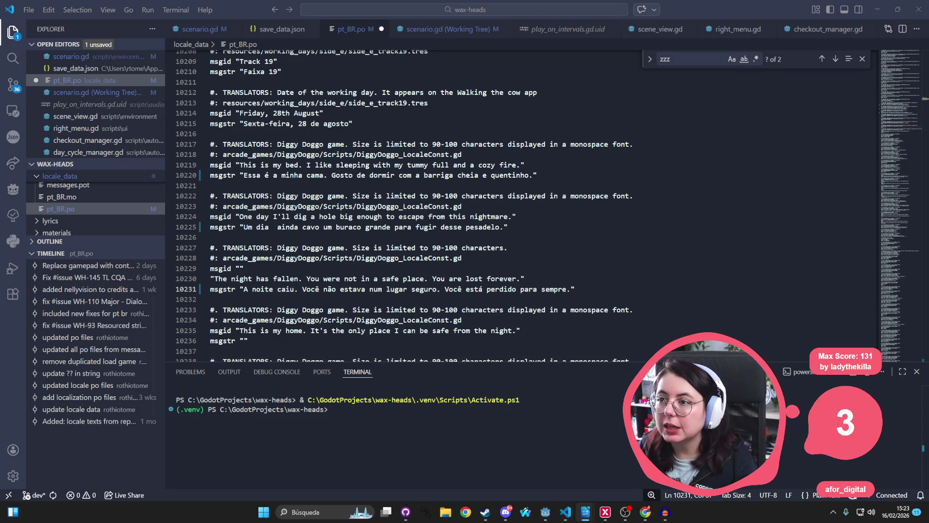
pyautogui.scroll(-1, 290, 275)
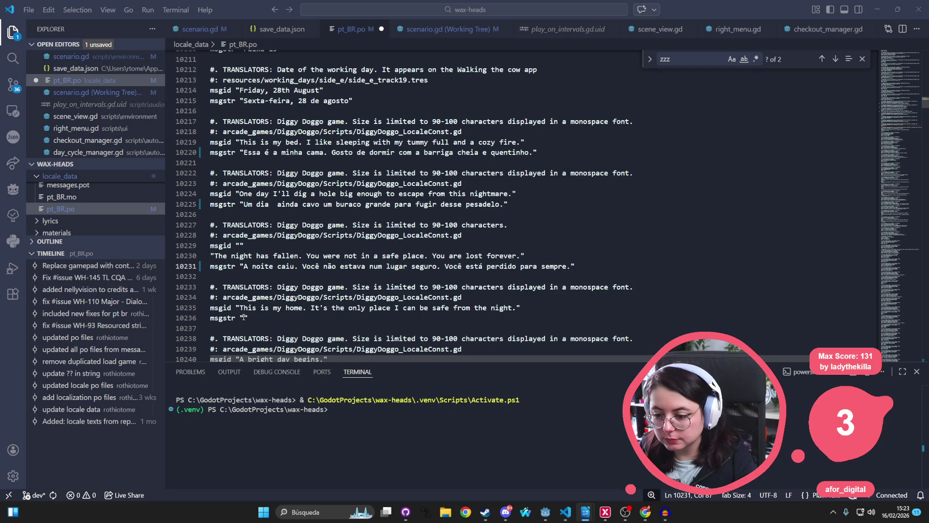
pyautogui.click(244, 317)
pyautogui.scroll(-2, 243, 317)
pyautogui.hotkey('ctrl', 'v')
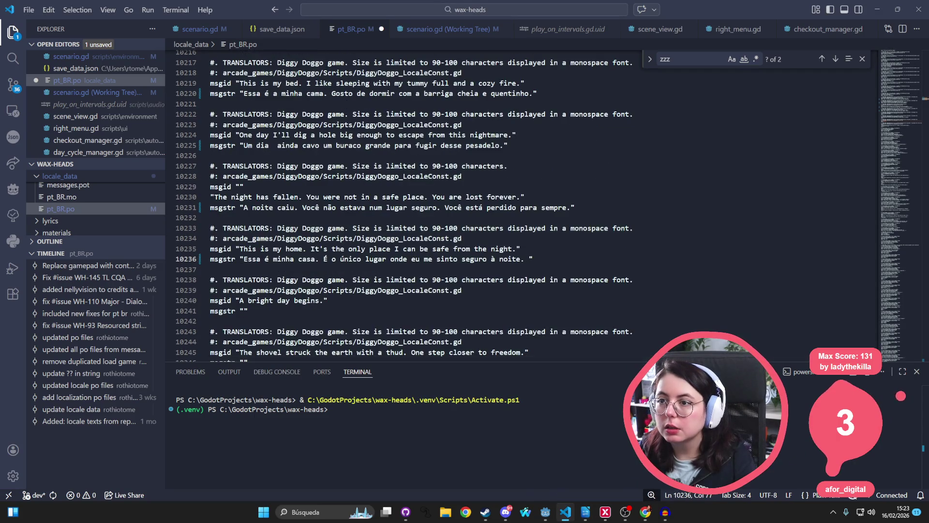
# Paste Portuguese for the bright-day and shovel lines on lines 10241 and 10246
pyautogui.hotkey('alt', 'Tab')
pyautogui.scroll(-1, 405, 199)
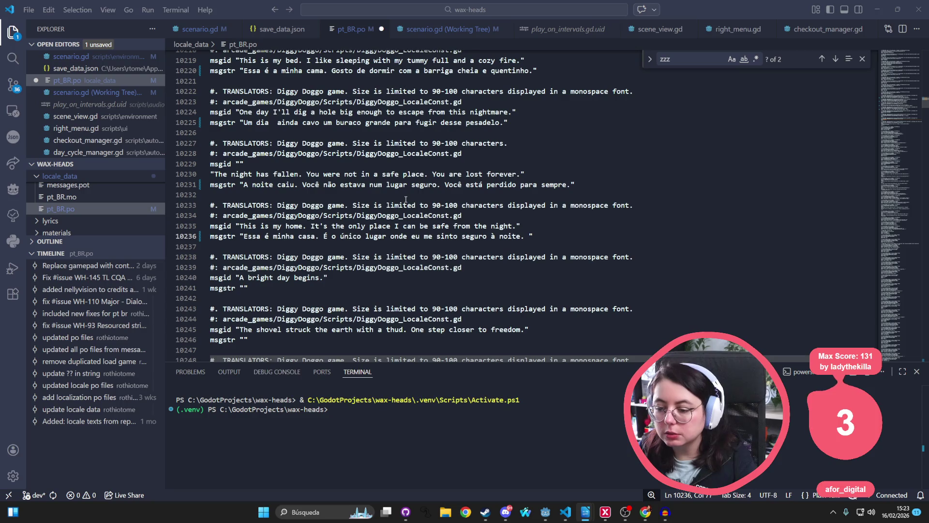
pyautogui.click(242, 288)
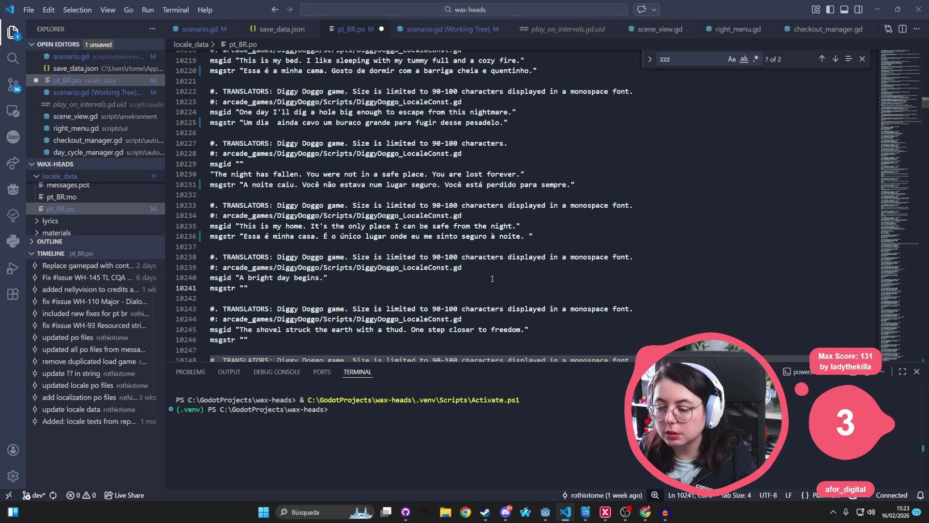
pyautogui.scroll(-2, 481, 227)
pyautogui.hotkey('ctrl', 'v')
pyautogui.scroll(-1, 481, 227)
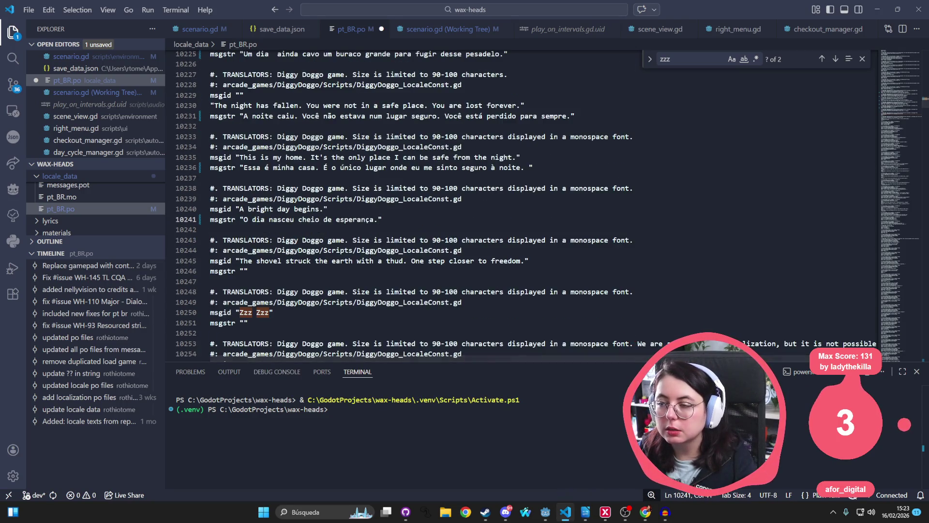
pyautogui.hotkey('alt', 'Tab')
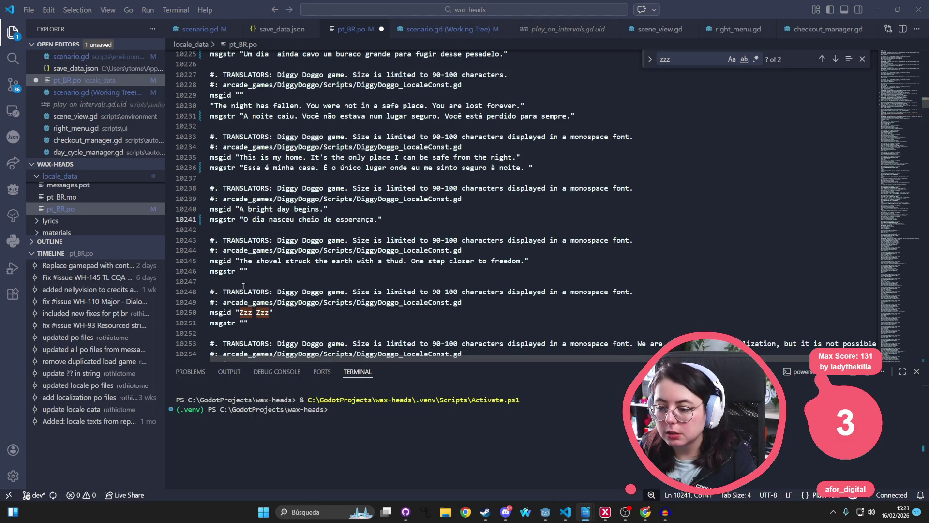
pyautogui.click(244, 270)
pyautogui.write('A pá bateu na terra com um baque seco. Um passo a mais rumo à liberdade.')
pyautogui.hotkey('alt', 'Tab')
# Fill in the 'Zzz.zzz..' translation on line 10251 and move to the congratulations msgstr on 10258
pyautogui.hotkey('alt', 'Tab')
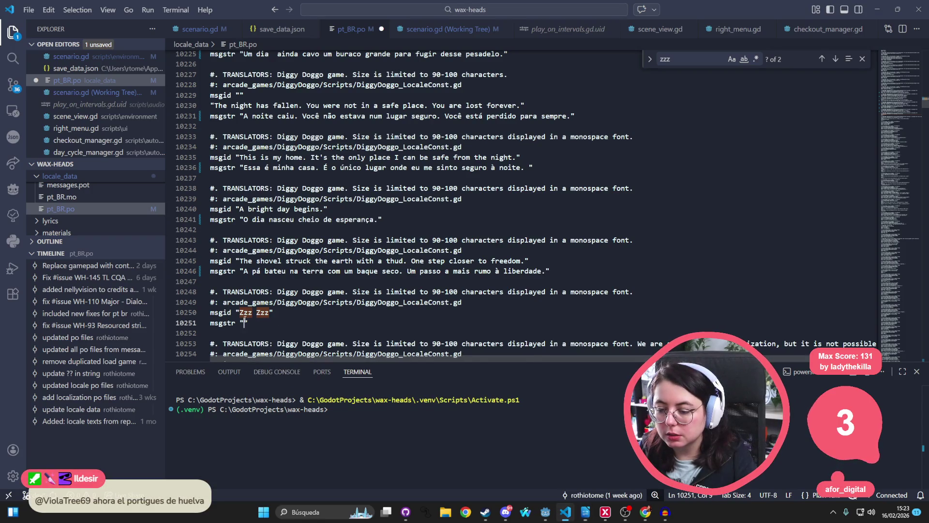
pyautogui.click(245, 323)
pyautogui.write('Zzz.zzz..')
pyautogui.scroll(-1, 466, 151)
pyautogui.hotkey('alt', 'Tab')
pyautogui.scroll(-1, 248, 292)
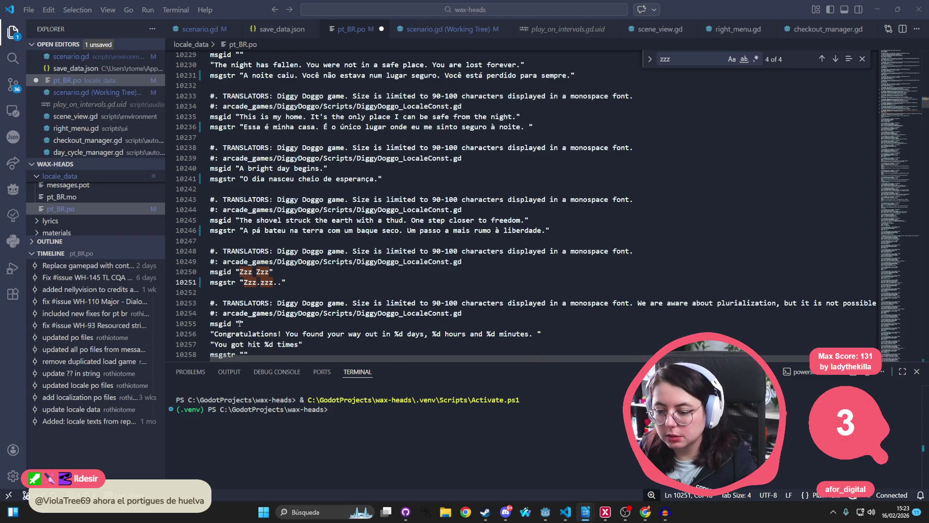
pyautogui.scroll(-1, 248, 292)
pyautogui.click(299, 333)
# Paste the congratulations translation inside the quotes of line 10258's msgstr and save
pyautogui.write('Parabéns!! Você escapou em %d dias, %d horas e %d minutos. Você escapou em x dias, x horas e x minutos. Você foi atingindo x vezes.')
pyautogui.hotkey('ctrl', 'z')
pyautogui.press('Right')
pyautogui.write('Parabéns!! Você escapou em %d dias, %d horas e %d minutos. Você escapou em x dias, x horas e x minutos. Você foi atingindo x vezes.')
pyautogui.hotkey('ctrl', 's')
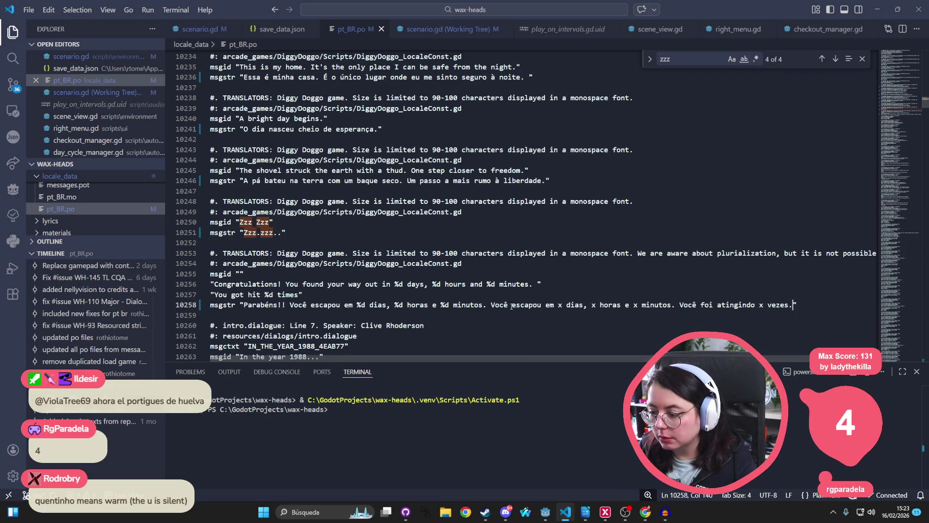
# Replace the x before 'vezes' with %d, giving 'Você foi atingindo %d vezes.', and save
pyautogui.moveTo(492, 304); pyautogui.dragTo(669, 303)
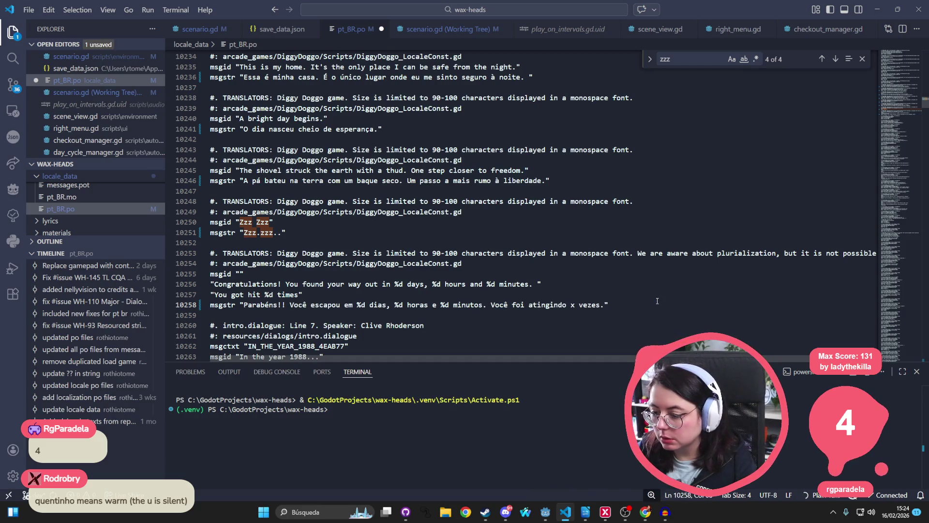
pyautogui.click(575, 305)
pyautogui.press('BackSpace')
pyautogui.write('%d')
pyautogui.press('Up')
pyautogui.press('Up')
pyautogui.press('Up')
pyautogui.hotkey('ctrl', 's')
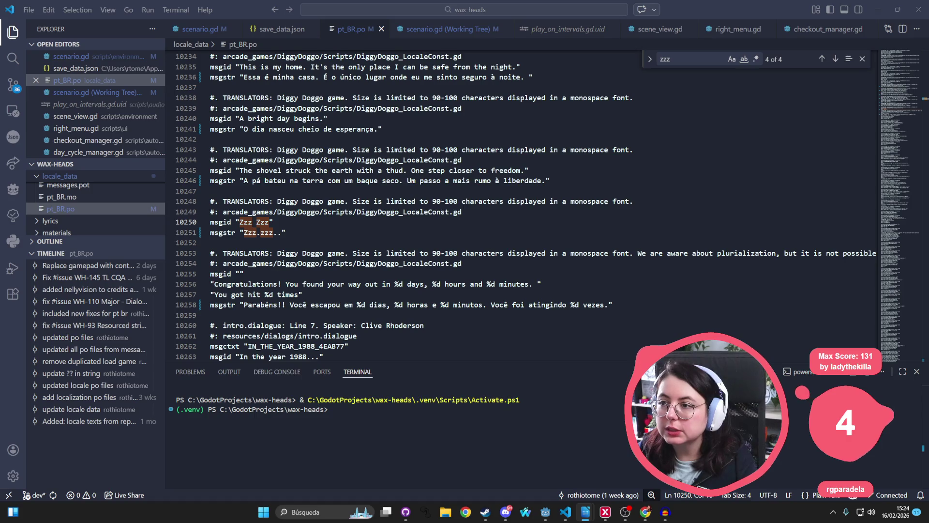
pyautogui.click(428, 211)
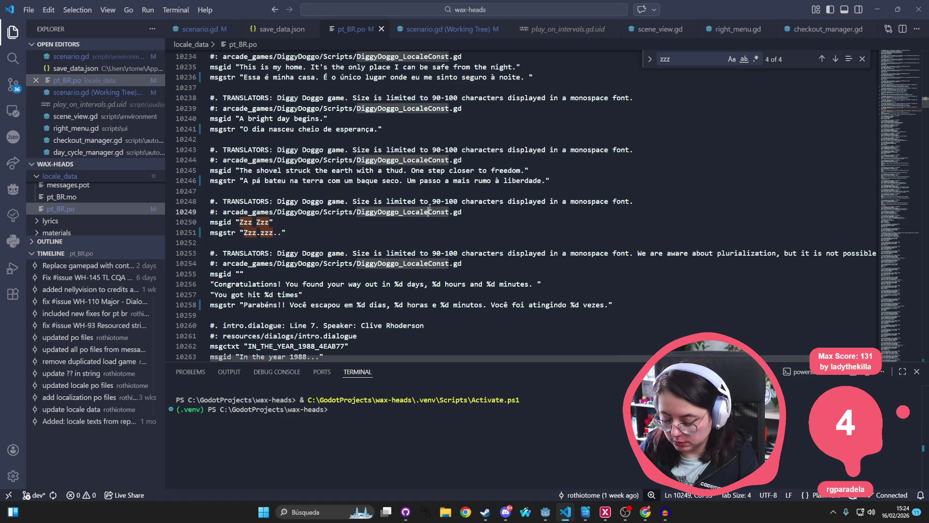
pyautogui.hotkey('ctrl', 'f')
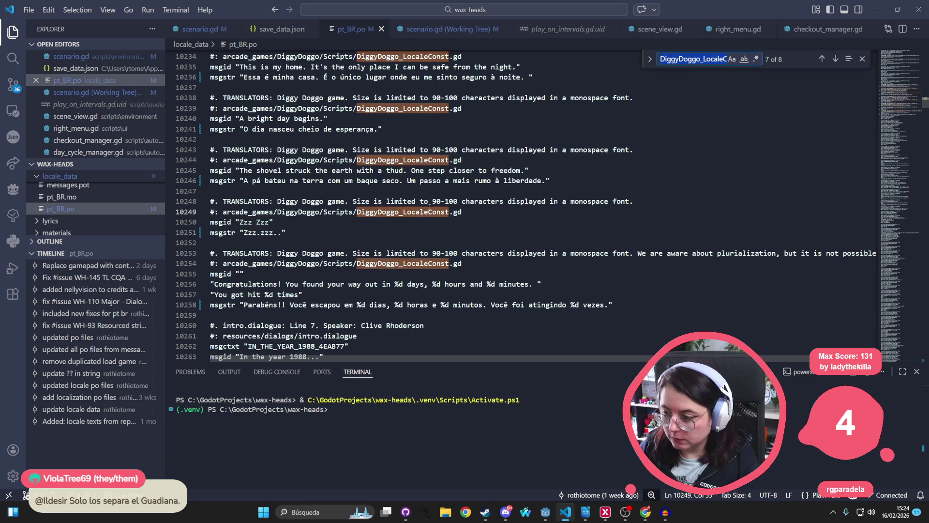
# Find the 'why there's' line, fill it with 'Por isso existem dois jeitos de jogar Wax Heads.', and close pt_BR.po
pyautogui.press('BackSpace')
pyautogui.write("why there's")
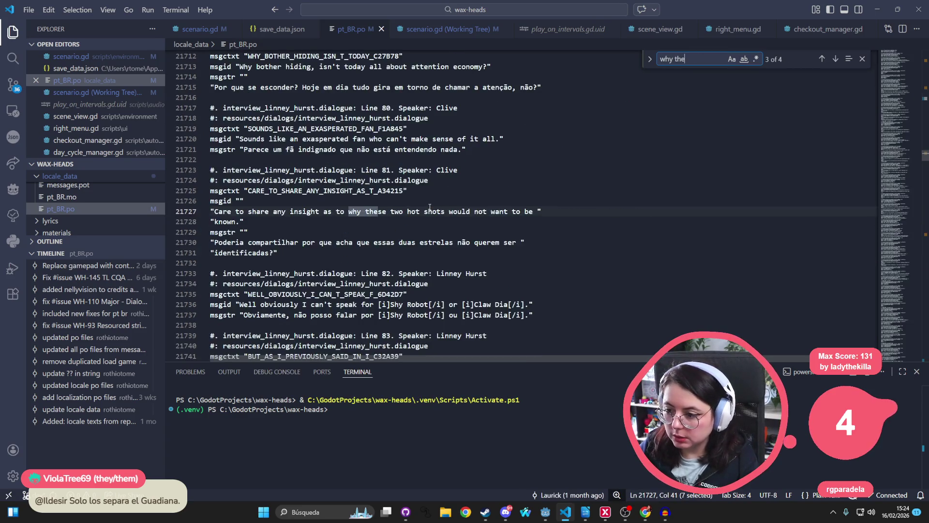
pyautogui.press('BackSpace')
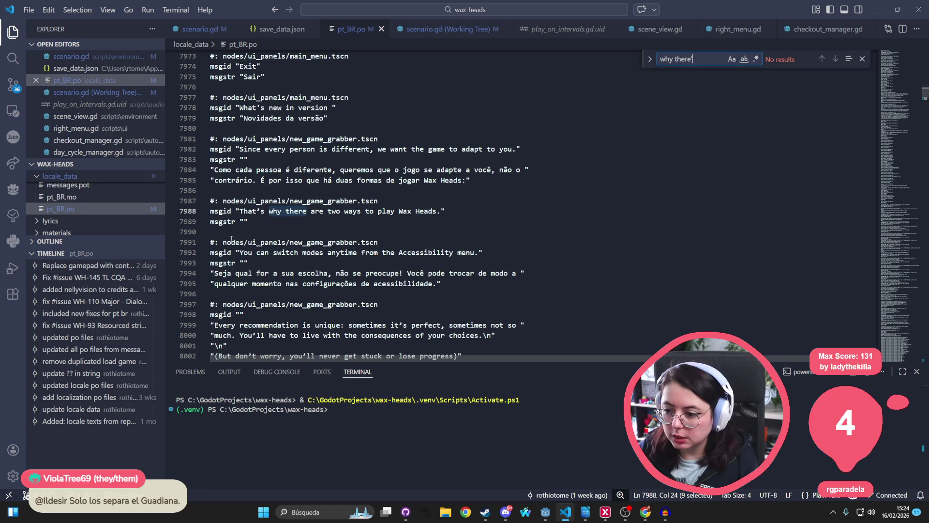
pyautogui.click(245, 221)
pyautogui.write('Por isso existem dois jeitos de jogar Wax Heads.')
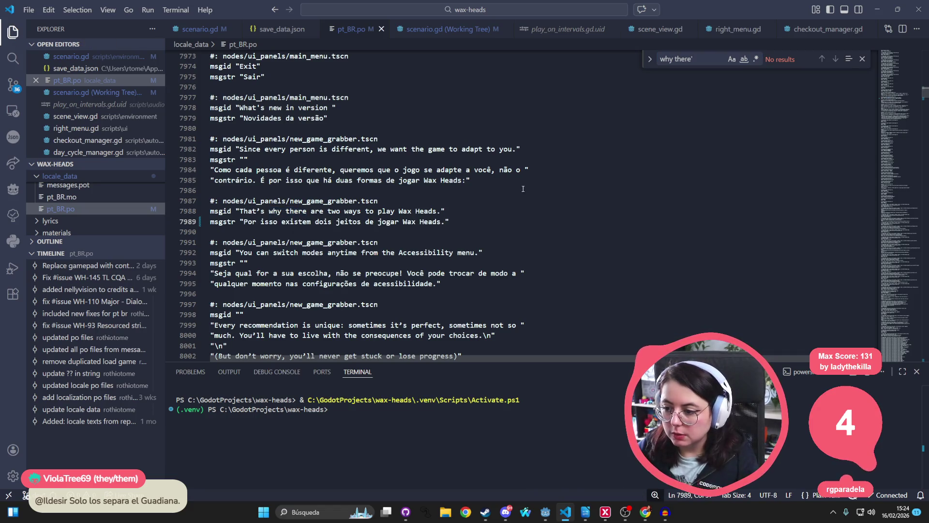
pyautogui.click(310, 190)
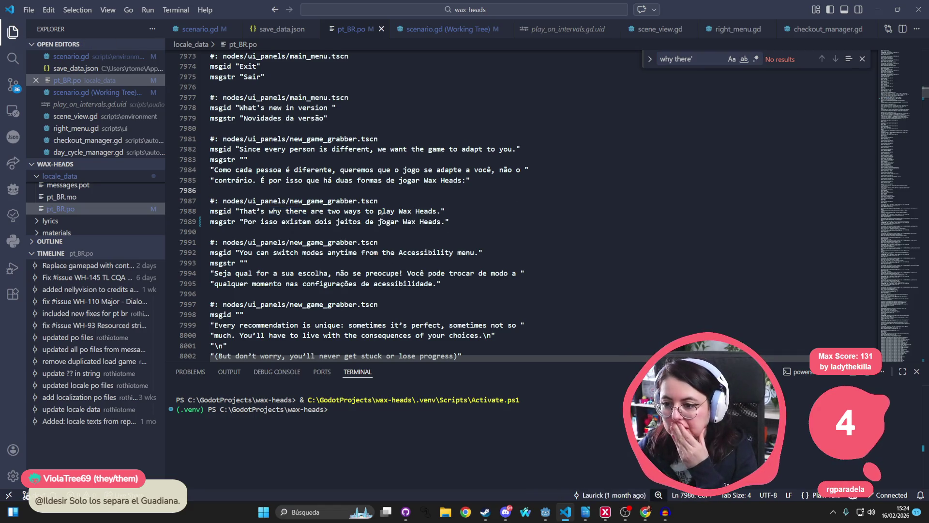
pyautogui.hotkey('ctrl', 'w')
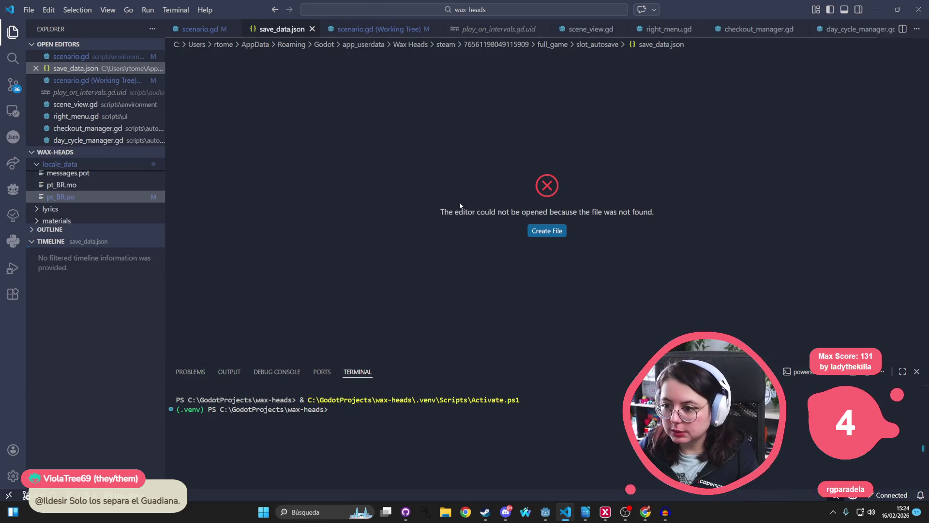
pyautogui.hotkey('ctrl', 'p')
# Open es.po and go to the empty Spanish translation of 'Sure!'
pyautogui.write('es')
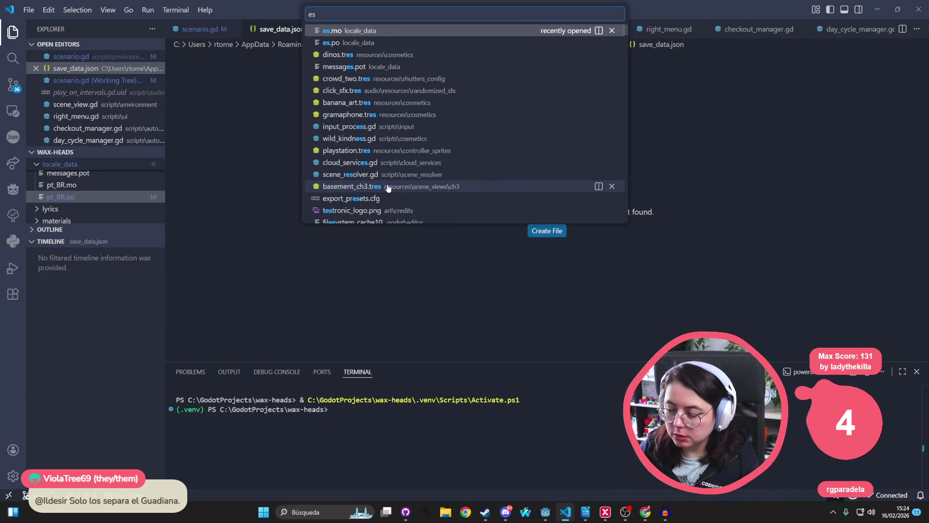
pyautogui.press('Down')
pyautogui.press('Return')
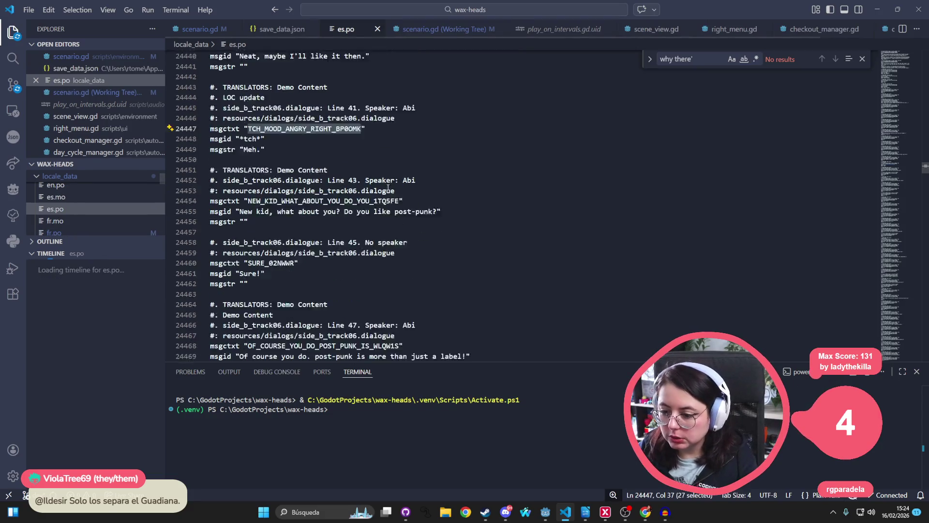
pyautogui.click(388, 187)
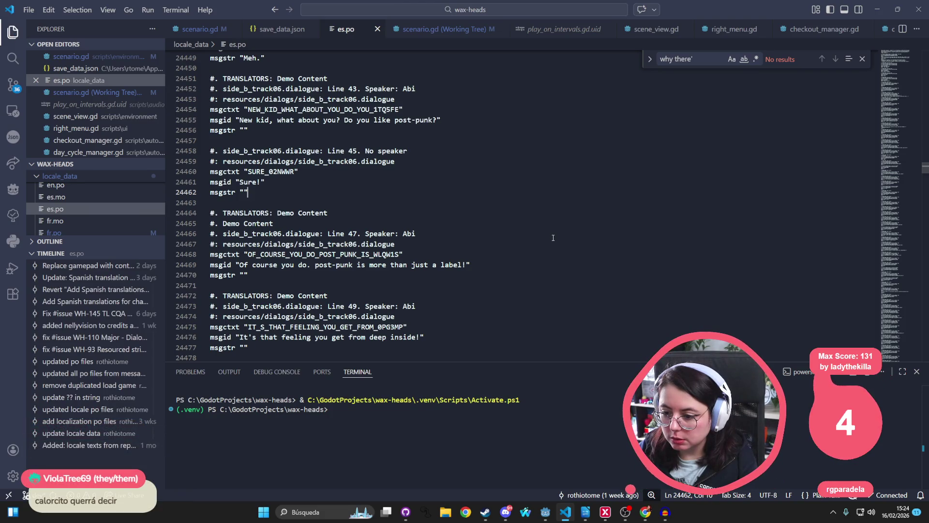
# Select the untranslated post-punk label and post-punk question entries in es.po
pyautogui.moveTo(291, 280)
pyautogui.mouseDown()
pyautogui.moveTo(208, 235)
pyautogui.moveTo(196, 214)
pyautogui.mouseUp()
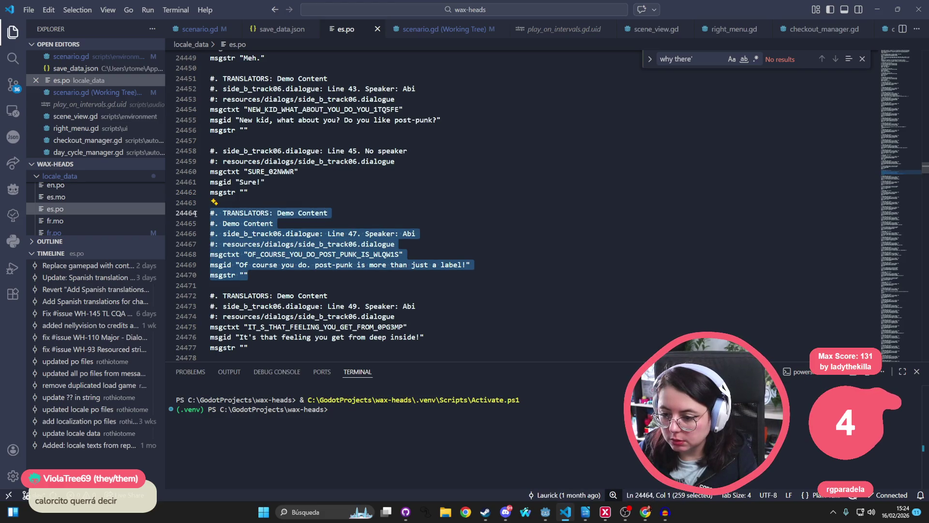
pyautogui.scroll(1, 194, 213)
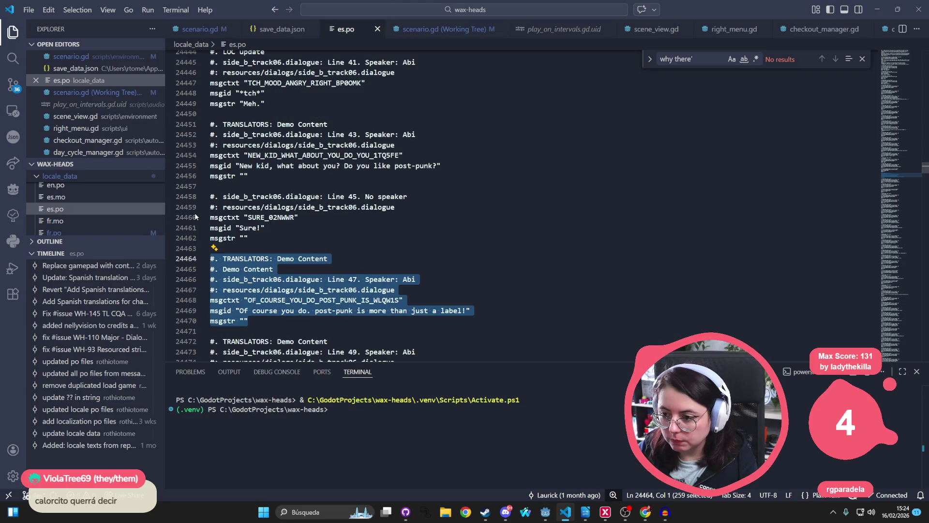
pyautogui.scroll(2, 194, 213)
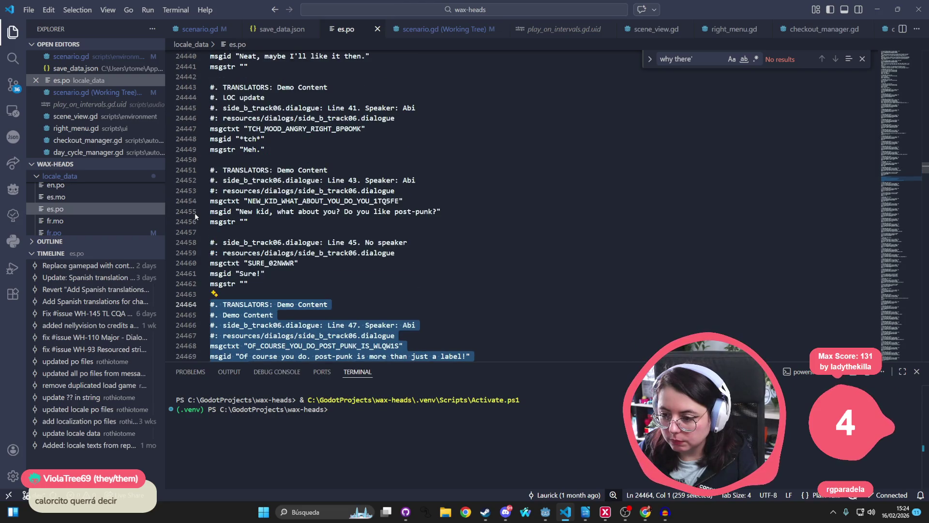
pyautogui.moveTo(252, 222); pyautogui.dragTo(211, 169)
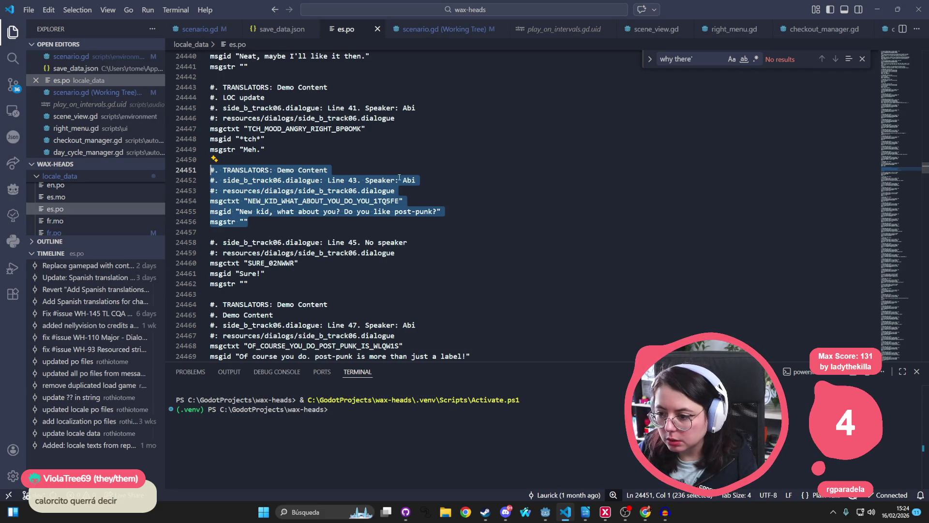
# Highlight the side_b_track06 references, scroll through their empty msgstrs, and select 'Call her Miss Manager'
pyautogui.doubleClick(272, 182)
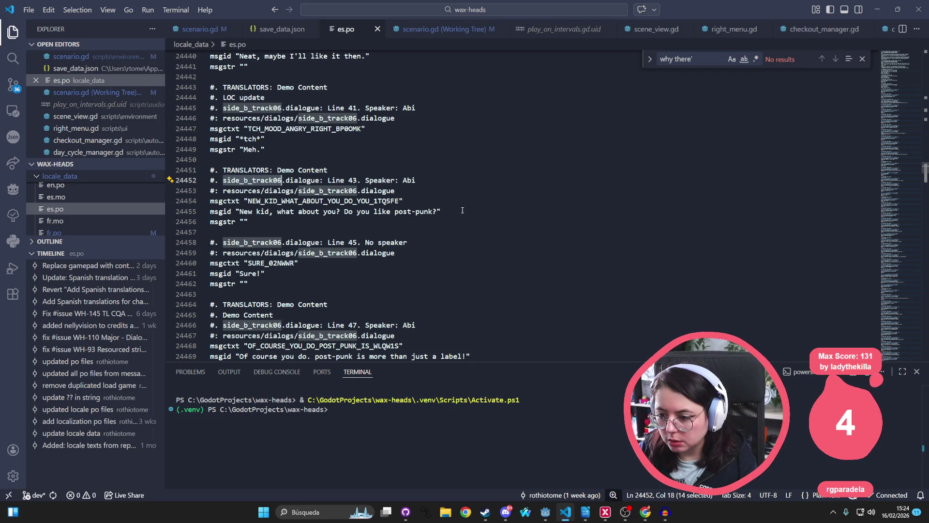
pyautogui.scroll(-2, 239, 298)
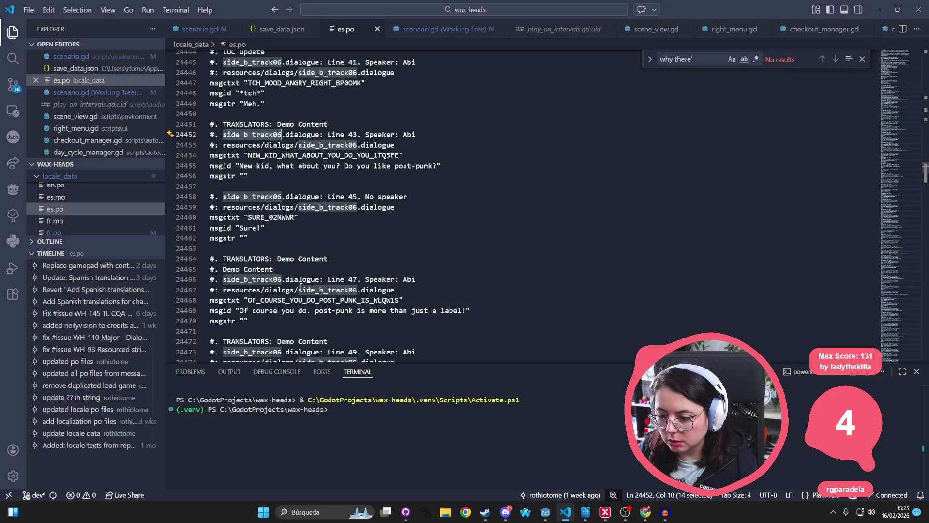
pyautogui.scroll(-5, 387, 276)
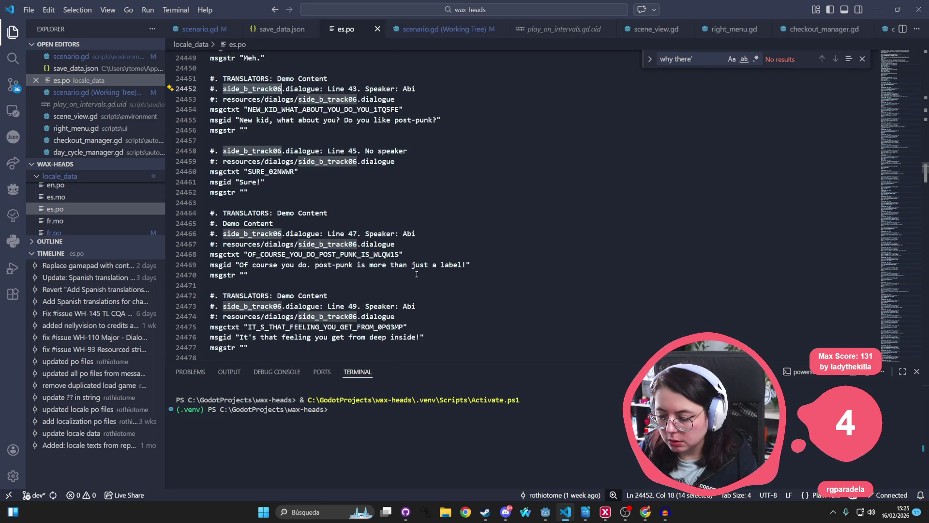
pyautogui.scroll(-2, 416, 274)
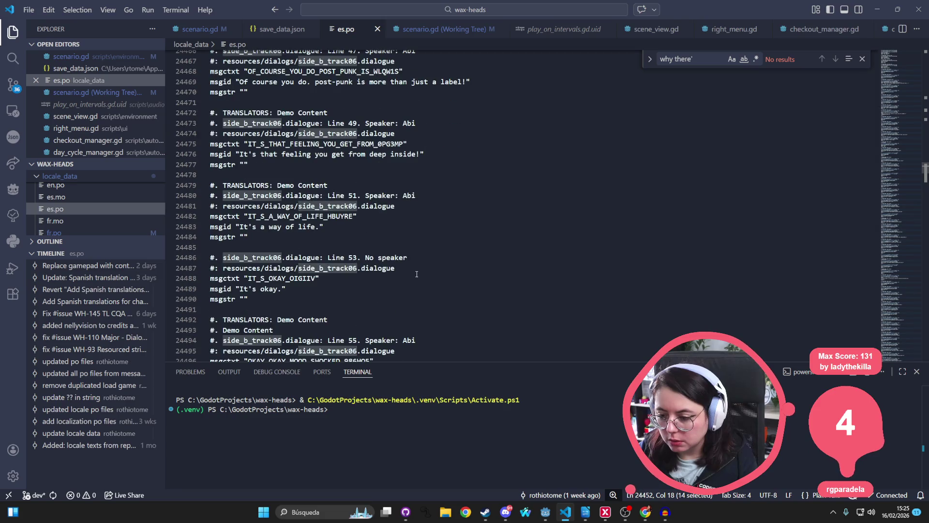
pyautogui.scroll(-2, 417, 274)
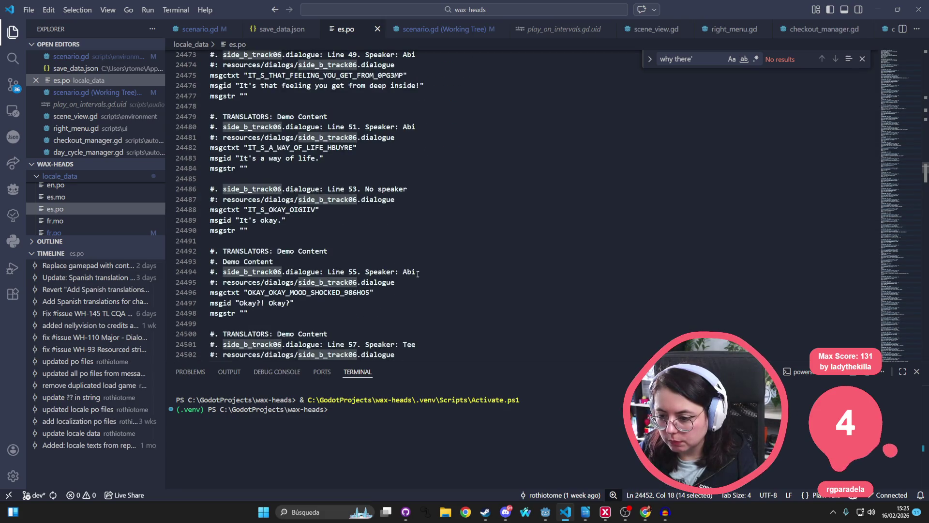
pyautogui.scroll(-2, 418, 274)
pyautogui.scroll(-4, 418, 274)
pyautogui.scroll(-5, 418, 274)
pyautogui.scroll(-3, 418, 273)
pyautogui.scroll(-6, 419, 273)
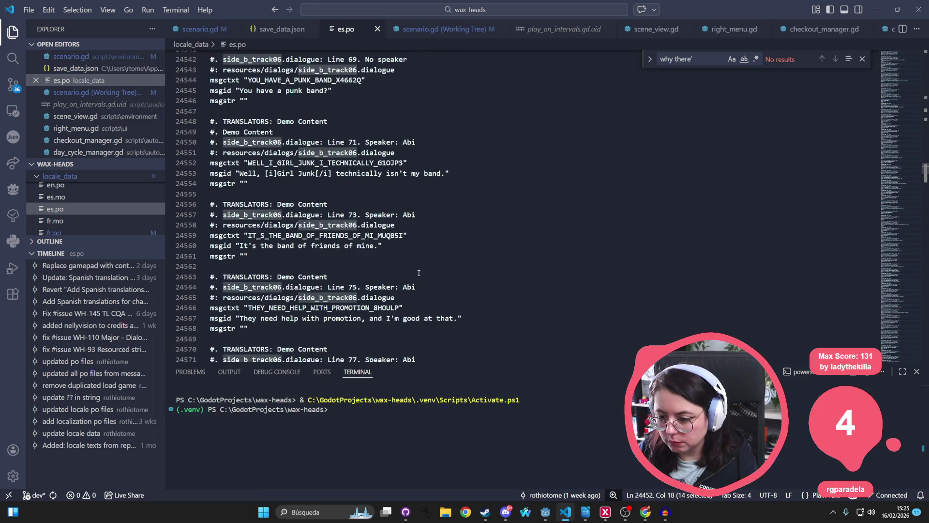
pyautogui.scroll(-5, 418, 273)
pyautogui.scroll(-5, 420, 270)
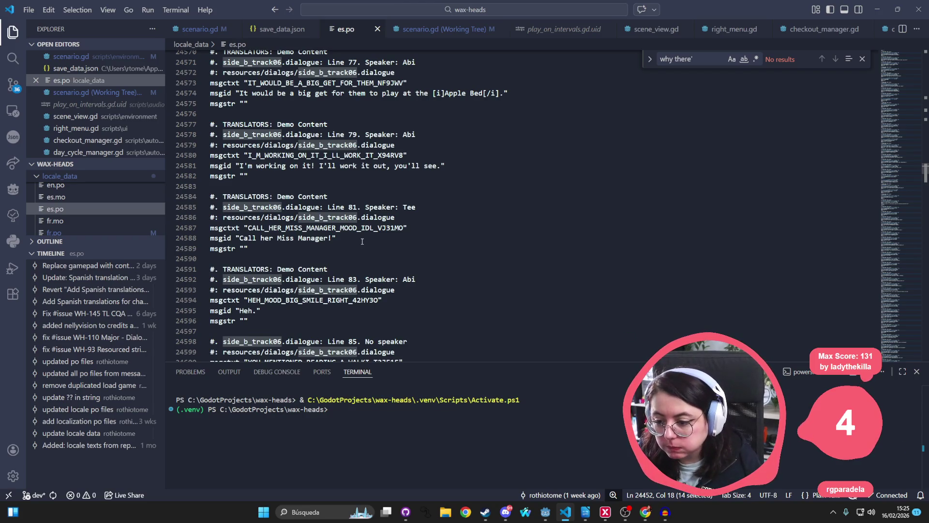
pyautogui.moveTo(335, 238); pyautogui.dragTo(240, 237)
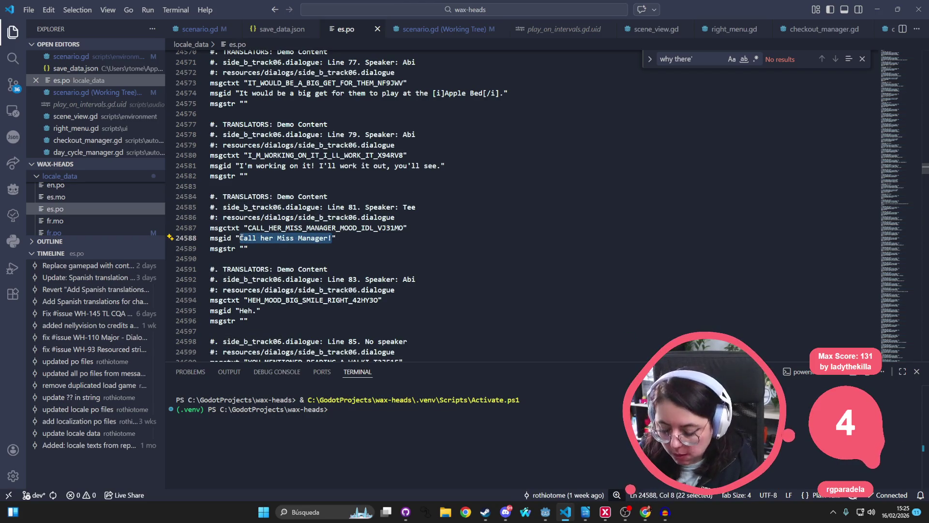
# Search the project for 'Call her Miss Manager!' and view its German, English, Spanish and French entries
pyautogui.hotkey('ctrl', 'shift', 'f')
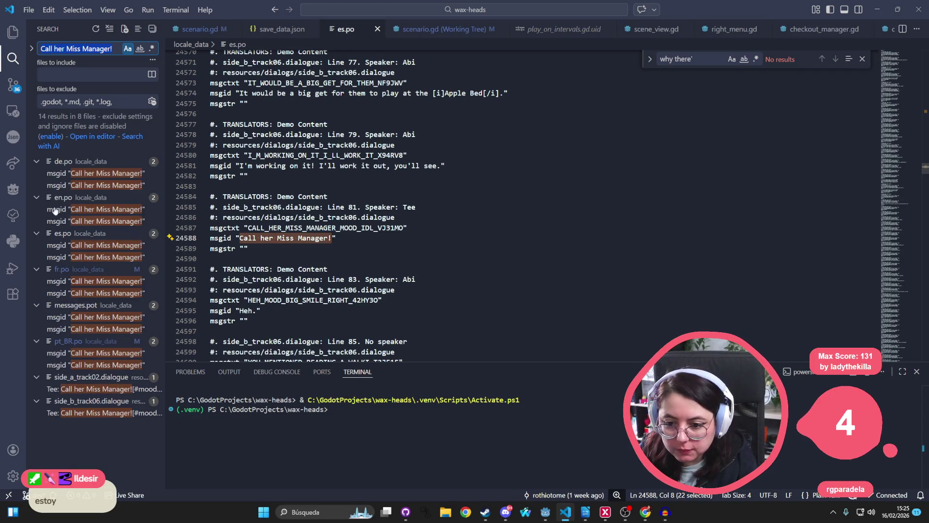
pyautogui.click(106, 176)
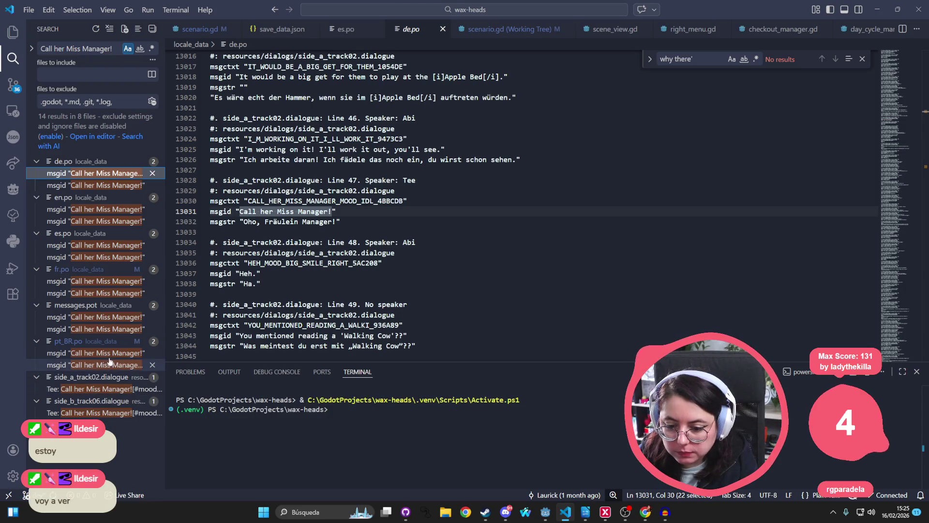
pyautogui.click(99, 210)
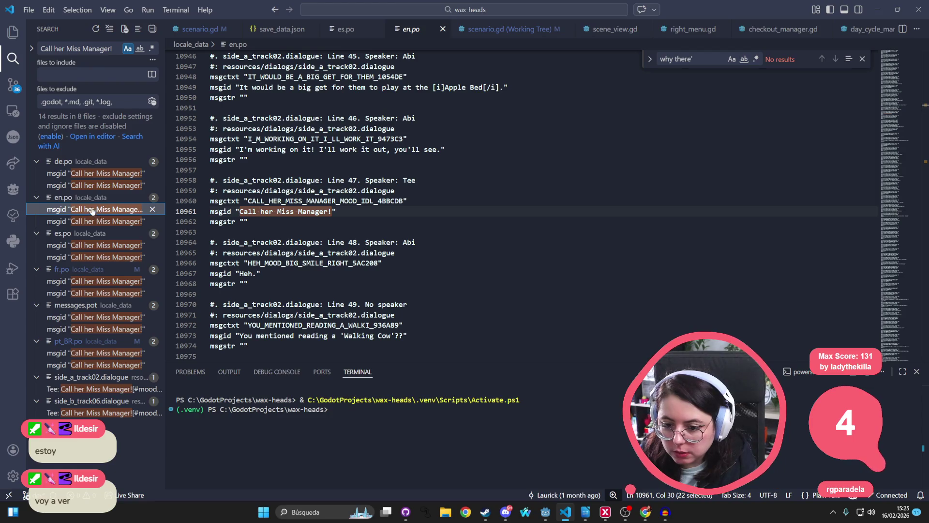
pyautogui.click(93, 246)
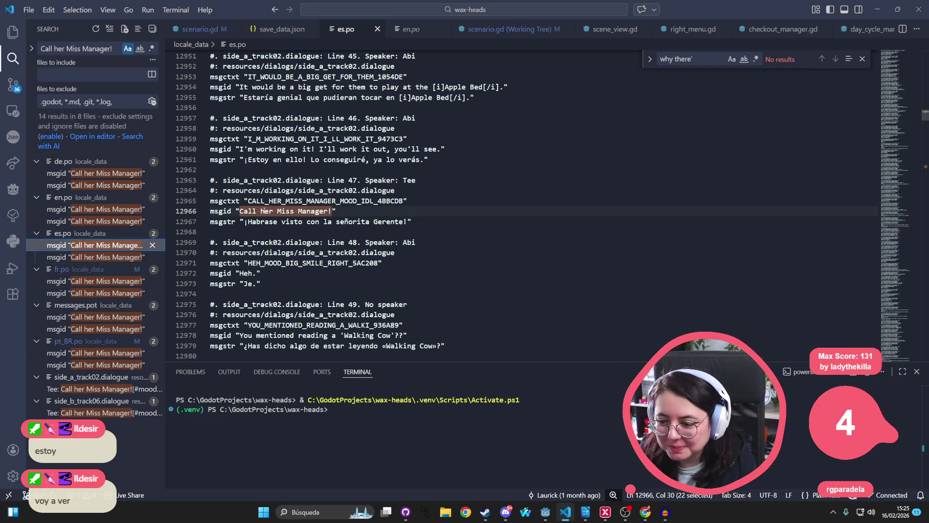
pyautogui.click(114, 281)
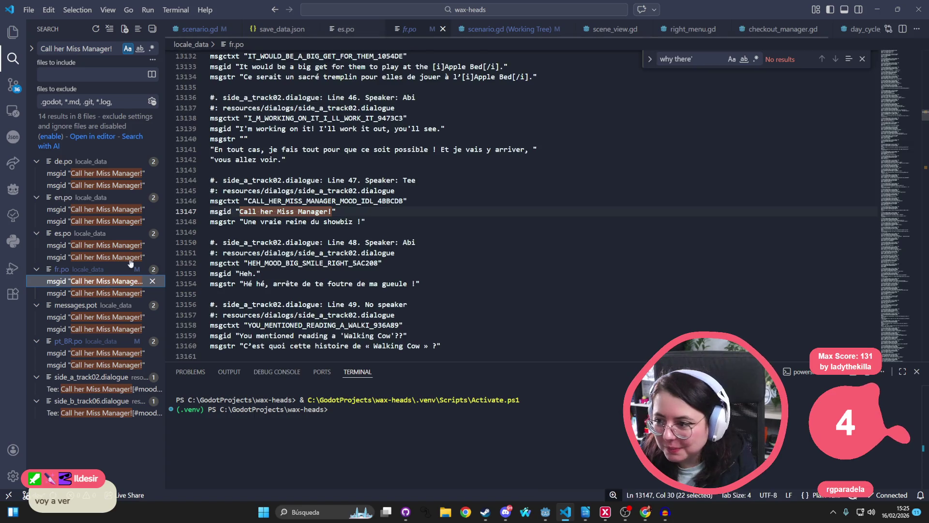
# Close the five extra editor tabs and open the pt_BR.po result
pyautogui.middleClick(285, 31)
pyautogui.middleClick(285, 31)
pyautogui.middleClick(285, 32)
pyautogui.middleClick(284, 31)
pyautogui.middleClick(284, 31)
pyautogui.middleClick(285, 31)
pyautogui.middleClick(284, 31)
pyautogui.middleClick(285, 32)
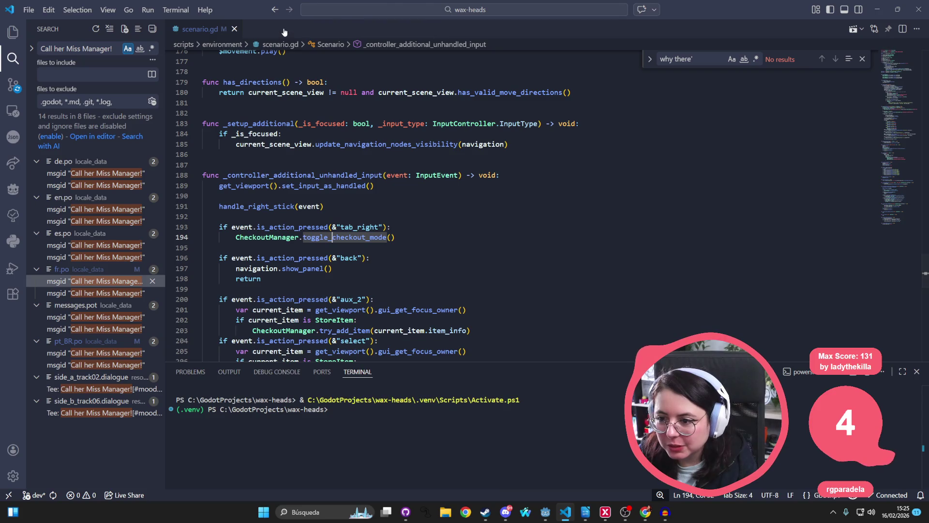
pyautogui.click(85, 352)
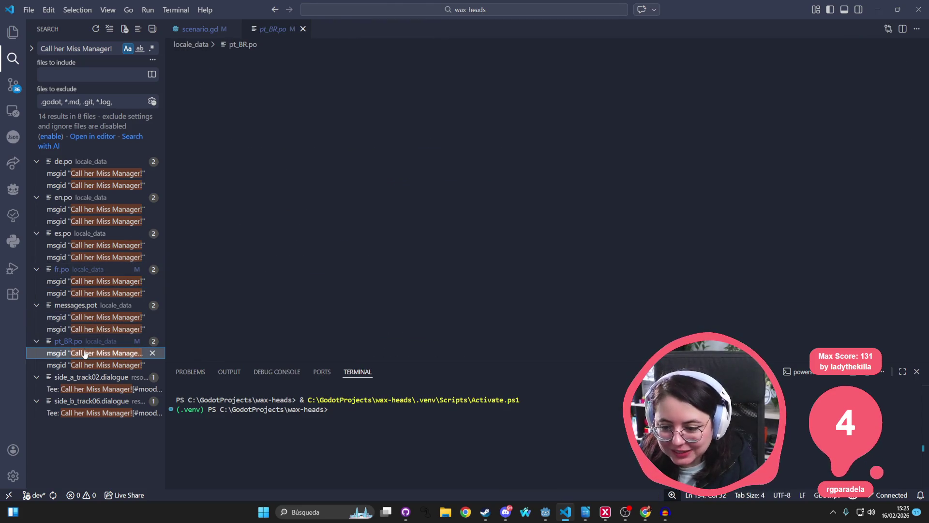